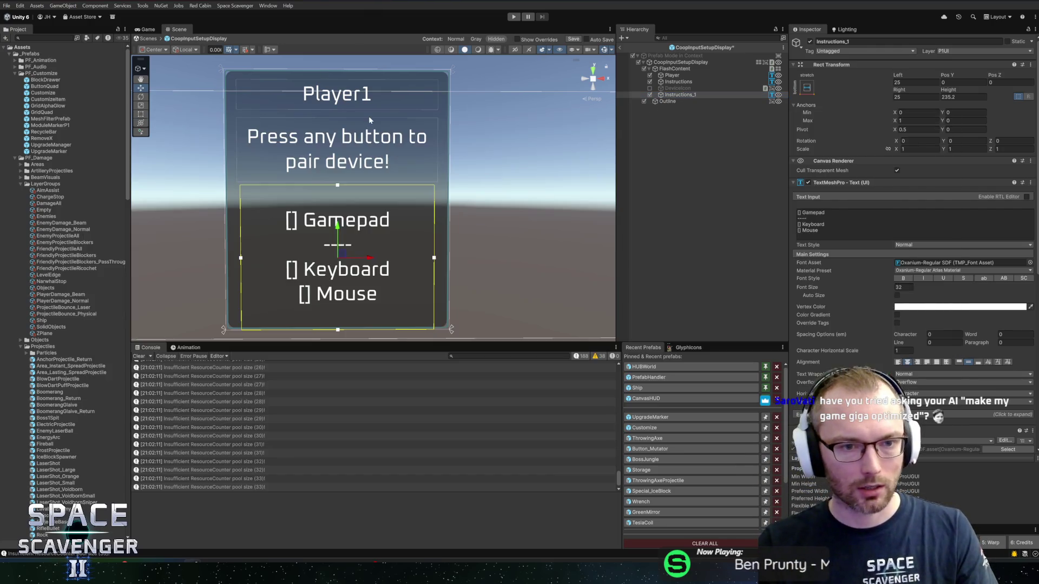
Bring the Scavenger 2 Icons Figma design file to the front
key(alt+Tab)
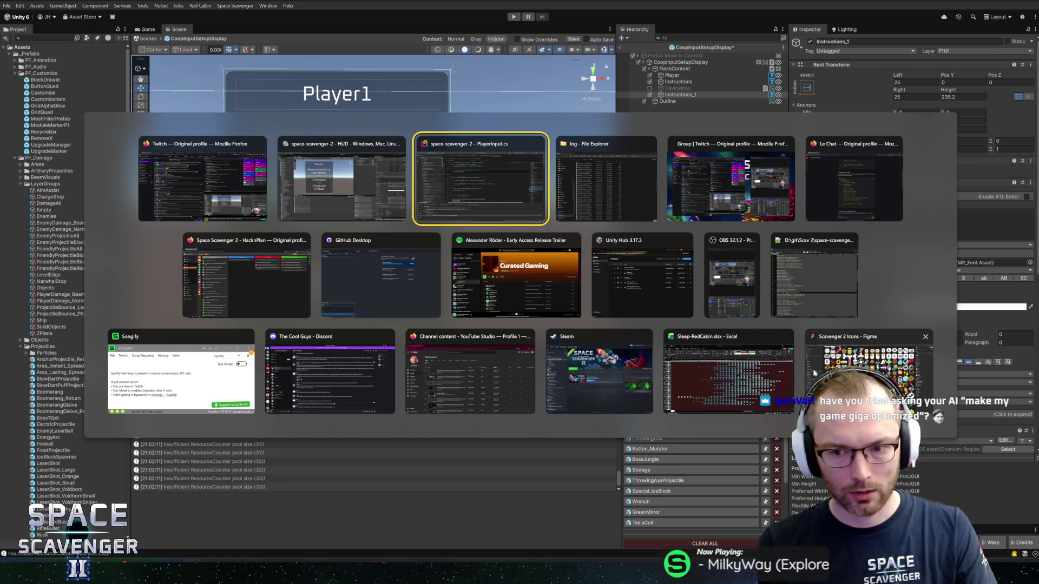
click(868, 373)
Scan the Figma sheet's controller, keyboard and mouse glyphs, then return to Unity
scroll(544, 304, up, 5)
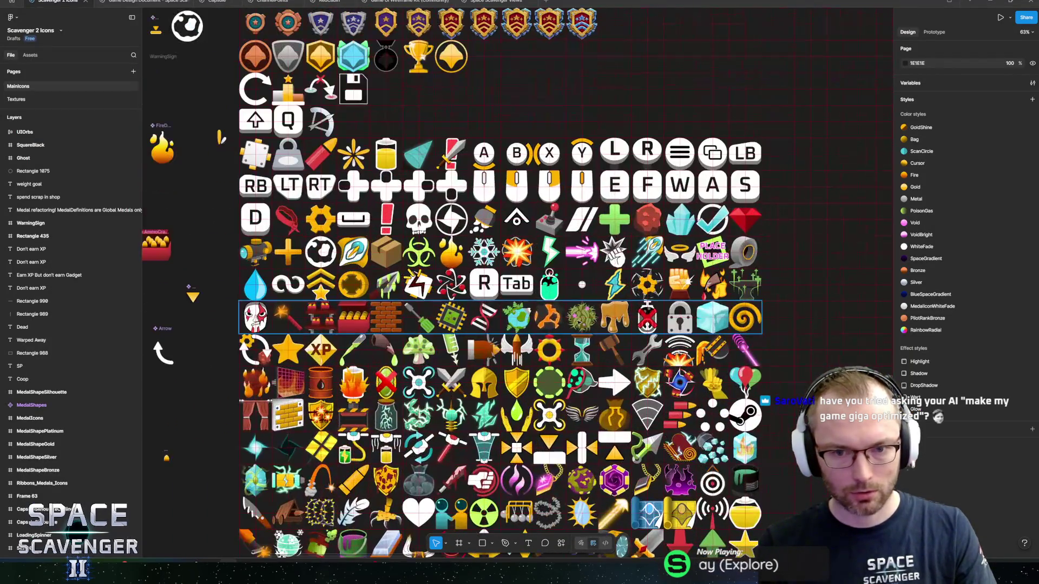
scroll(543, 304, right, 3)
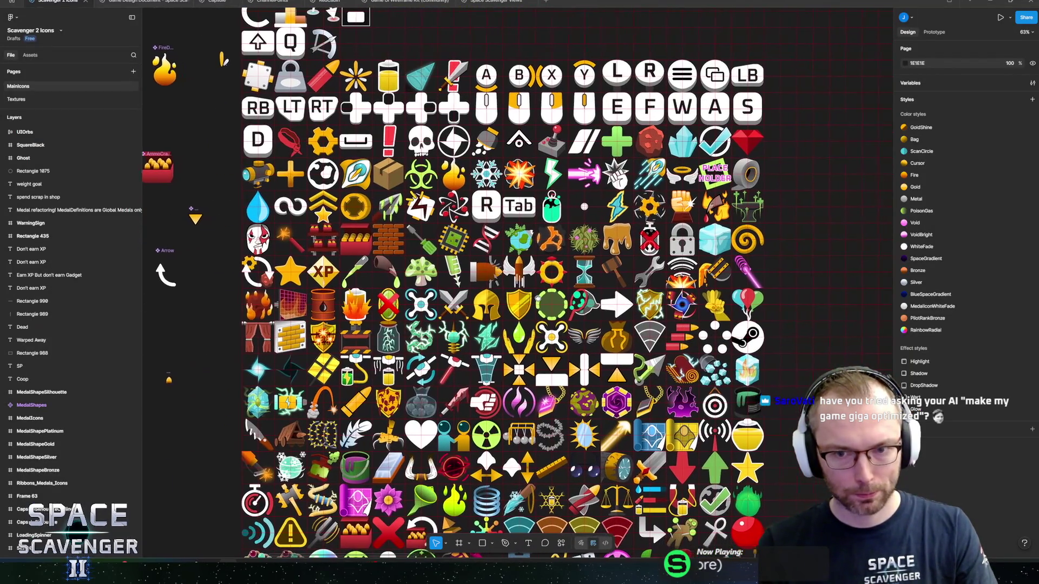
scroll(691, 158, up, 5)
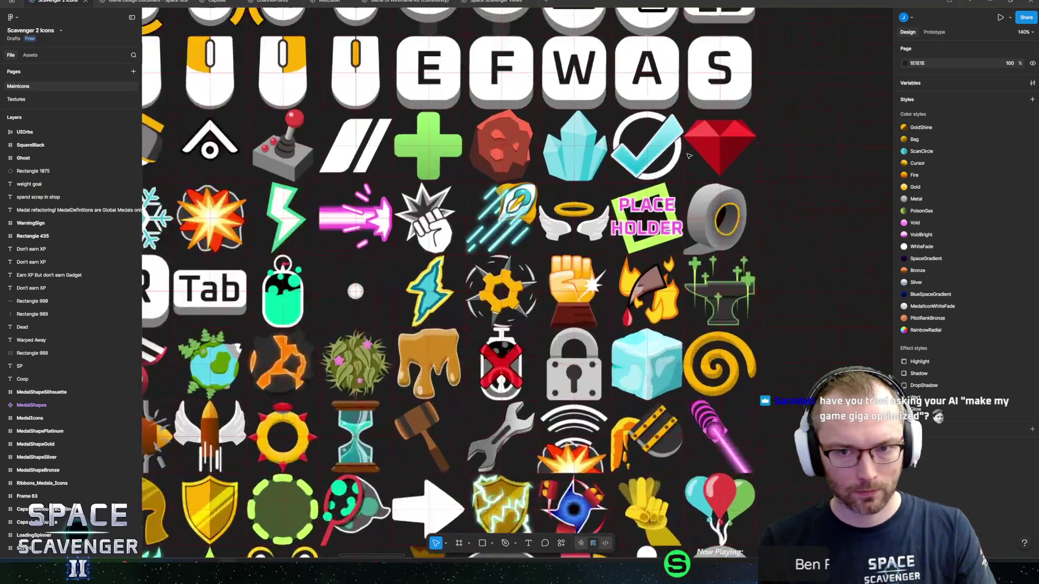
scroll(666, 158, down, 4)
scroll(666, 159, down, 5)
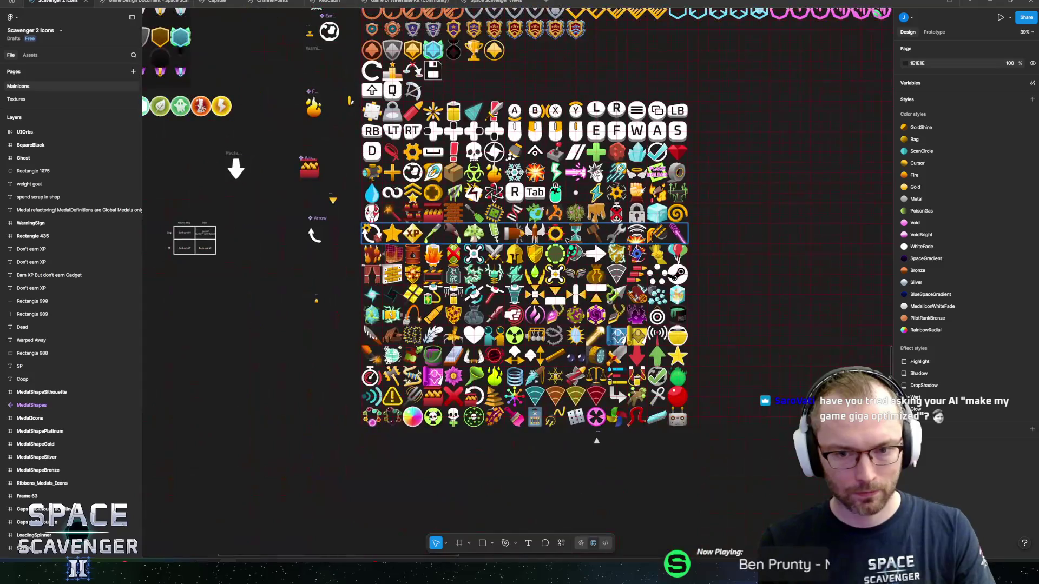
scroll(649, 158, up, 2)
scroll(639, 157, up, 4)
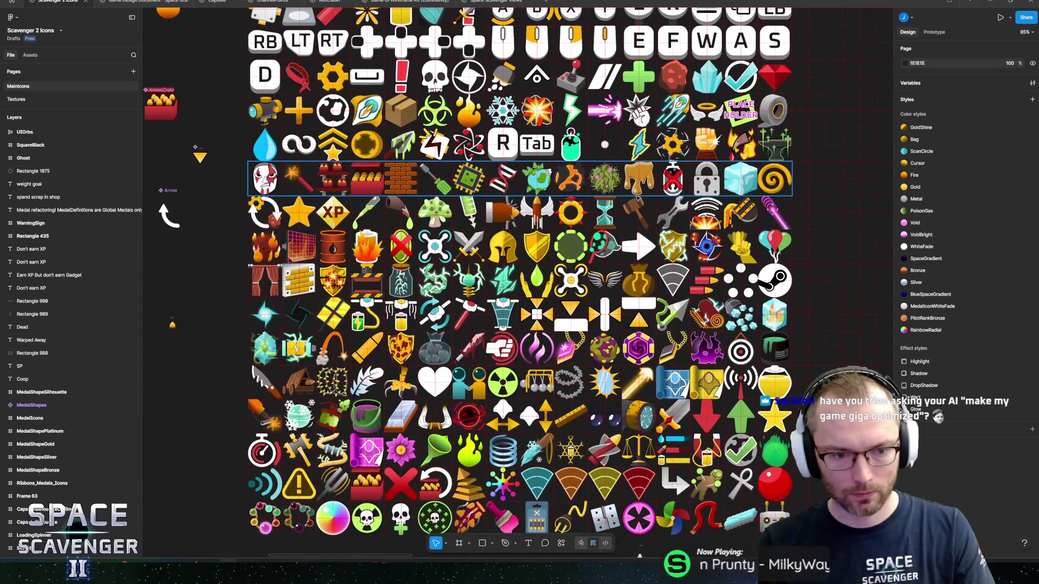
scroll(757, 133, up, 2)
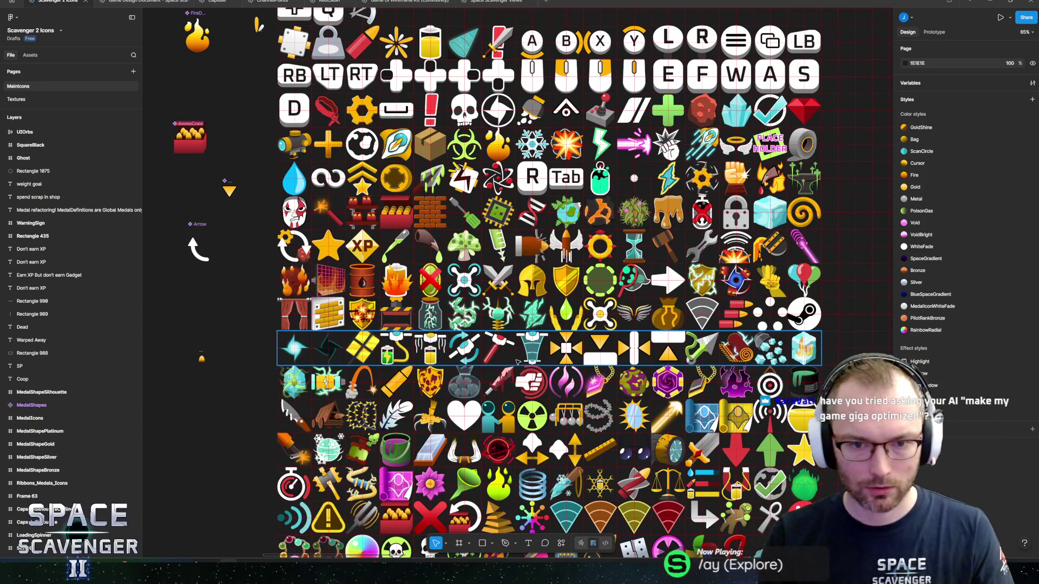
key(alt+Tab)
key(alt+Tab)
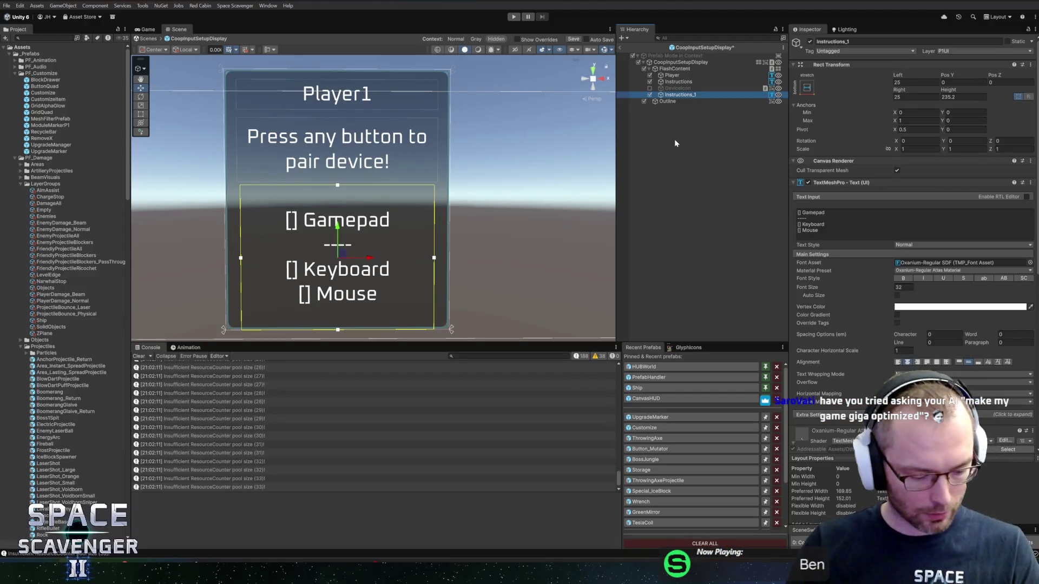
Rename the Instructions_1 text object to BindingListText and save the prefab
key(F2)
text(BindingList)
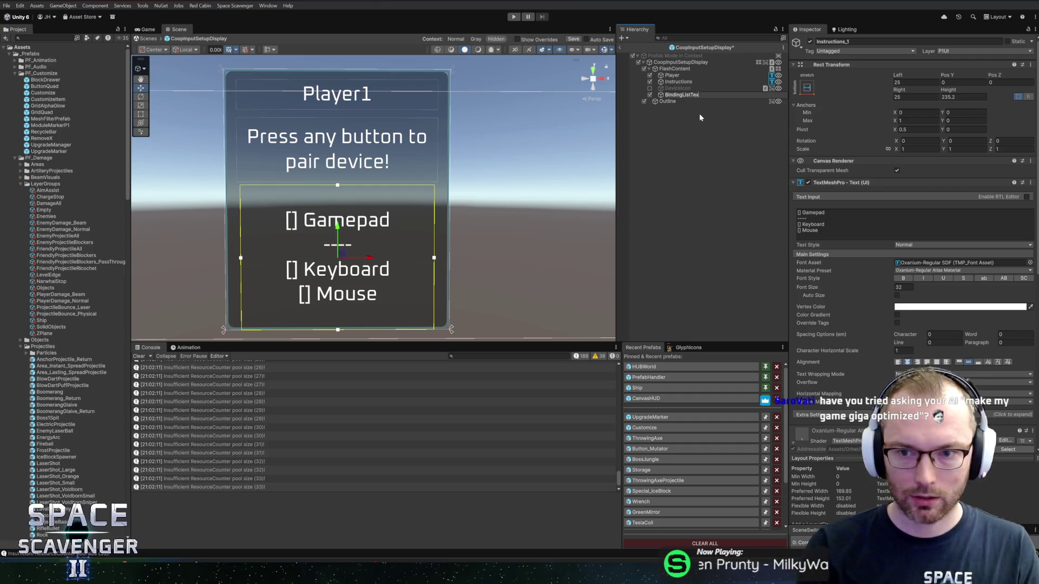
text(Text)
key(Return)
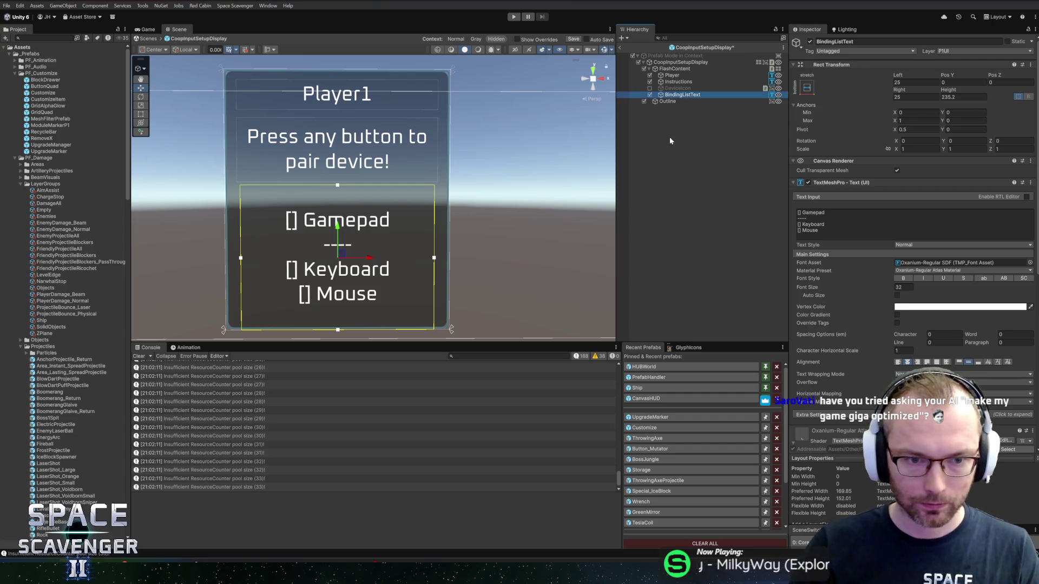
key(ctrl+s)
Open the CoopInputSetupDisplay script from its Inspector component in the code editor
click(679, 63)
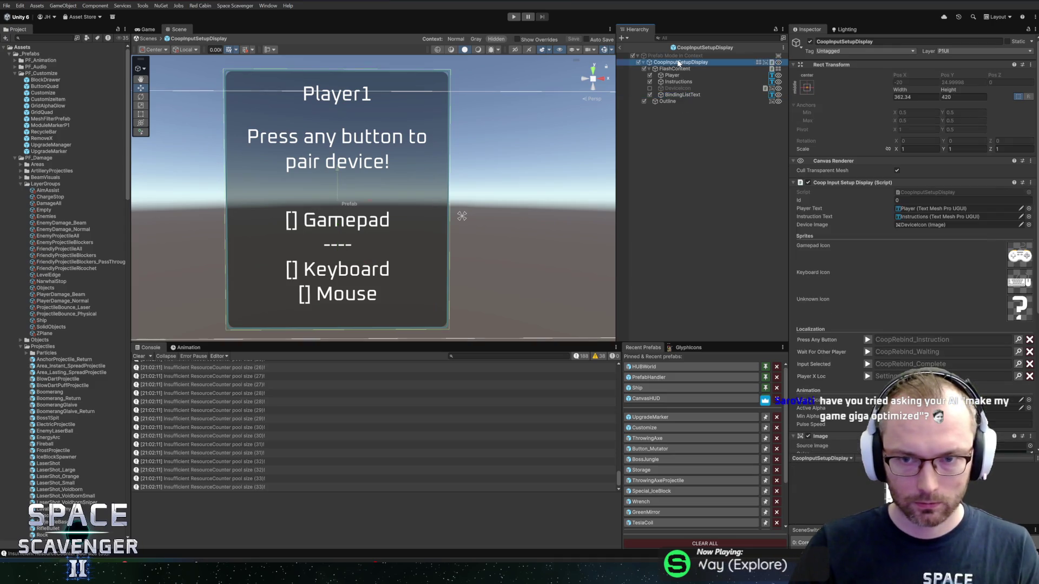
right_click(823, 182)
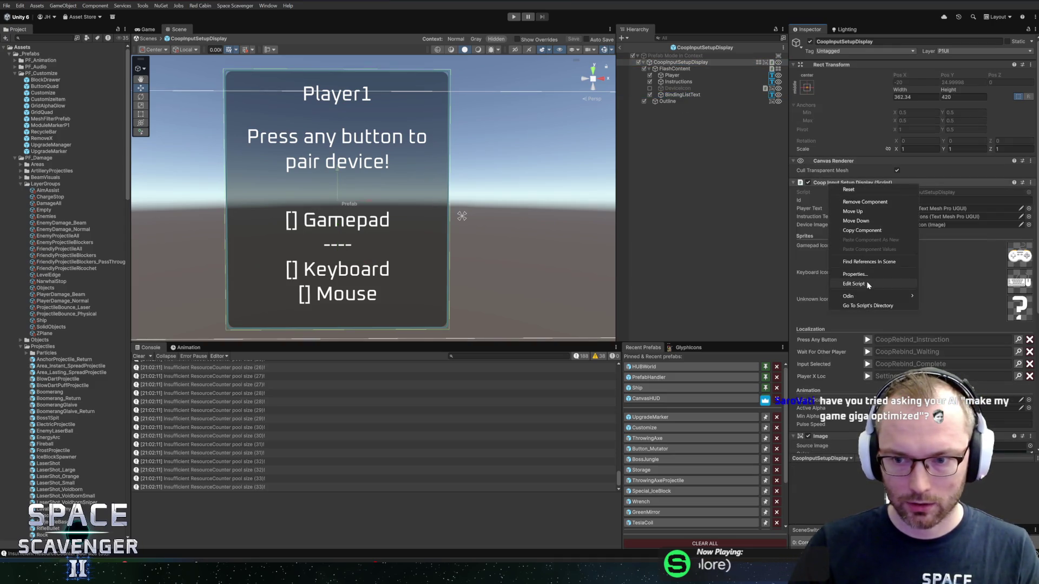
click(868, 283)
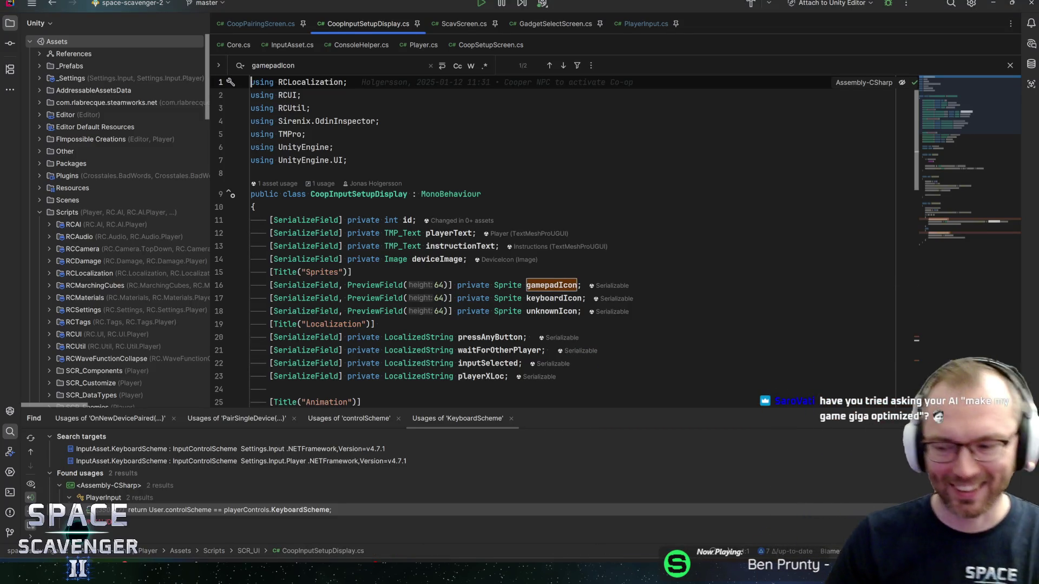
click(541, 298)
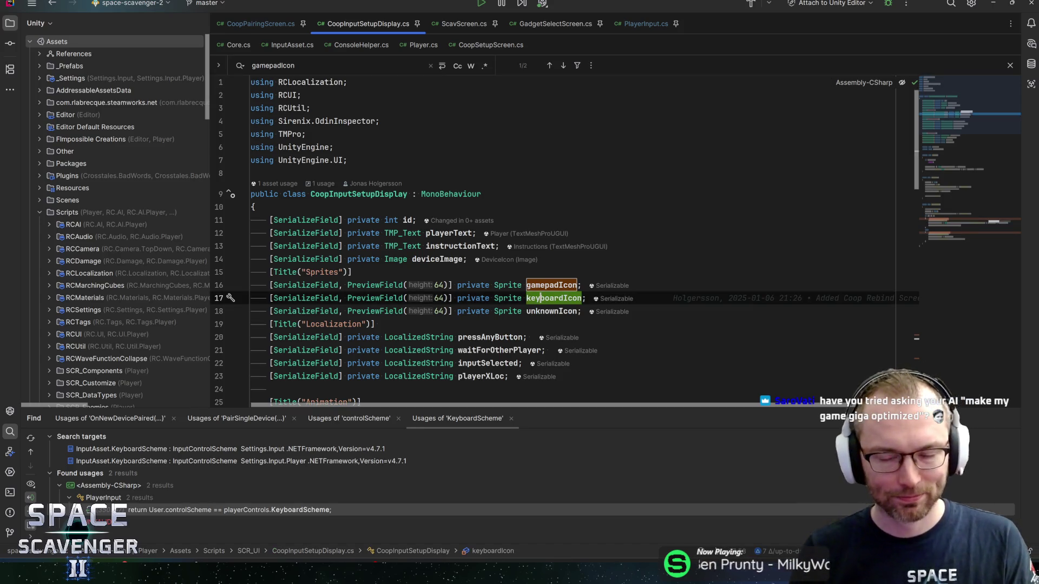
click(550, 311)
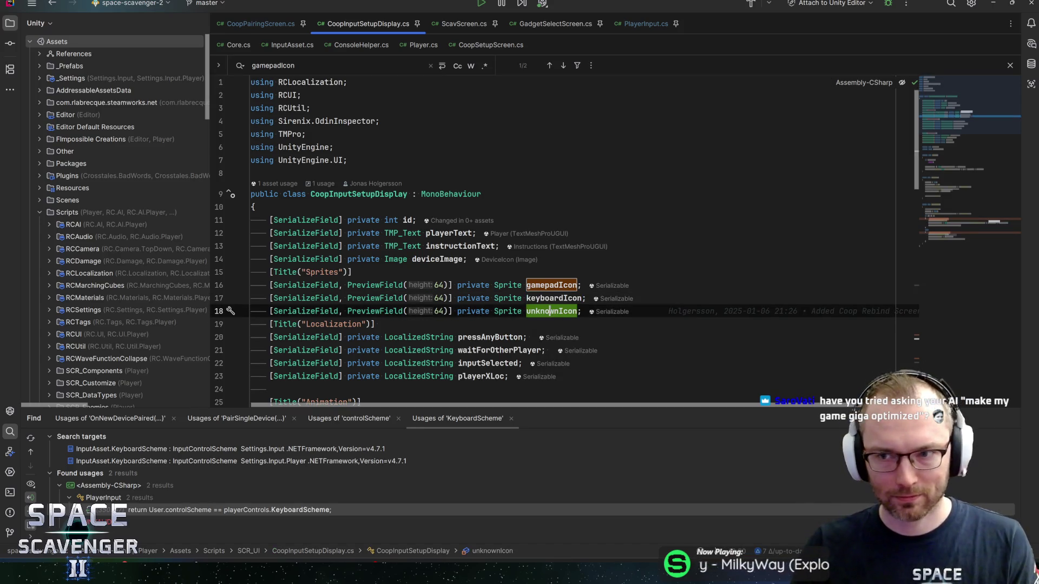
click(564, 298)
click(559, 285)
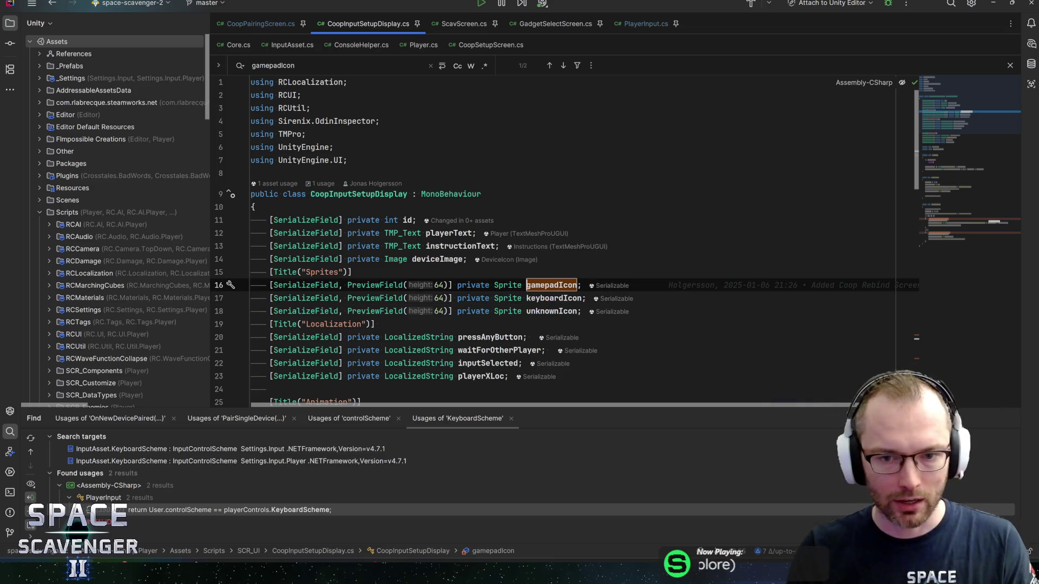
double_click(557, 285)
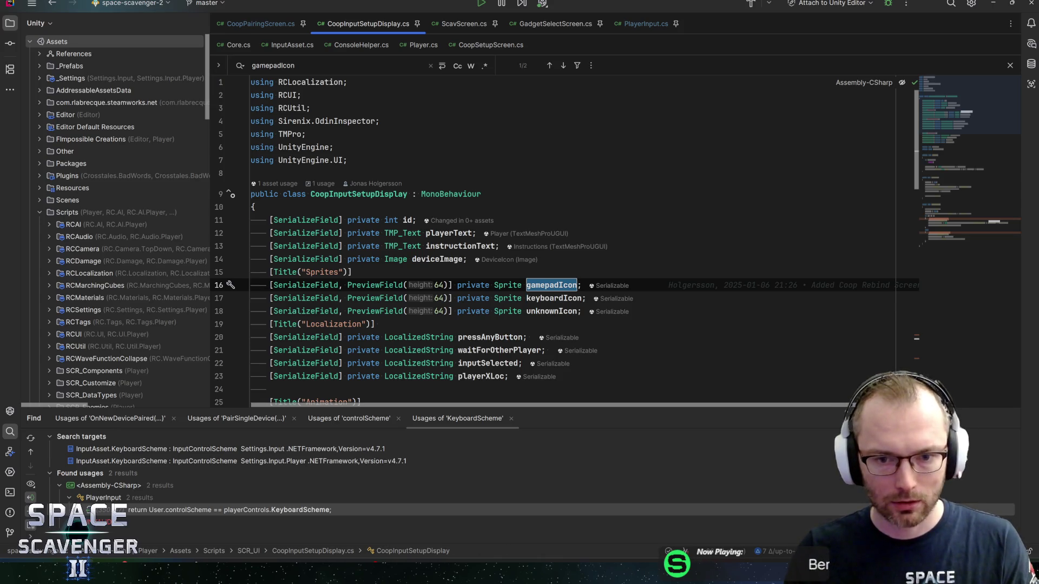
double_click(554, 298)
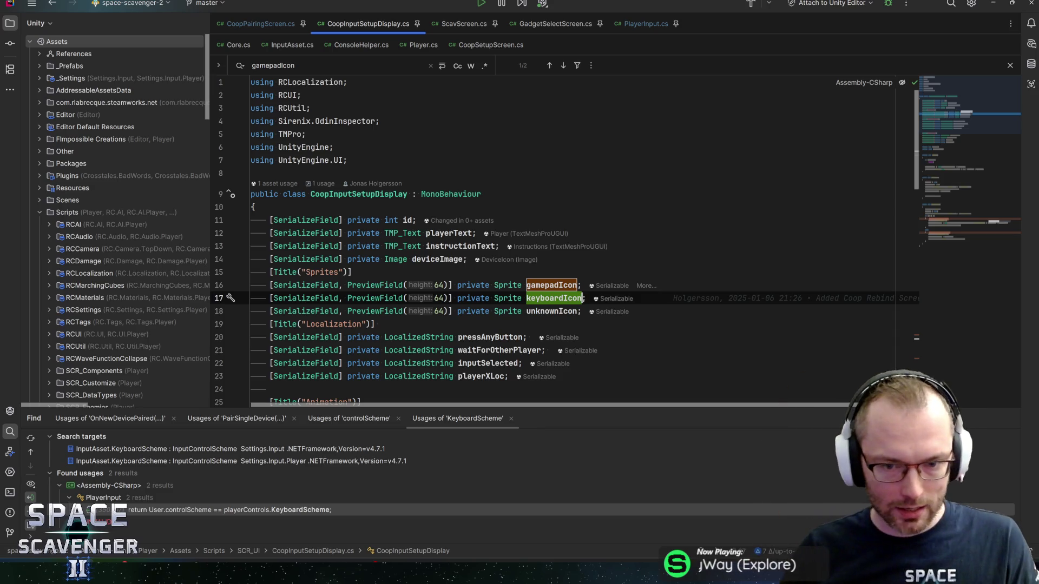
click(575, 285)
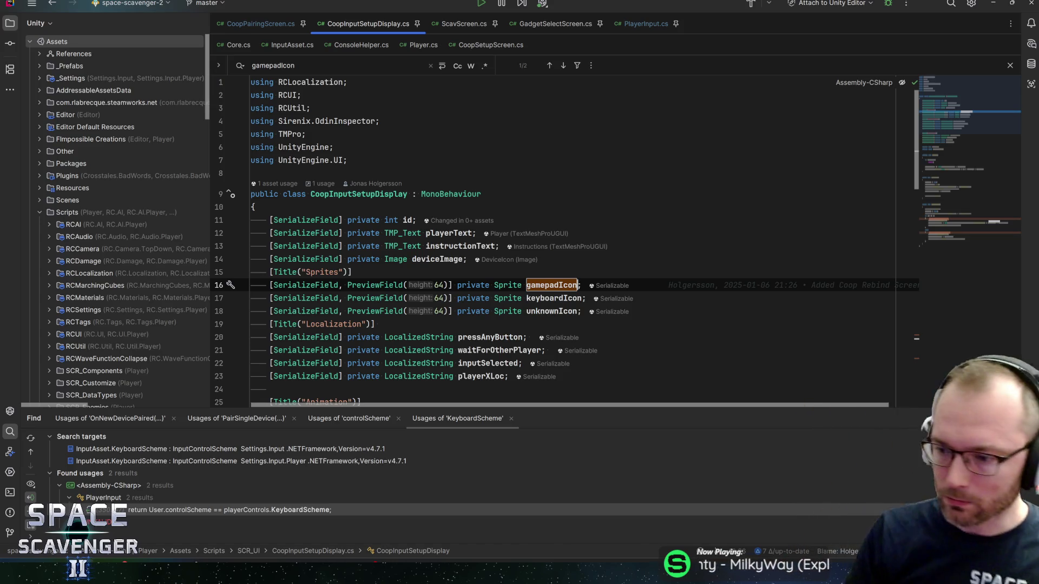
click(353, 272)
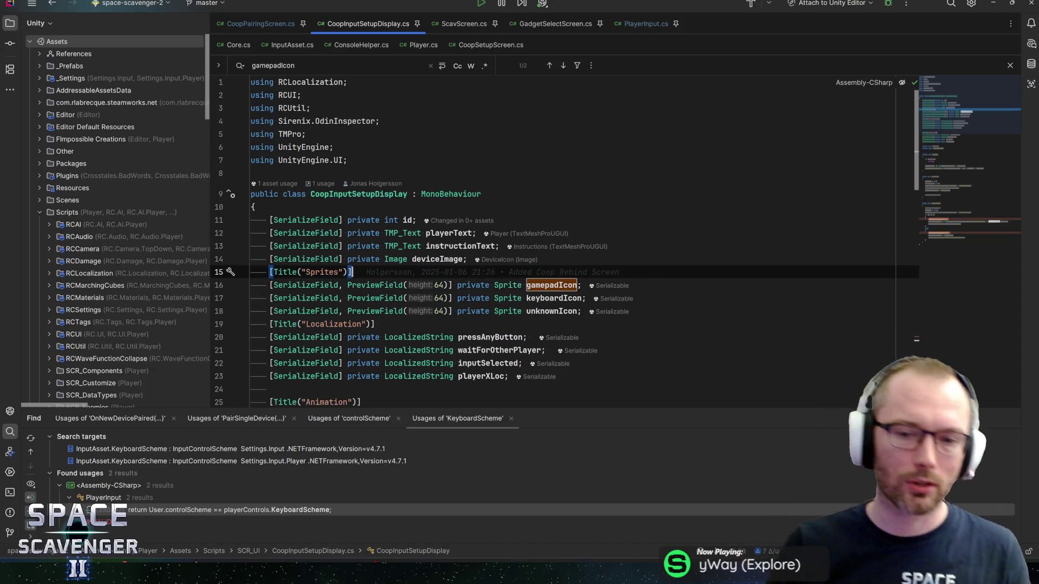
key(Down)
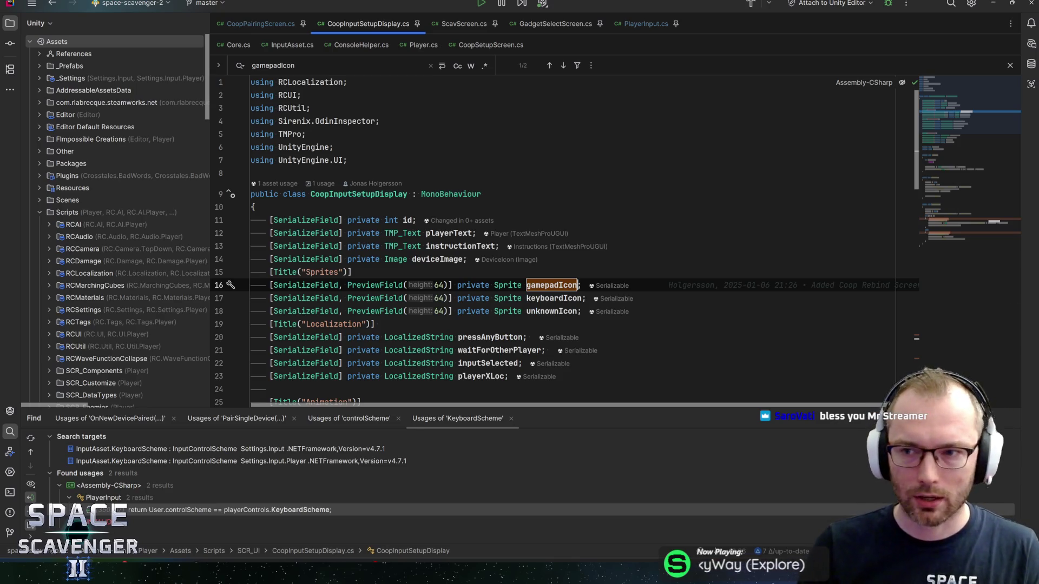
click(554, 285)
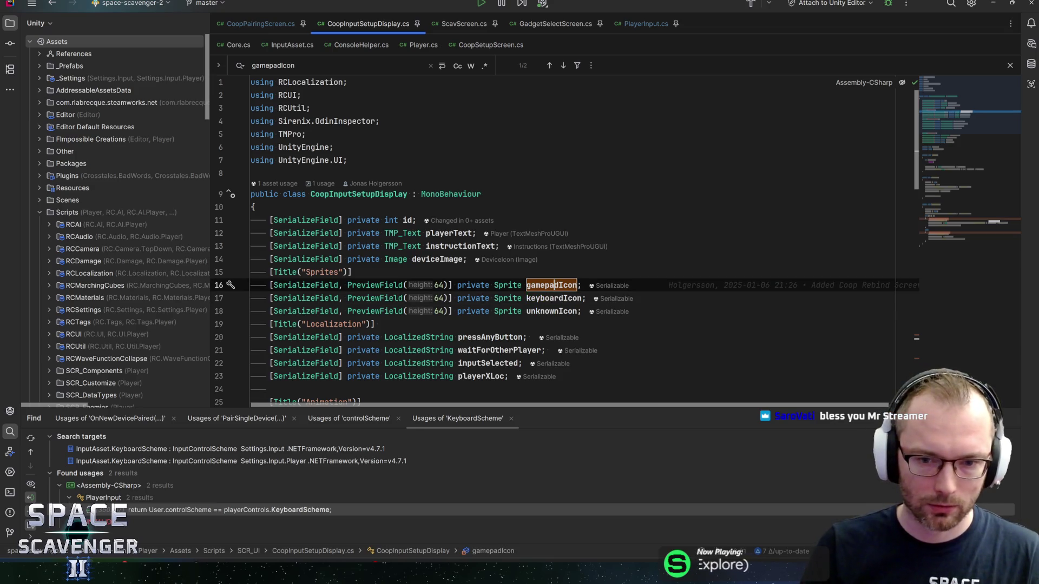
key(Down)
key(Up)
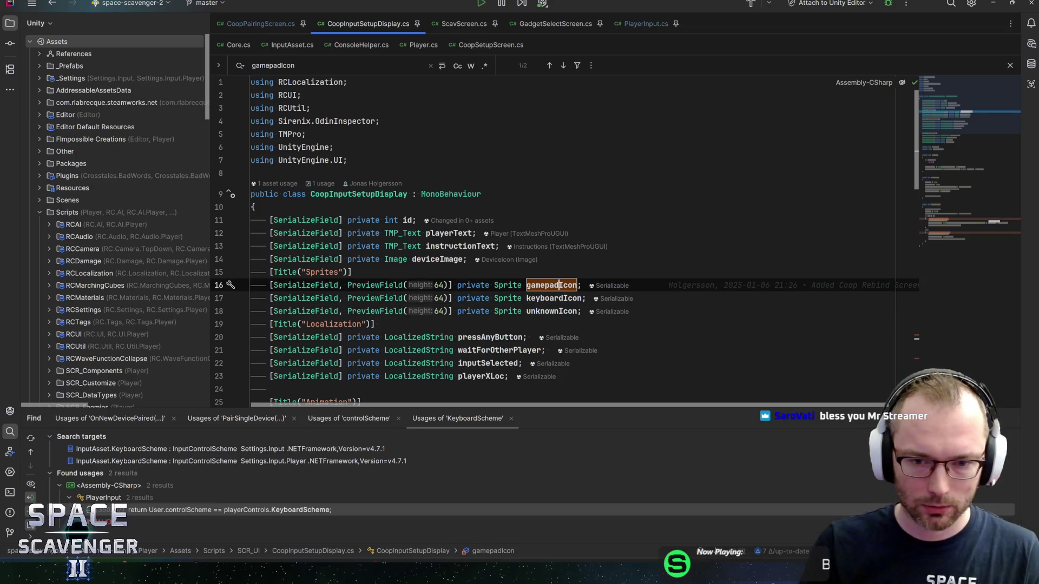
key(Down)
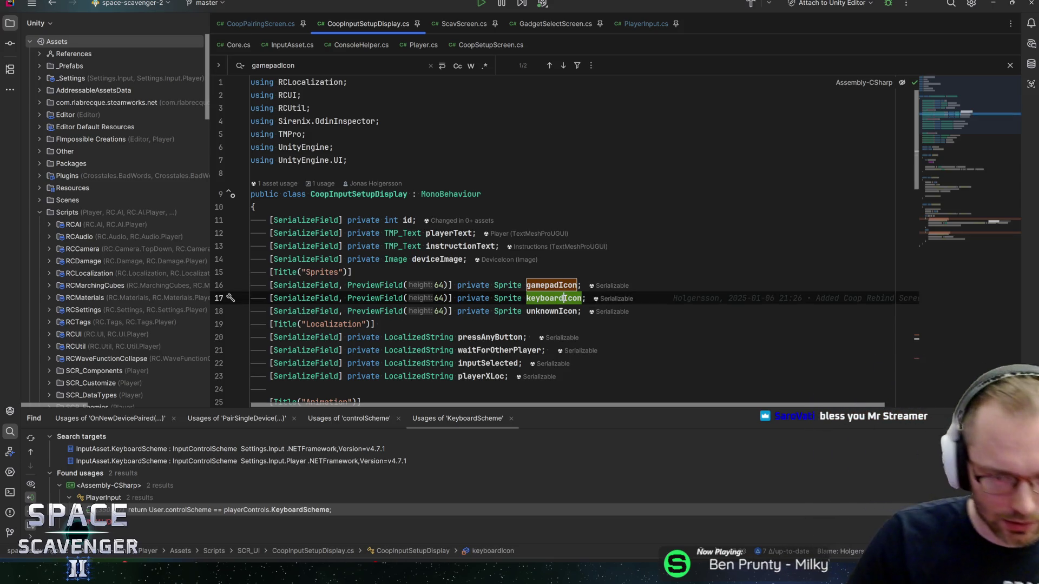
key(Up)
key(Down)
key(Up)
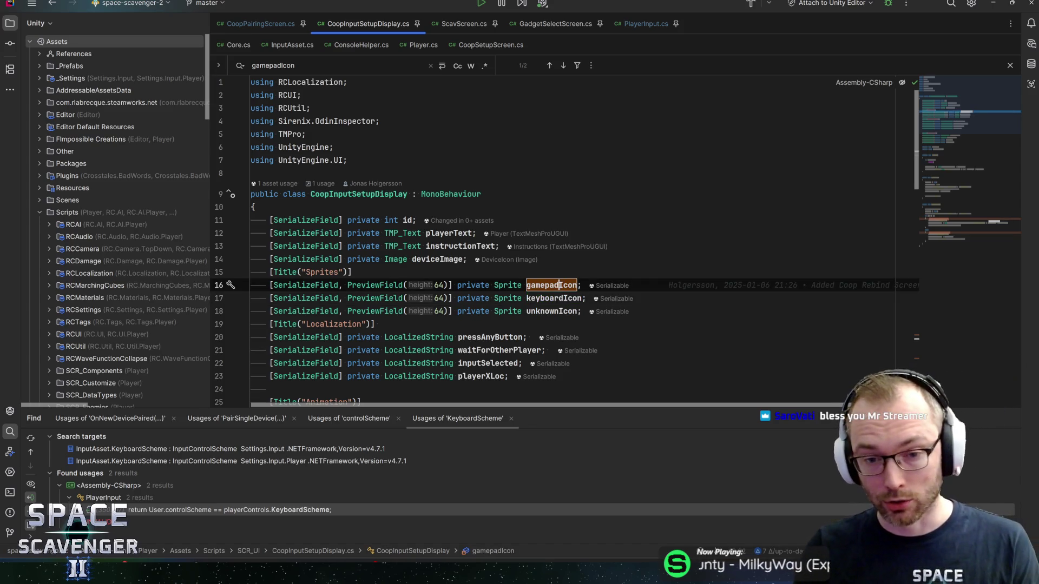
key(Down)
key(Up)
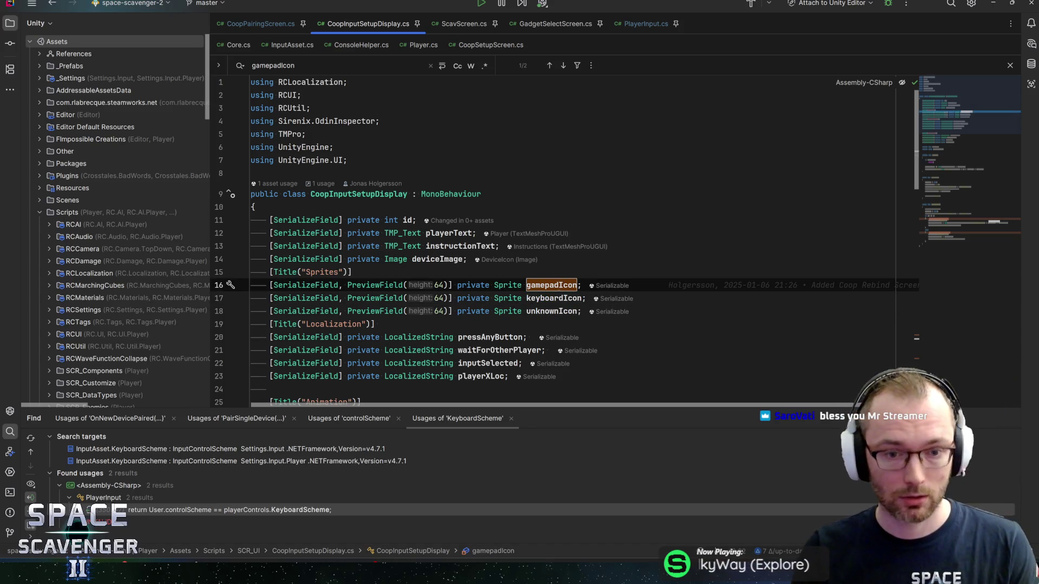
key(Down)
key(Up)
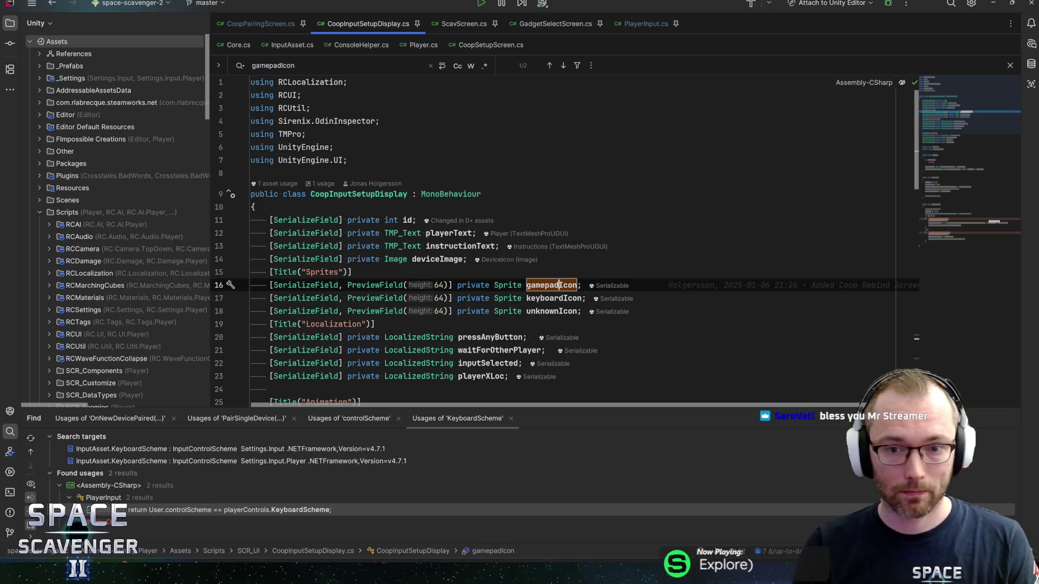
key(Down)
key(Up)
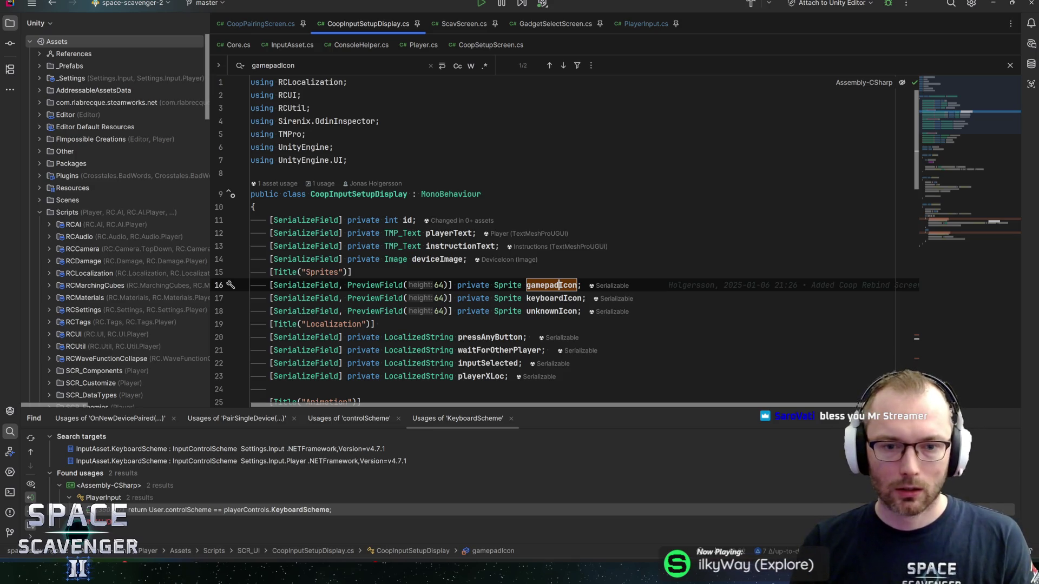
click(352, 272)
double_click(551, 286)
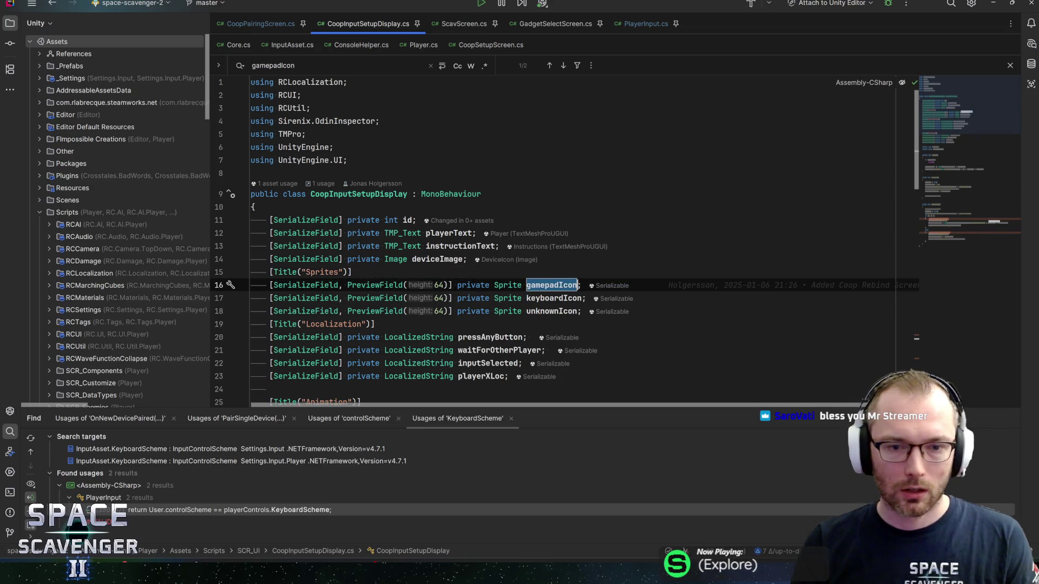
Duplicate the instructionText field, move it below deviceImage, and name it checklistText
click(436, 259)
key(Up)
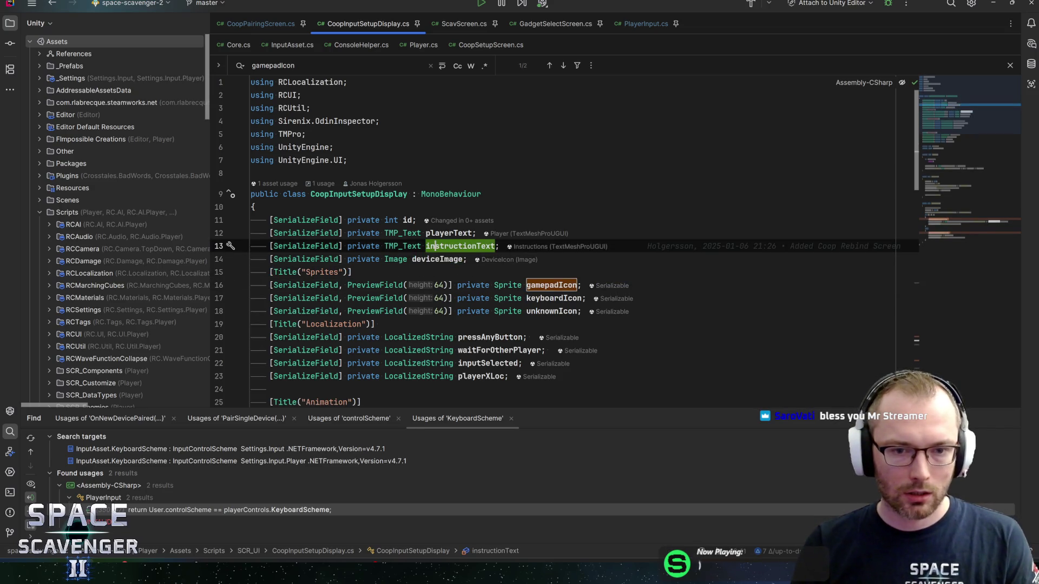
key(ctrl+d)
key(alt+shift+Down)
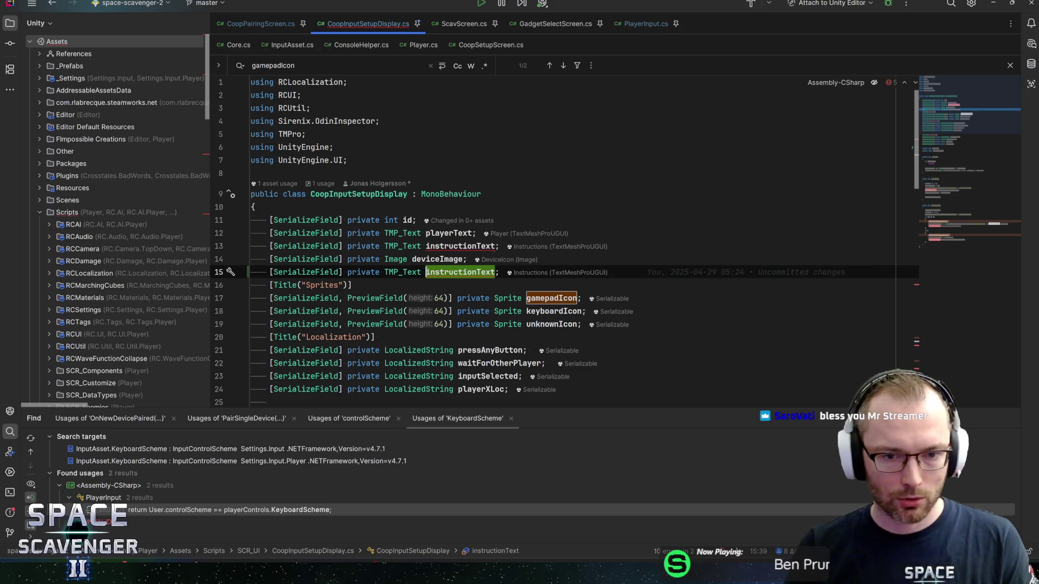
key(ctrl+w)
text(checl,)
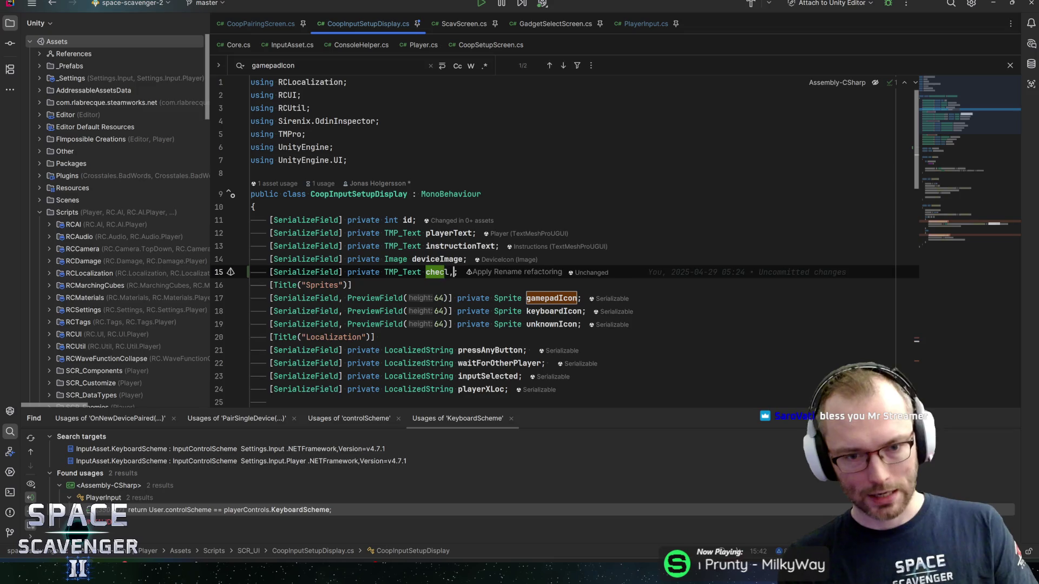
key(BackSpace)
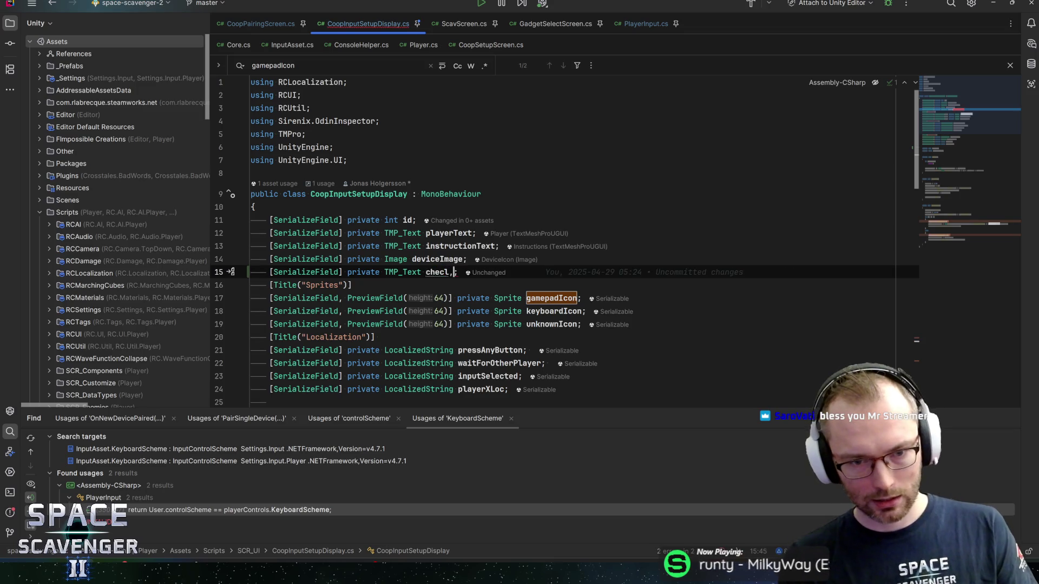
text(klistText)
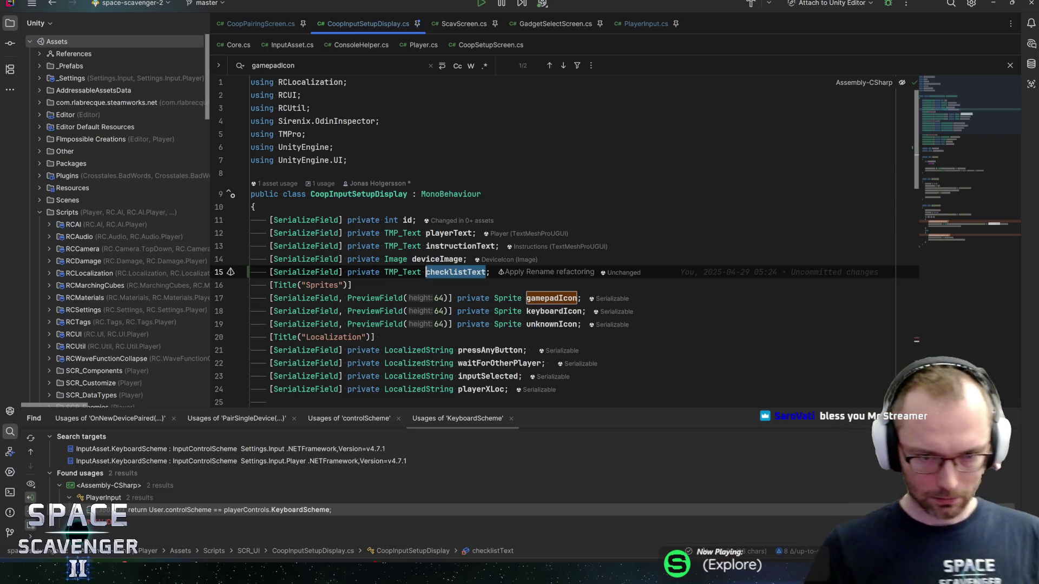
scroll(506, 263, down, 5)
Find the unknown-icon sprite assignment in Activate and open a new line after it
scroll(507, 263, down, 6)
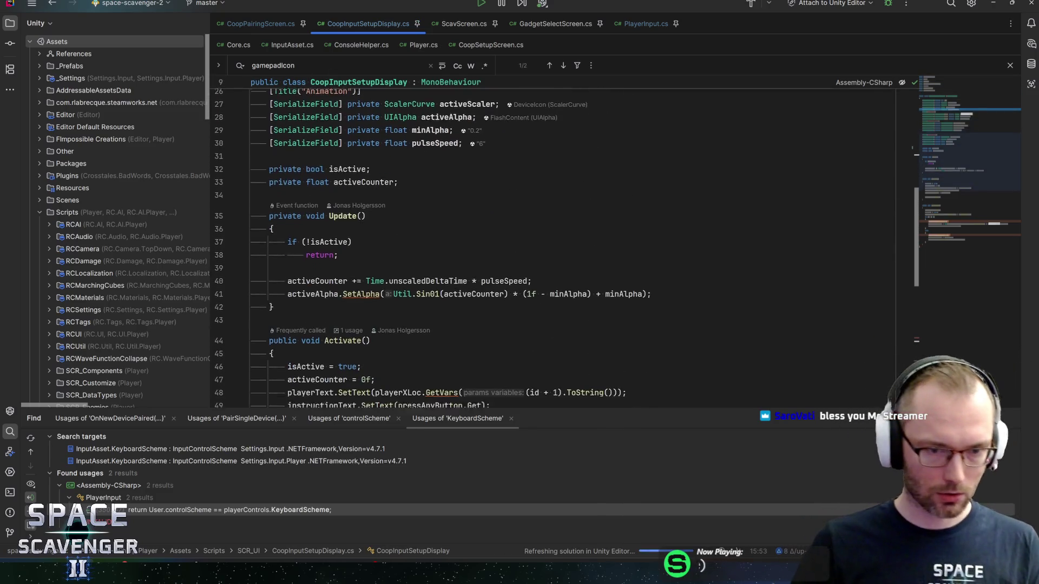
scroll(506, 263, up, 1)
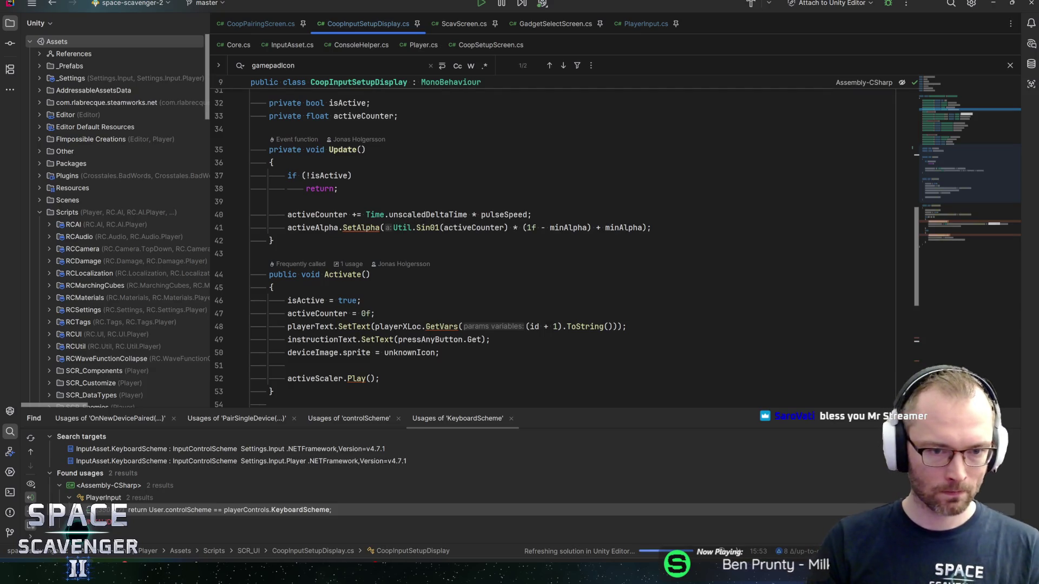
click(320, 227)
scroll(319, 227, down, 2)
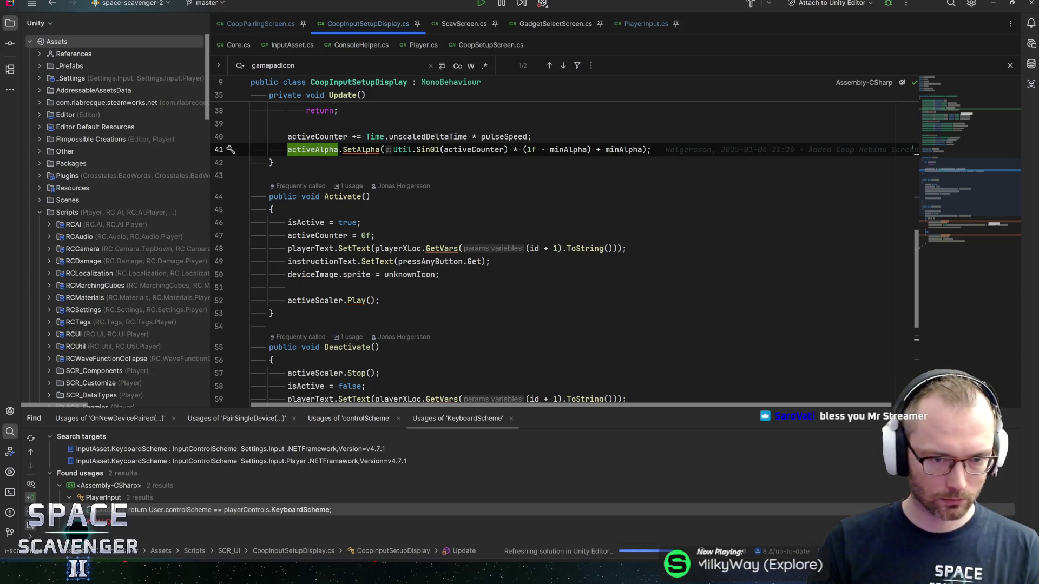
click(308, 274)
click(413, 274)
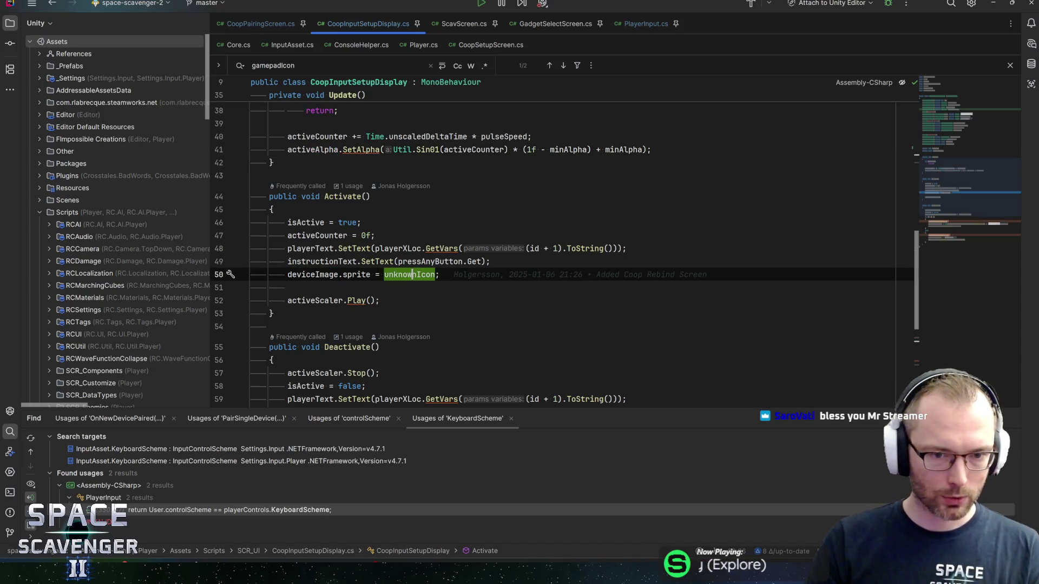
key(End)
key(Return)
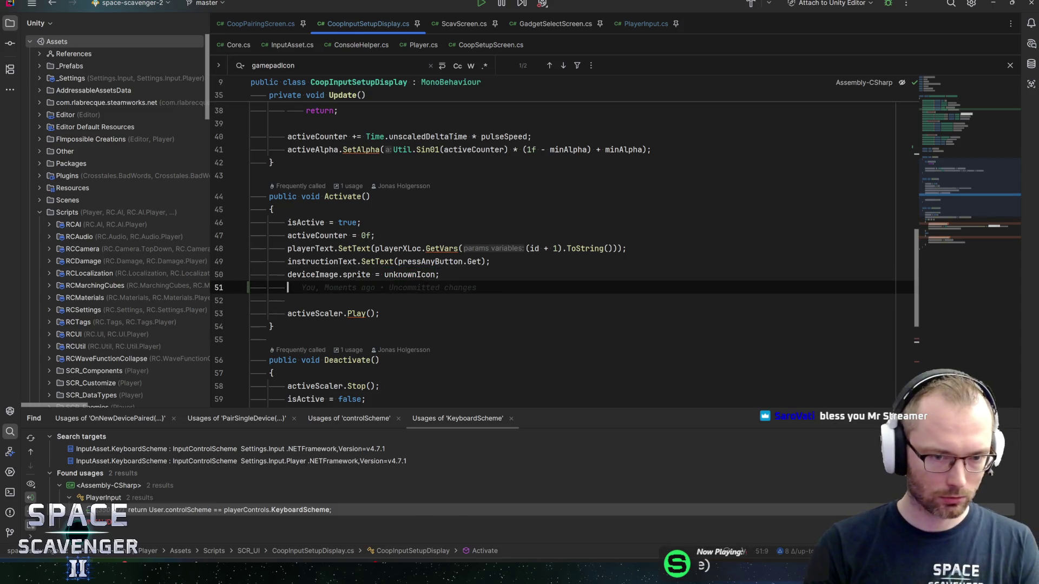
Write deviceImage.enabled = false; on that new line using autocomplete
text(deviceImage.sp)
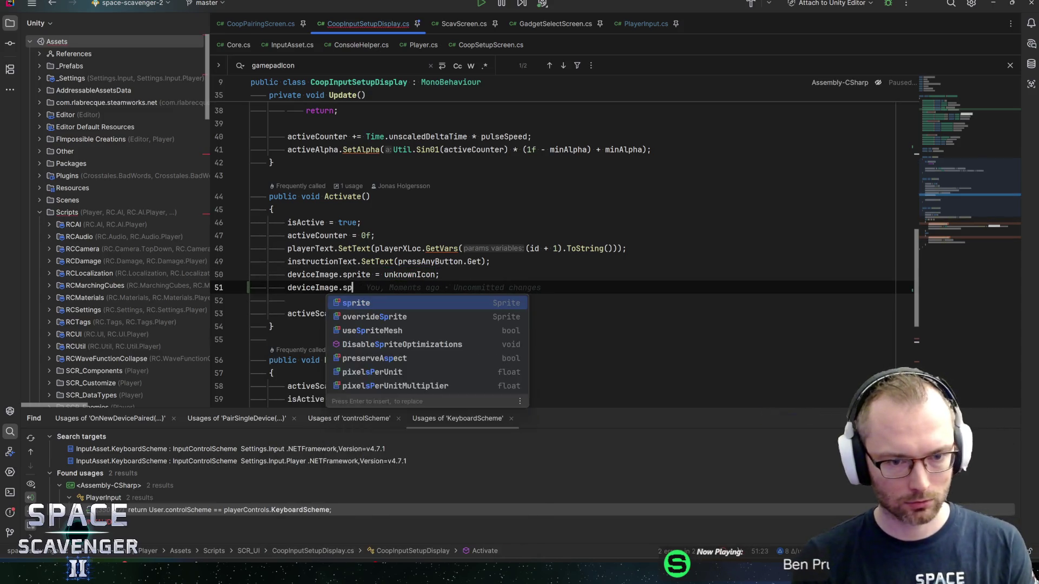
key(Return)
text(.ena)
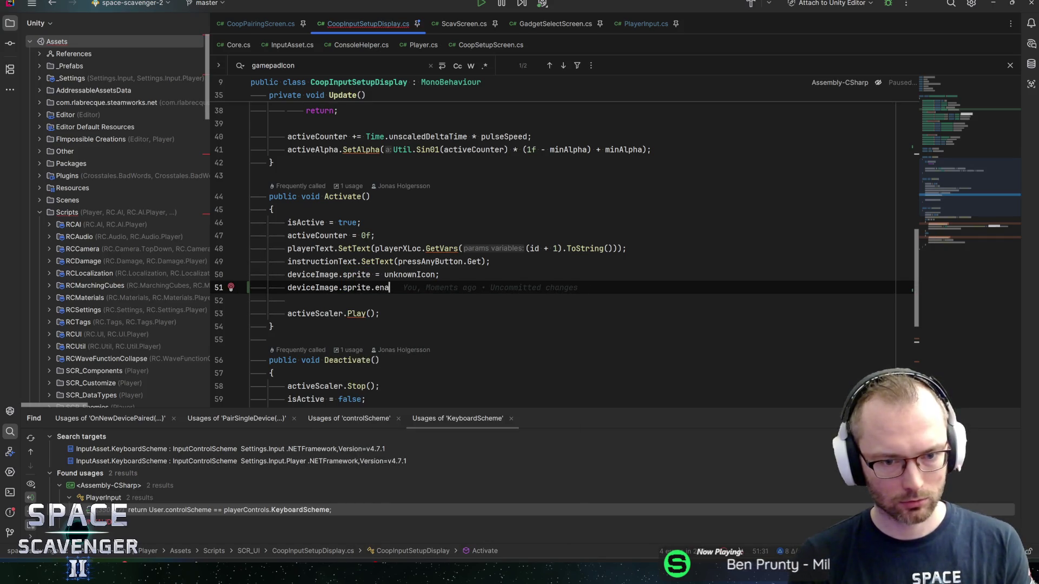
key(BackSpace)
key(BackSpace)
key(BackSpace)
text(ena)
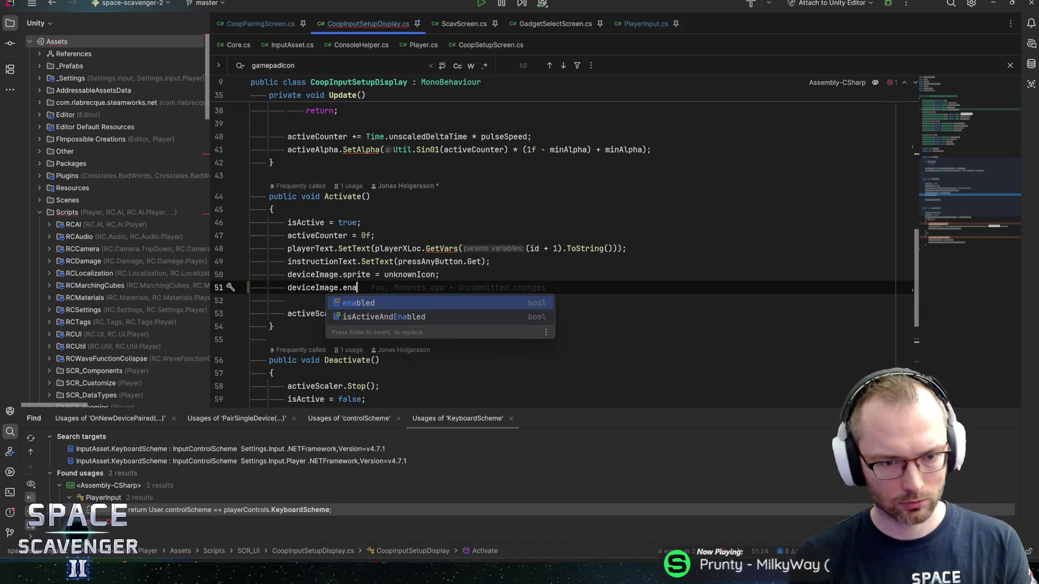
key(Return)
text(= fa)
key(Return)
text(;)
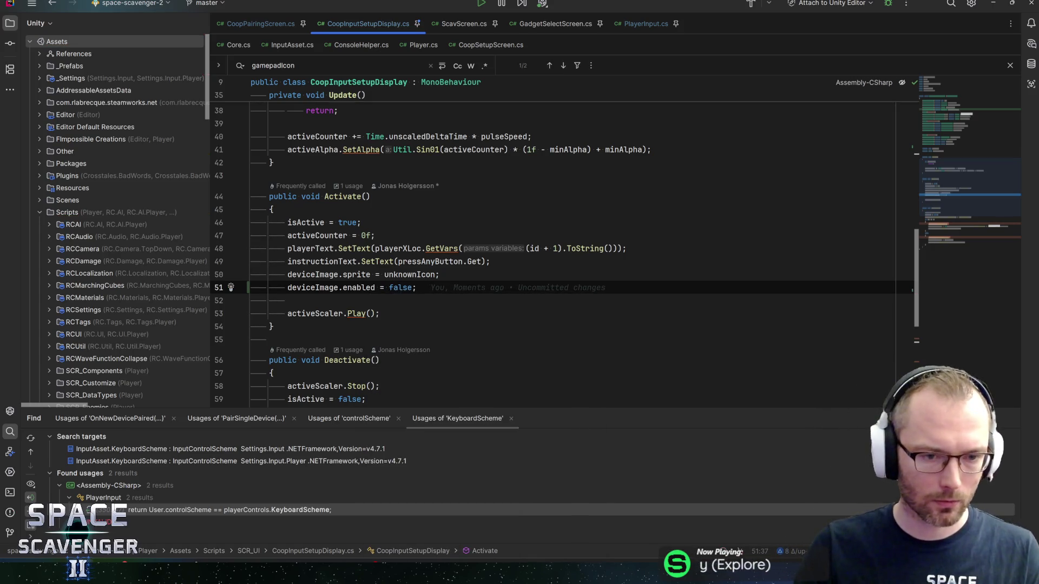
In Deactivate, add deviceImage.enabled = true; after the gamepad-or-keyboard sprite line
scroll(563, 244, down, 1)
click(305, 235)
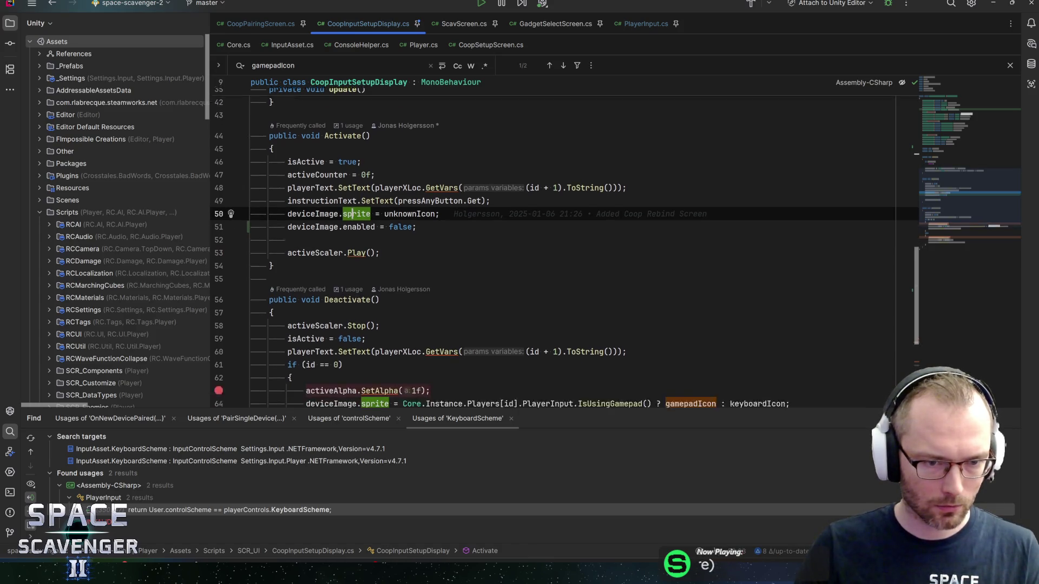
scroll(563, 243, down, 2)
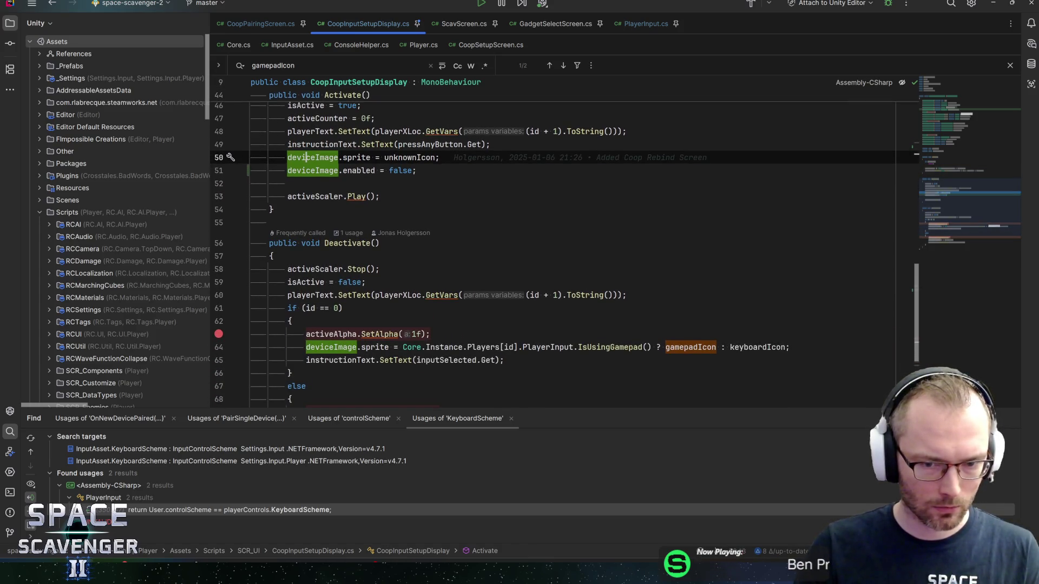
click(416, 348)
key(End)
key(Return)
text(dev)
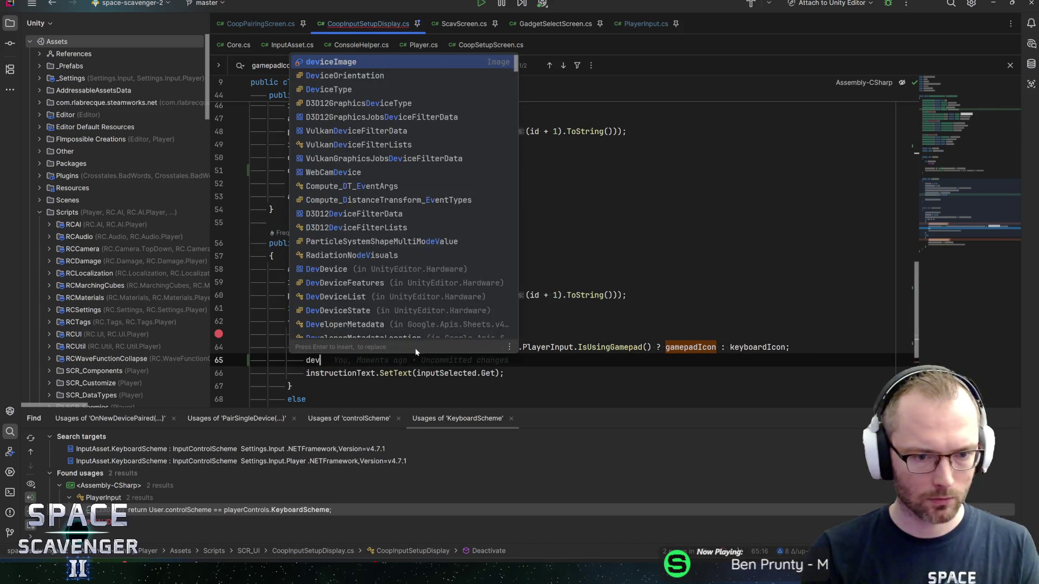
text(ice)
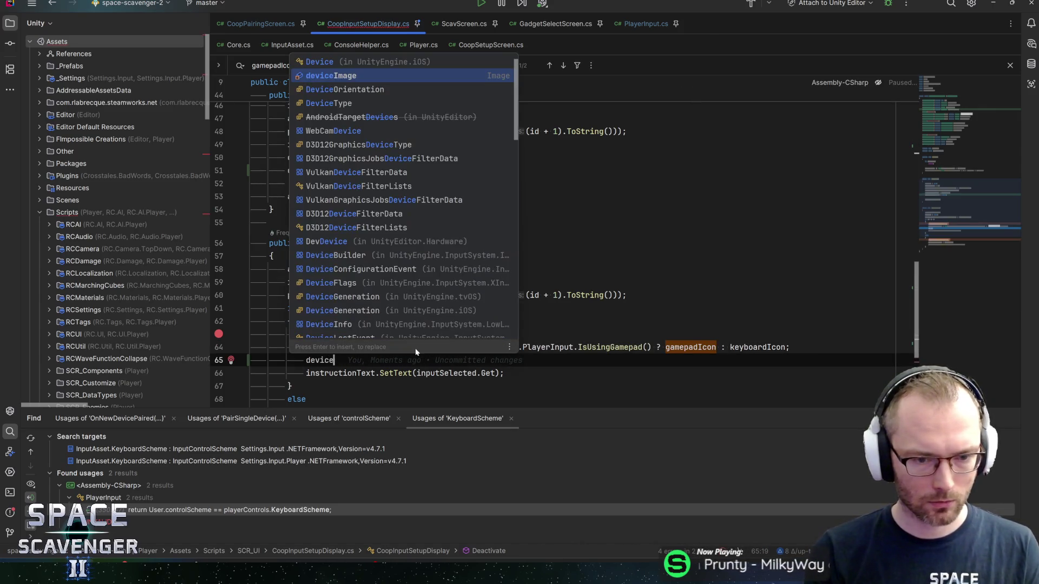
key(Return)
text(.)
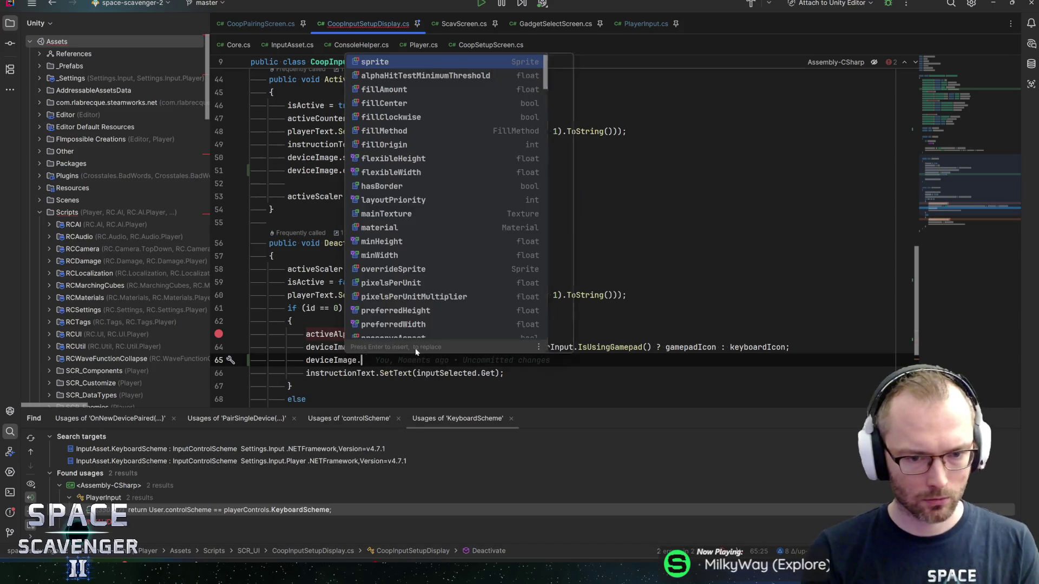
text(spr)
key(Return)
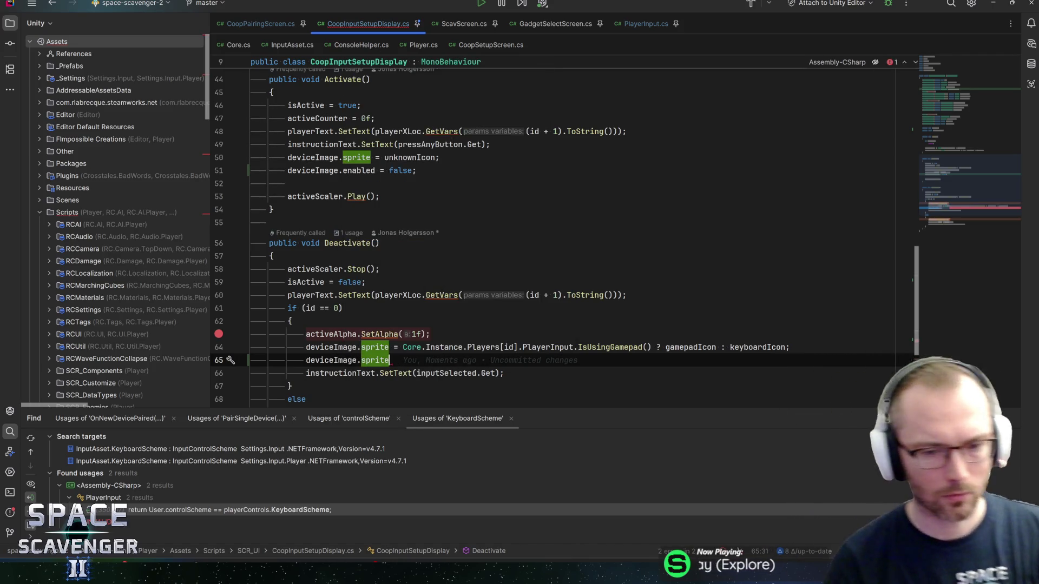
key(ctrl+BackSpace)
text(ena)
key(Return)
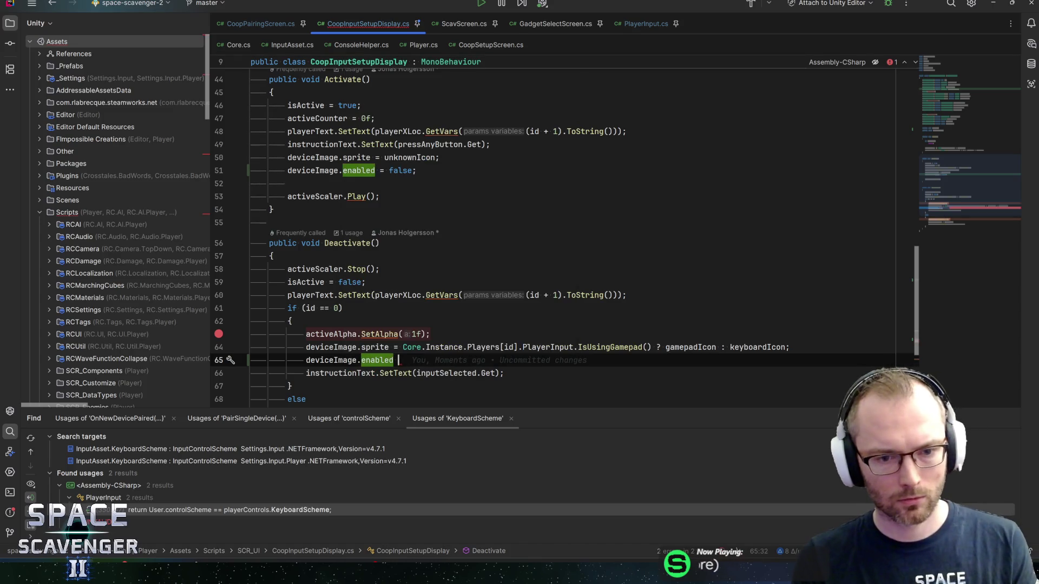
text(= true;)
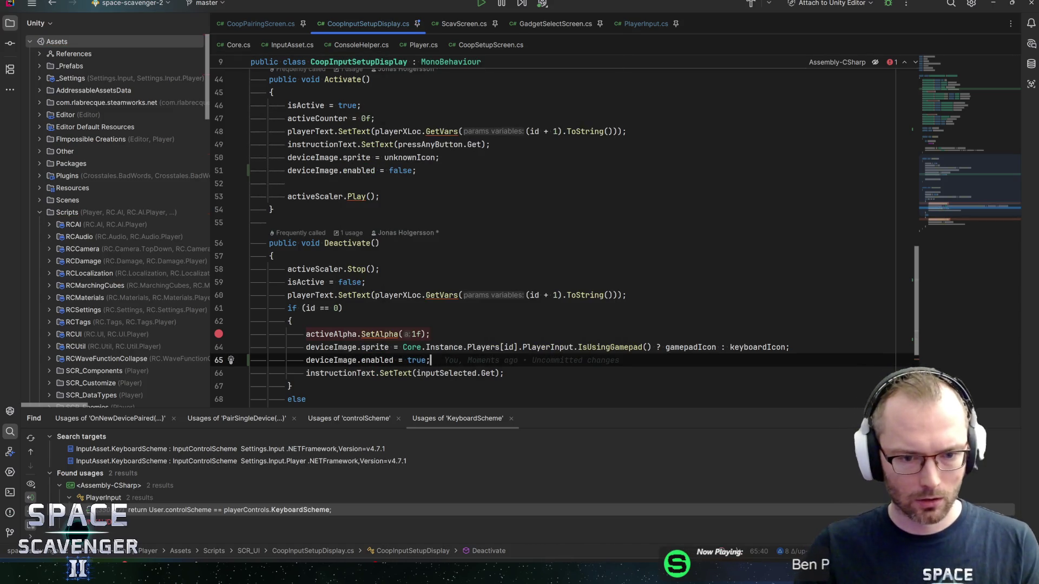
Start a deviceImage line in Deactivate's else branch, then undo it
scroll(557, 244, down, 2)
click(480, 363)
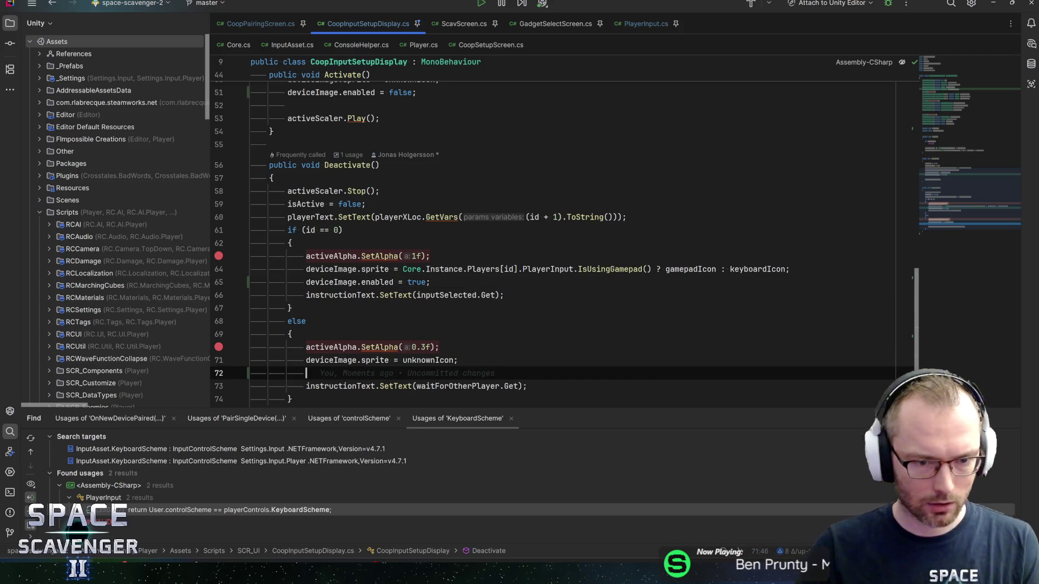
key(Return)
text(device)
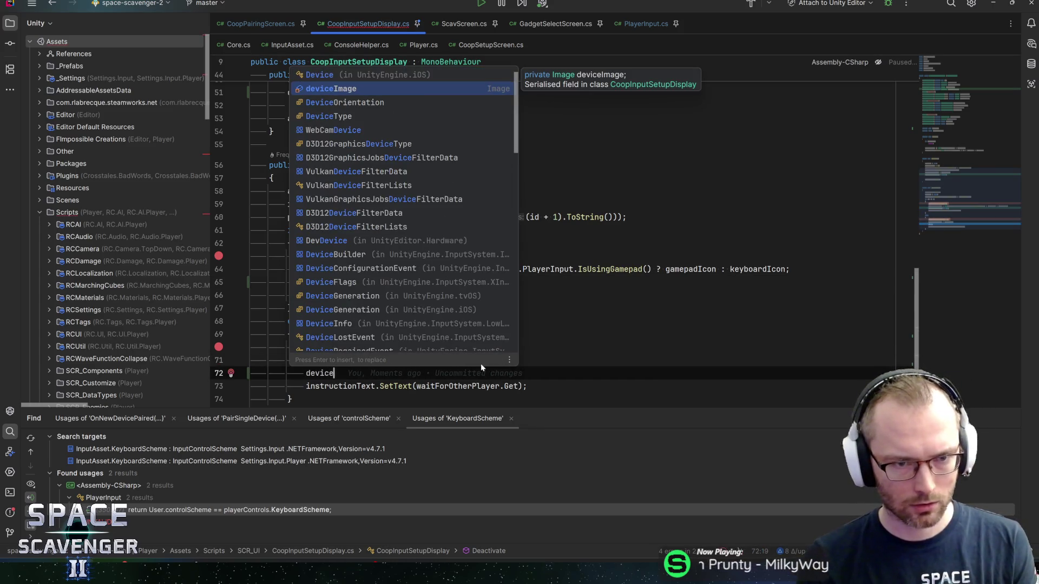
key(Return)
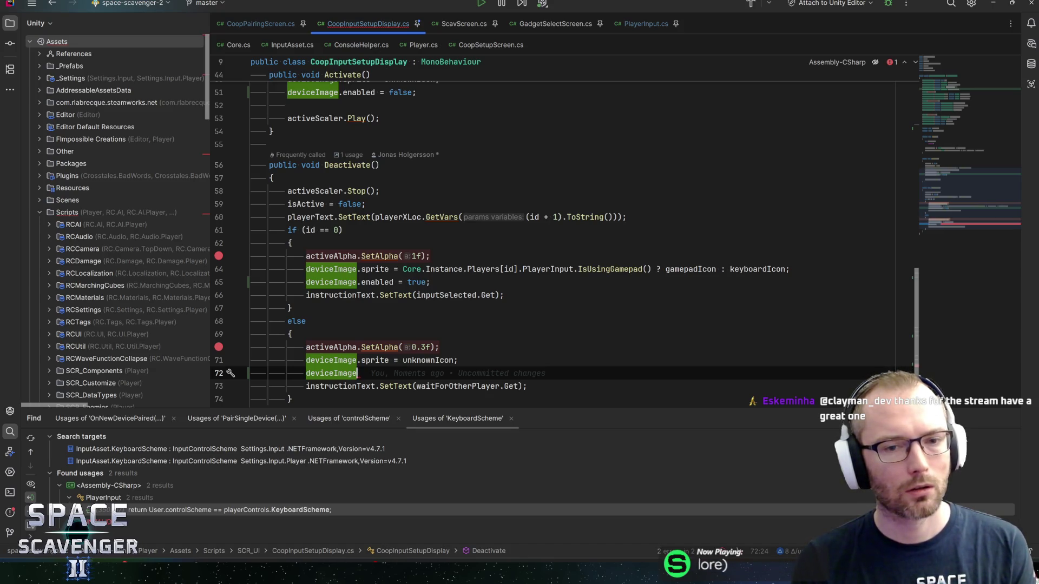
key(ctrl+z)
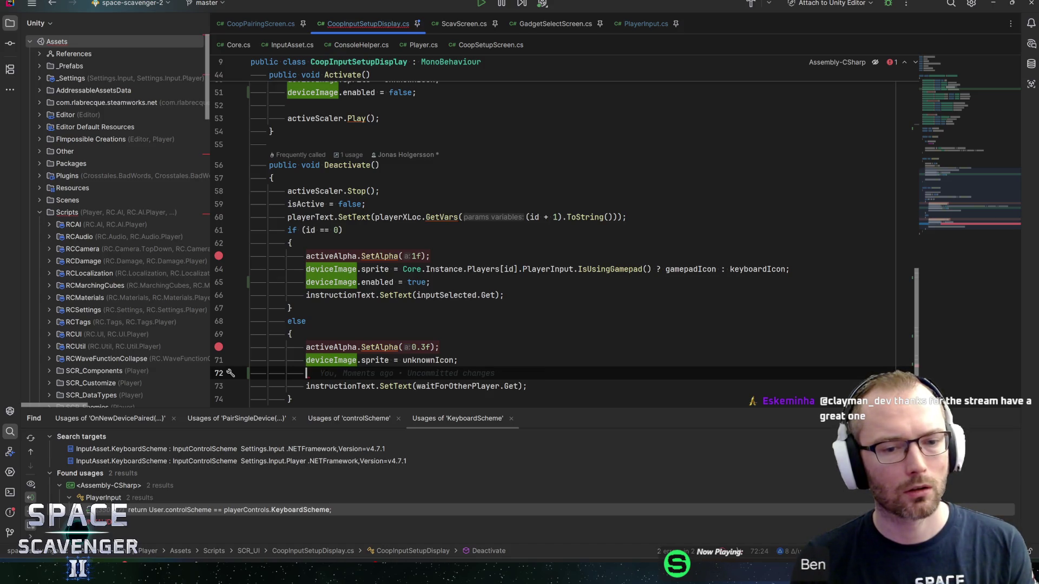
scroll(562, 232, down, 3)
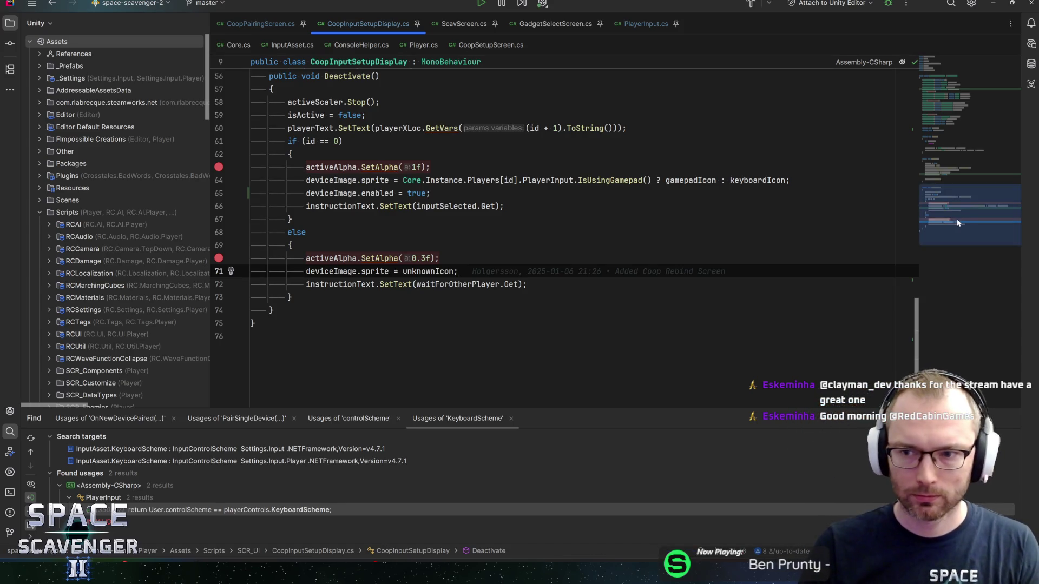
mouse_move(957, 218)
mouse_down()
mouse_move(967, 198)
mouse_move(979, 204)
mouse_move(965, 170)
mouse_up()
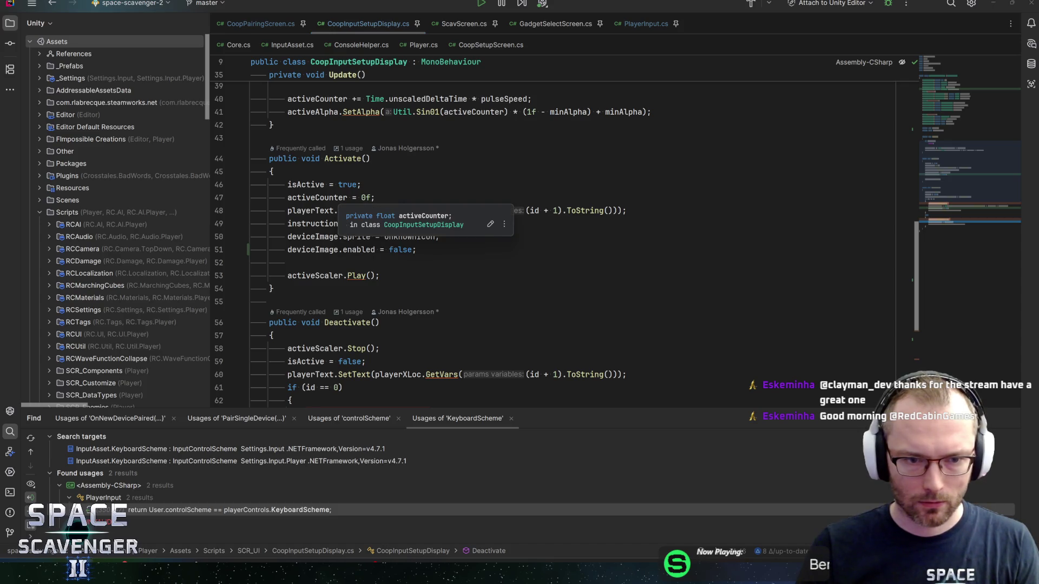
Add checklistText.SetText("Checklist"); after the enabled = false line in Activate and save
click(416, 249)
key(Return)
key(Return)
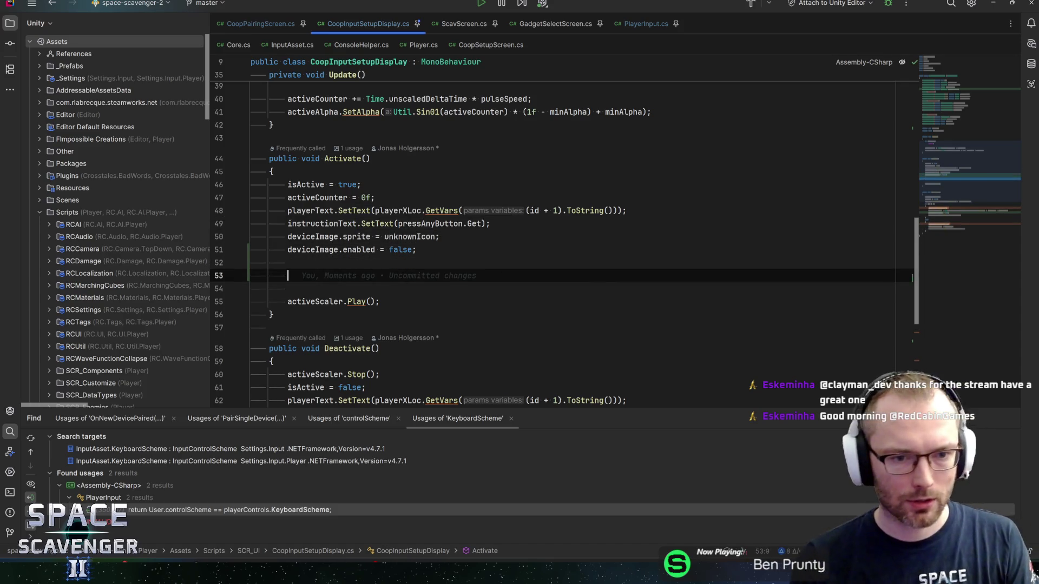
text(checklistText)
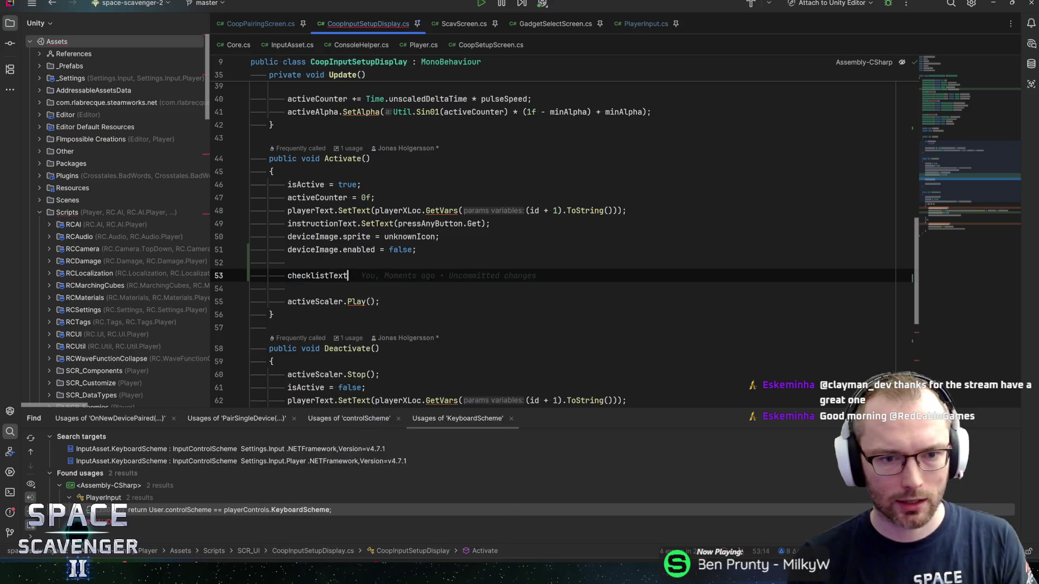
text(.sett)
key(Return)
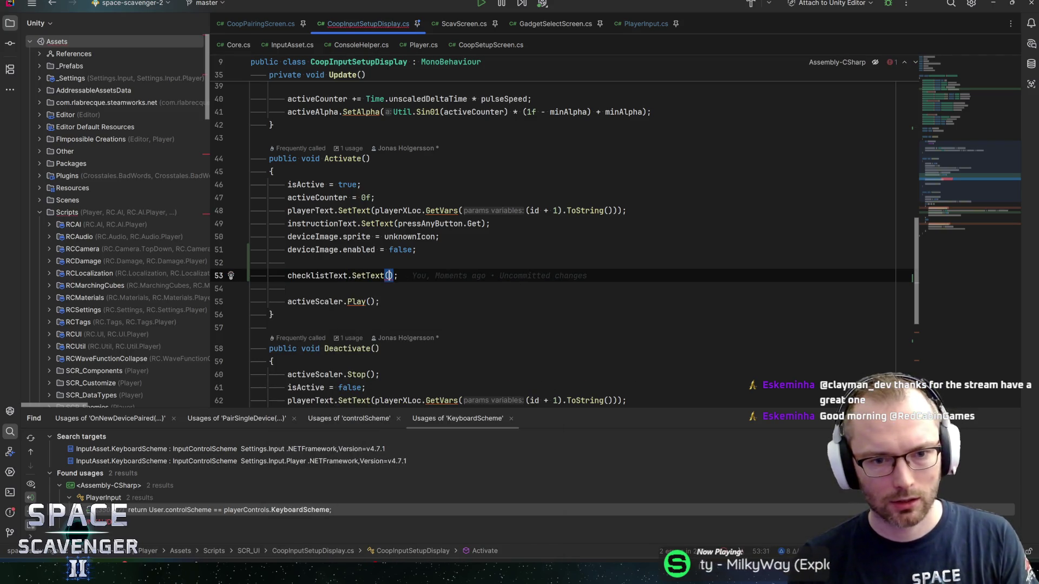
text("Checklist)
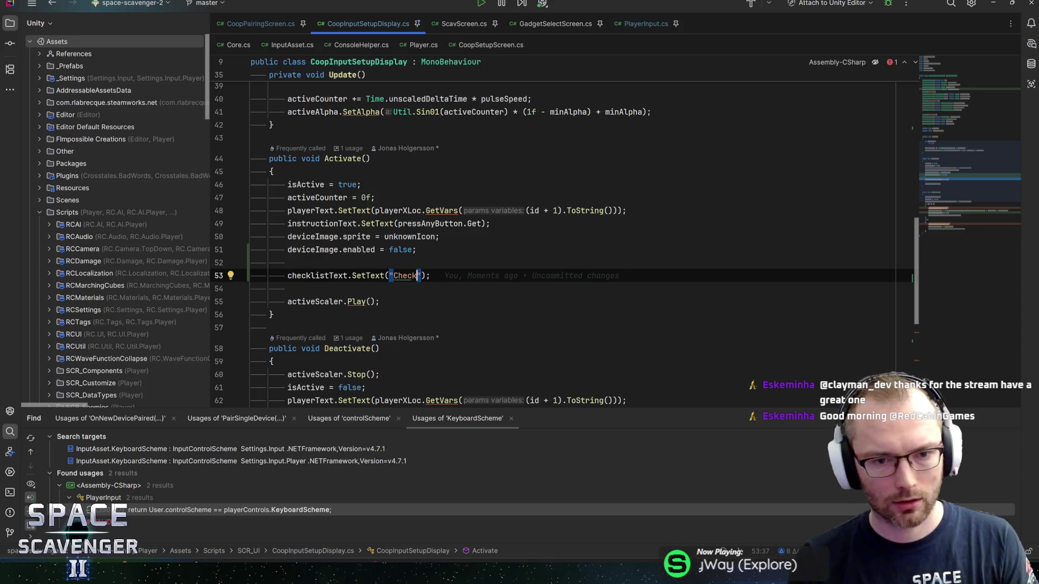
key(End)
key(ctrl+s)
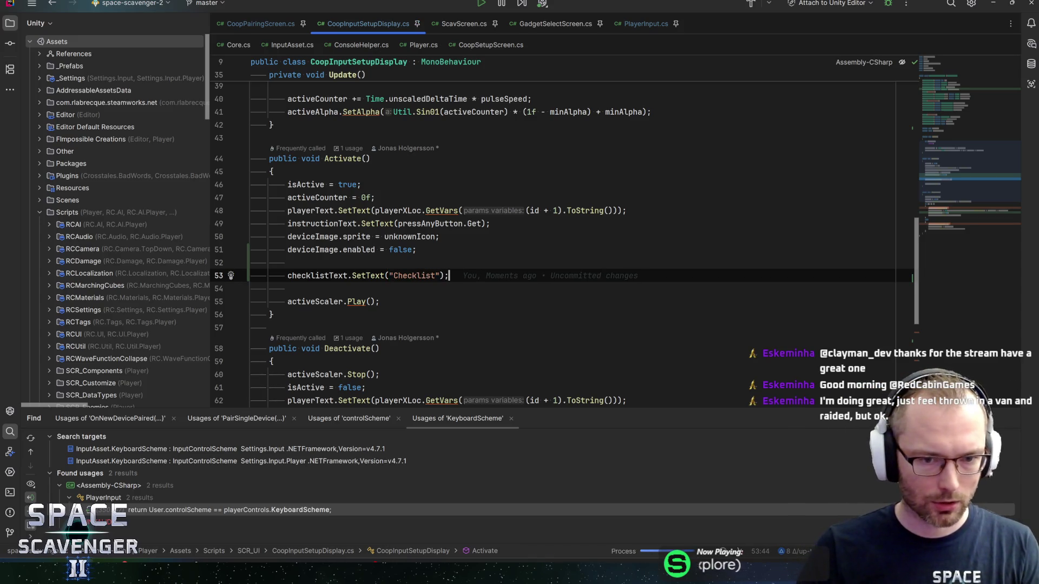
scroll(971, 199, up, 5)
mouse_move(980, 149)
mouse_down()
mouse_move(978, 138)
mouse_move(989, 154)
mouse_move(979, 174)
mouse_up()
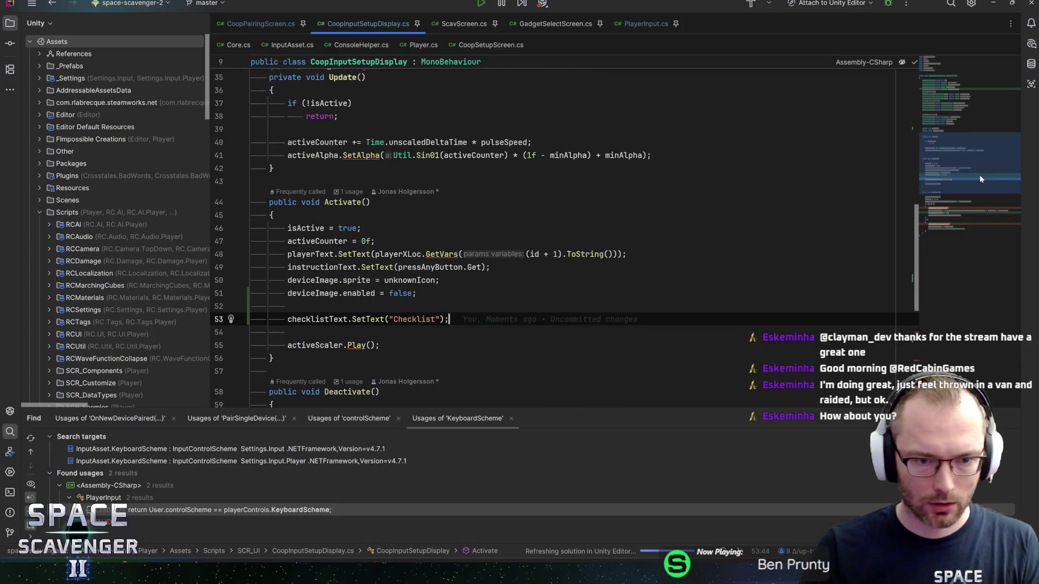
scroll(978, 175, up, 1)
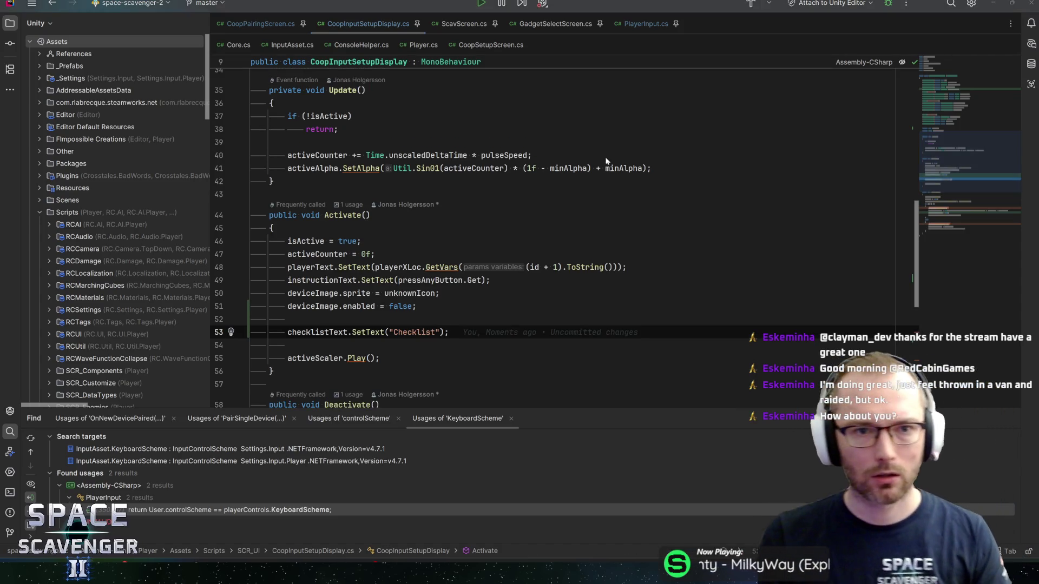
key(alt+Tab)
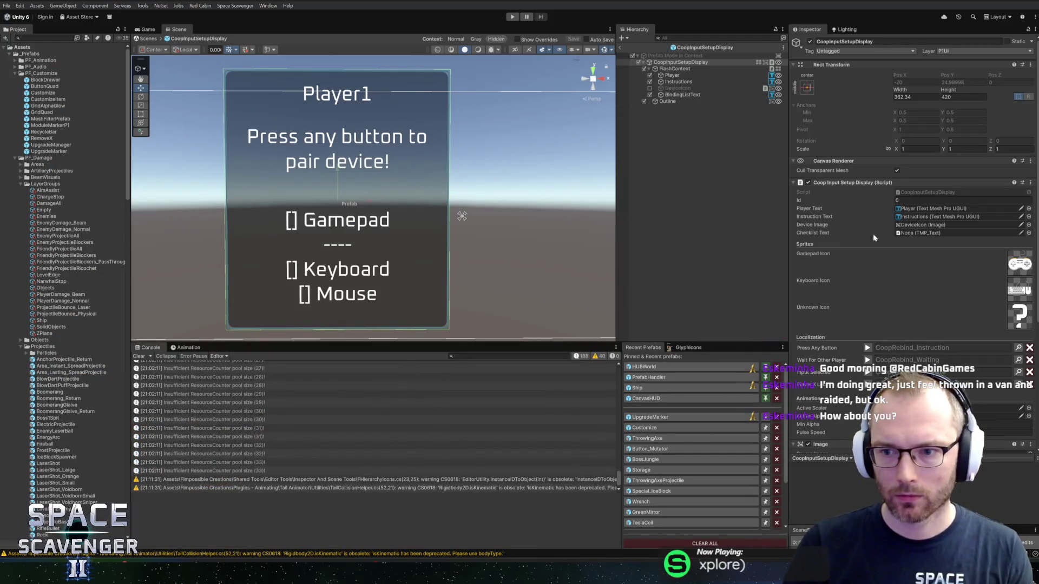
Link BindingListText to the Checklist Text field, rename it ChecklistText, and return to Rider
drag(683, 95, 927, 233)
click(696, 94)
key(F2)
text(ChecklistTe)
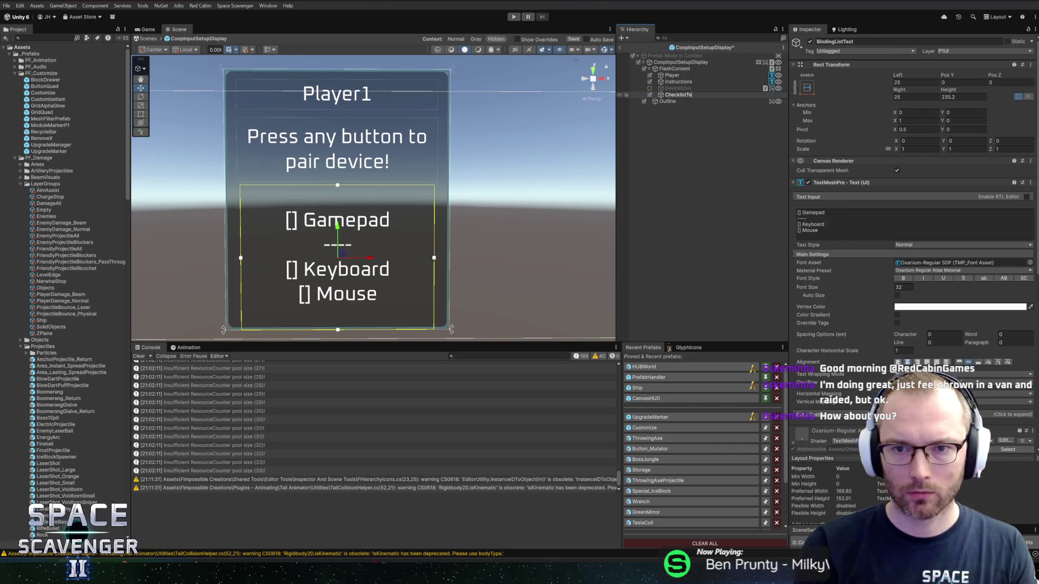
text(xt)
key(Return)
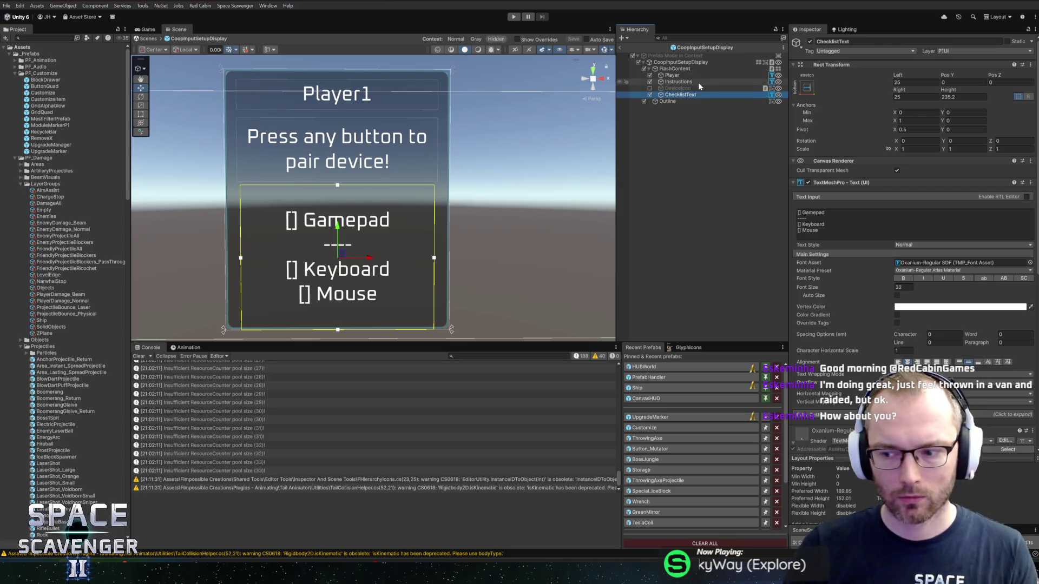
key(alt+Tab)
key(Left)
key(Left)
key(Left)
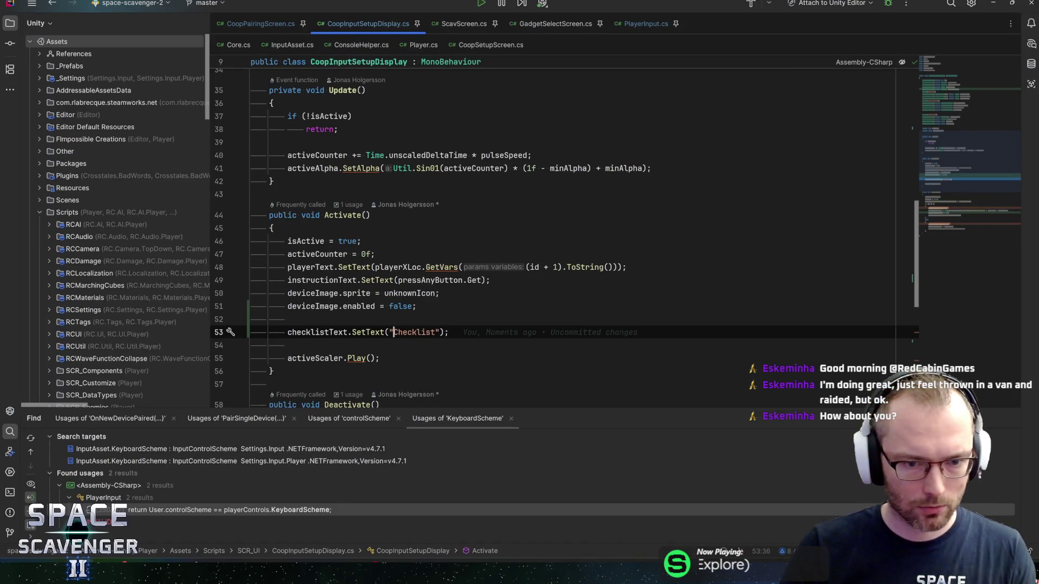
Insert GlyphID. ahead of the Checklist string in the SetText call
key(Left)
key(Left)
key(ctrl+p)
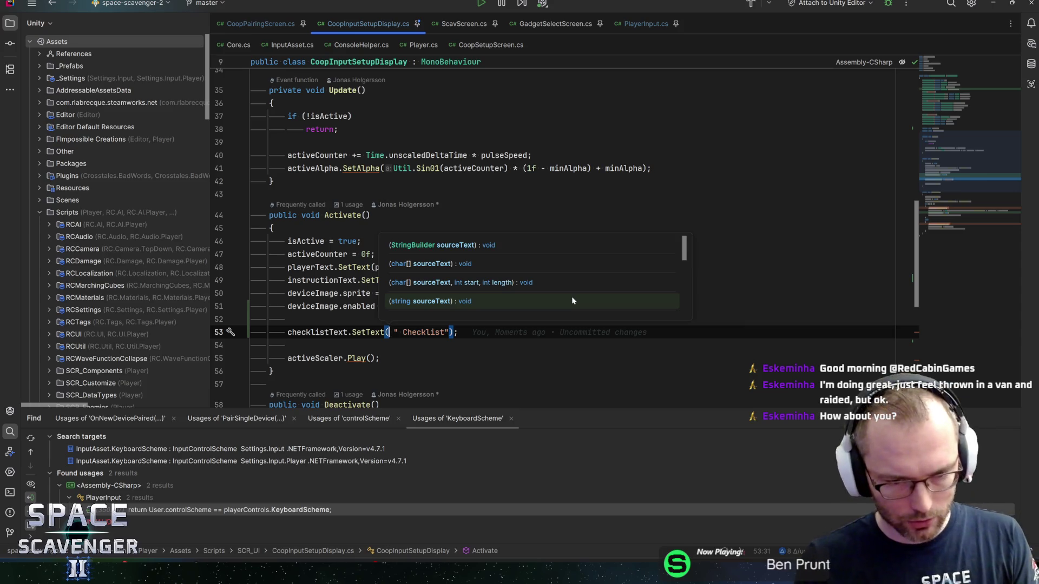
text(Glyphod)
key(BackSpace)
key(BackSpace)
text(ID.)
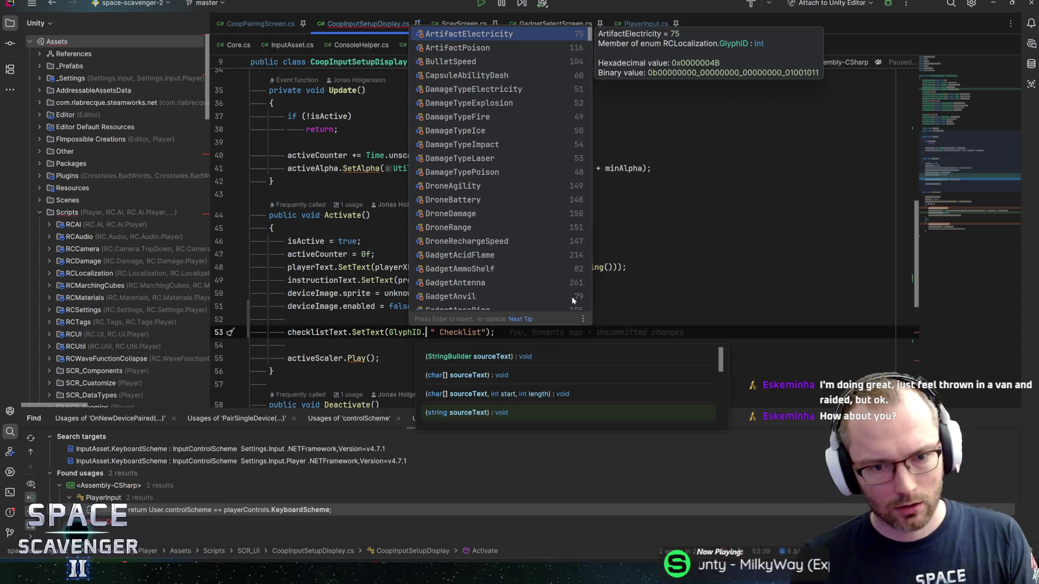
text(contro)
Search GlyphID completions for gamepad, xbox, controller, icon and input glyphs, then open the GlyphID enum
key(BackSpace)
key(BackSpace)
key(BackSpace)
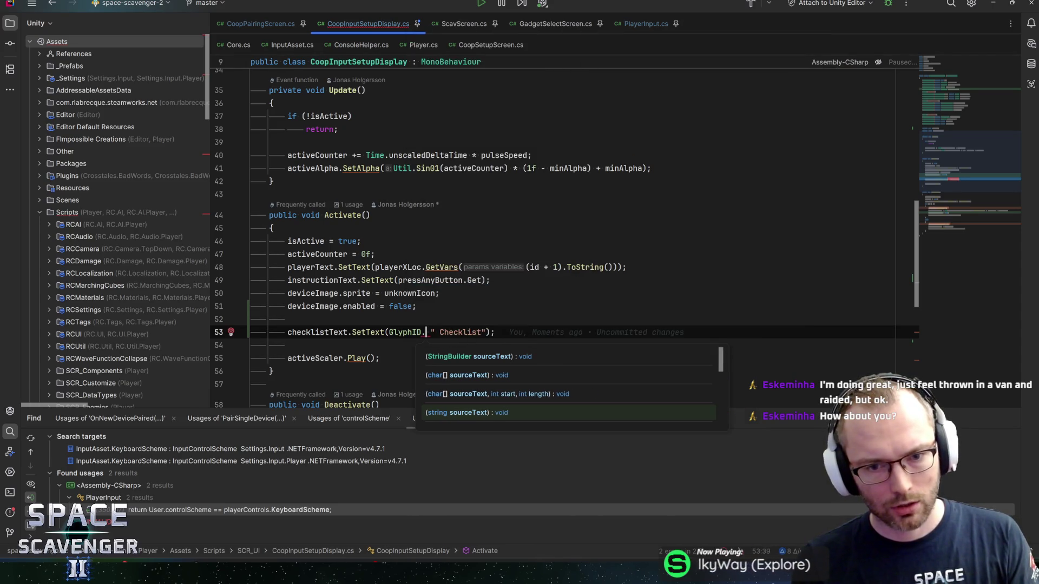
text(gamep)
key(BackSpace)
key(BackSpace)
key(BackSpace)
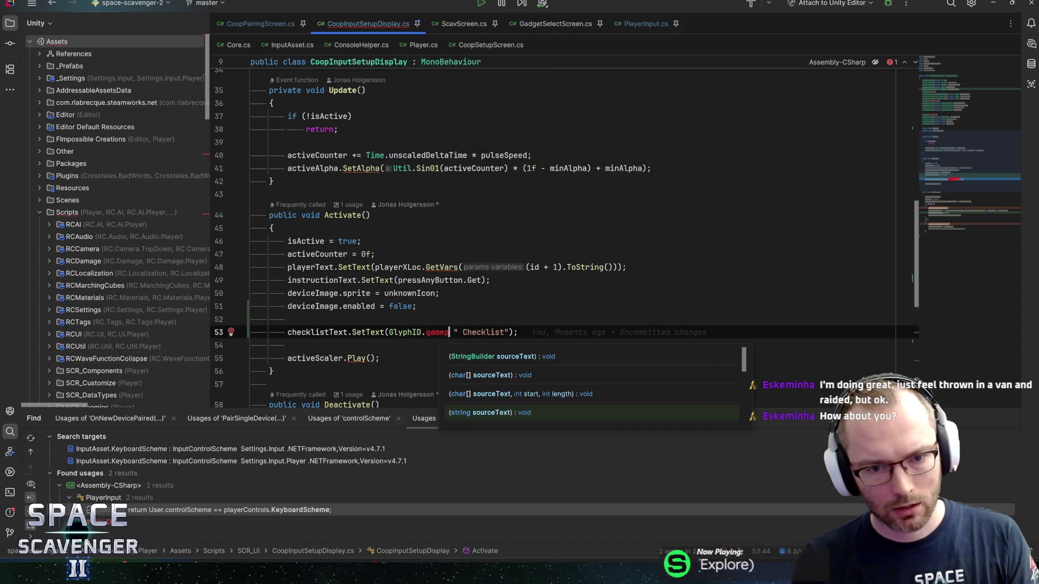
text(game)
key(BackSpace)
key(BackSpace)
key(BackSpace)
text(xbox)
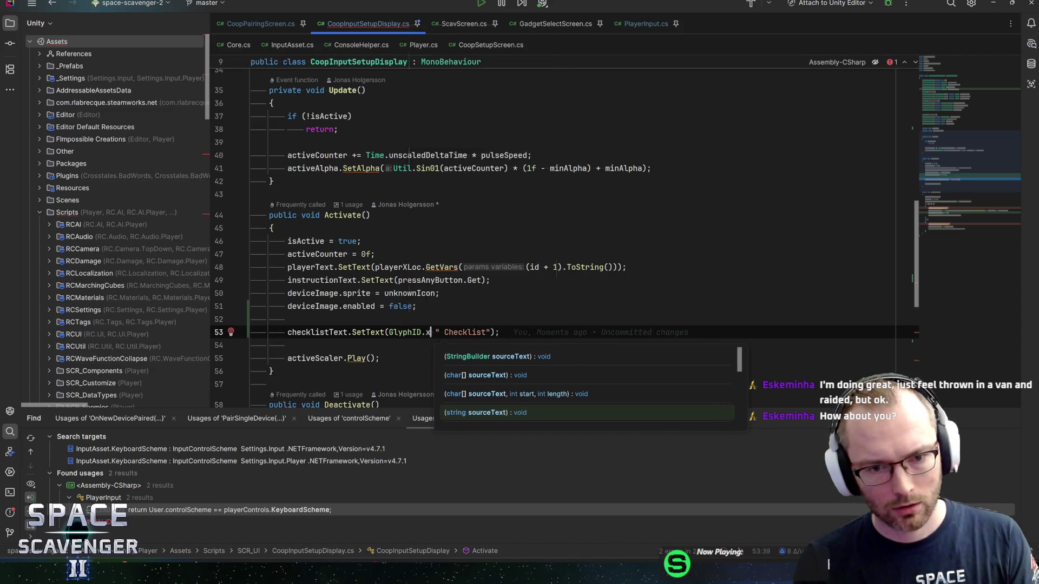
key(BackSpace)
key(BackSpace)
key(BackSpace)
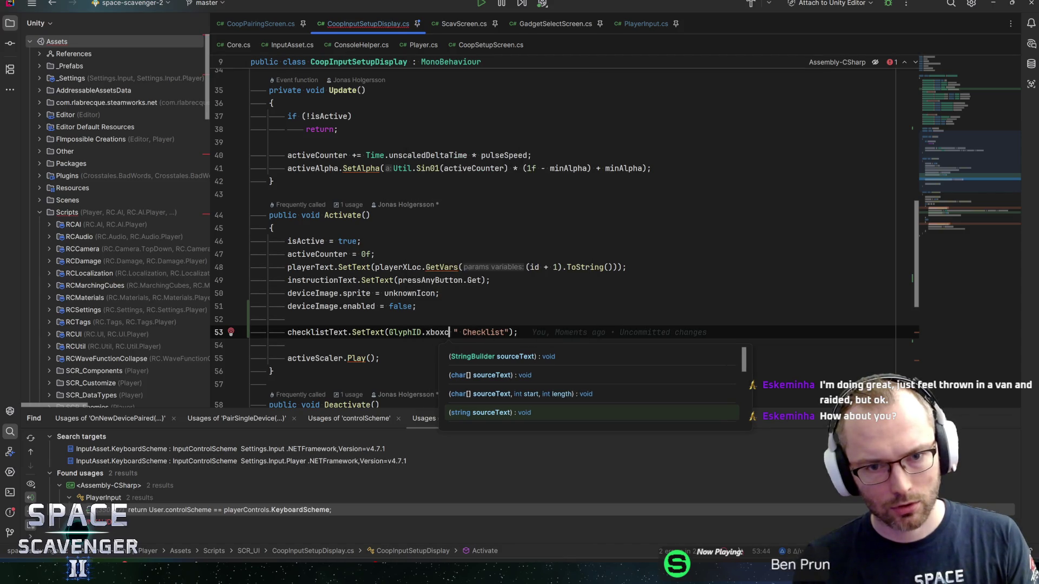
text(contr)
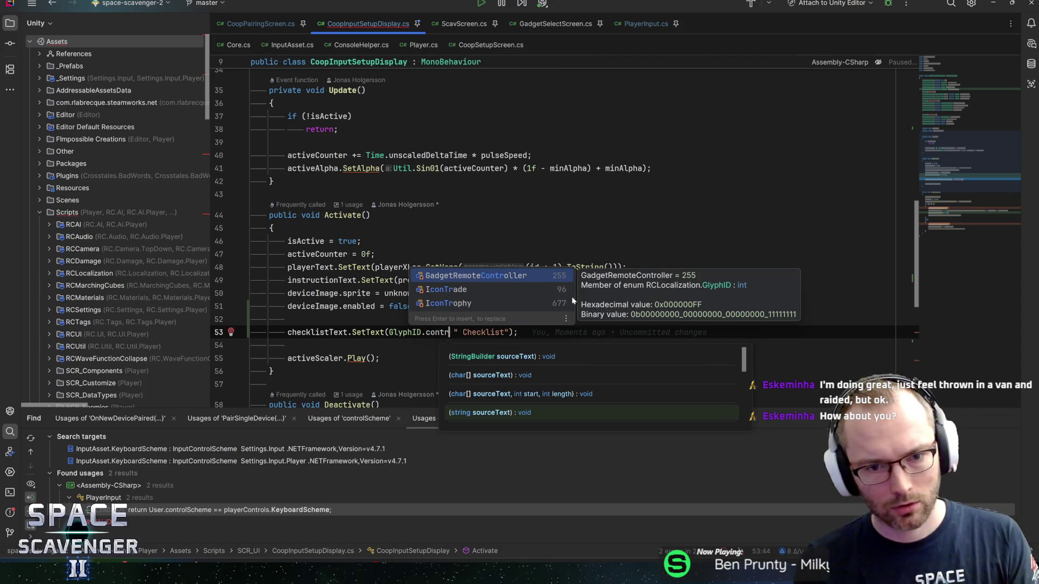
key(BackSpace)
key(BackSpace)
key(BackSpace)
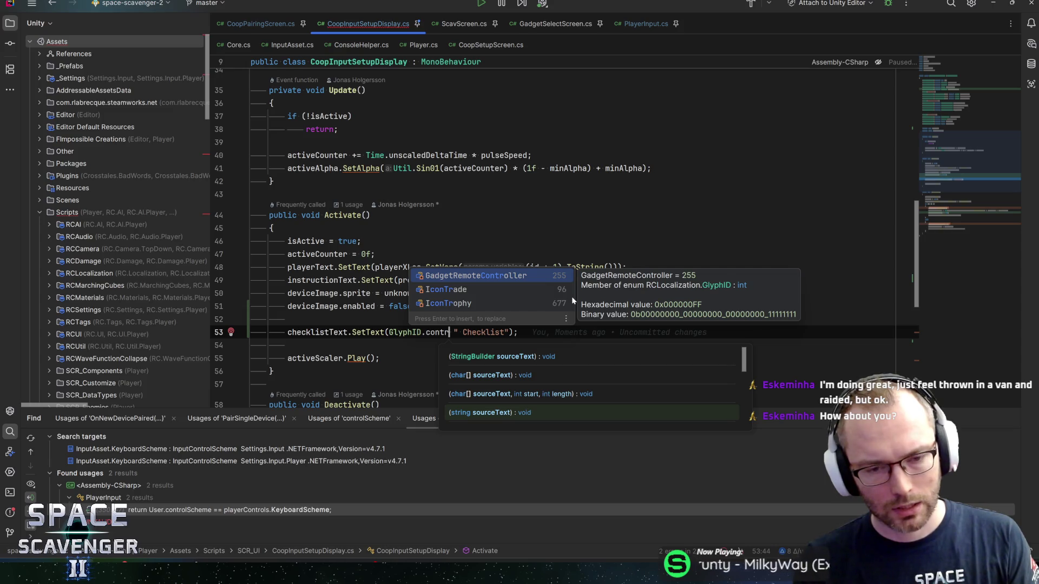
text(icon)
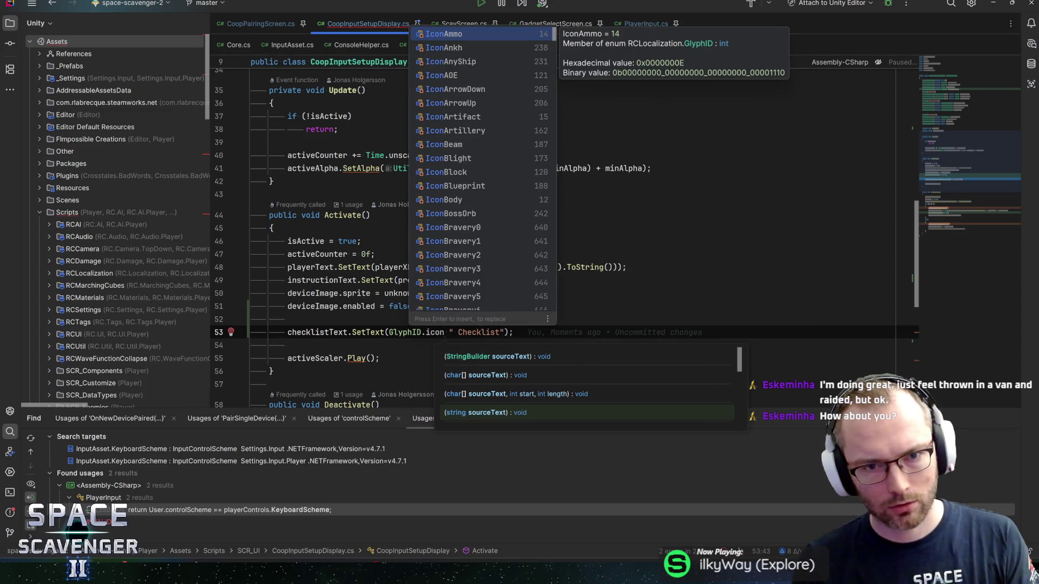
key(BackSpace)
key(BackSpace)
key(BackSpace)
text(inpu)
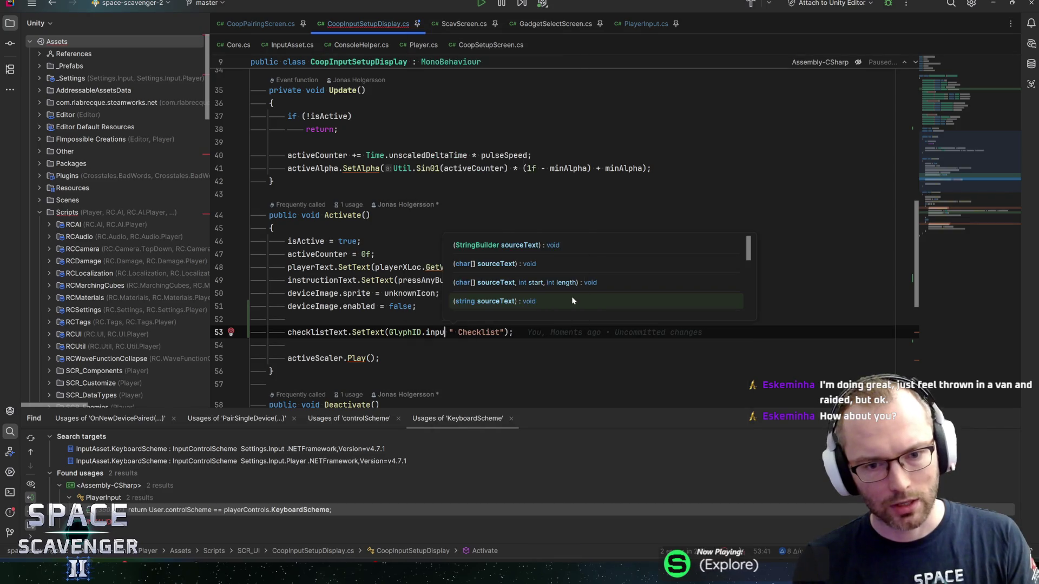
key(BackSpace)
key(BackSpace)
key(BackSpace)
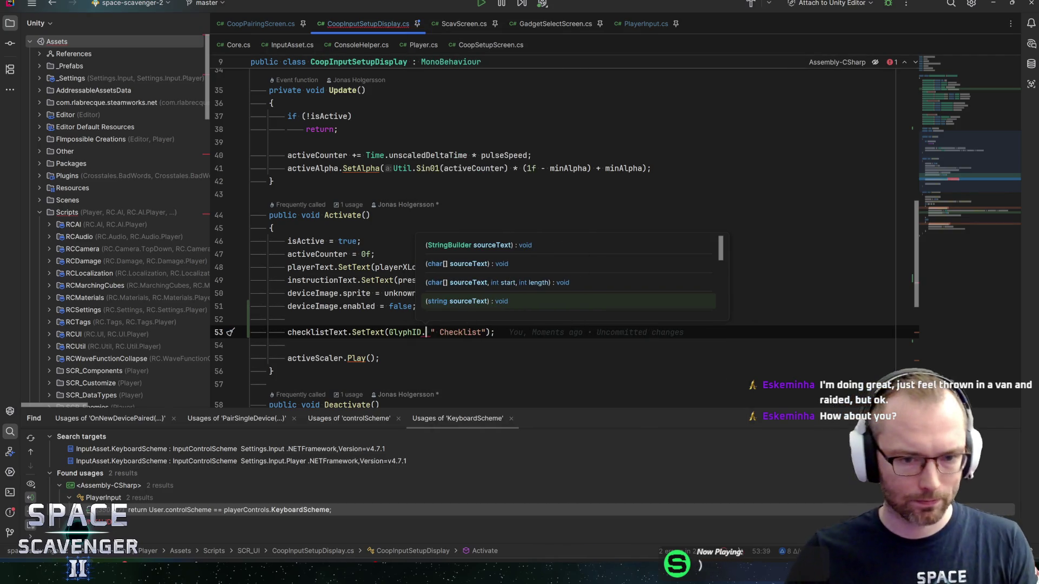
key(ctrl+b)
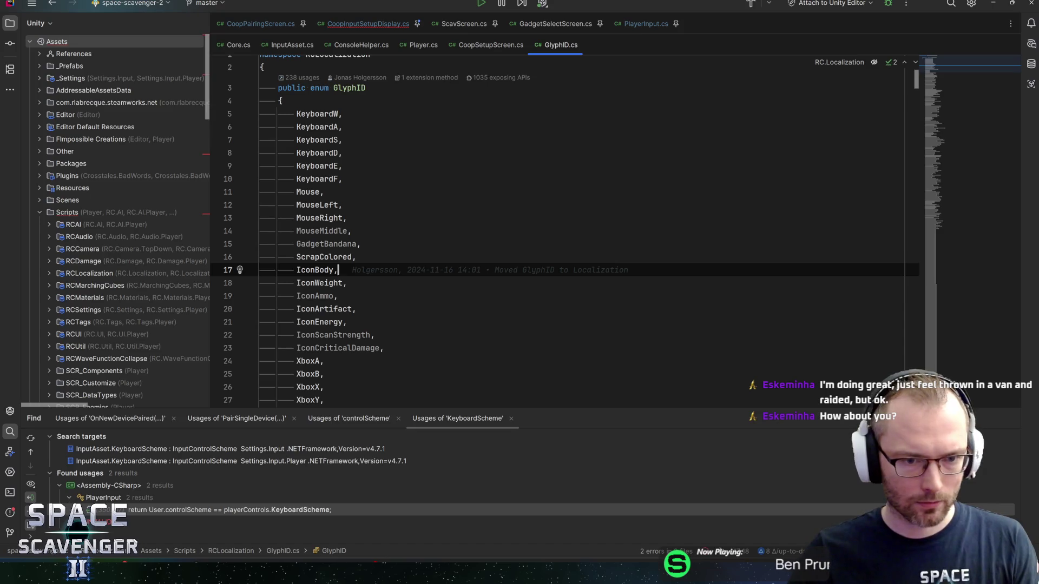
Browse the GlyphID enum's Mouse, GadgetBandana, KeyboardSpace and IconPlus entries
click(318, 191)
key(Up)
key(Down)
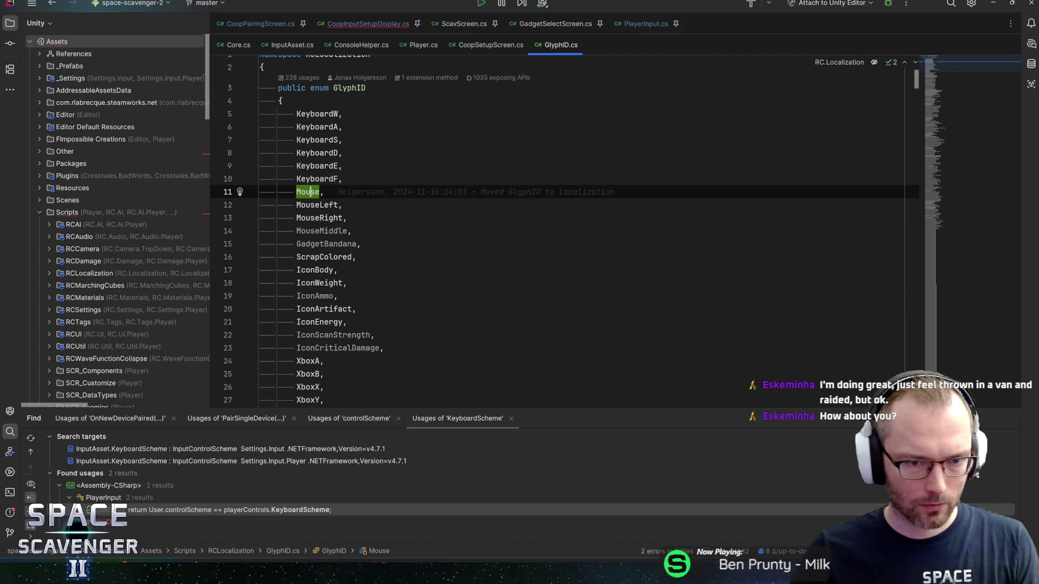
click(311, 243)
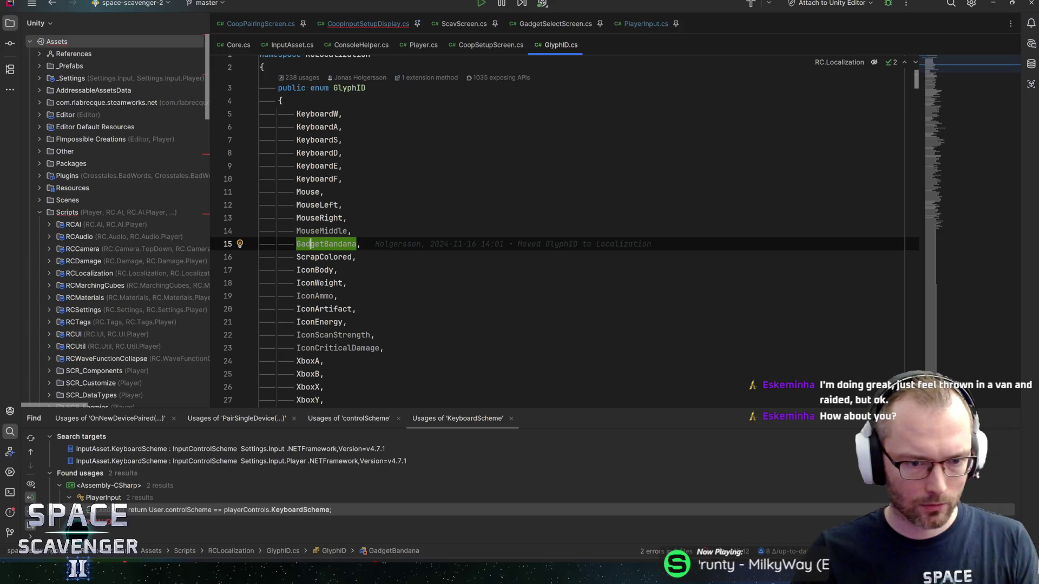
scroll(557, 233, down, 2)
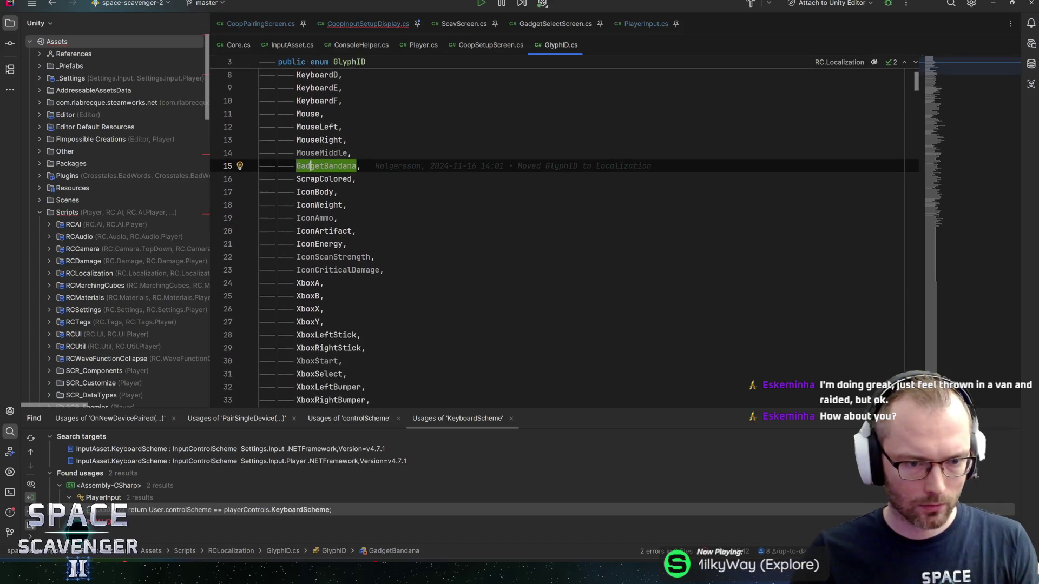
scroll(557, 238, down, 3)
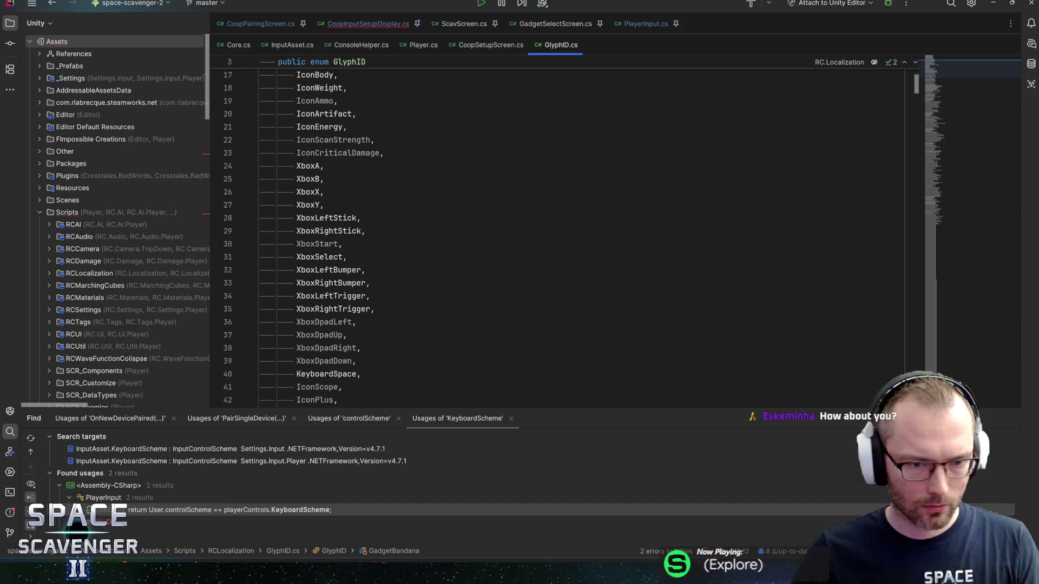
scroll(557, 238, down, 1)
scroll(558, 238, down, 2)
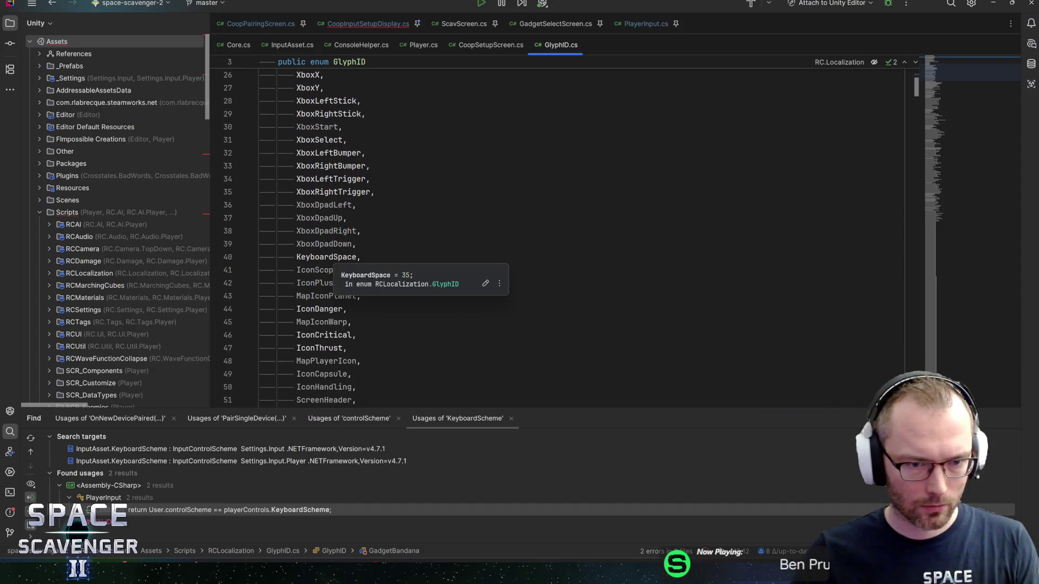
click(327, 257)
click(338, 283)
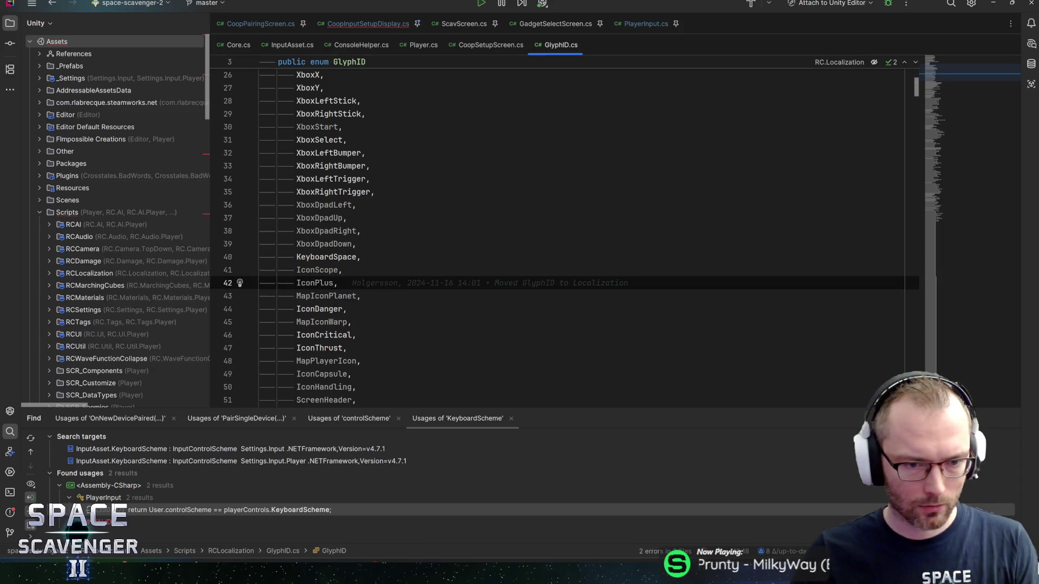
scroll(557, 238, down, 2)
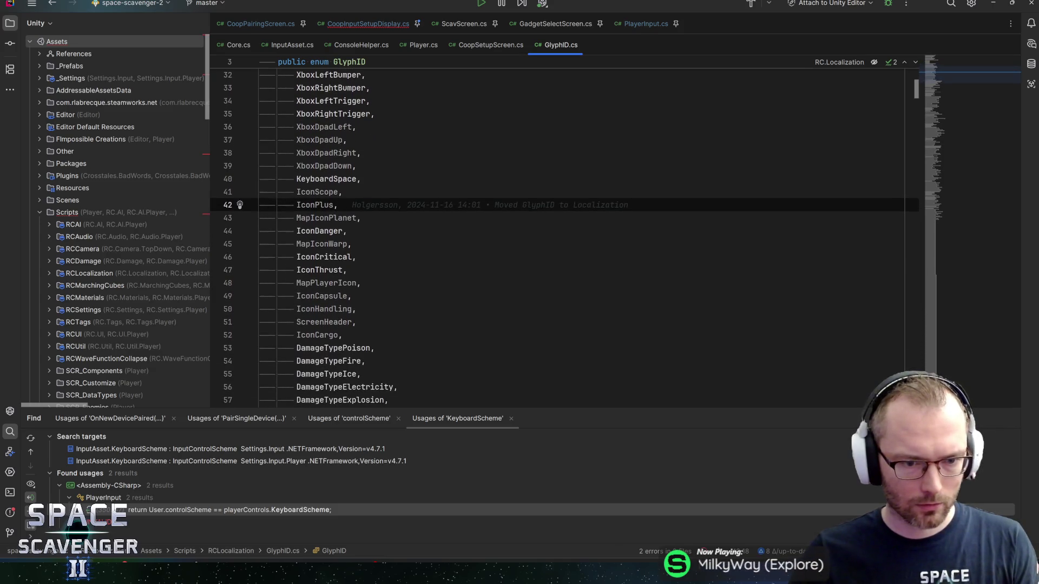
scroll(557, 238, down, 1)
Walk back up through GadgetDuctTape, CapsuleAbilityDash, IconCheckmark and DamageTypeImpact entries
key(alt+Tab)
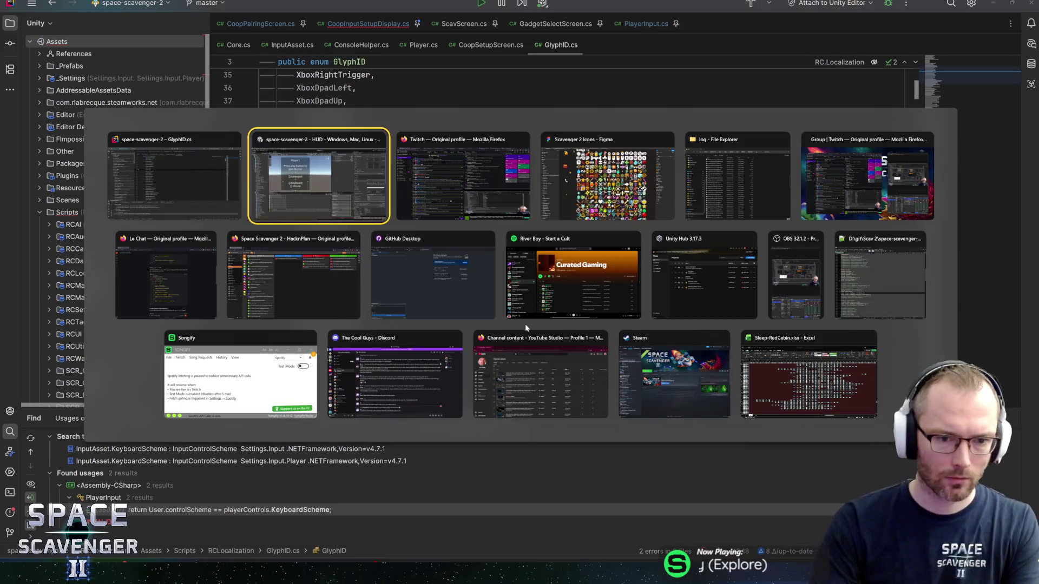
scroll(557, 238, down, 4)
scroll(557, 238, down, 3)
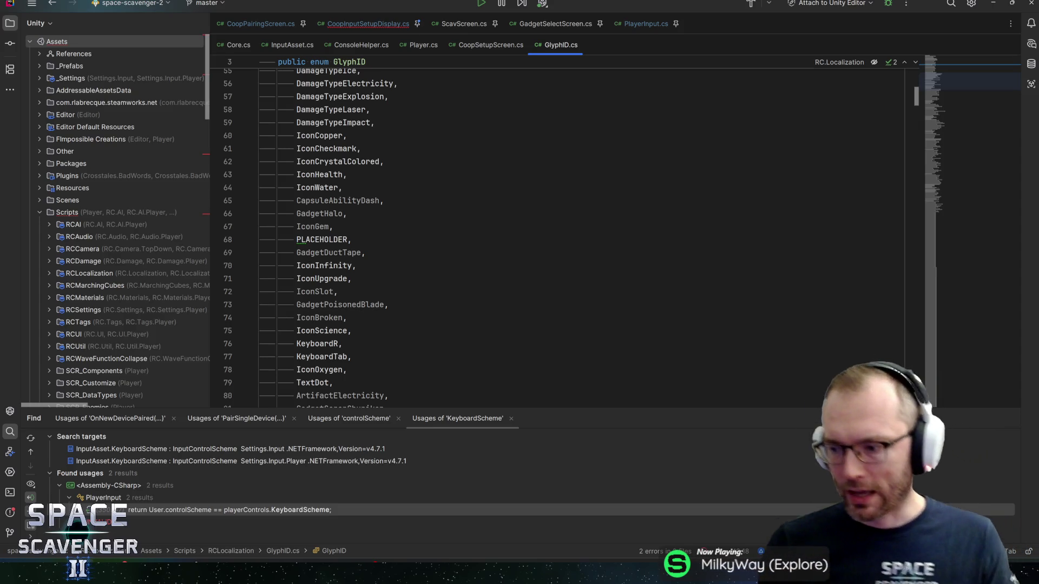
scroll(557, 232, down, 2)
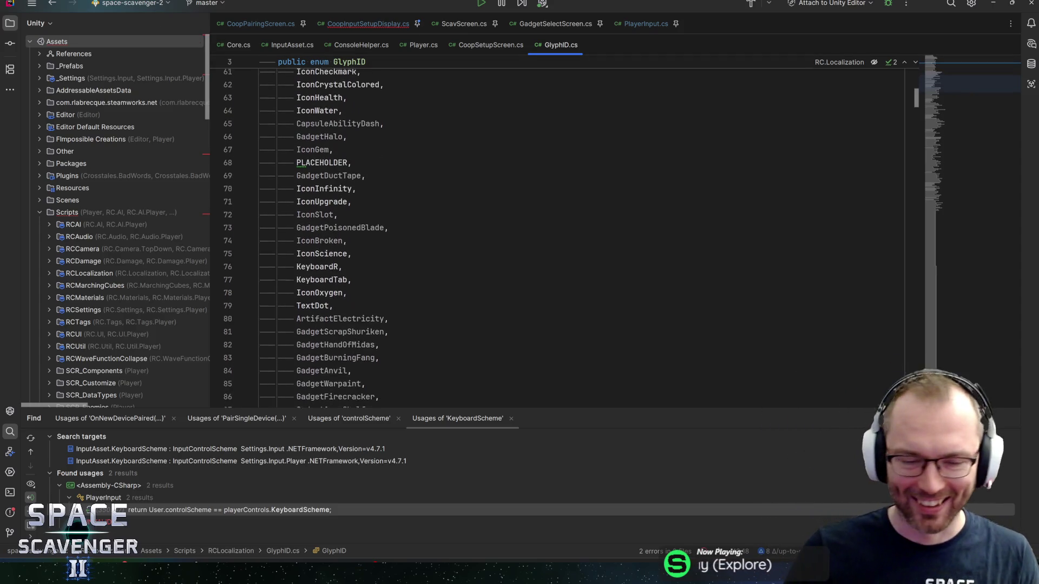
key(Escape)
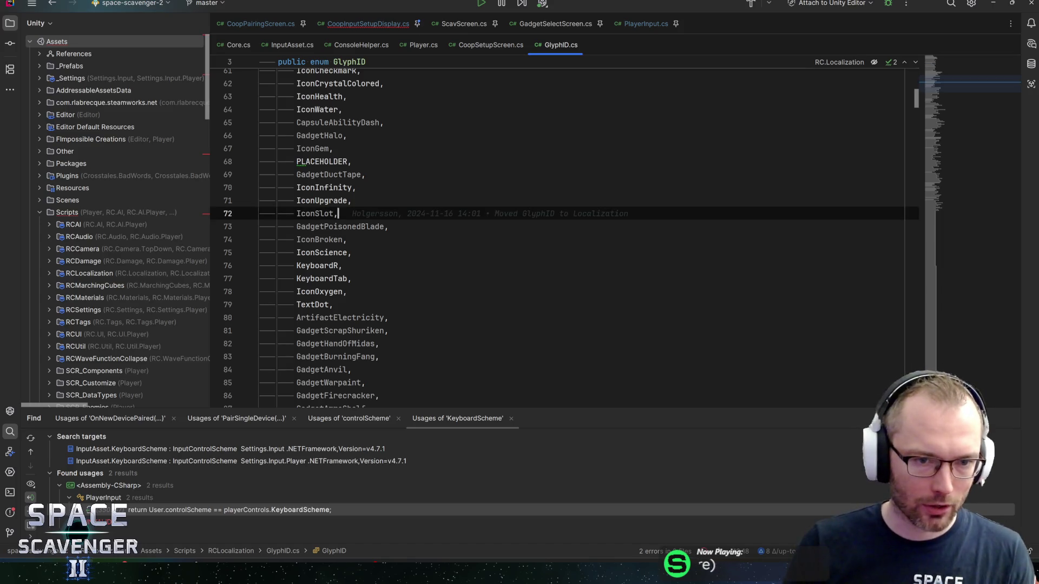
key(Up)
key(Up)
key(Up)
scroll(557, 232, up, 2)
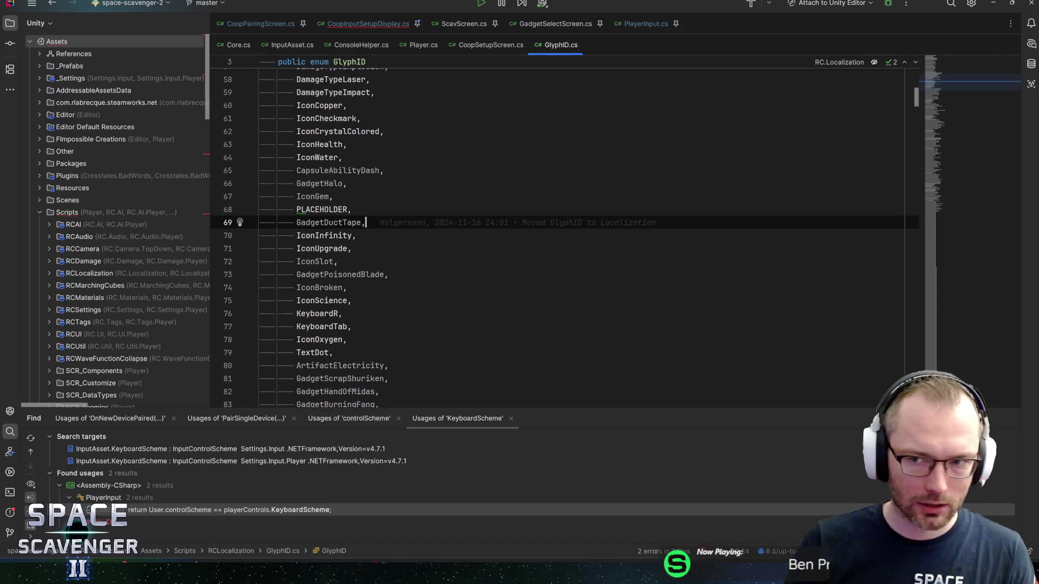
key(Up)
key(Up)
key(Up)
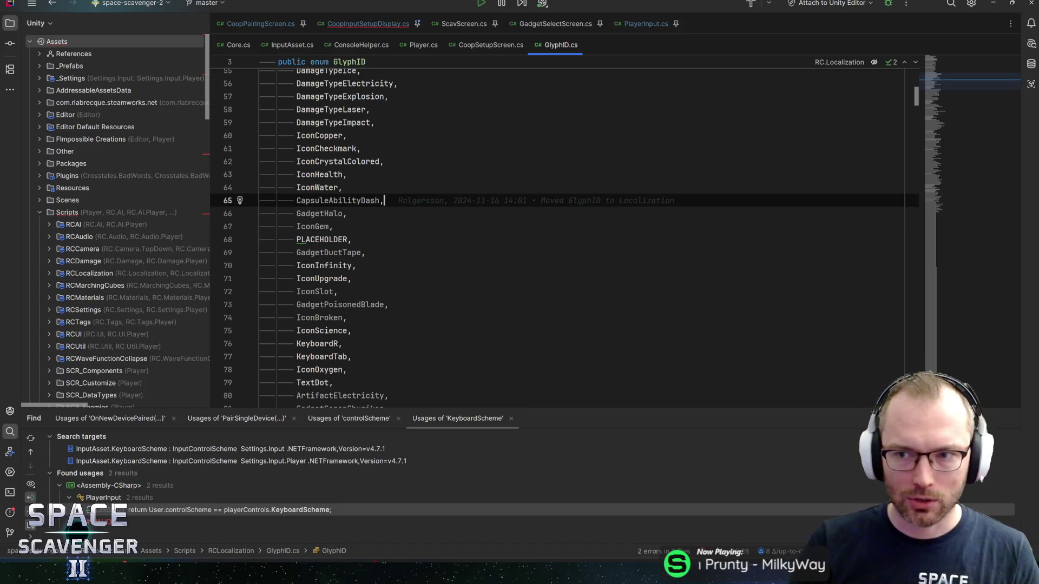
key(Up)
key(Up)
key(Up)
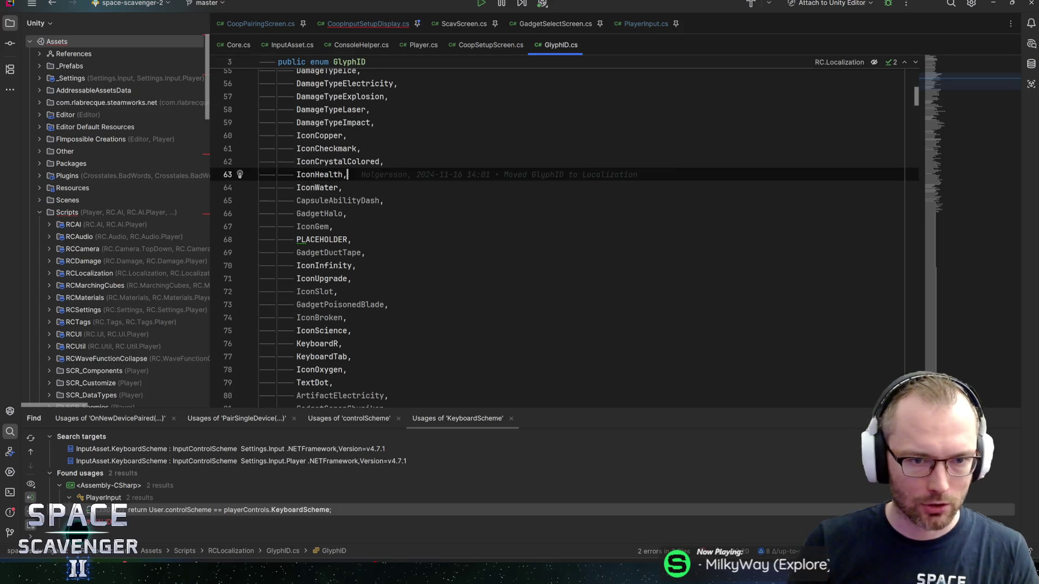
scroll(557, 238, up, 1)
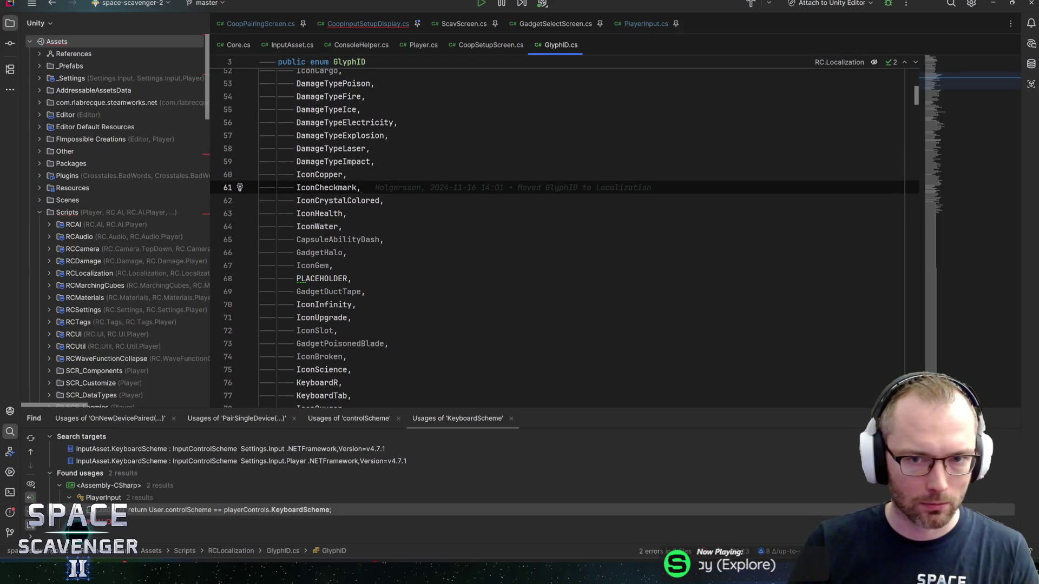
key(Up)
key(Up)
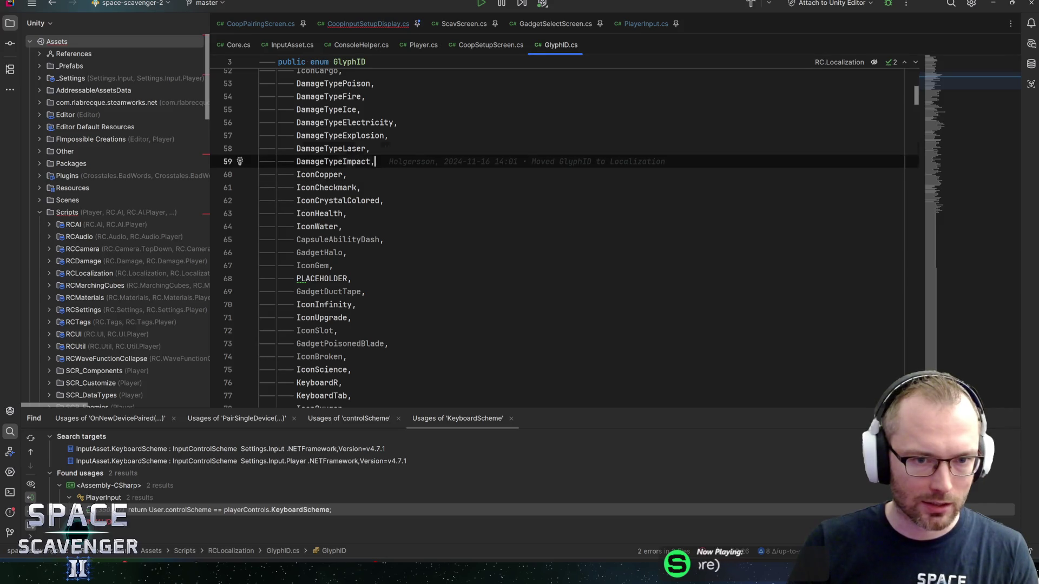
key(Up)
key(Up)
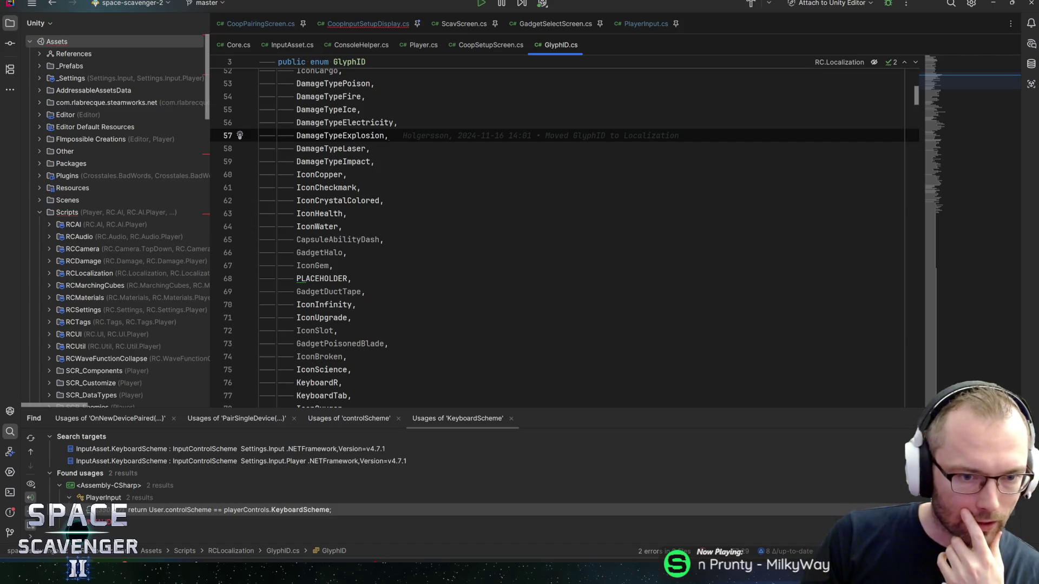
Check KeyboardTab, TextDot and Gadget entries, then view the GlyphIcons texture import settings in Unity
scroll(564, 239, down, 3)
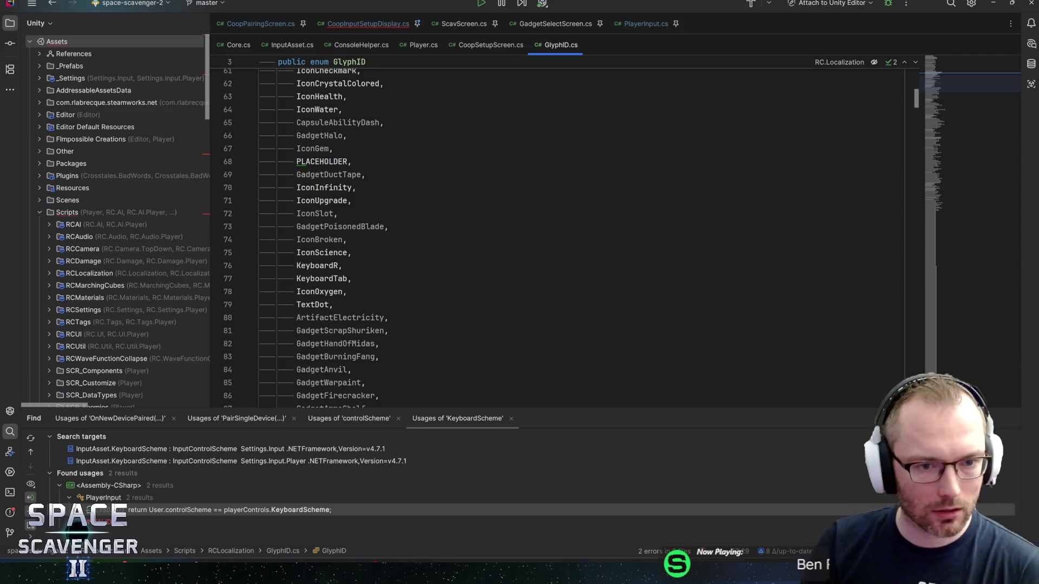
click(352, 278)
scroll(564, 238, down, 2)
click(334, 226)
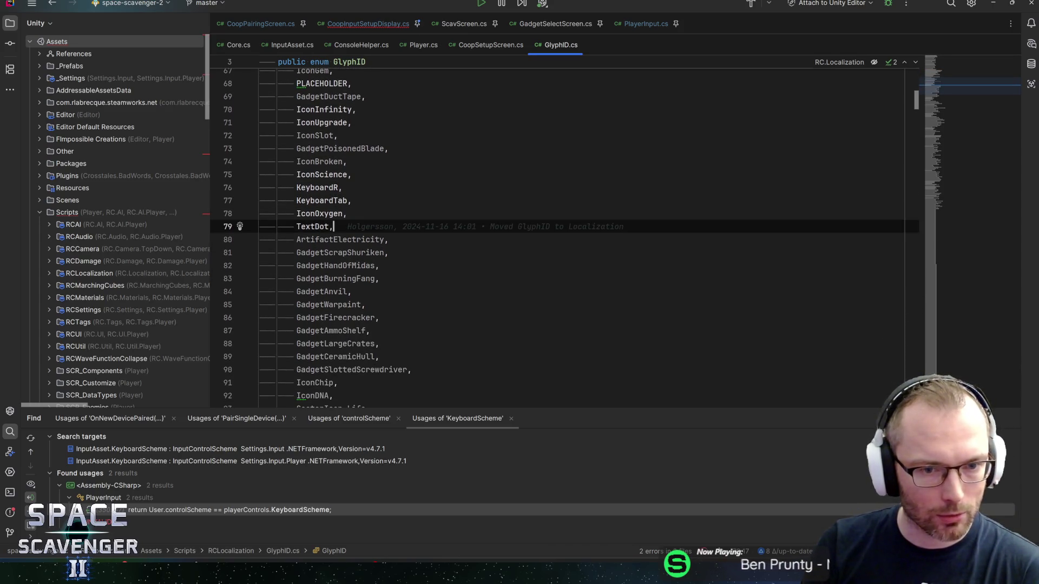
scroll(565, 239, down, 2)
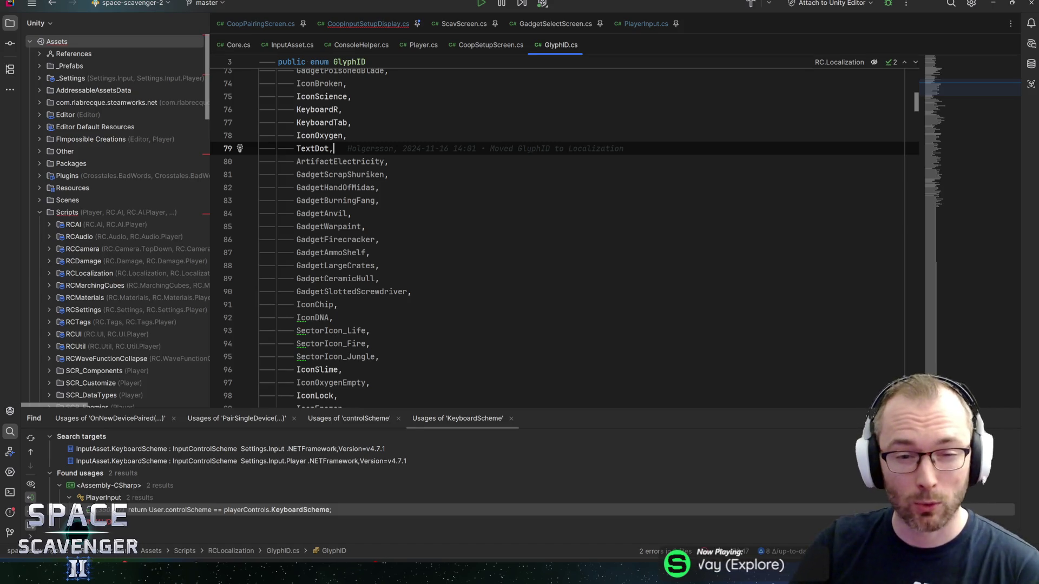
click(389, 174)
click(388, 161)
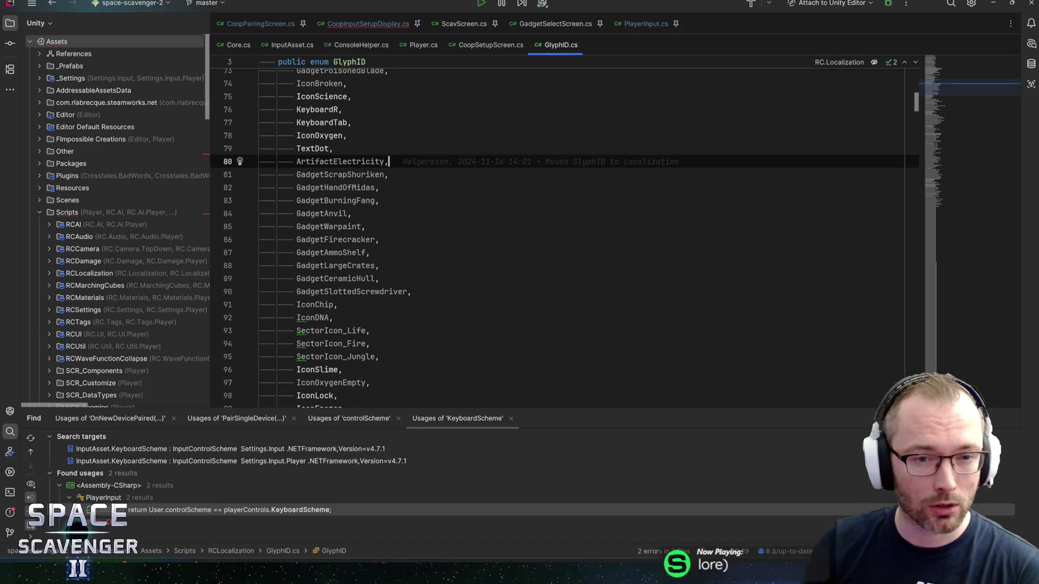
click(365, 226)
scroll(565, 238, down, 4)
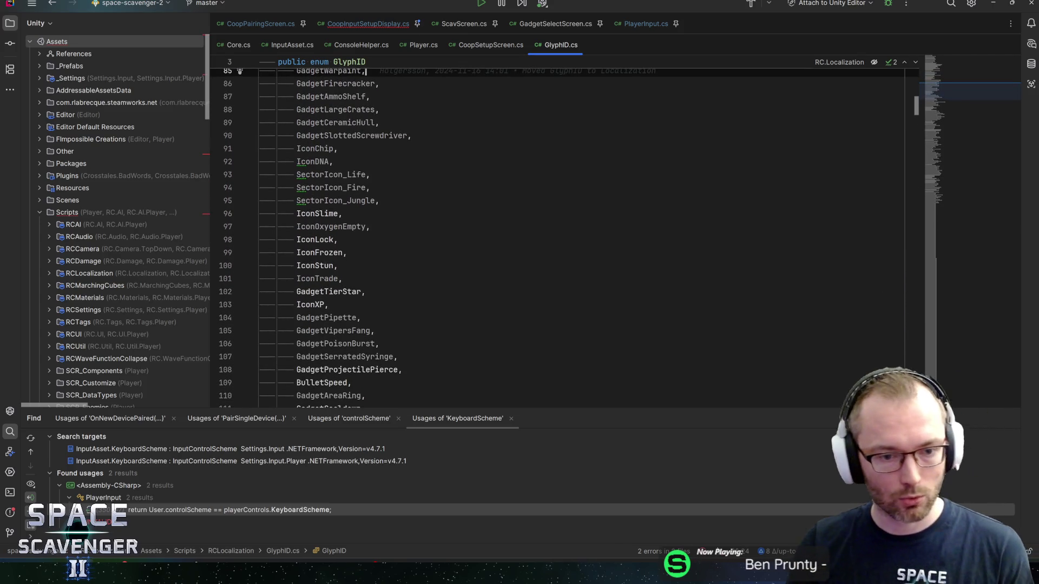
scroll(565, 238, down, 1)
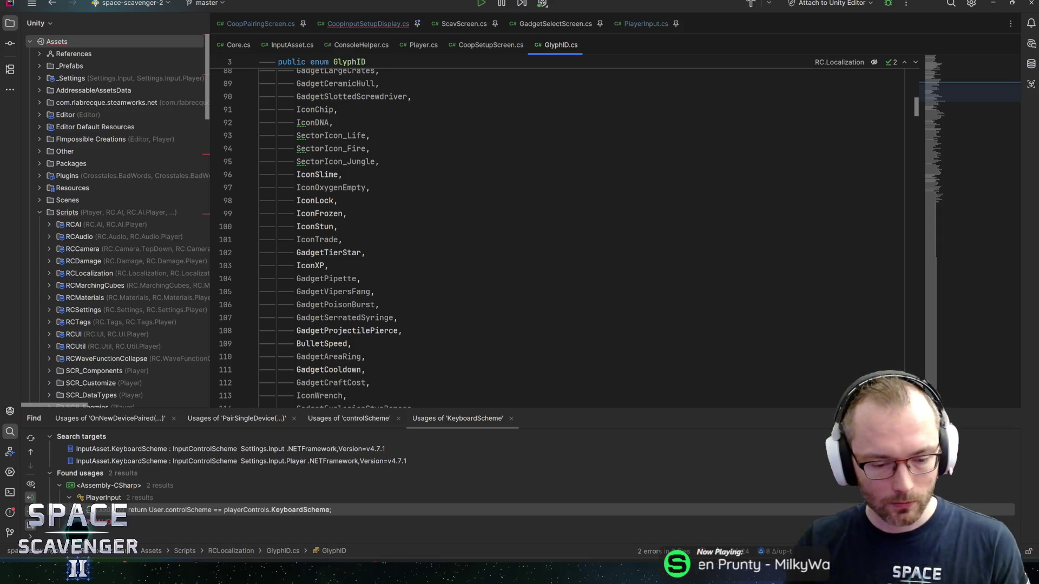
scroll(565, 239, down, 1)
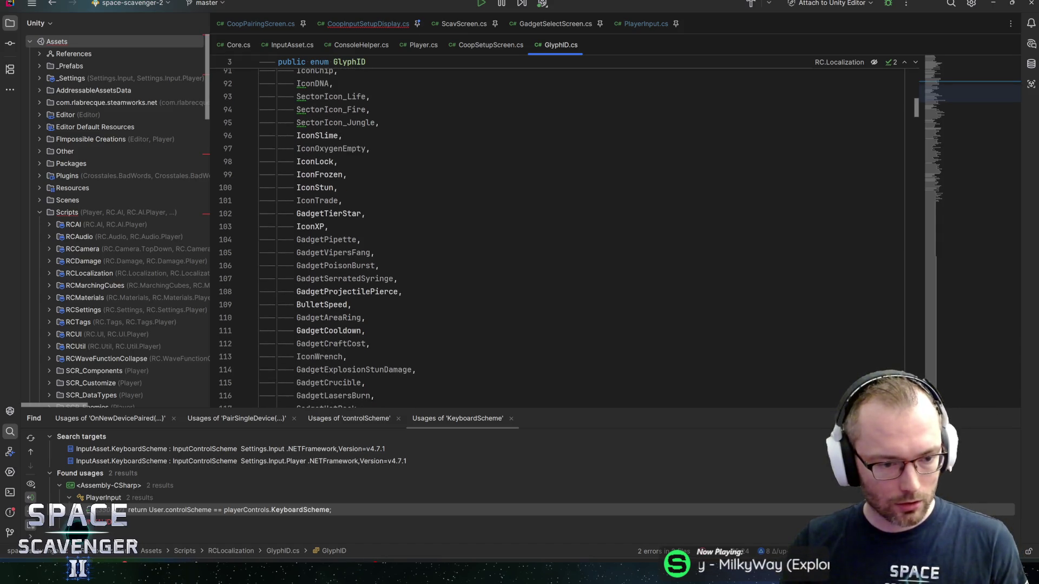
key(alt+Tab)
click(690, 353)
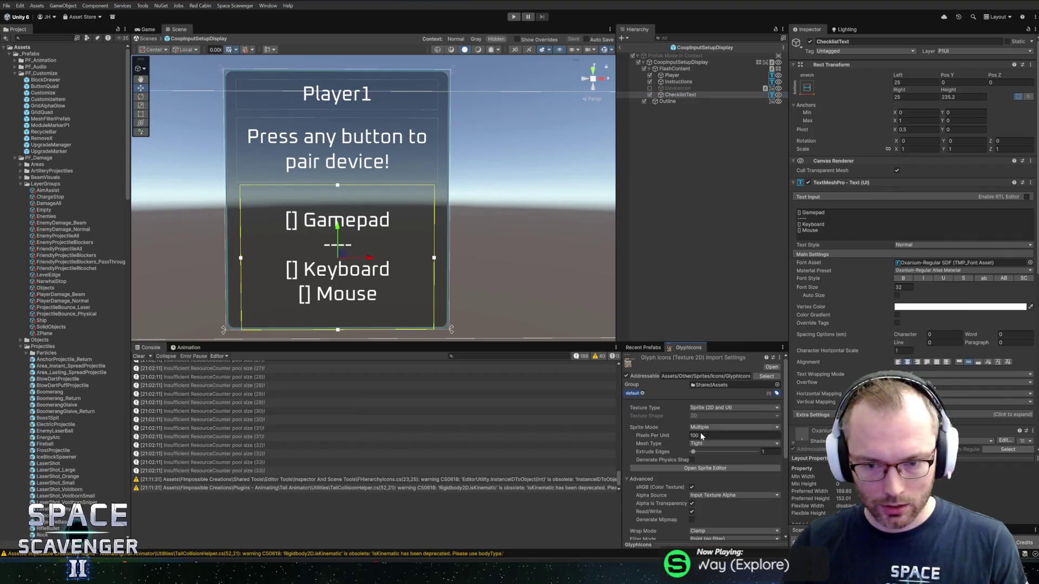
Open the GlyphIcons atlas in the Sprite Editor and scroll through its sprites
click(703, 468)
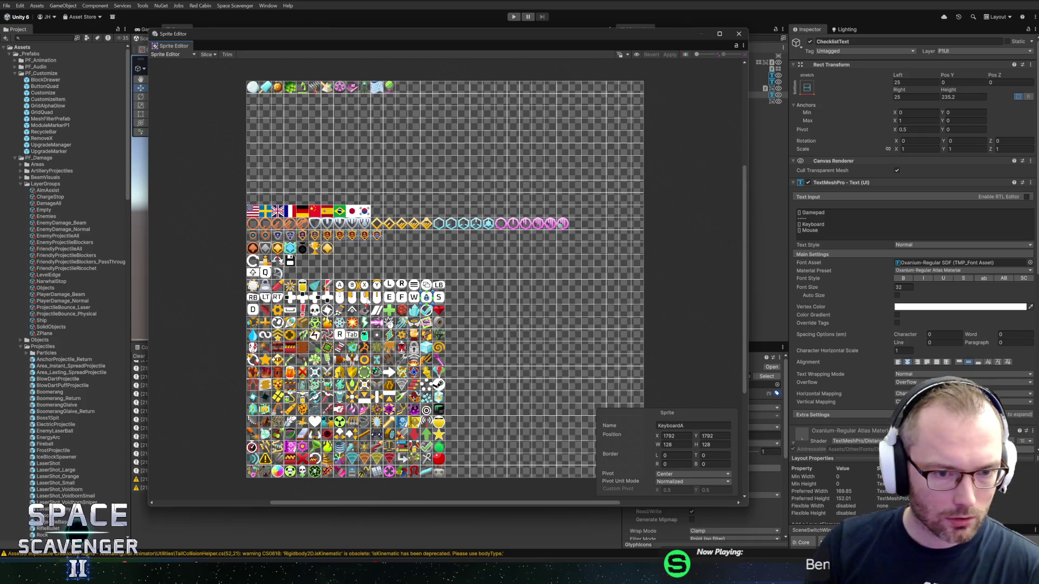
scroll(306, 407, up, 3)
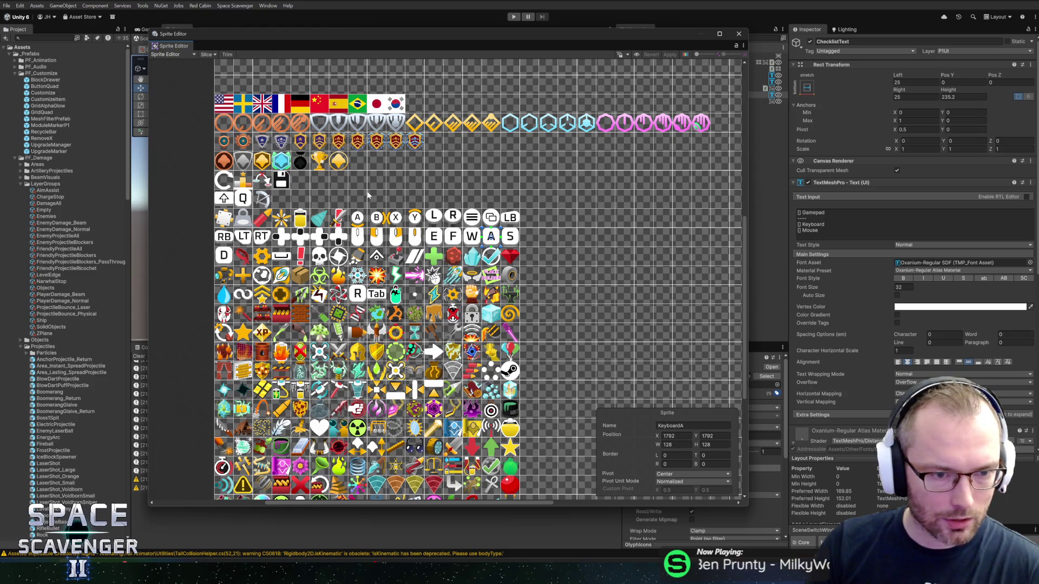
scroll(368, 195, down, 1)
scroll(374, 192, up, 5)
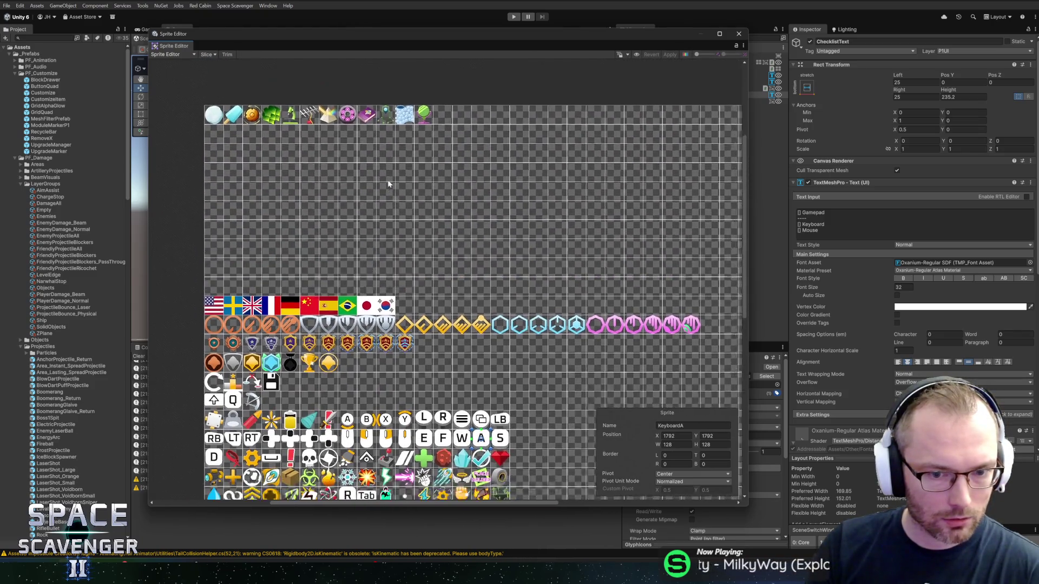
scroll(387, 184, down, 5)
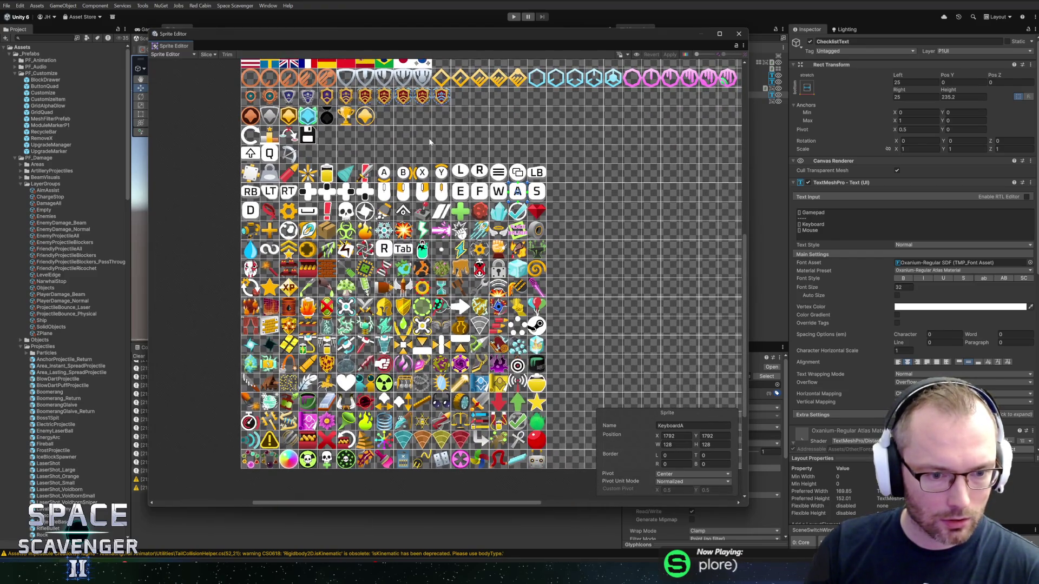
Pan across the atlas, close the Sprite Editor and switch to the Figma icon file
drag(430, 141, 415, 142)
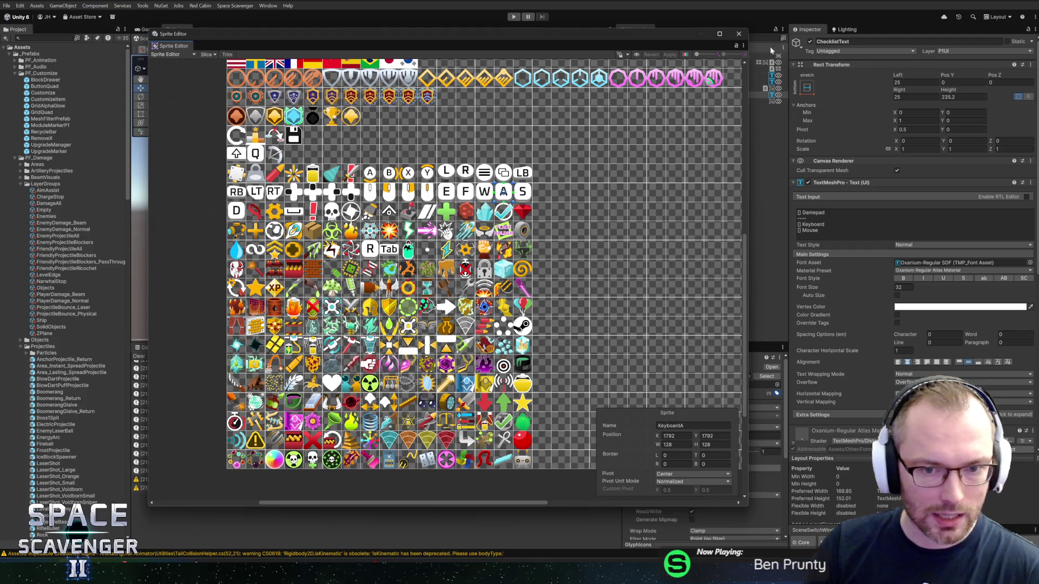
click(738, 34)
key(alt+Tab)
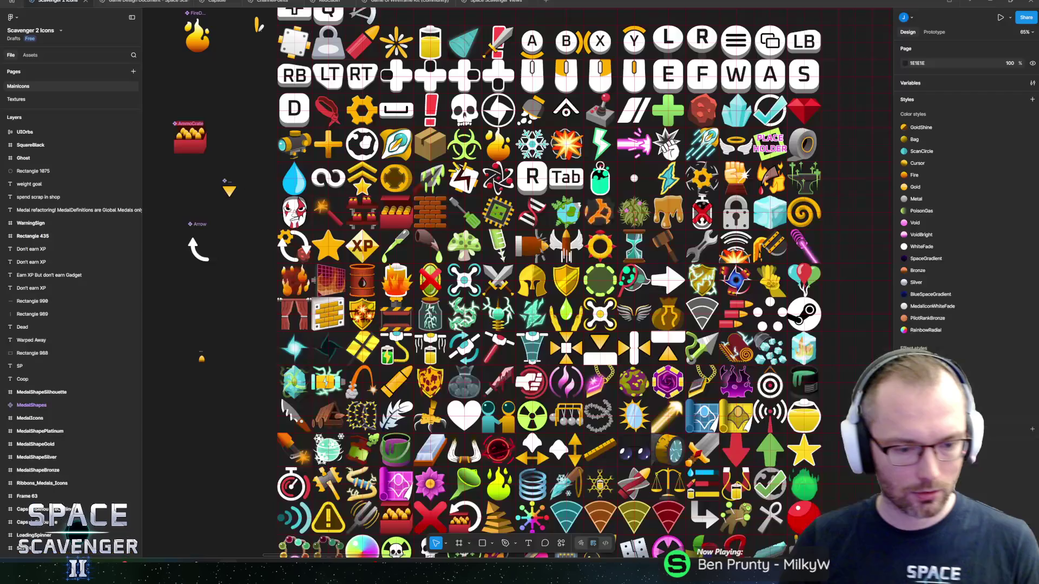
Select the Gamepad frame's part layers from Polygon 207 through Rectangle 779
scroll(450, 145, down, 5)
scroll(599, 125, down, 3)
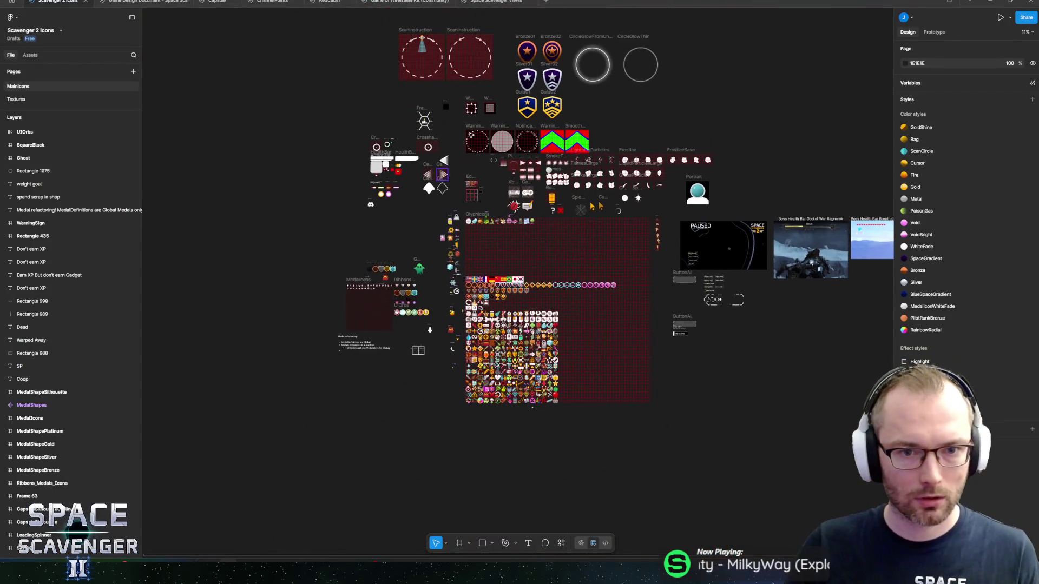
scroll(541, 189, up, 10)
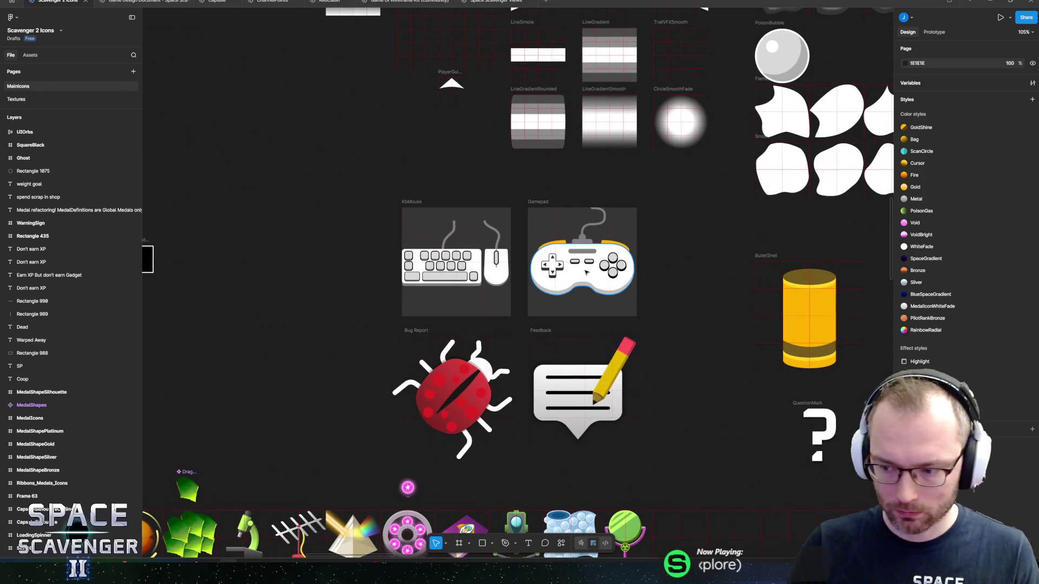
click(586, 273)
key(Escape)
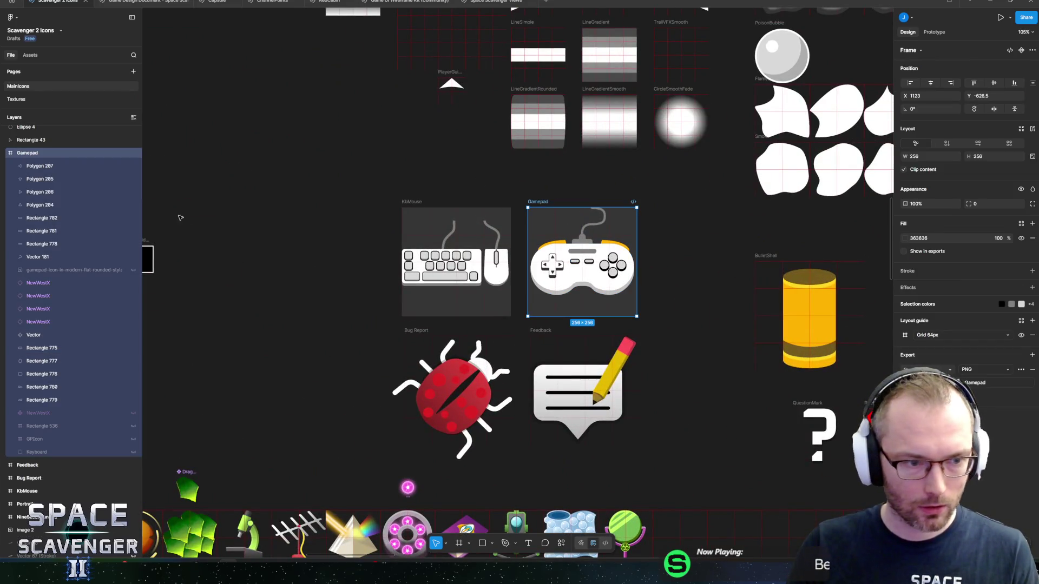
scroll(79, 203, up, 1)
click(61, 207)
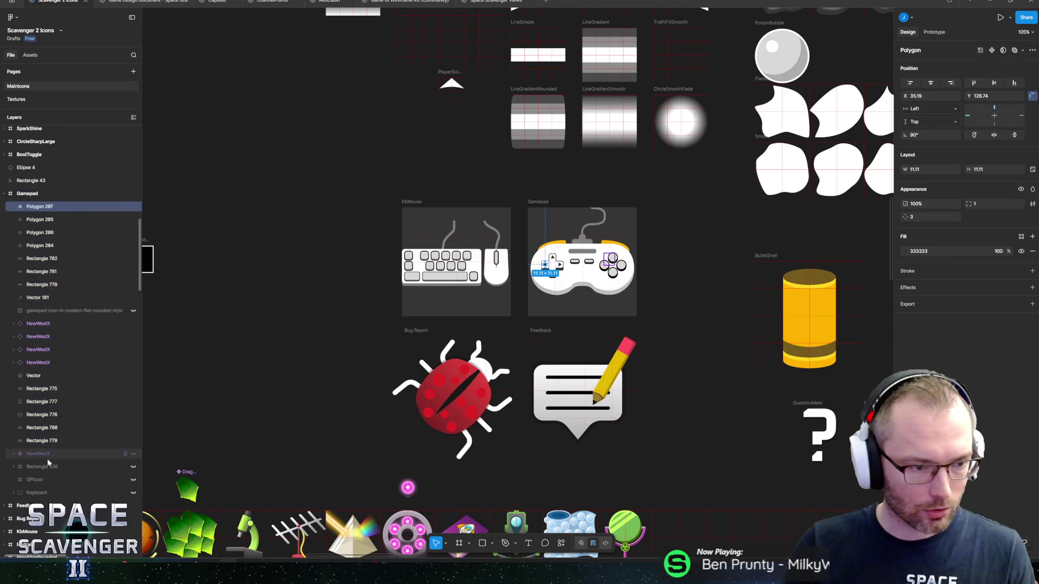
click(47, 441)
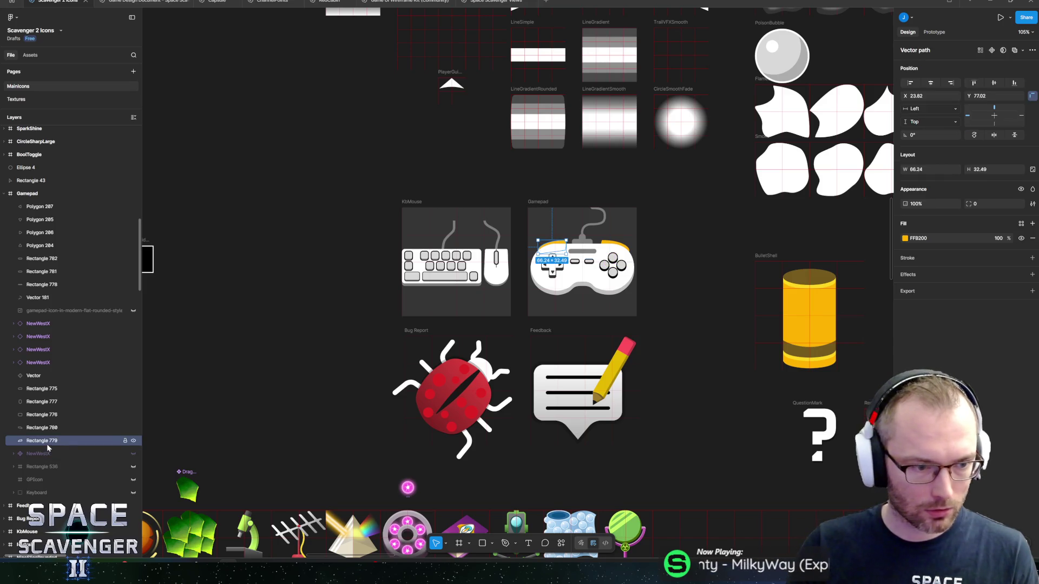
shift+click(47, 207)
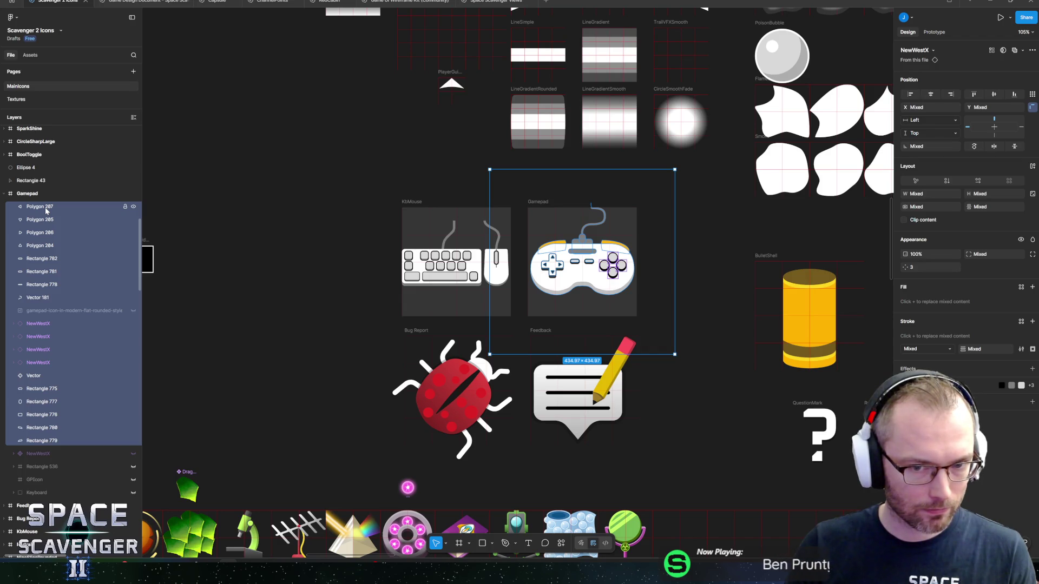
Turn the parts into a component named GamepadIcon and drag it out of the Gamepad frame
right_click(46, 211)
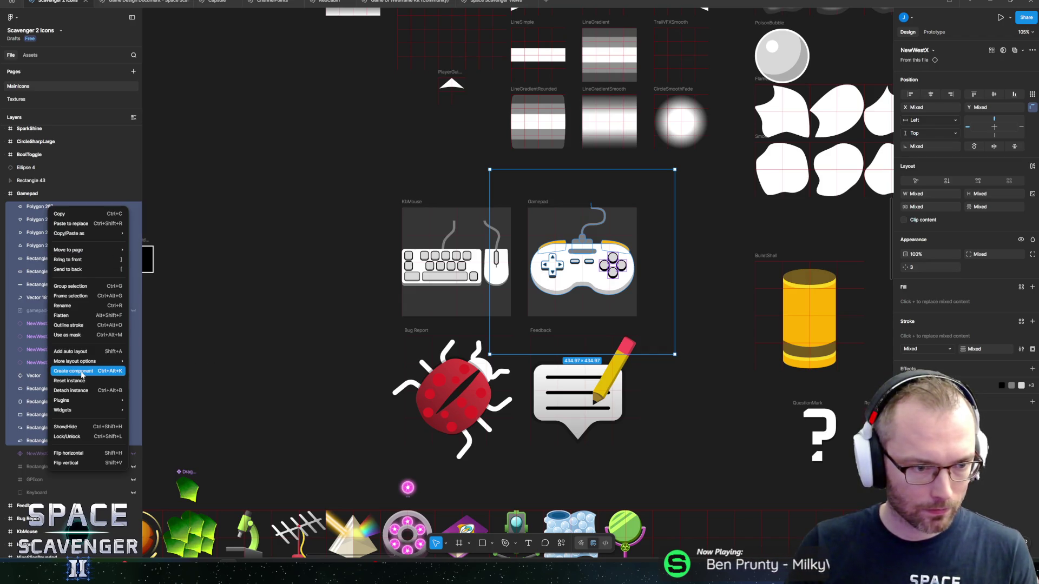
click(80, 371)
double_click(51, 207)
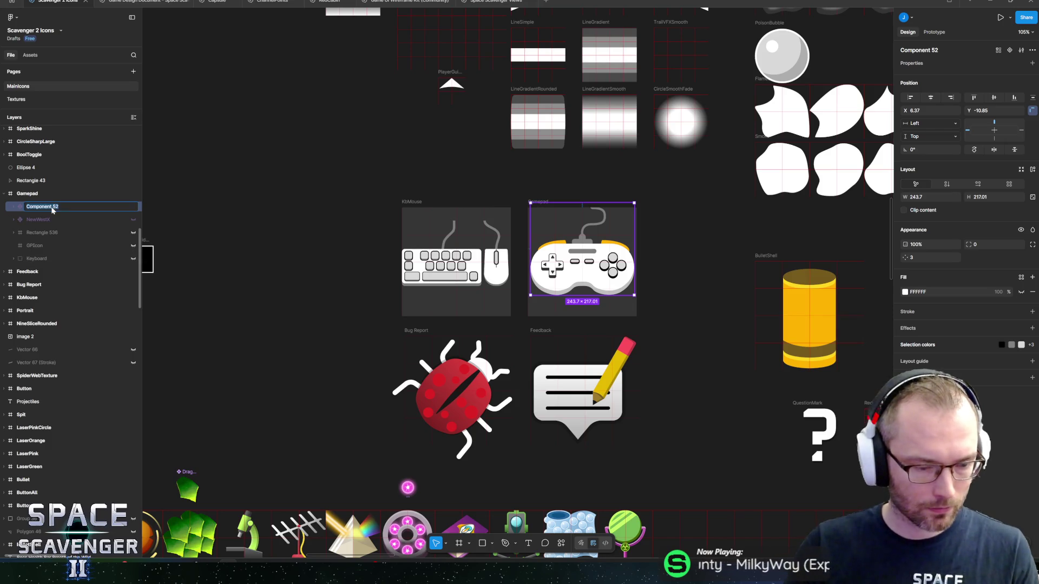
text(GamepadI)
text(con)
key(Return)
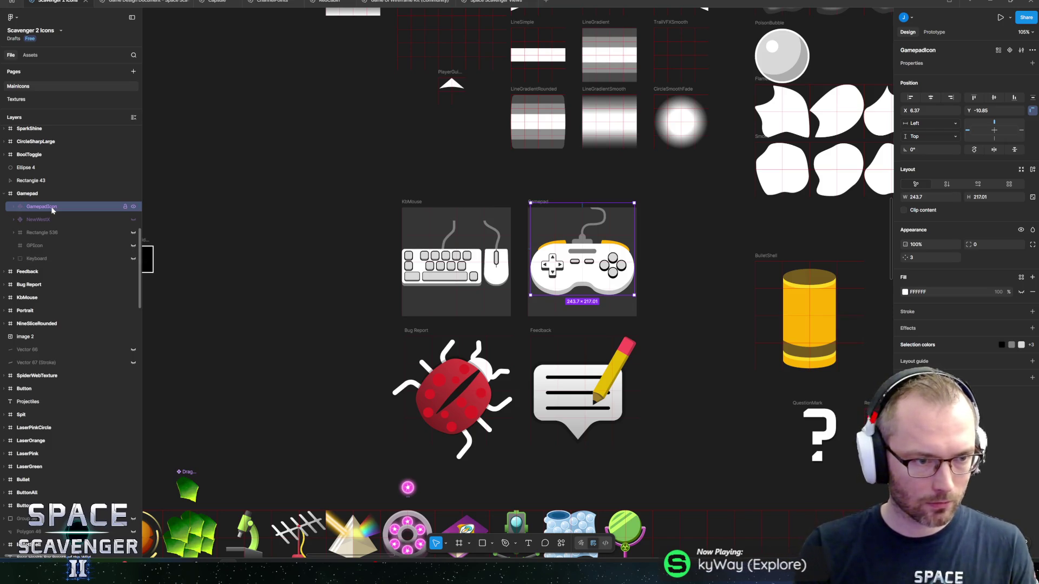
mouse_move(552, 274)
mouse_down()
mouse_move(272, 363)
mouse_move(434, 125)
mouse_up()
scroll(441, 153, down, 5)
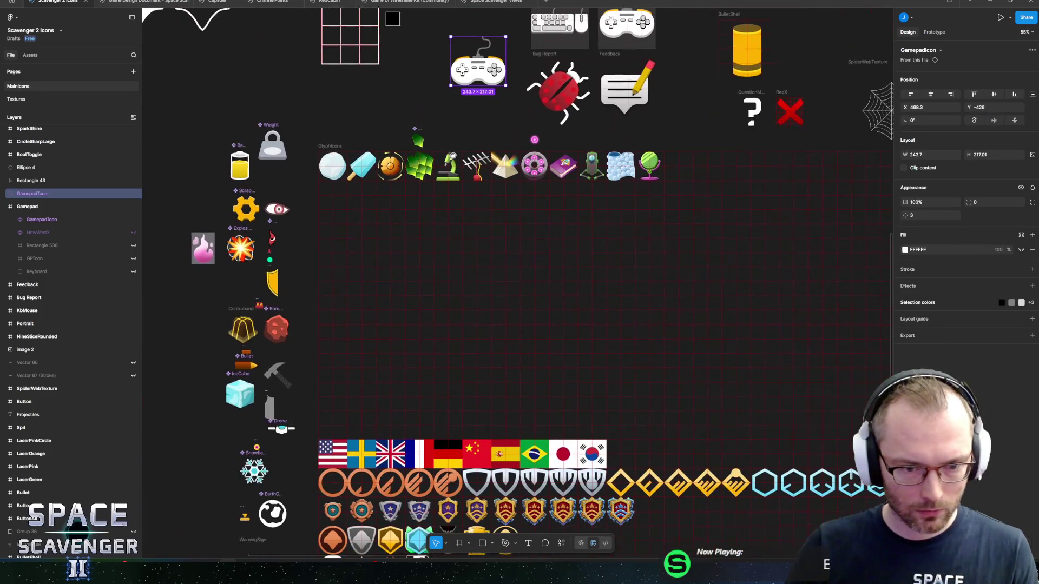
Scale GamepadIcon proportionally and place it just right of the LB glyph
mouse_move(476, 65)
mouse_down()
mouse_move(768, 557)
mouse_move(833, 557)
mouse_move(790, 383)
mouse_move(822, 375)
mouse_move(836, 394)
mouse_move(796, 382)
mouse_move(840, 384)
mouse_move(467, 341)
mouse_move(236, 324)
mouse_move(206, 332)
mouse_move(189, 319)
mouse_up()
key(k)
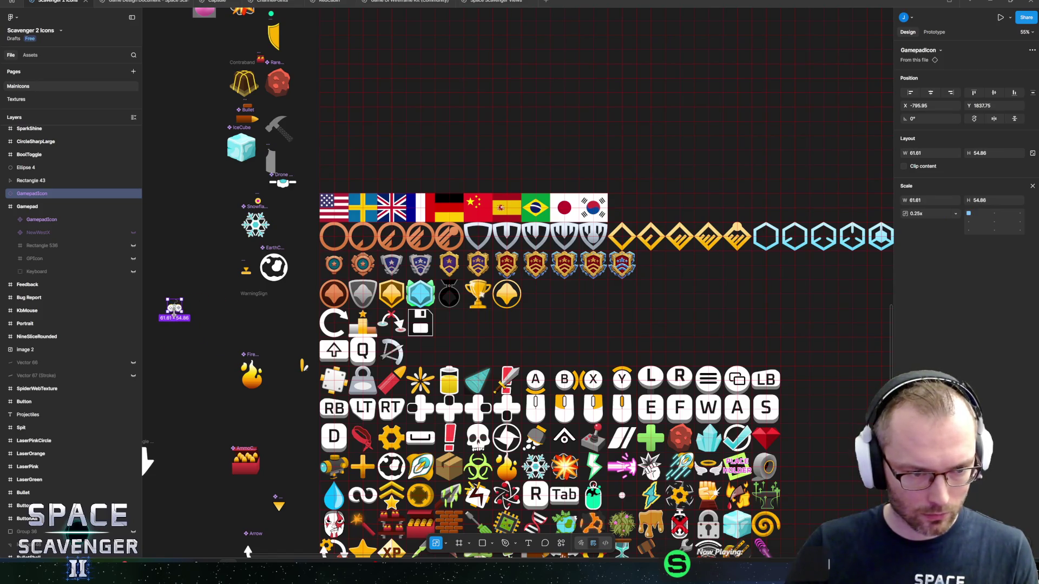
mouse_move(317, 325)
mouse_down()
mouse_move(457, 378)
mouse_move(801, 381)
mouse_up()
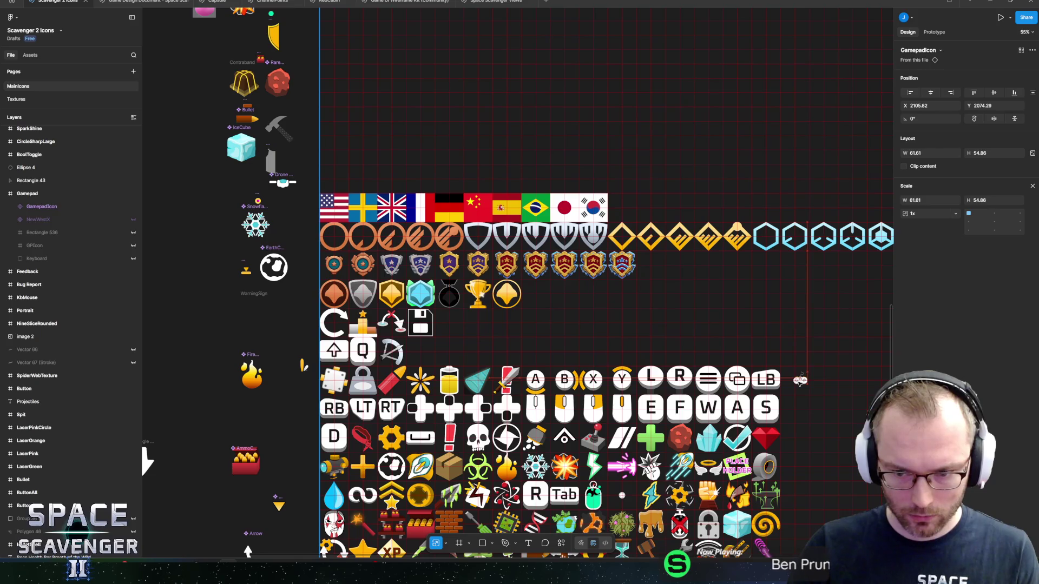
Collapse the GamepadIcon and Row-1 layer groups, then deselect the icon
scroll(794, 381, up, 10)
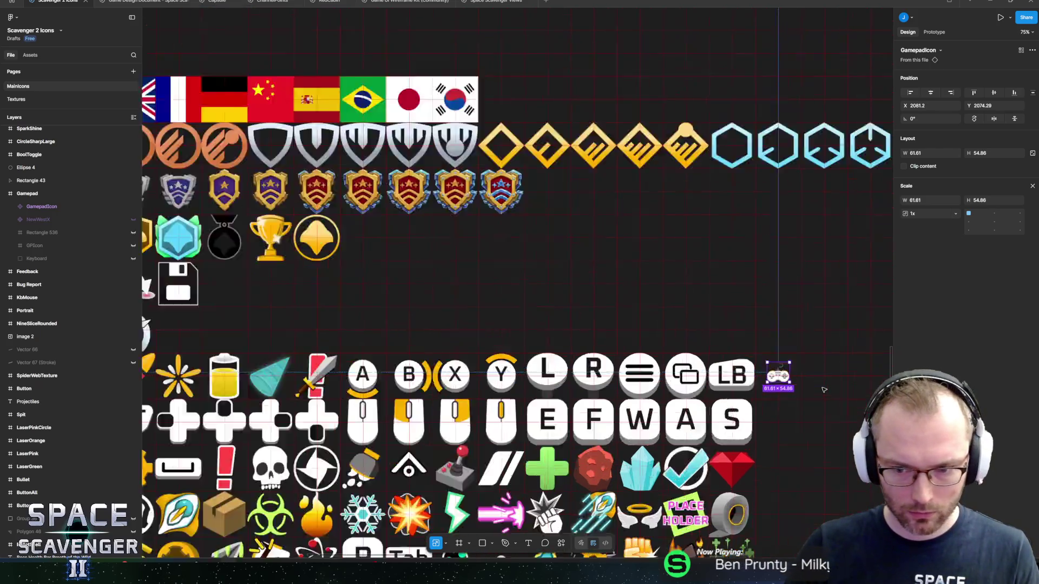
click(656, 270)
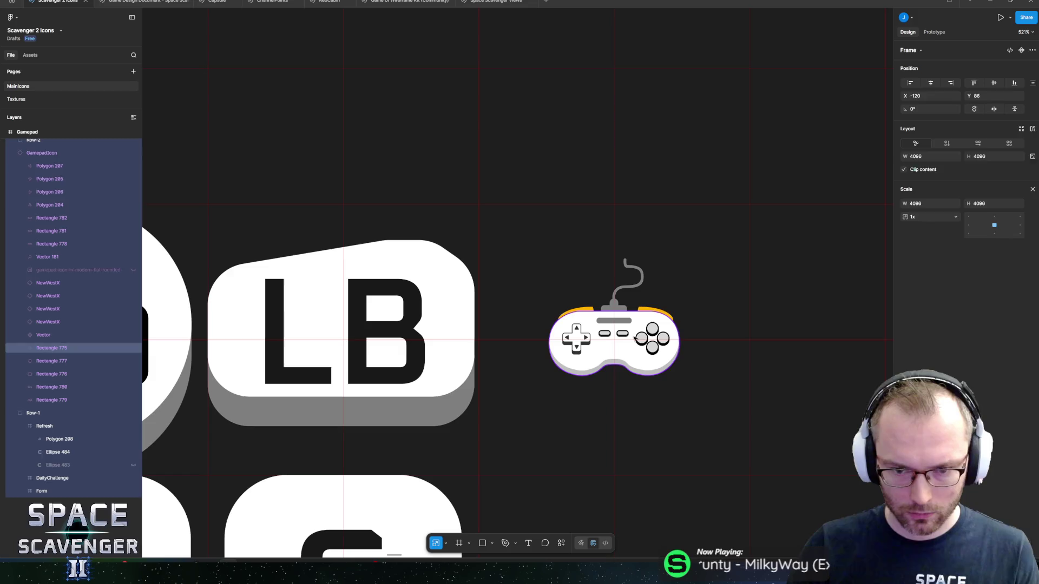
scroll(623, 267, down, 5)
click(628, 297)
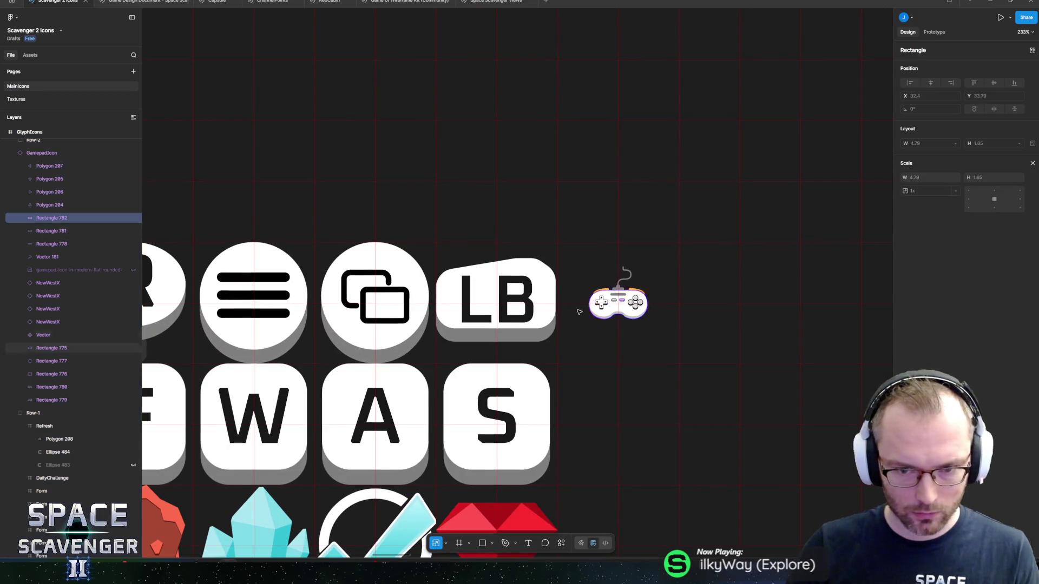
scroll(584, 313, down, 8)
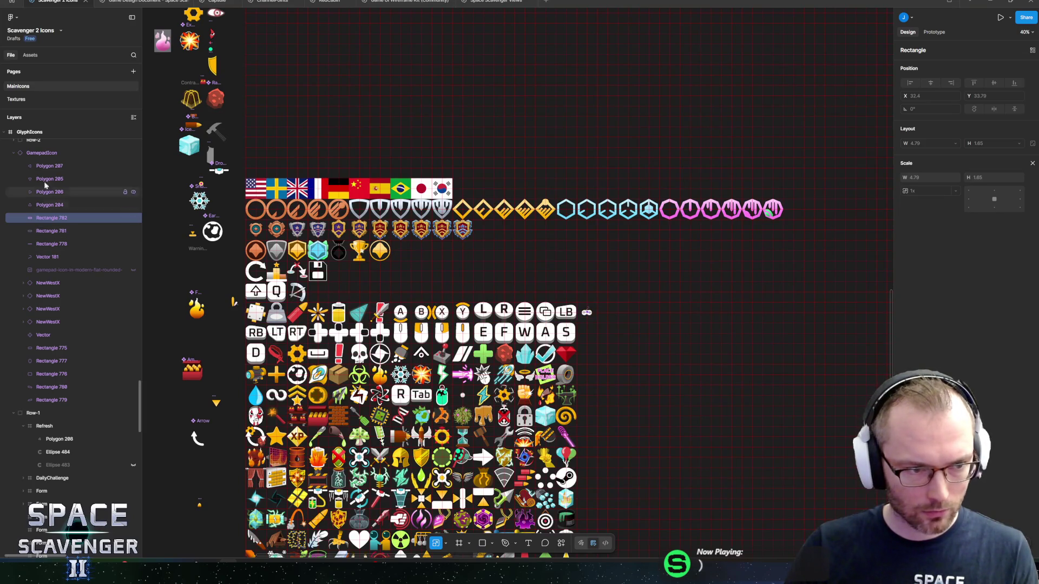
click(38, 153)
scroll(51, 200, up, 3)
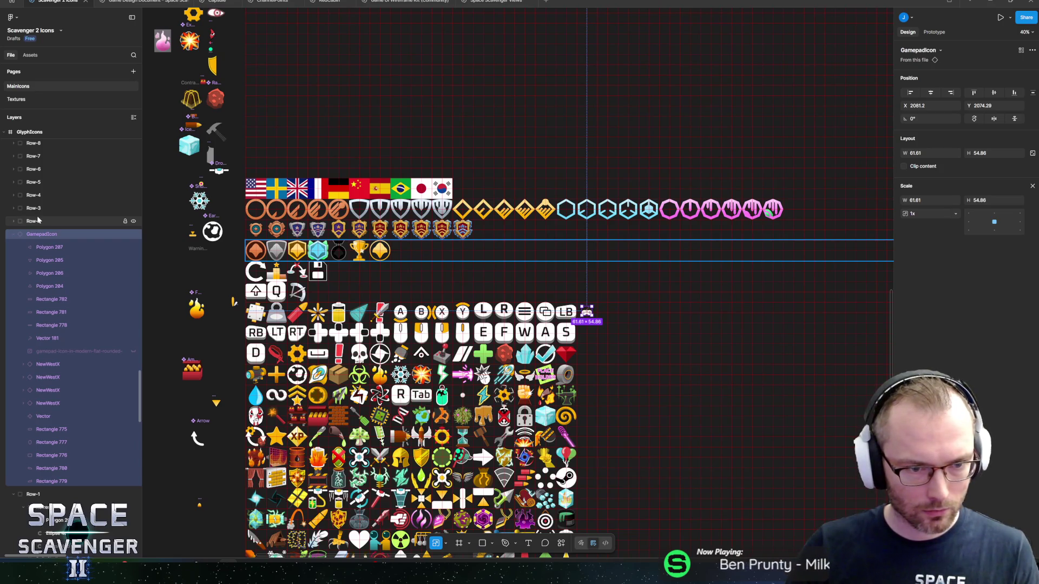
click(12, 235)
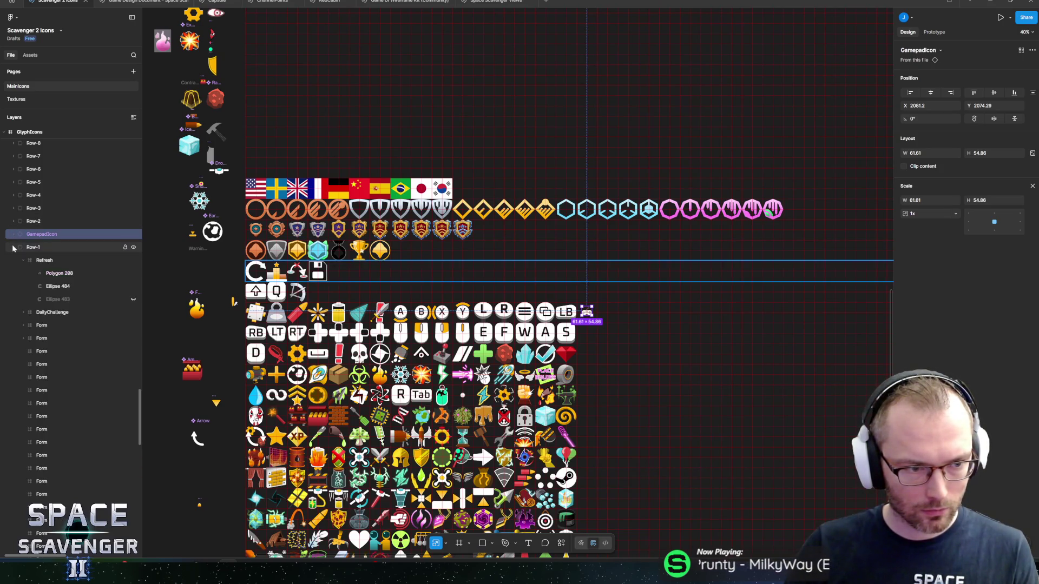
click(14, 247)
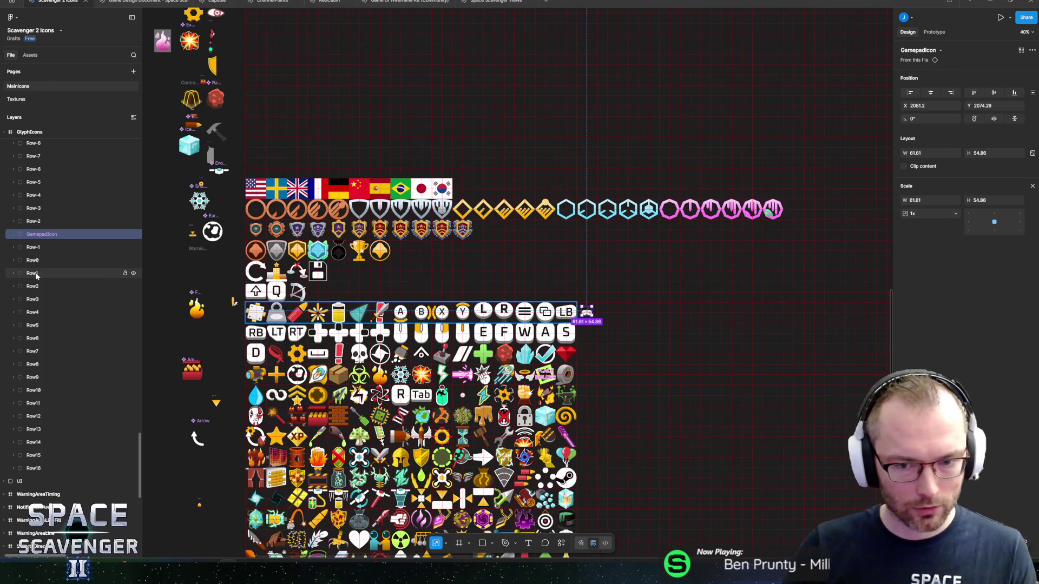
click(657, 303)
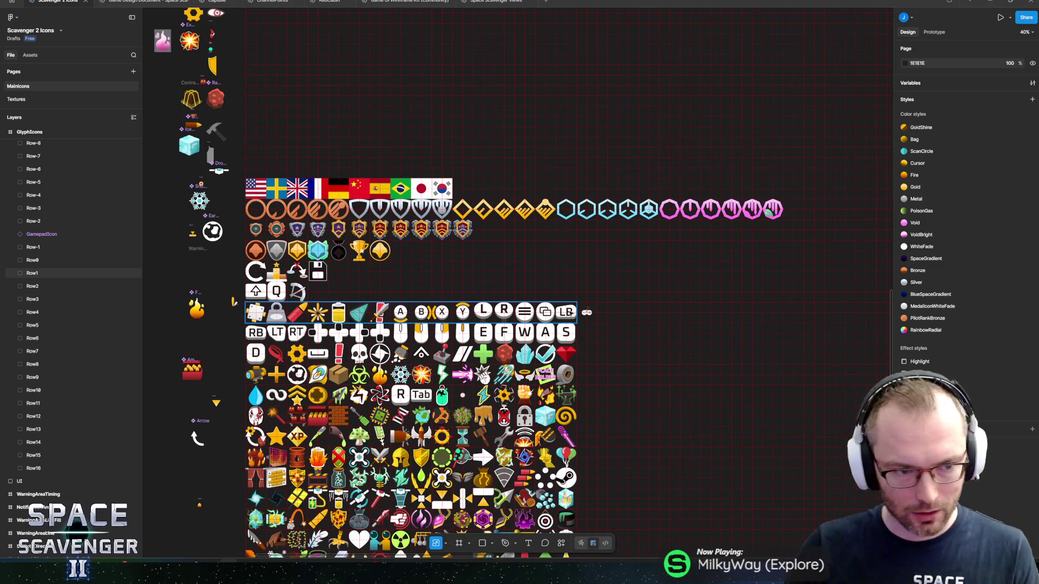
Duplicate Row1's EmptyFrame, align the LB frame at X 2048, and keep EmptyFrame last
click(570, 312)
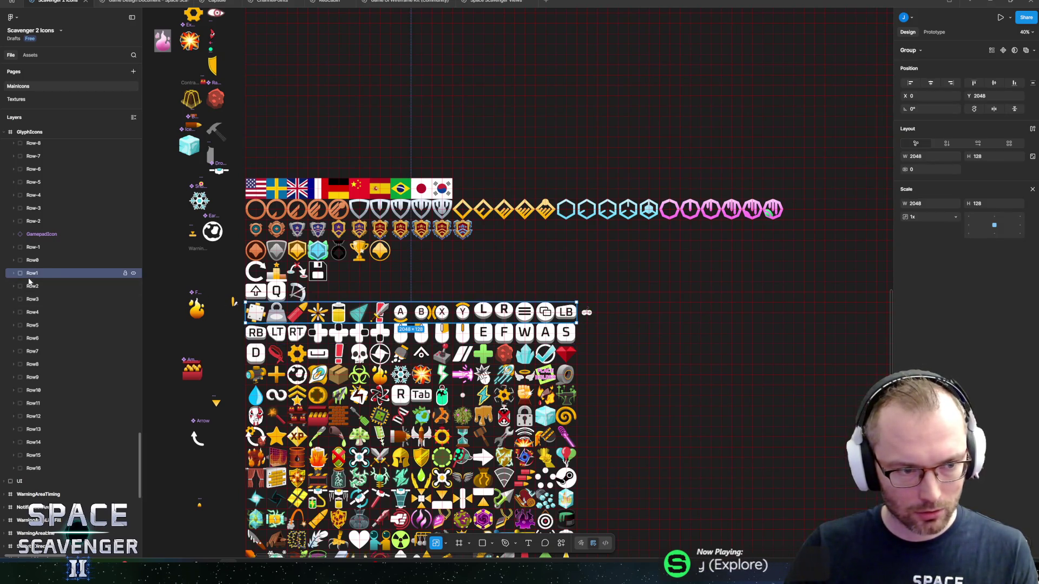
click(14, 273)
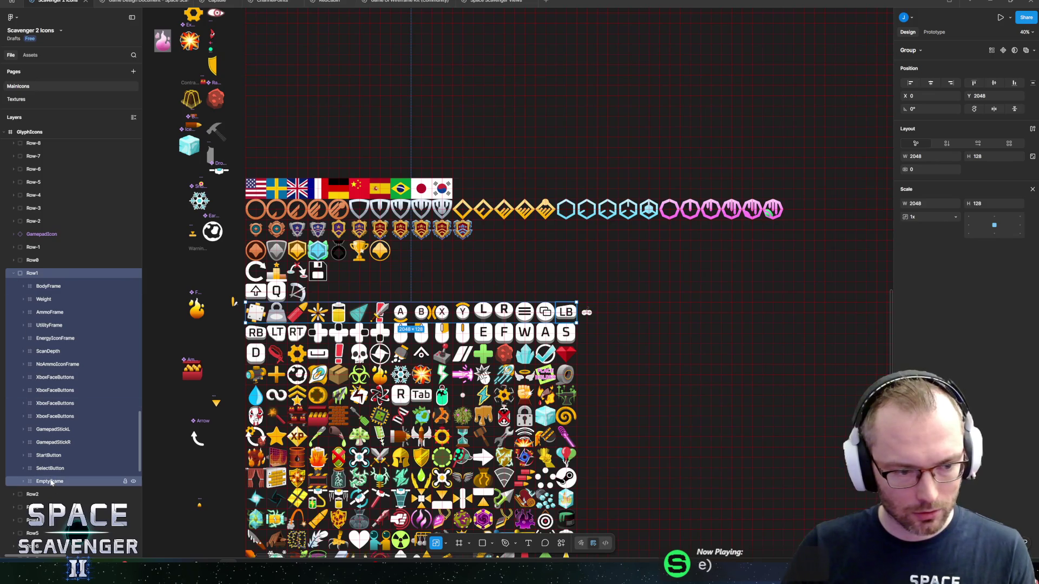
click(54, 481)
key(ctrl+d)
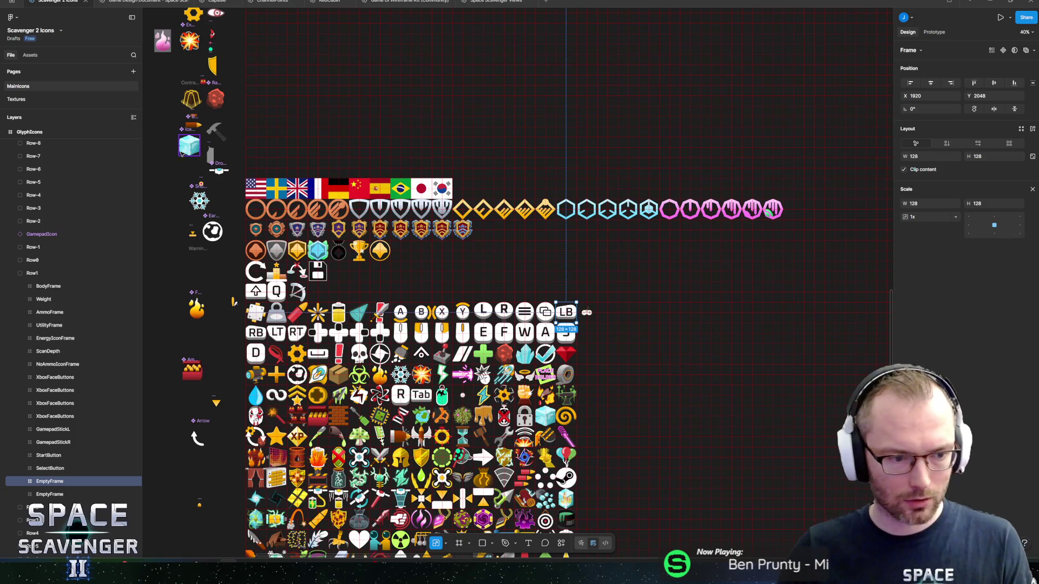
click(50, 494)
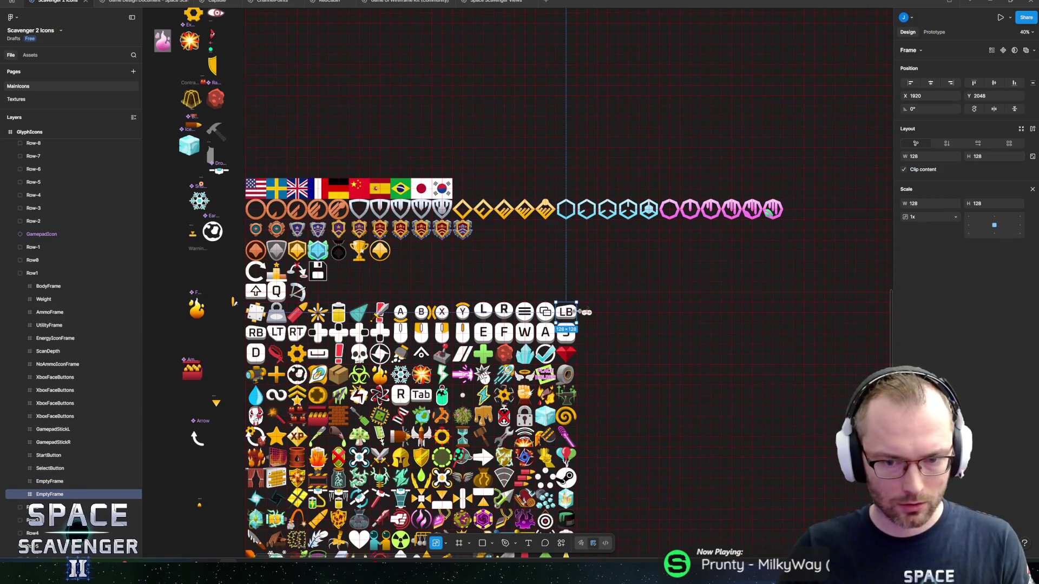
drag(567, 313, 584, 318)
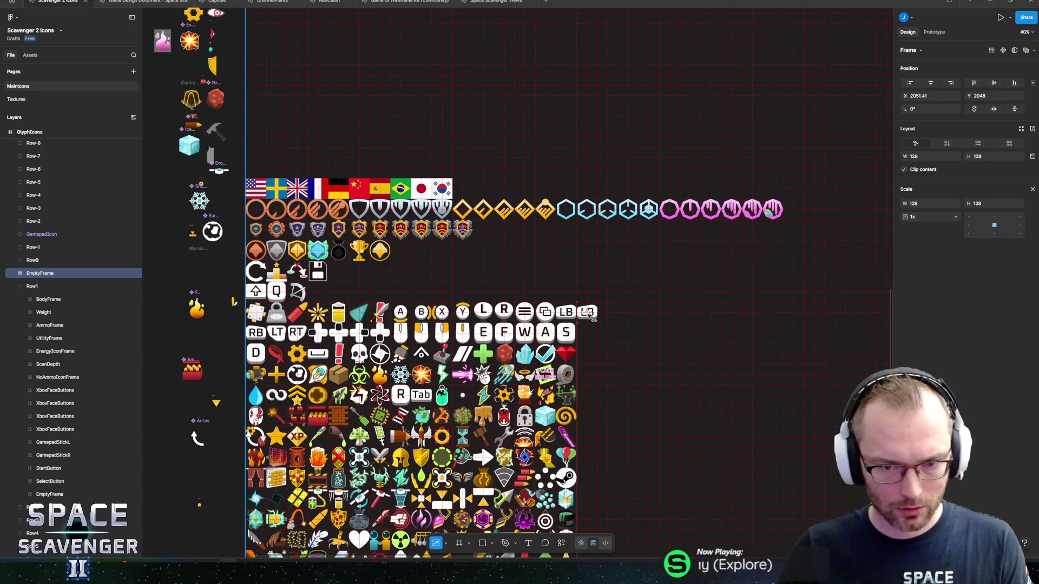
scroll(592, 318, up, 10)
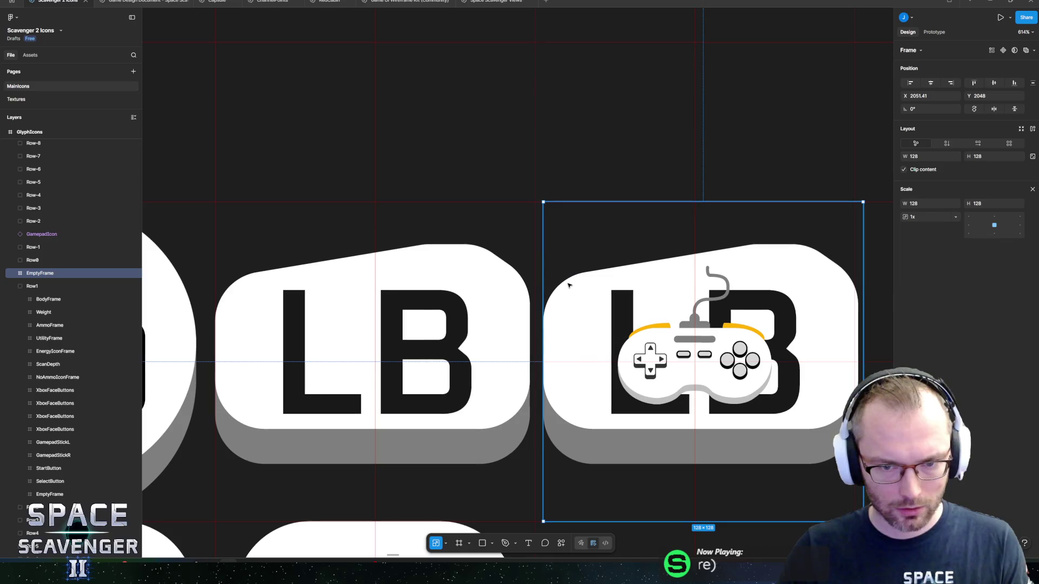
drag(568, 285, 559, 285)
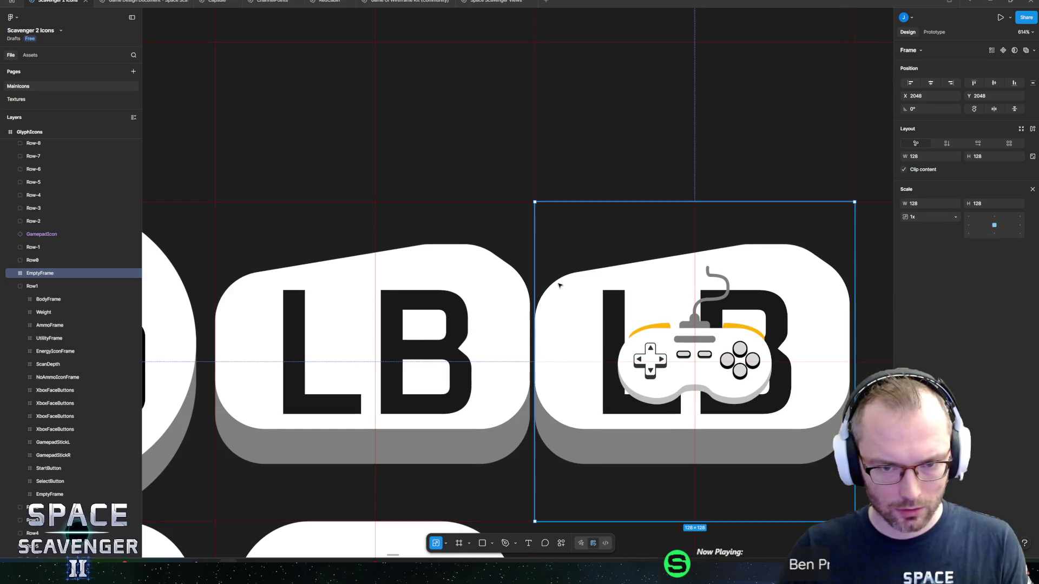
scroll(565, 282, down, 5)
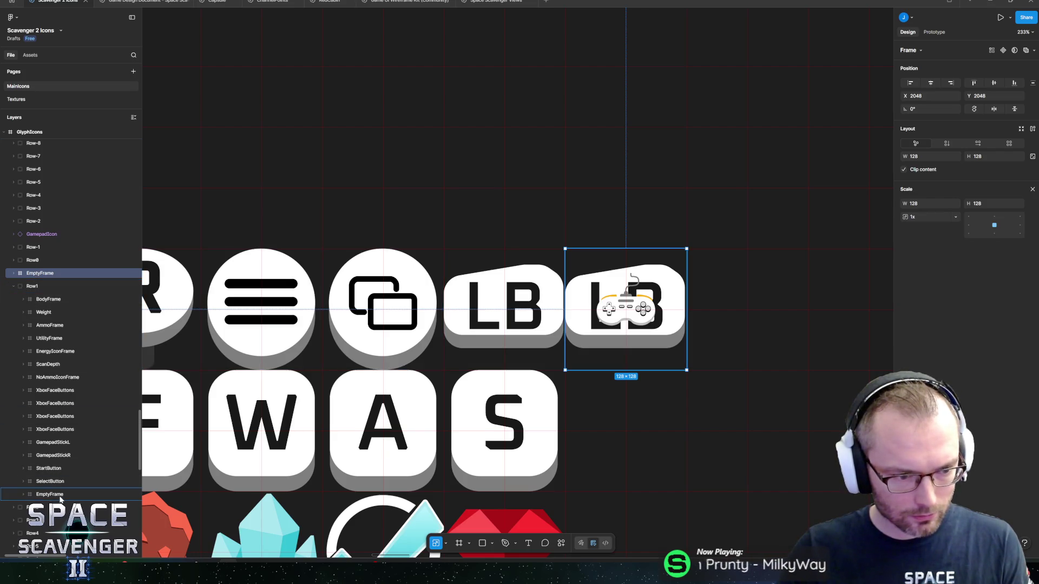
drag(64, 502, 64, 502)
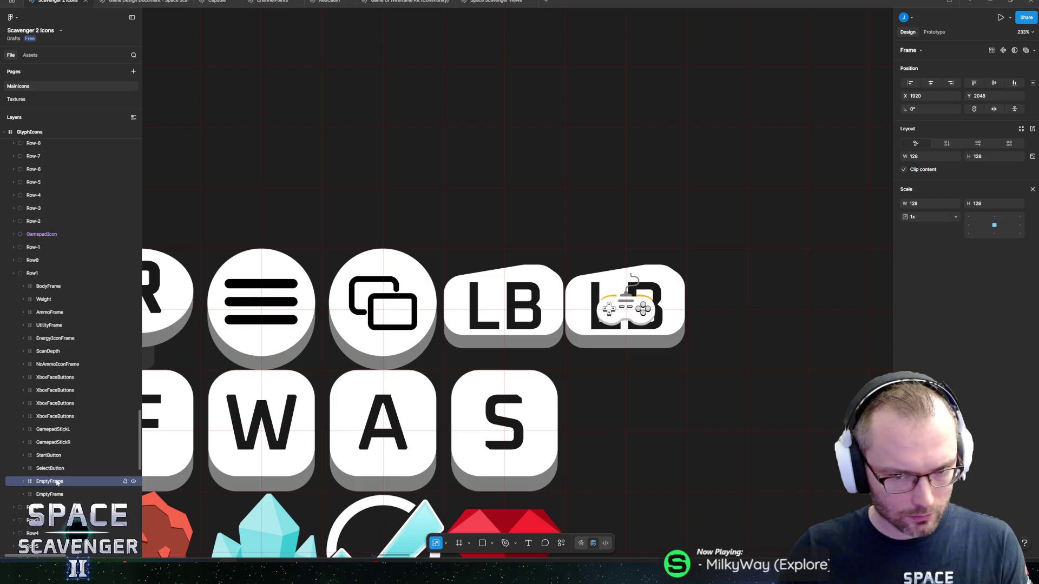
Make Row1 a horizontal auto-layout frame and add a new end slot named Frame16
click(33, 273)
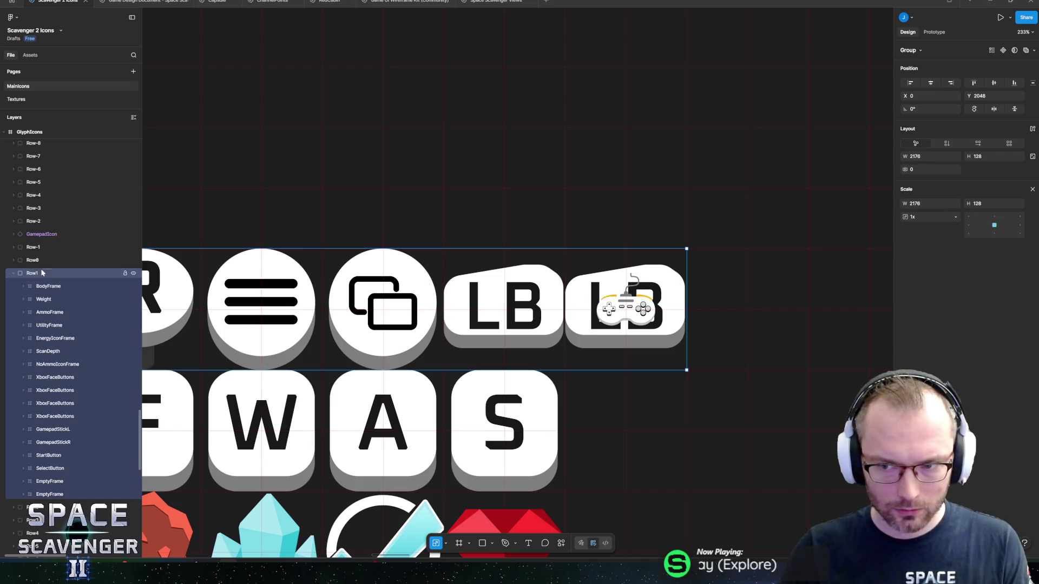
click(978, 144)
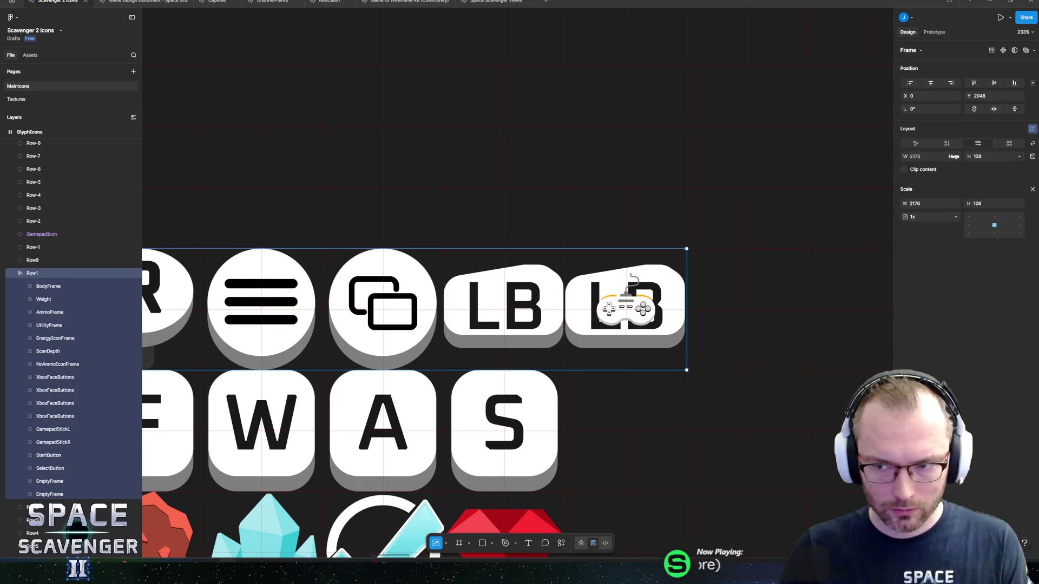
scroll(728, 245, right, 3)
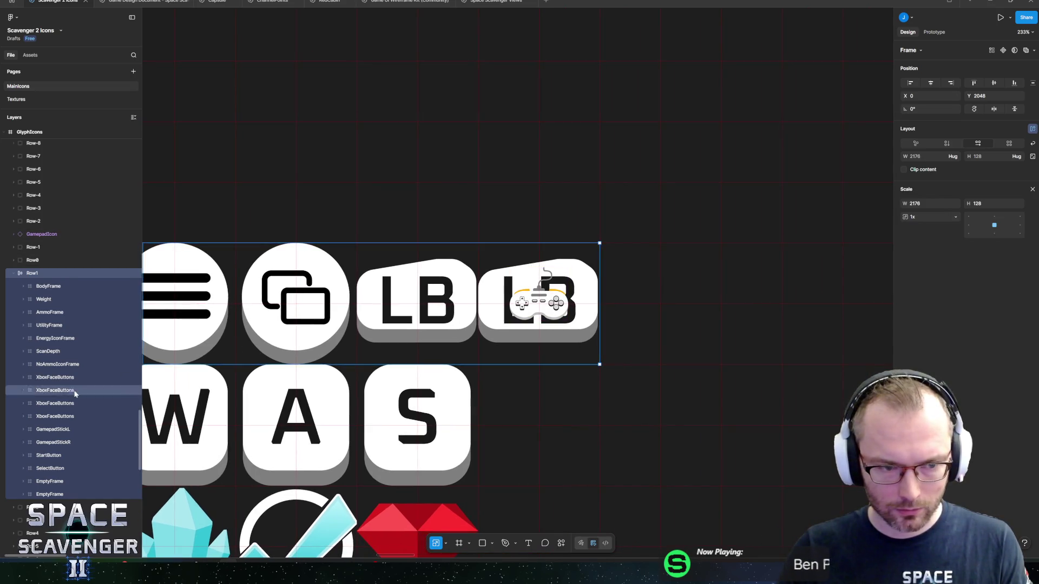
click(47, 494)
key(ctrl+v)
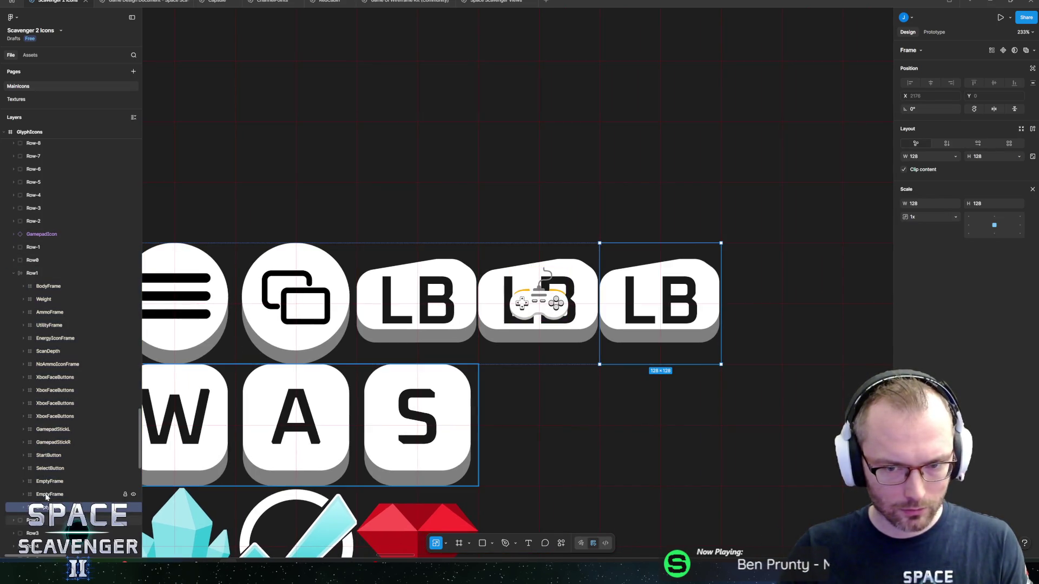
click(49, 495)
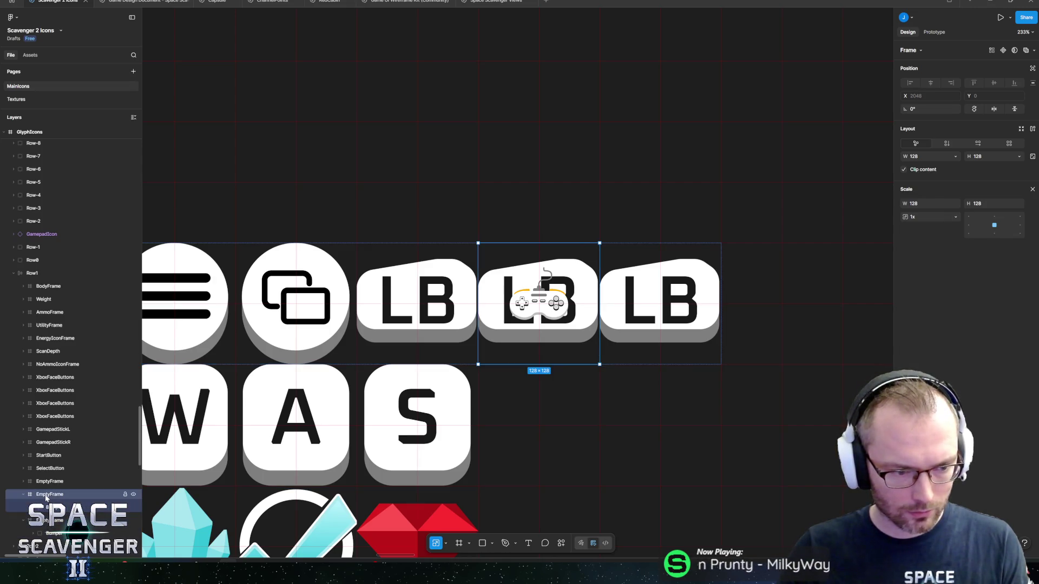
double_click(50, 495)
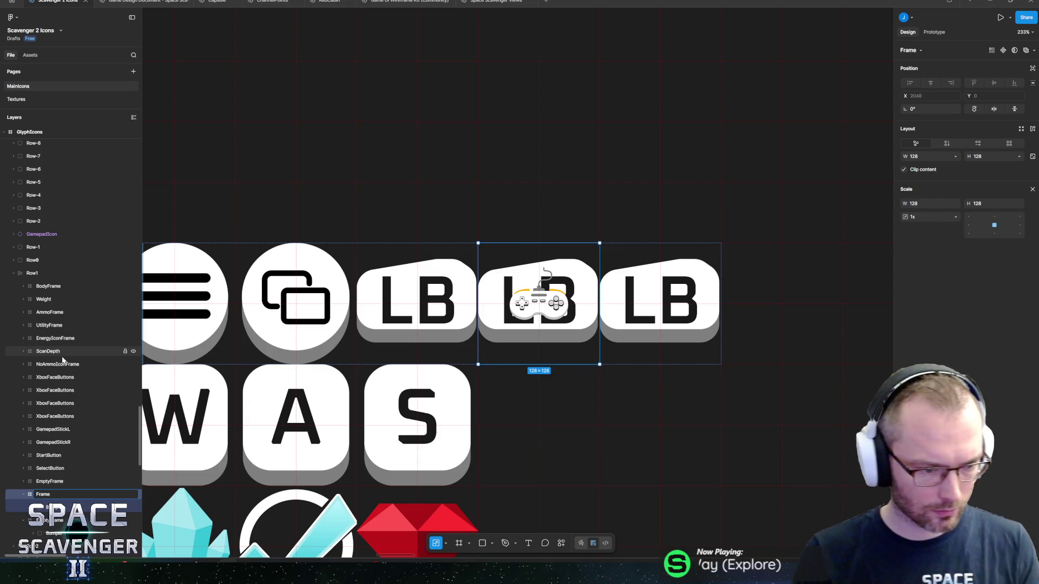
text(16)
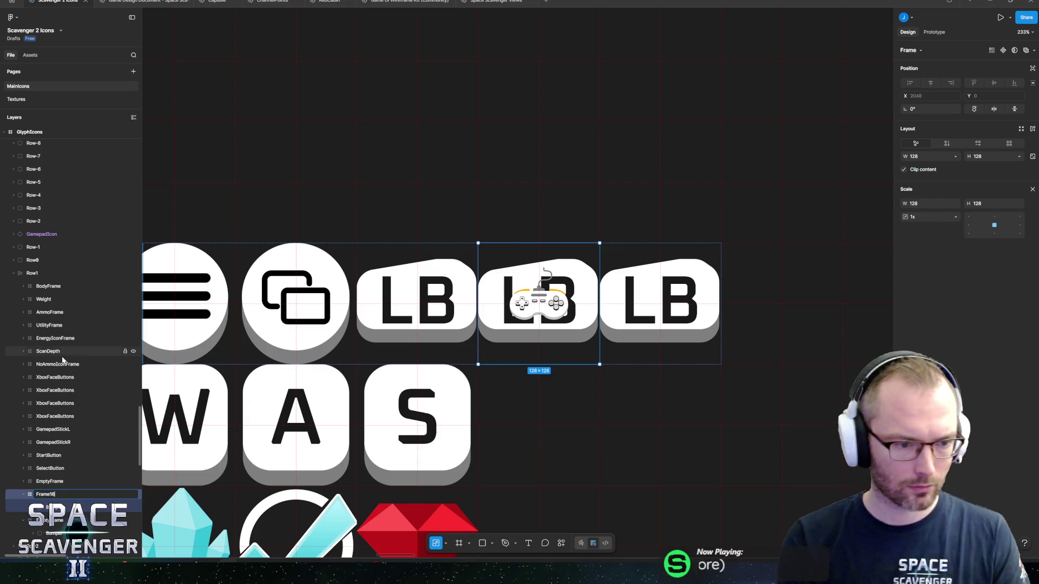
key(Return)
Delete the LB graphics from Frame16 and the last slot, then move GamepadIcon into Frame16
click(56, 504)
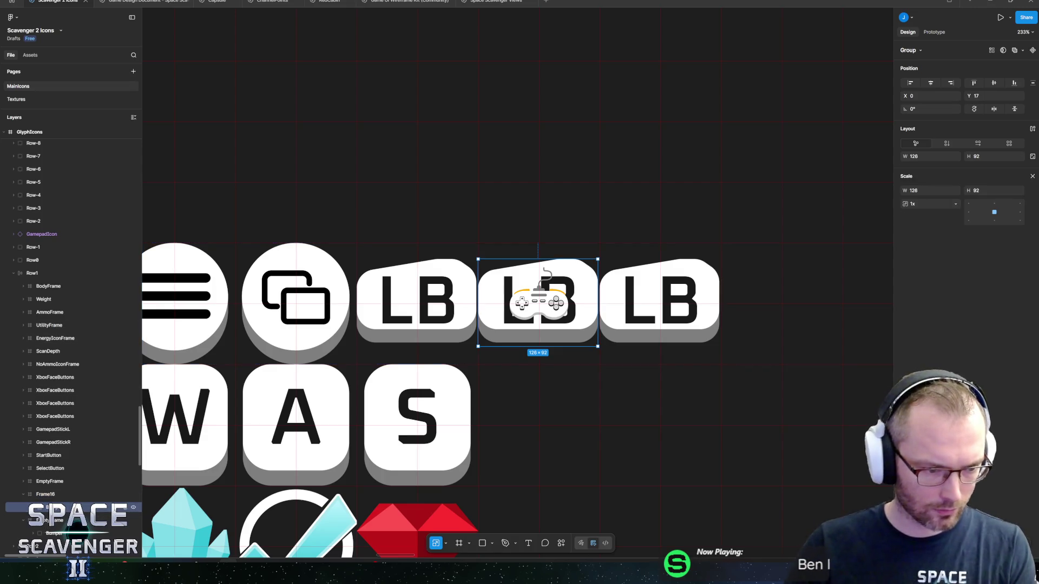
key(Delete)
key(Return)
key(k)
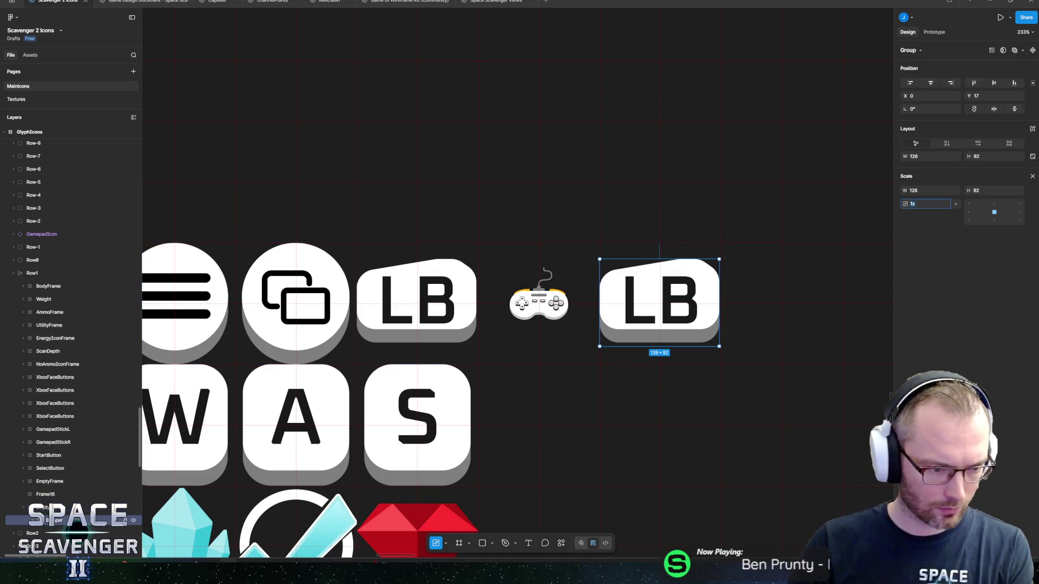
key(shift+Return)
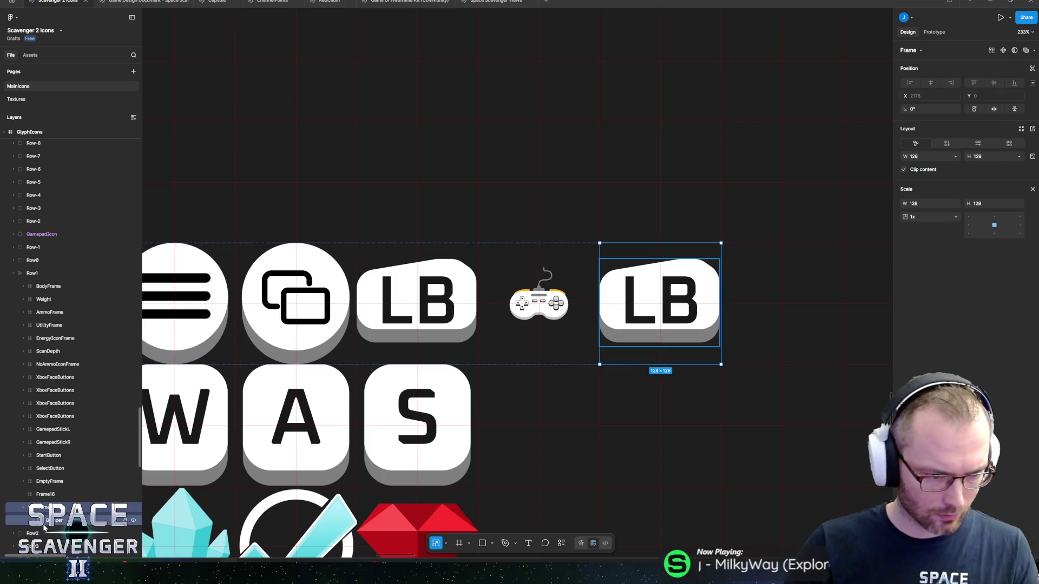
key(Delete)
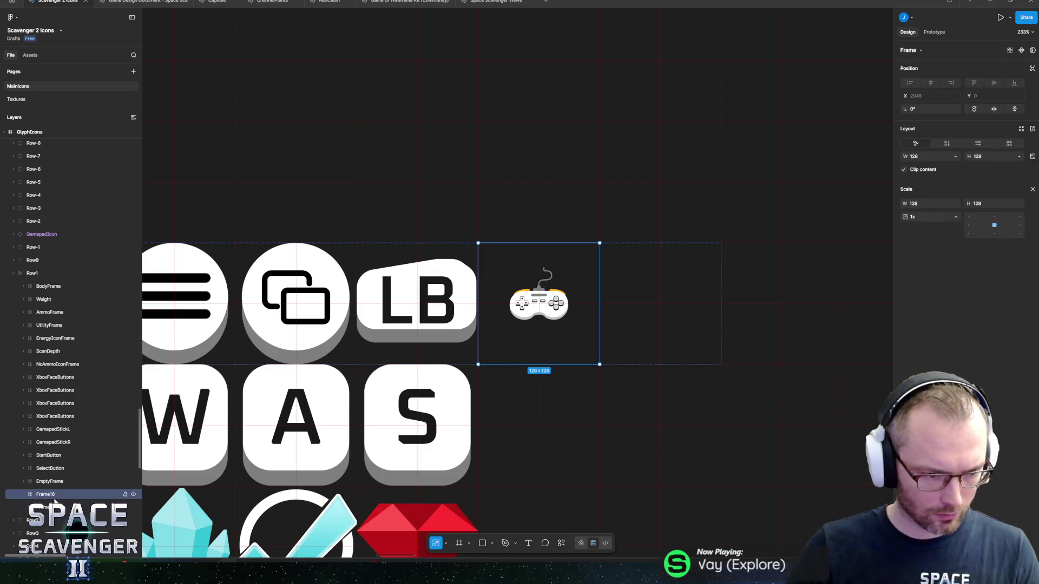
drag(41, 234, 57, 496)
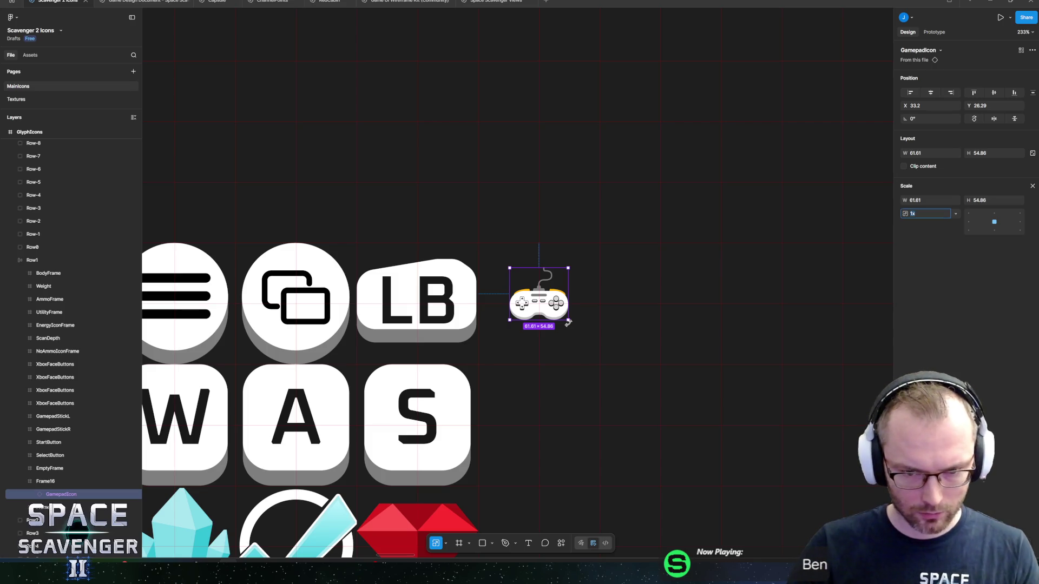
Scale GamepadIcon to about 126×112, snap it to Frame16's top, then nudge it down to Y 3
drag(568, 322, 595, 346)
scroll(595, 346, up, 5)
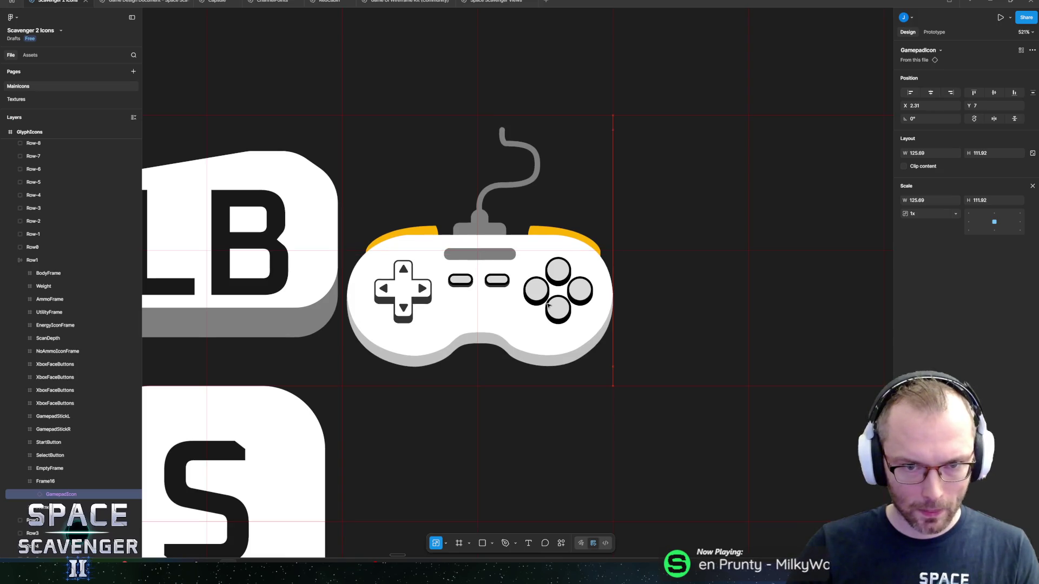
drag(548, 306, 544, 292)
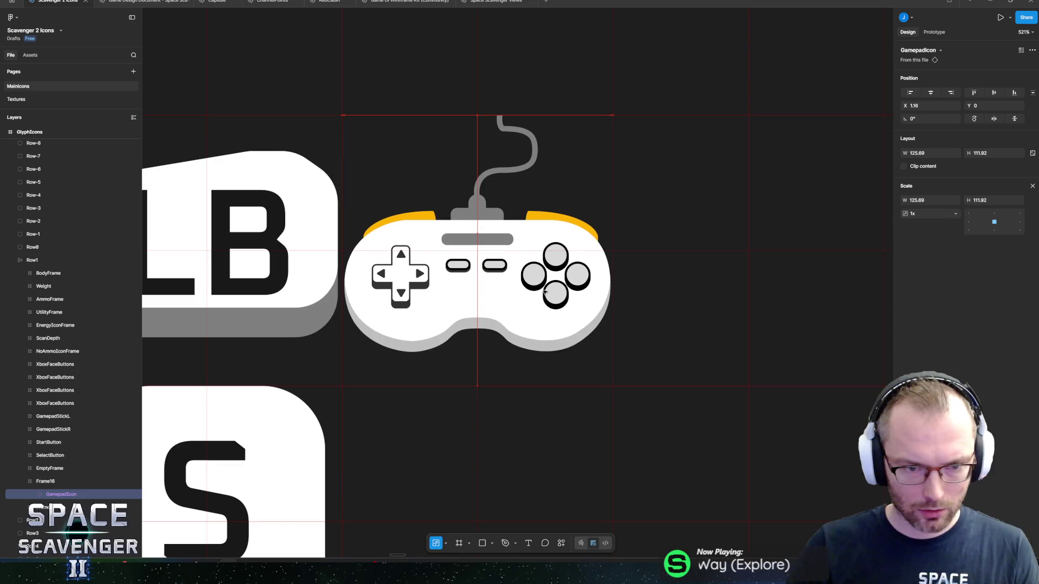
key(Down)
key(Down)
key(Down)
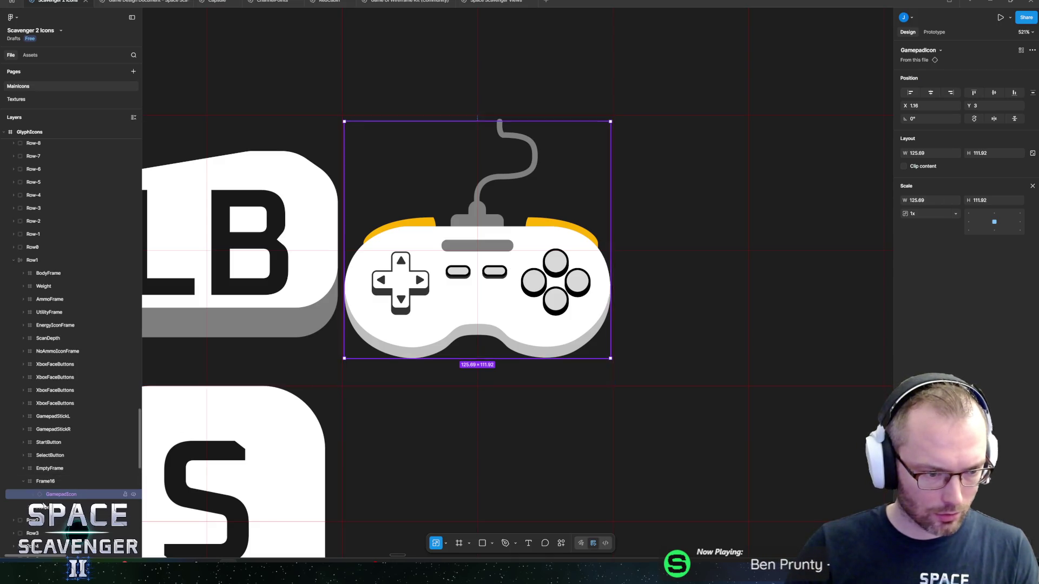
click(65, 506)
scroll(560, 363, down, 5)
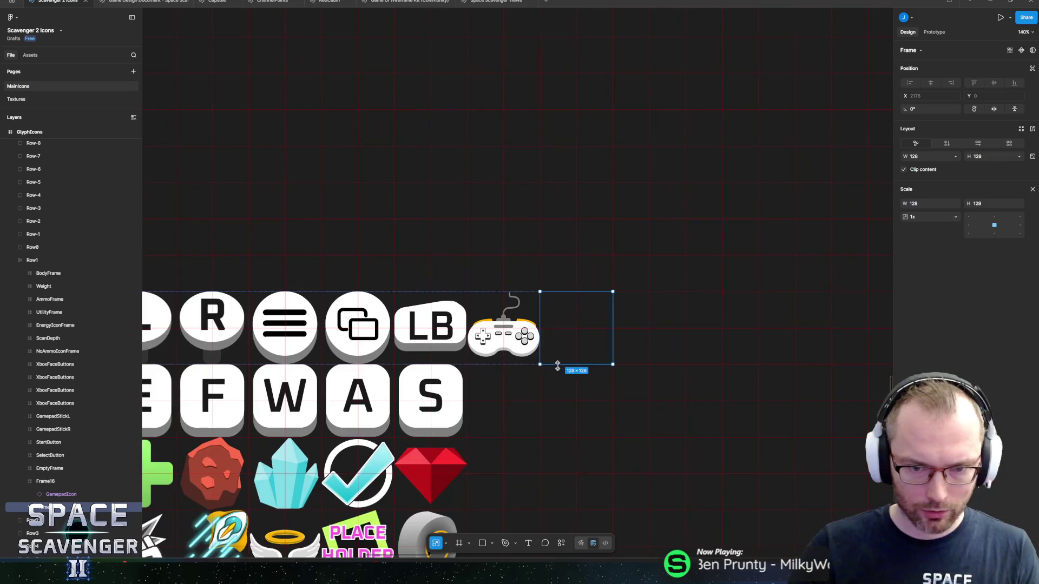
Duplicate the empty 128×128 frame three times along Row1
scroll(560, 362, up, 3)
key(ctrl+d)
key(ctrl+d)
key(ctrl+d)
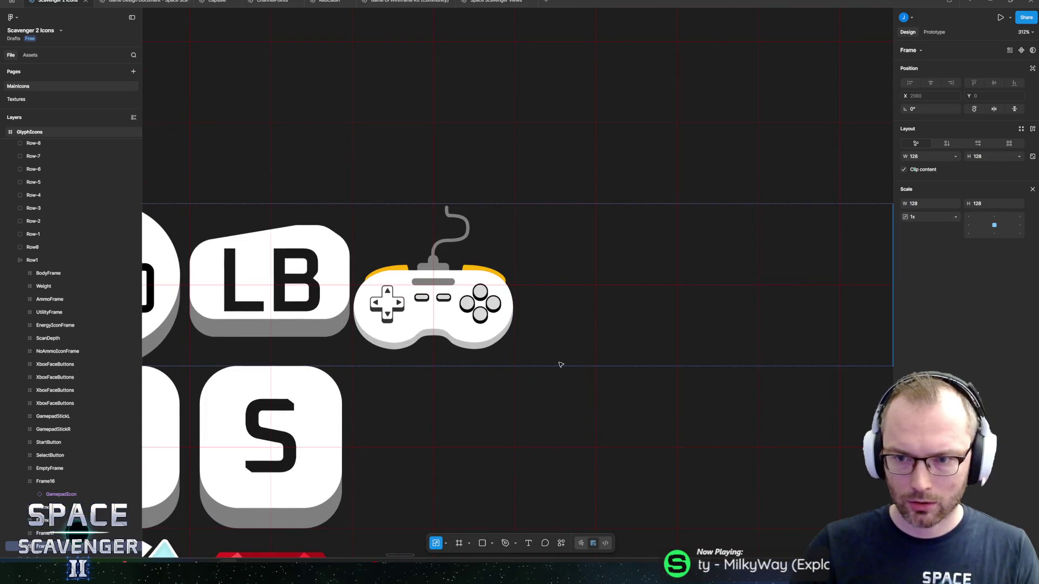
key(ctrl+d)
scroll(557, 361, down, 5)
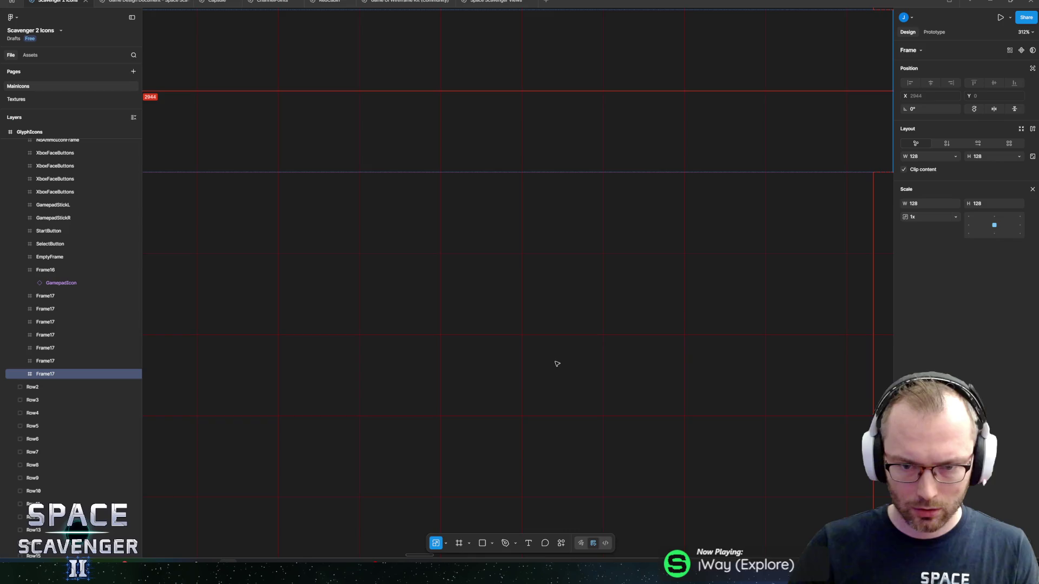
scroll(549, 349, down, 8)
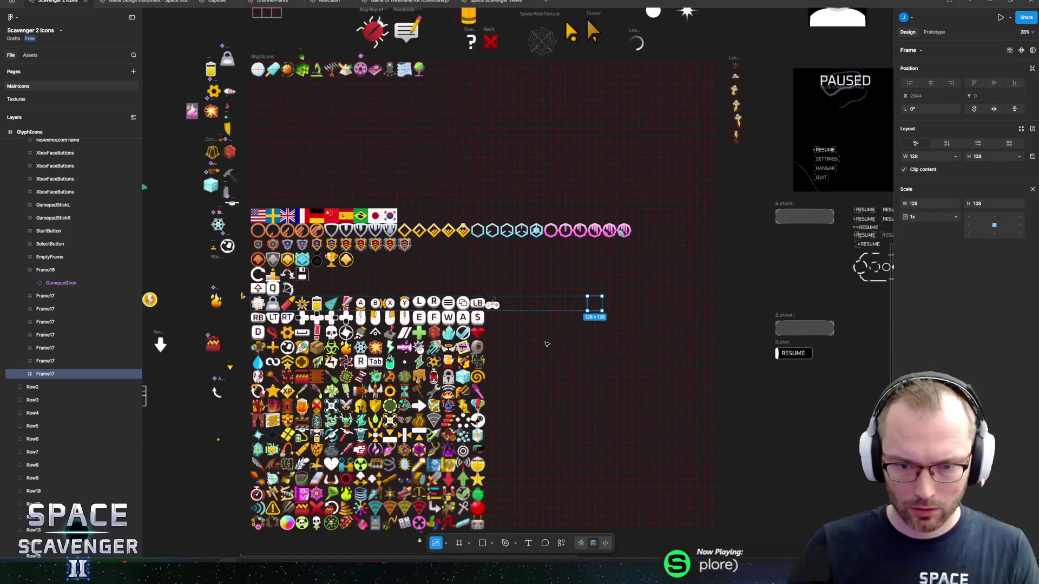
key(ctrl+d)
key(ctrl+d)
key(ctrl+d)
key(ctrl+d)
key(ctrl+d)
key(ctrl+d)
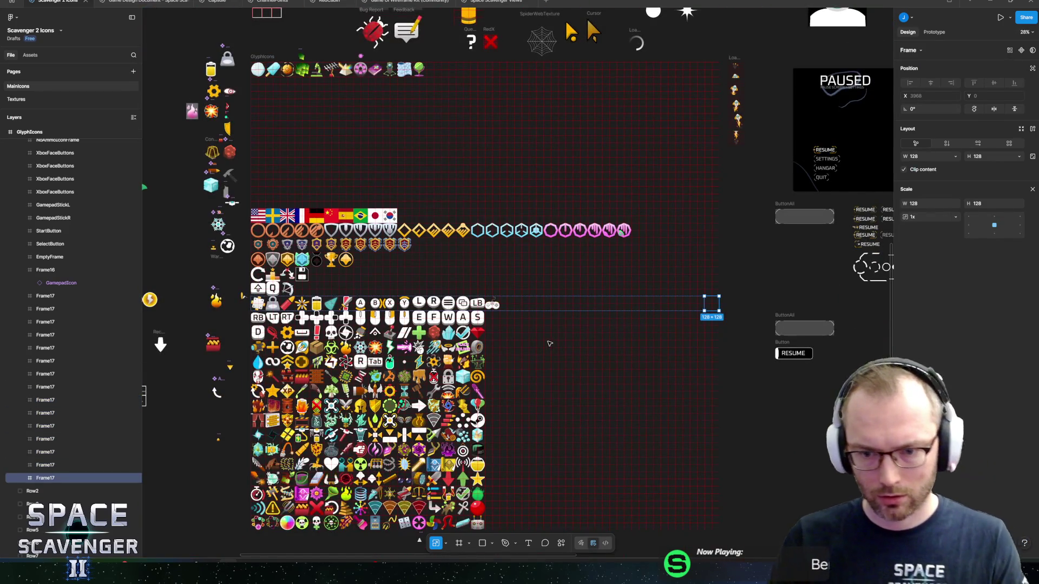
key(shift+2)
scroll(783, 215, up, 5)
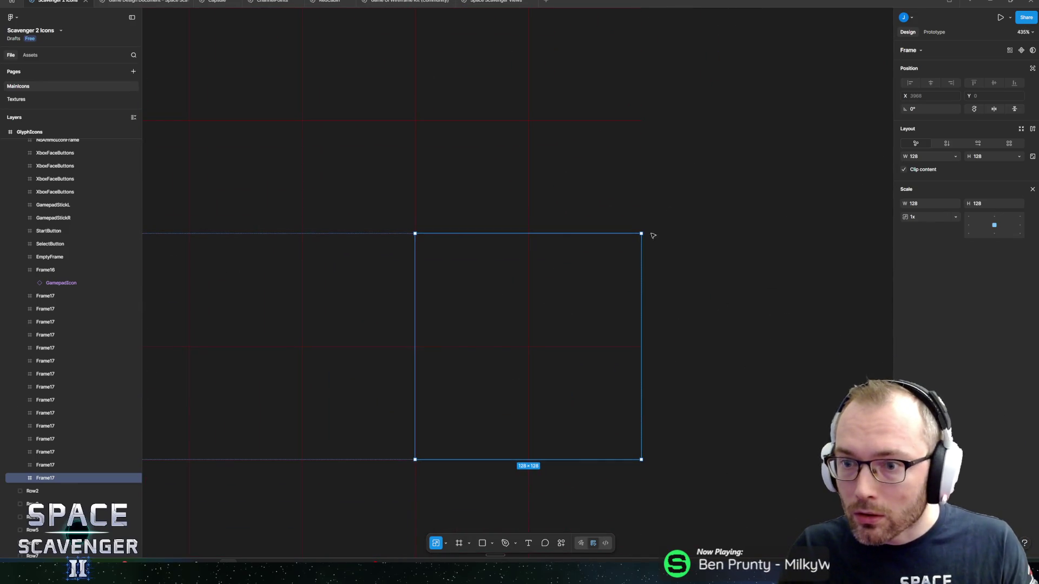
scroll(653, 236, down, 10)
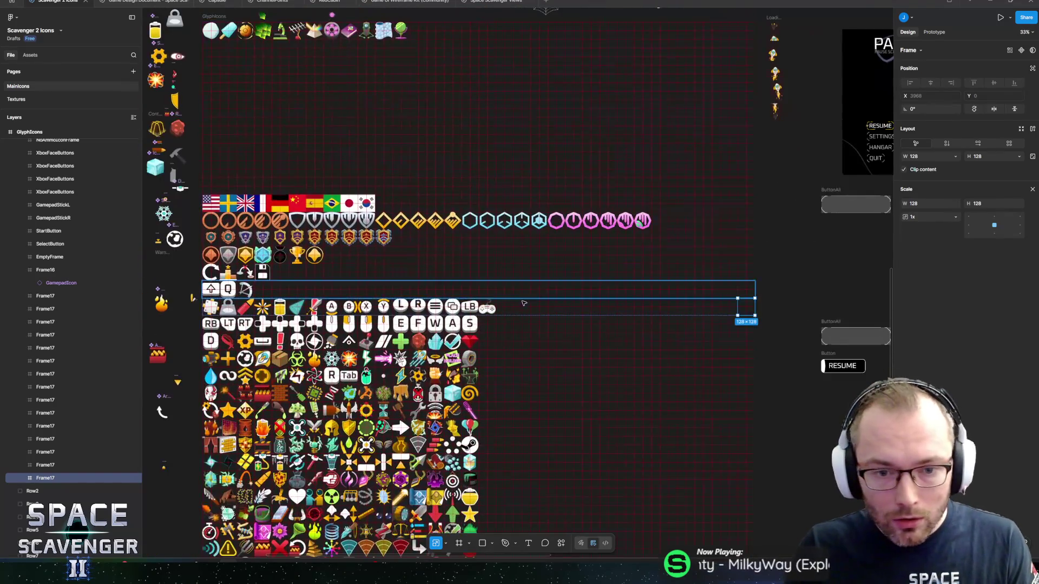
scroll(523, 303, up, 8)
Rename Frame16, the gamepad icon's slot, to Gamepad
click(419, 293)
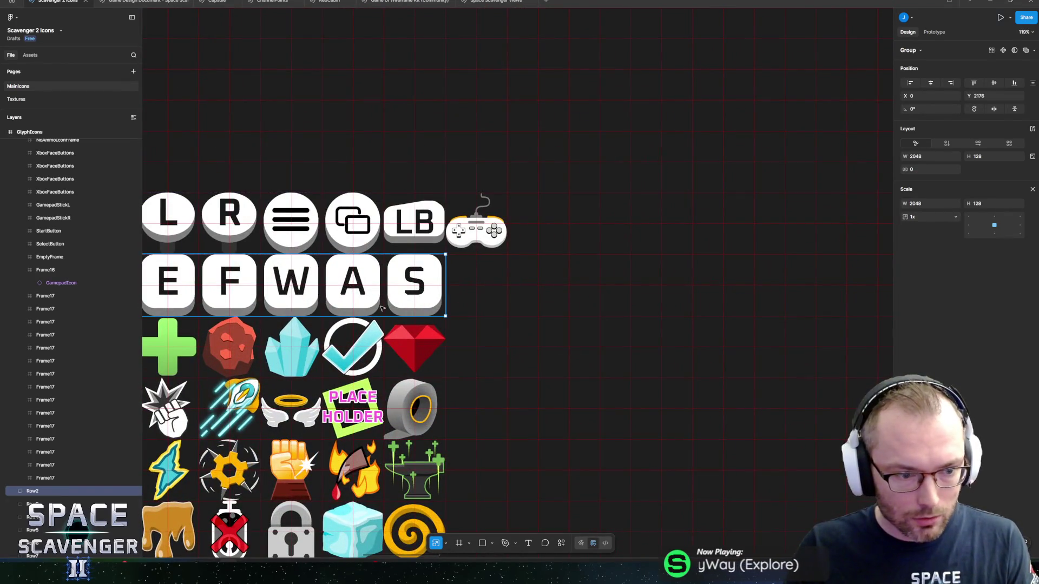
click(14, 491)
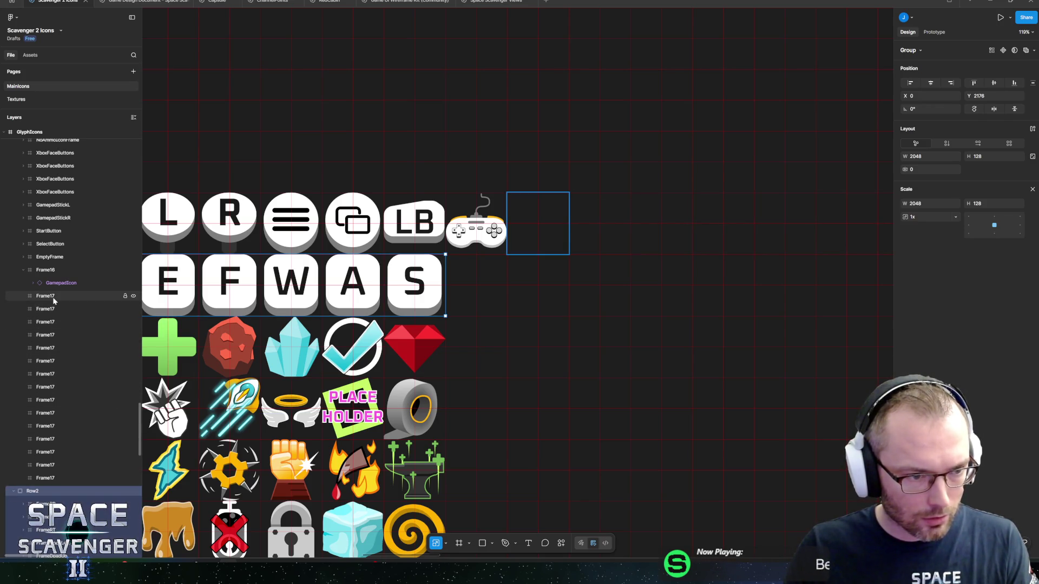
click(54, 270)
double_click(45, 270)
text(Gamepad)
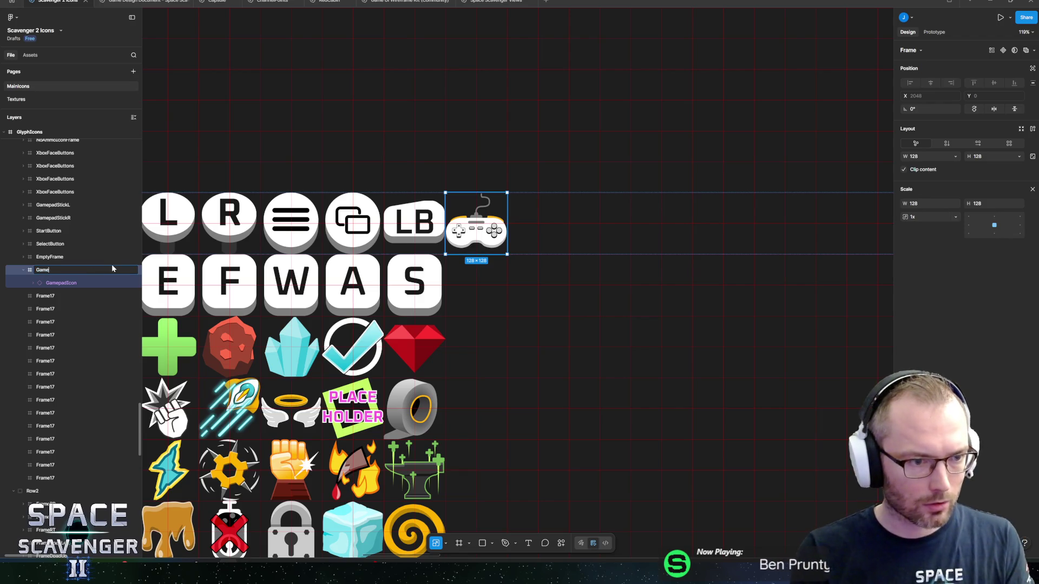
key(Return)
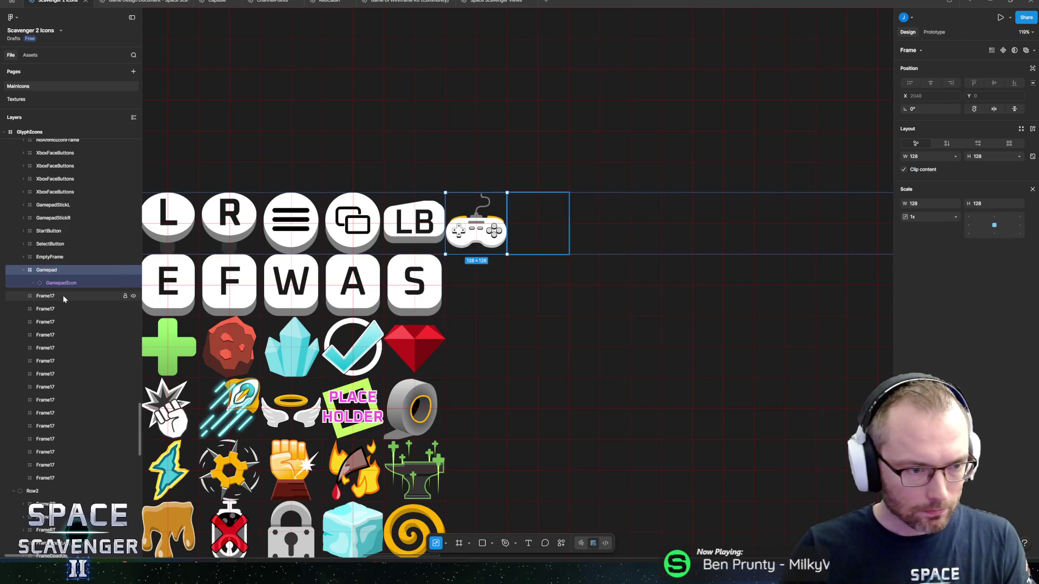
click(62, 296)
scroll(503, 514, down, 5)
scroll(434, 260, up, 5)
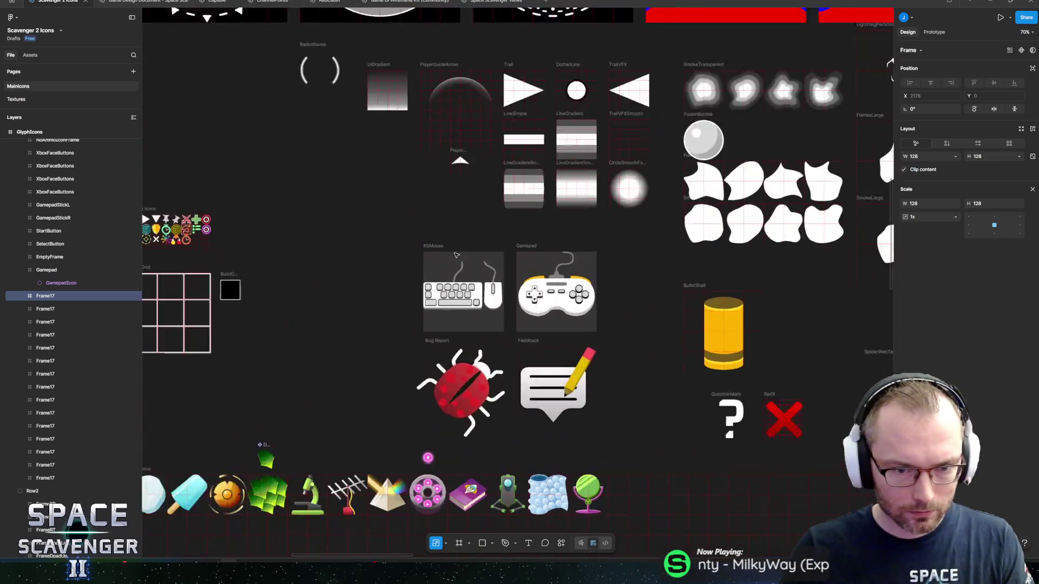
Duplicate a single keyboard key, pull it out, then return it to the Keyboard group
click(452, 333)
scroll(82, 276, up, 5)
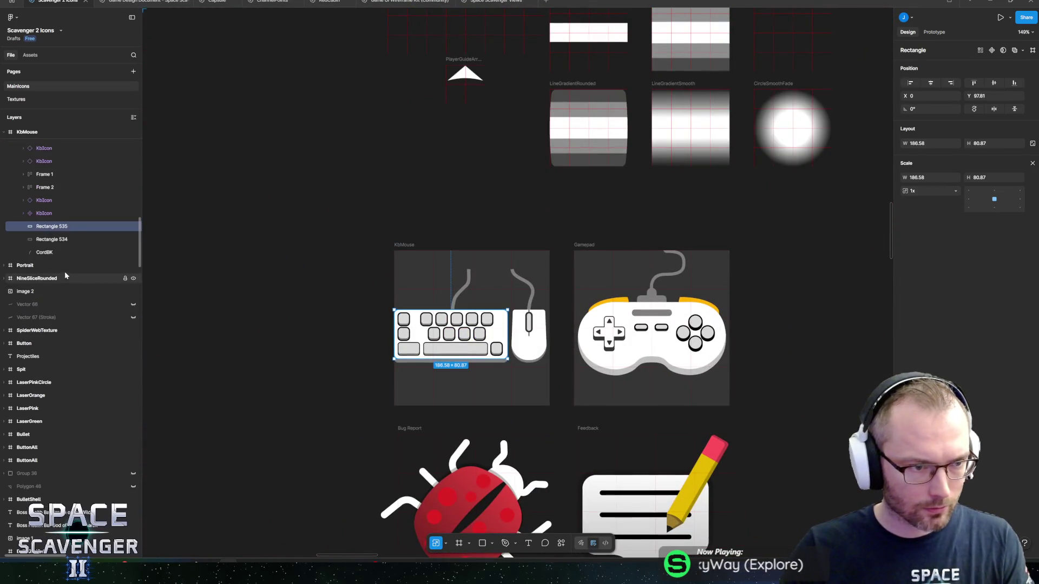
click(55, 376)
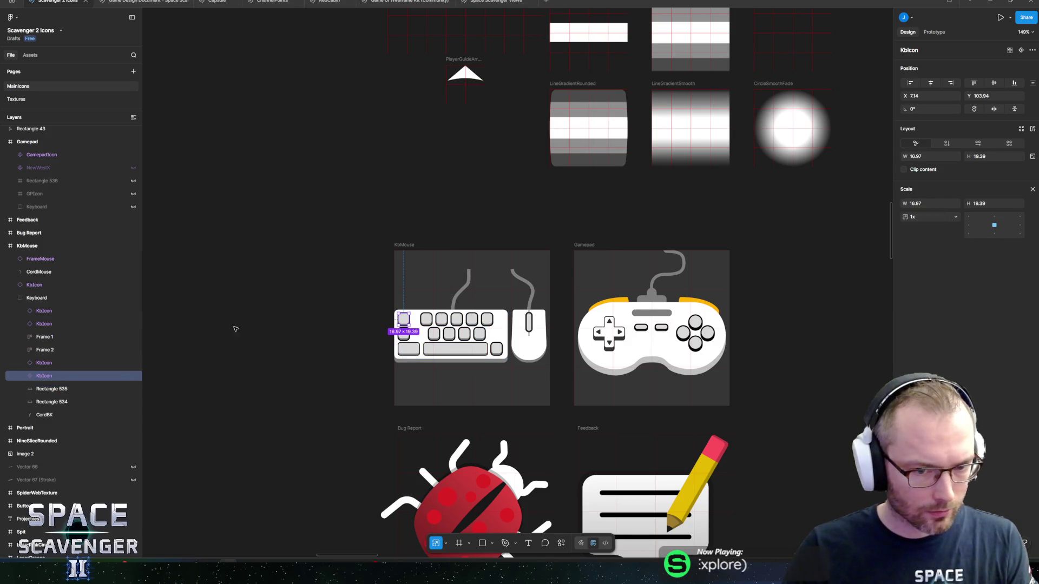
scroll(234, 327, down, 1)
key(ctrl+d)
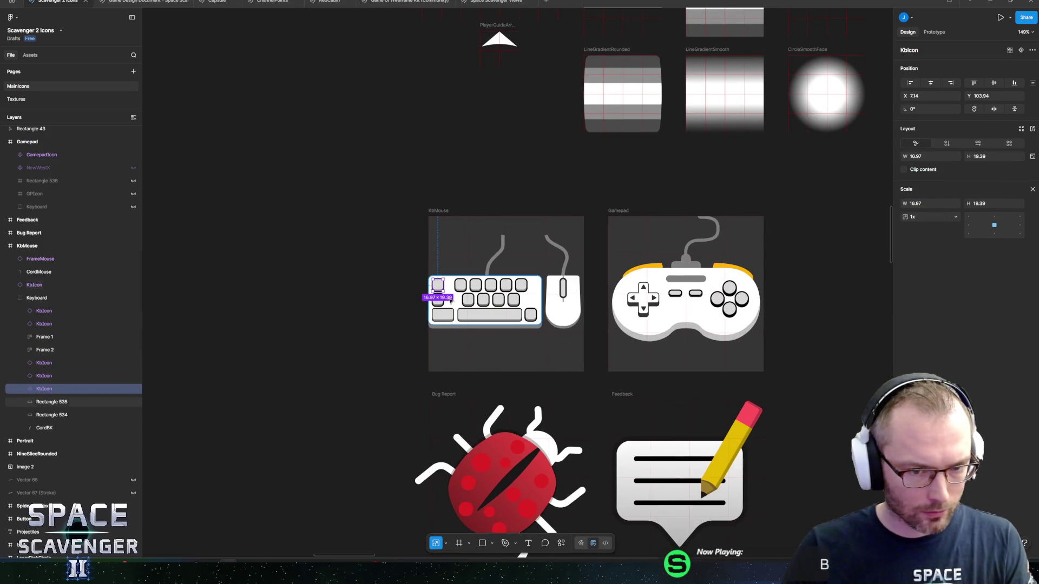
mouse_move(438, 285)
mouse_down()
mouse_move(341, 274)
mouse_move(385, 250)
mouse_up()
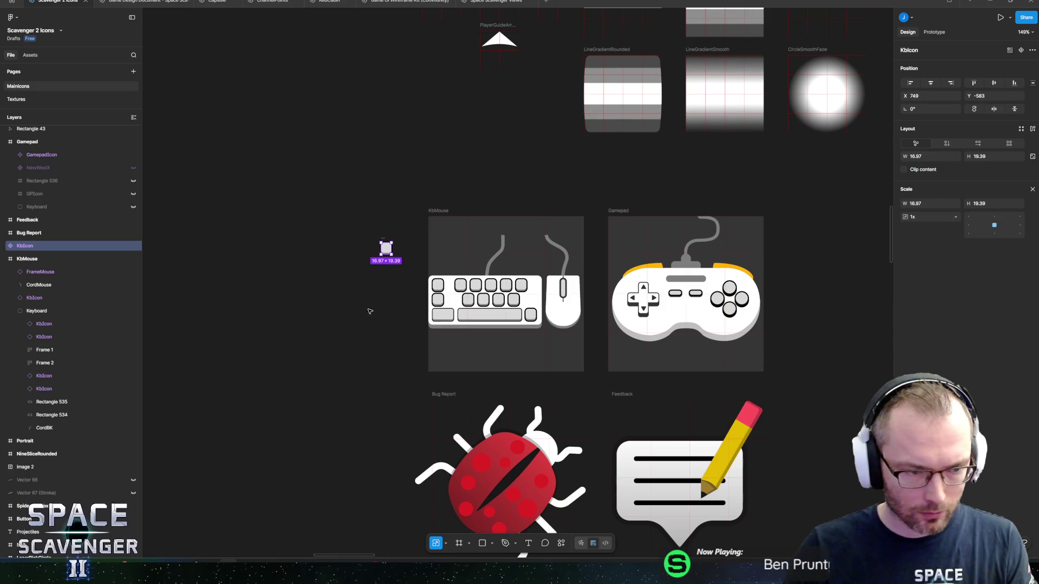
click(34, 312)
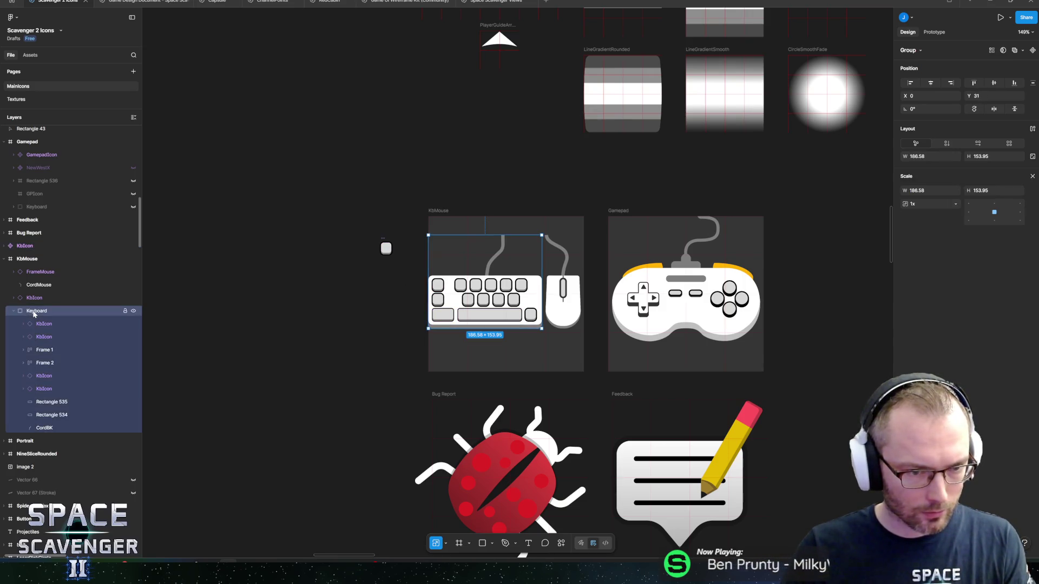
click(43, 299)
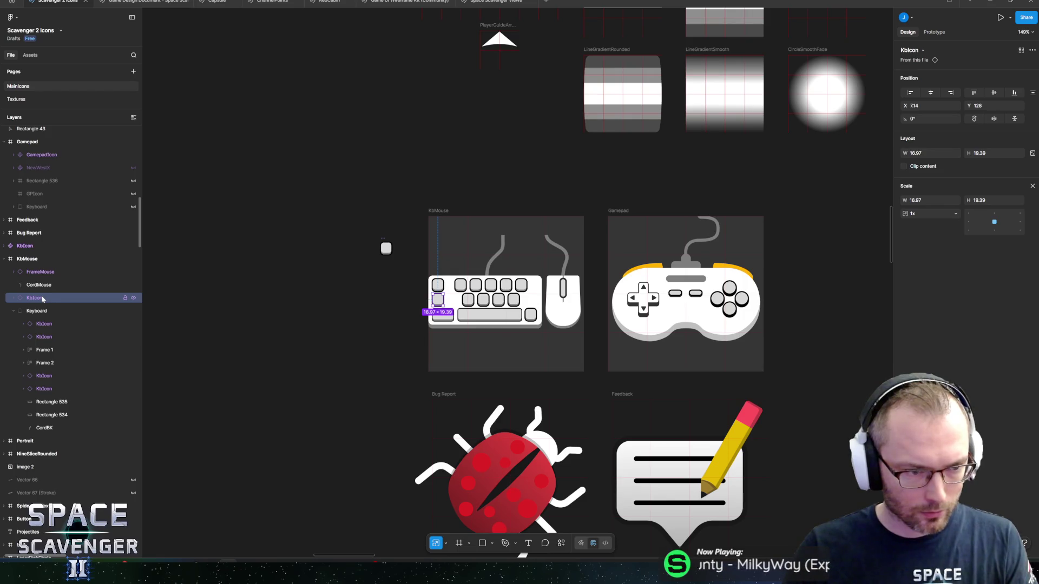
drag(53, 314, 52, 314)
Combine the mouse body and cord into a component named Mouse
click(43, 287)
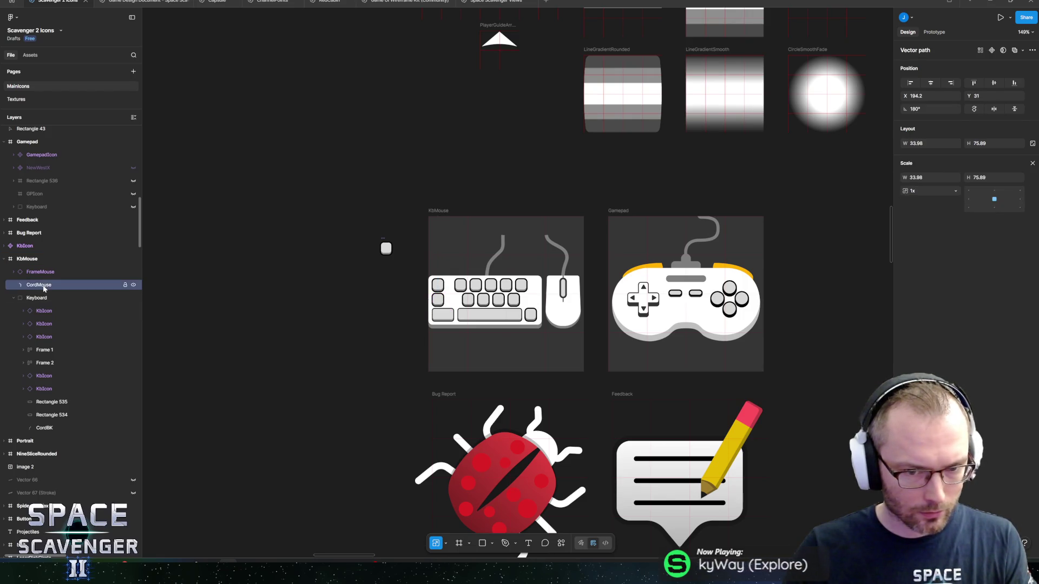
click(43, 273)
click(43, 286)
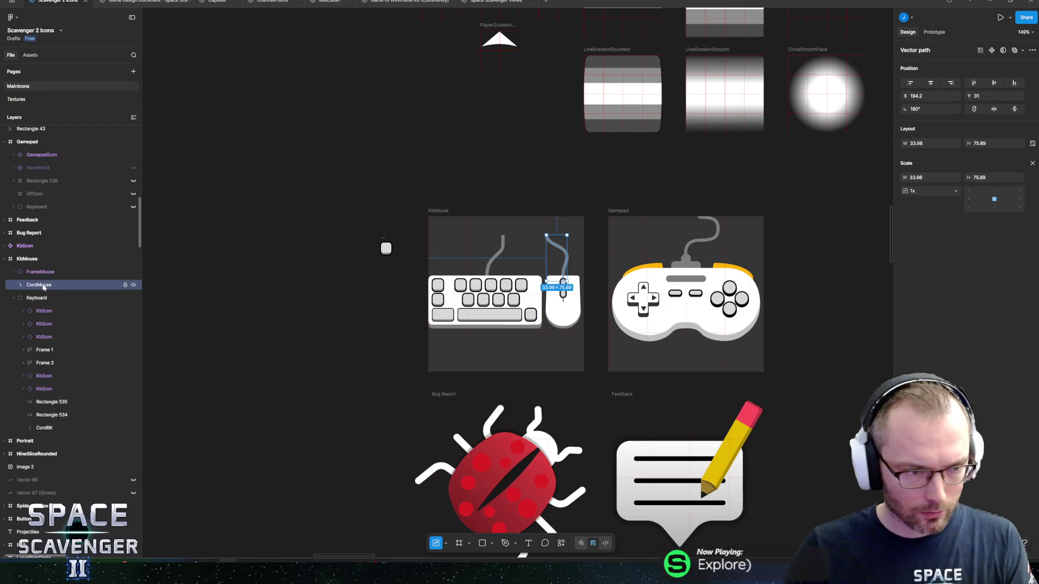
shift+click(46, 273)
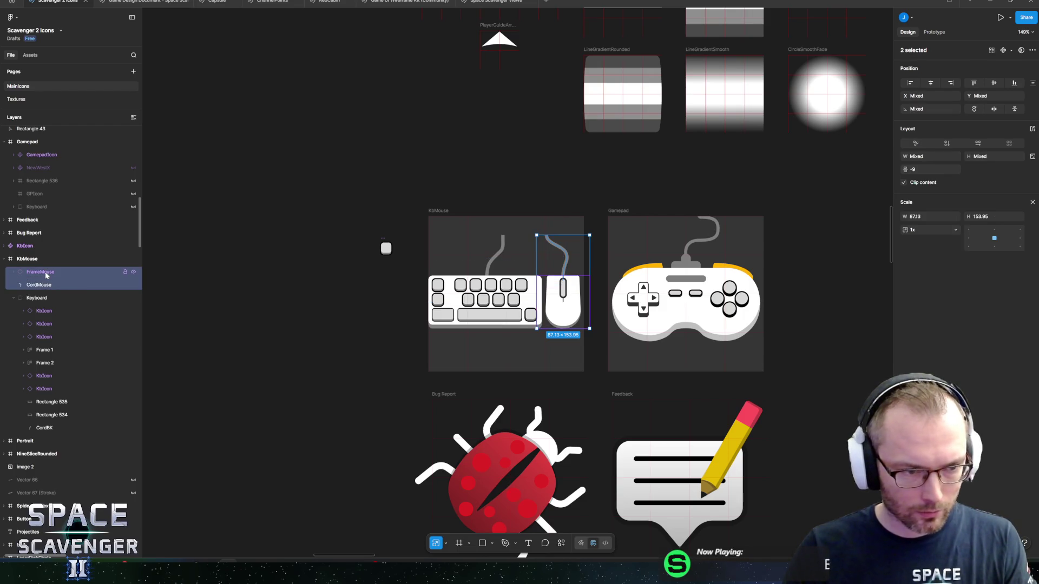
right_click(47, 274)
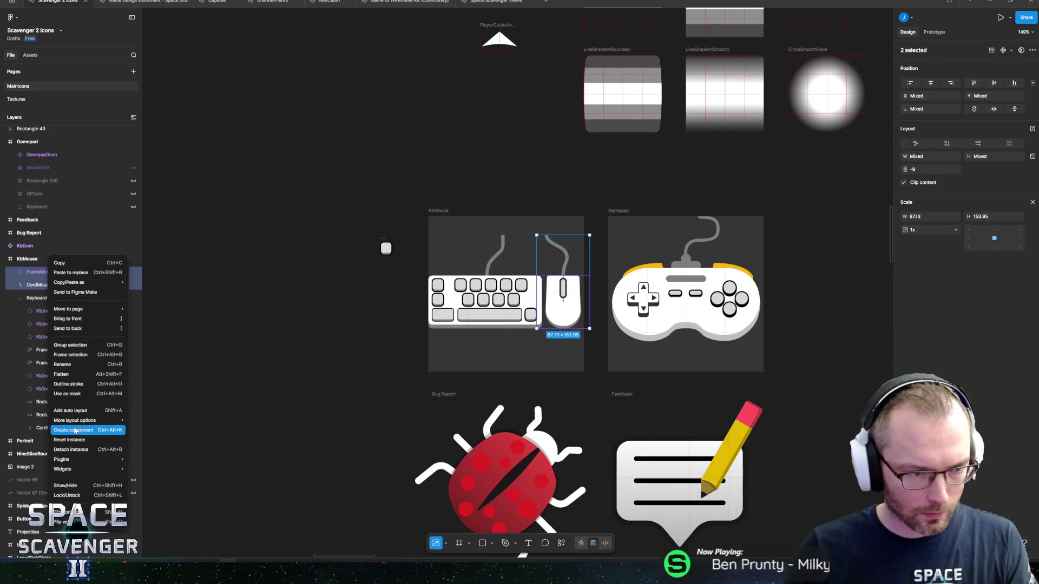
click(73, 430)
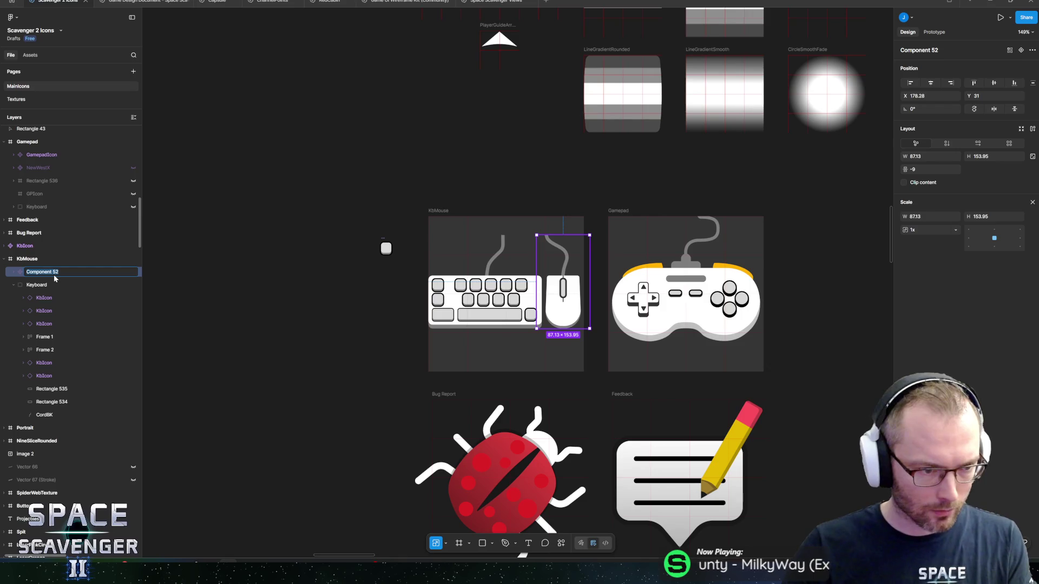
text(use)
key(Return)
Make Keyboard a component, then duplicate Mouse and Keyboard and move the copies below-left of KbMouse
double_click(36, 285)
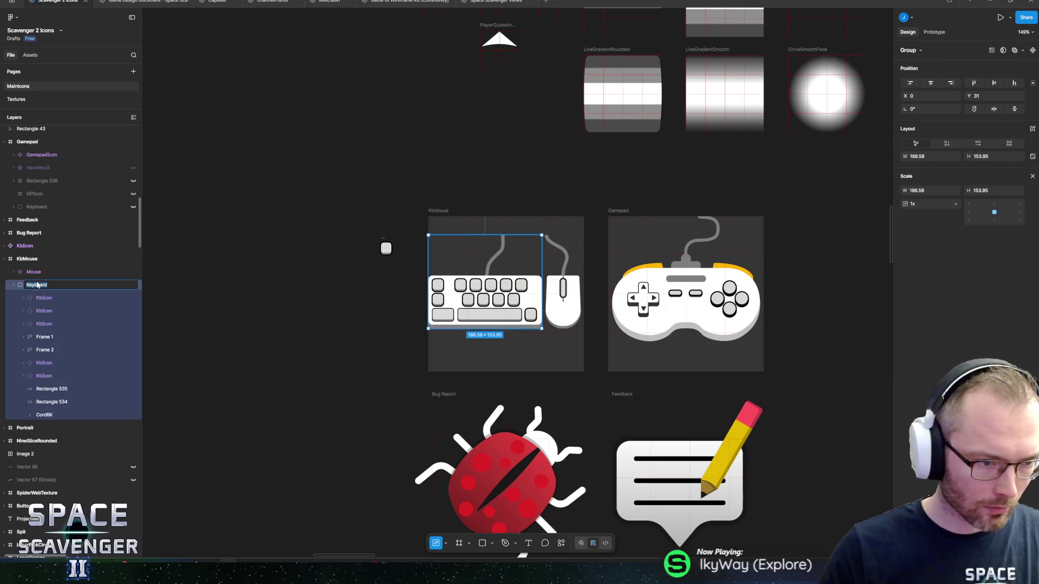
click(13, 285)
right_click(33, 284)
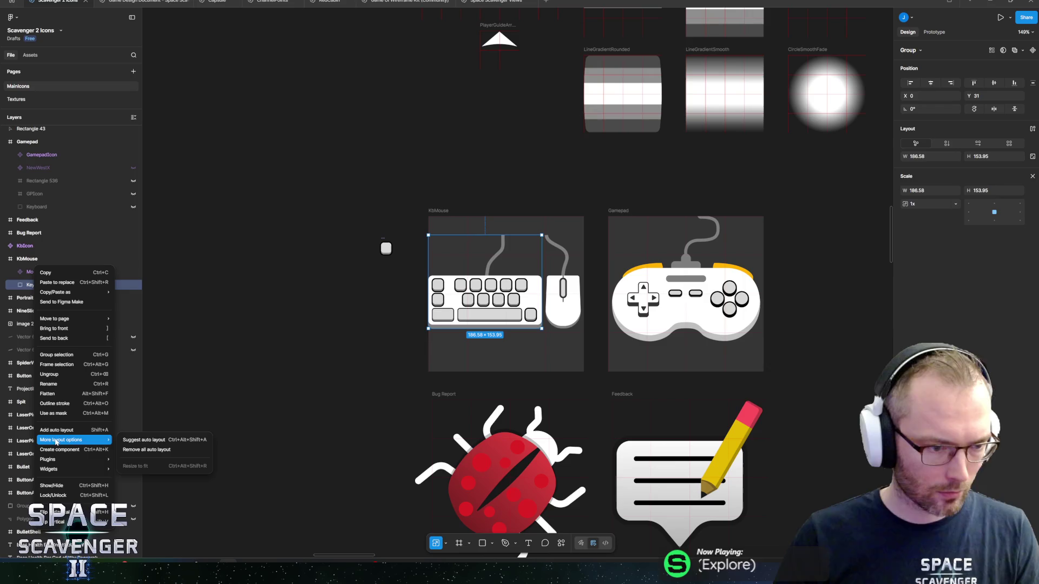
click(58, 450)
shift+click(34, 272)
key(ctrl+d)
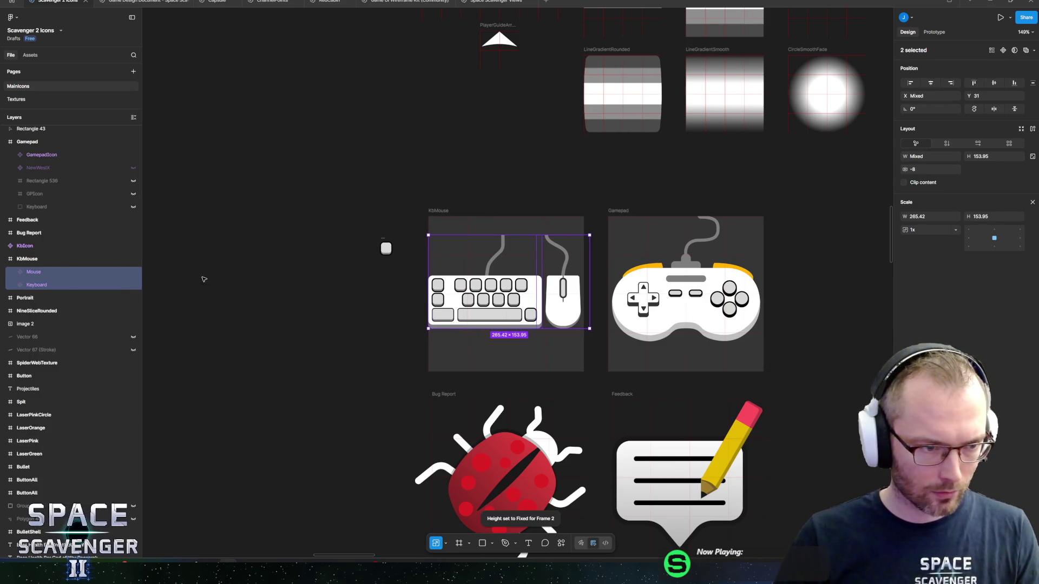
drag(542, 305, 336, 419)
ctrl+scroll(368, 227, down, 10)
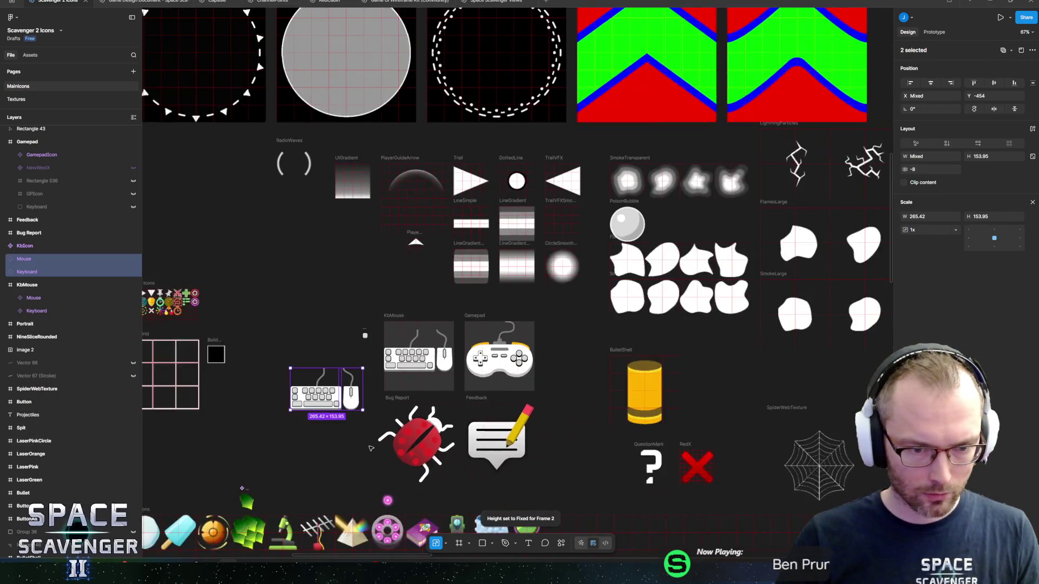
Scale the Keyboard and Mouse copies proportionally to about 133.17 × 77.24
key(k)
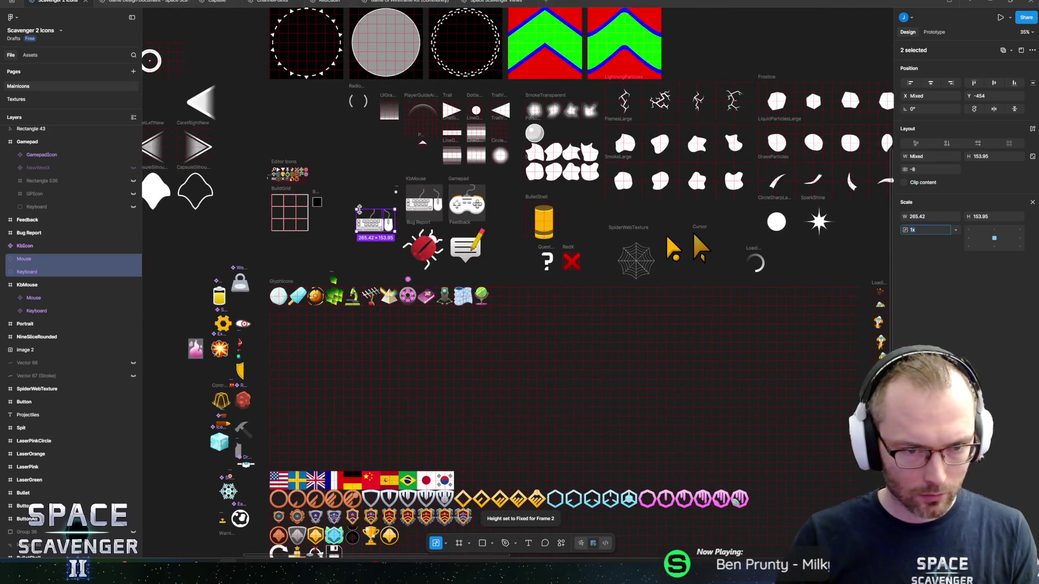
mouse_move(359, 209)
mouse_down()
mouse_move(379, 222)
mouse_move(487, 536)
mouse_move(541, 549)
mouse_move(592, 398)
mouse_up()
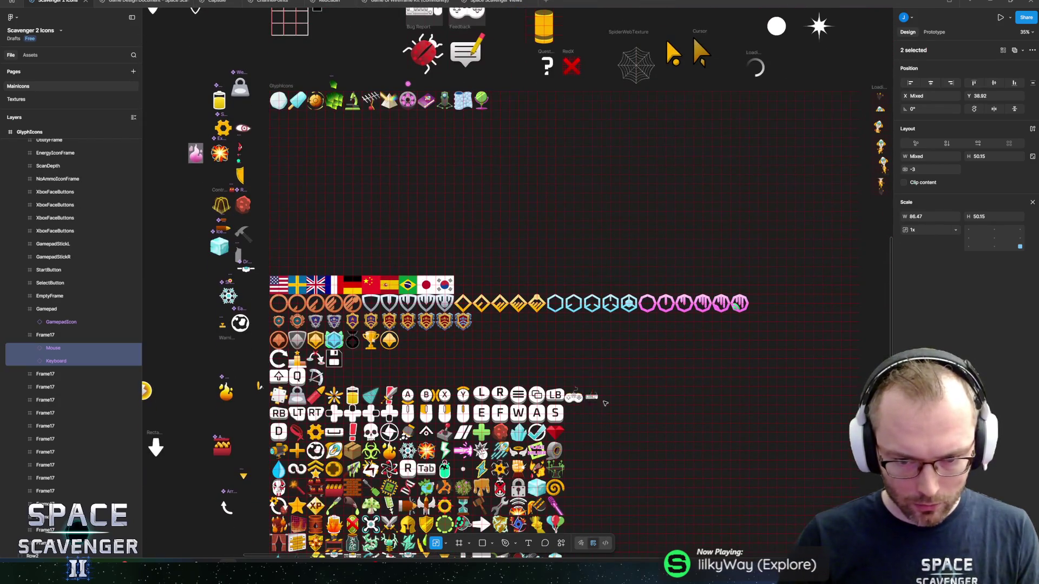
key(shift+2)
scroll(622, 318, down, 3)
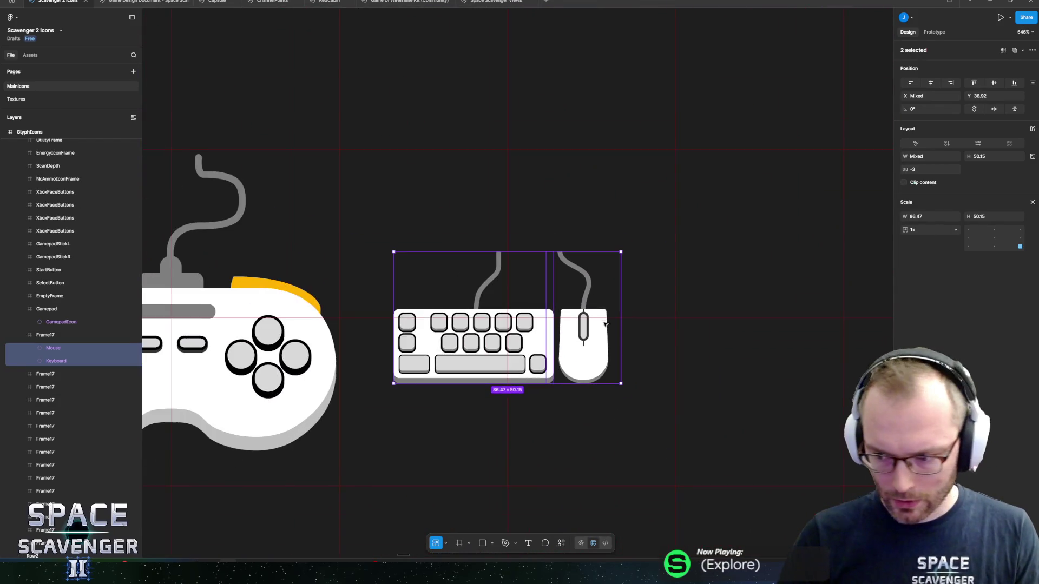
scroll(630, 285, down, 2)
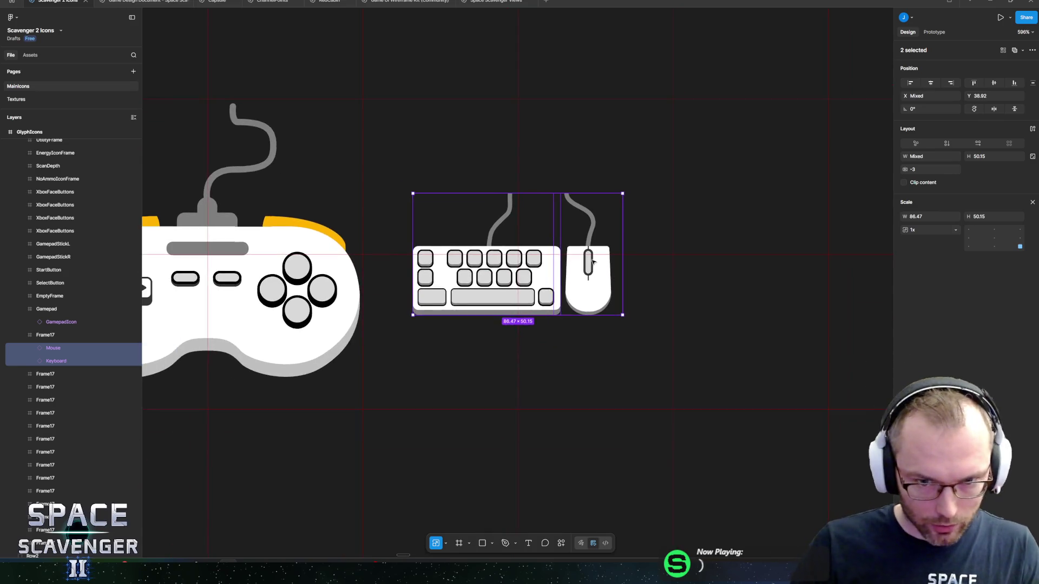
scroll(593, 290, down, 1)
scroll(563, 343, up, 2)
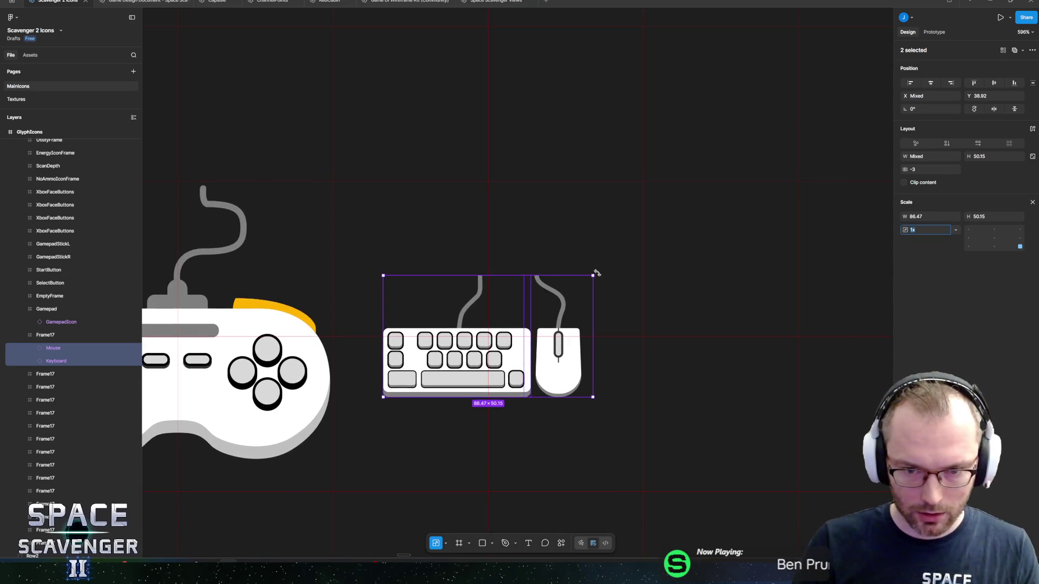
drag(593, 273, 642, 246)
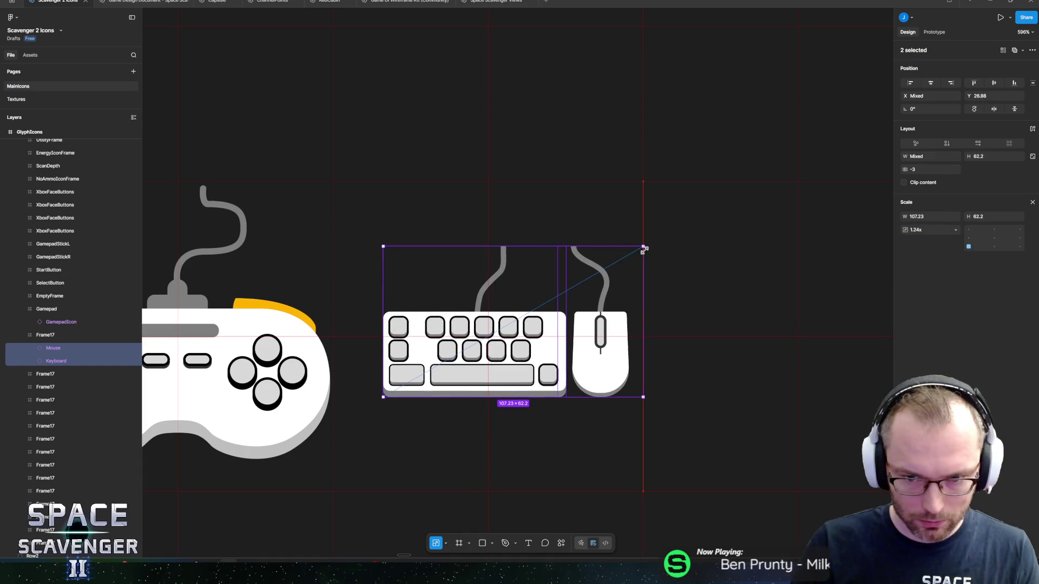
mouse_move(383, 399)
mouse_down()
mouse_move(331, 428)
mouse_move(361, 426)
mouse_up()
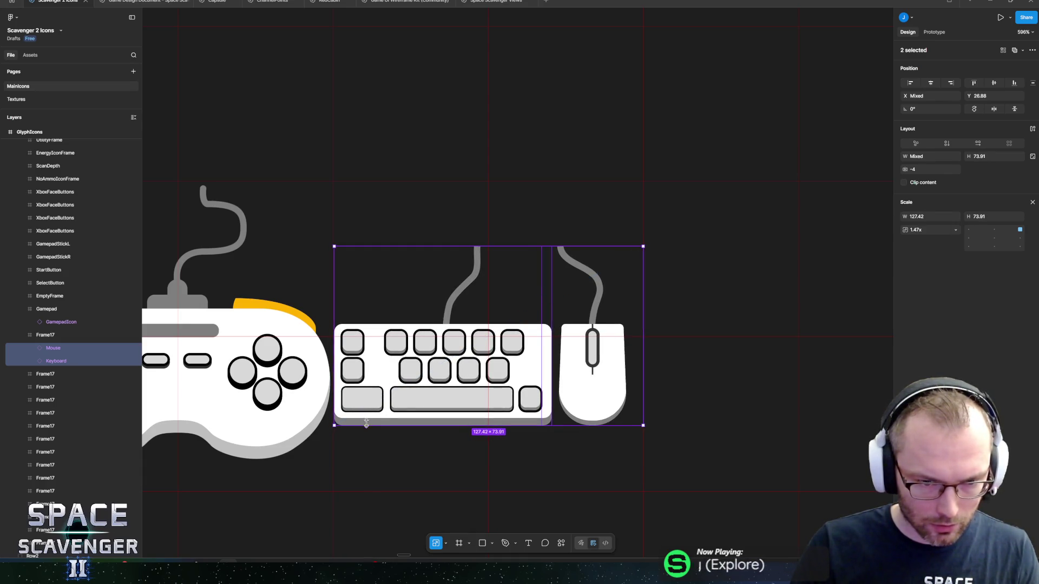
Position the keyboard and mouse pair in the Frame17 slot beside the Gamepad icon
drag(485, 363, 485, 355)
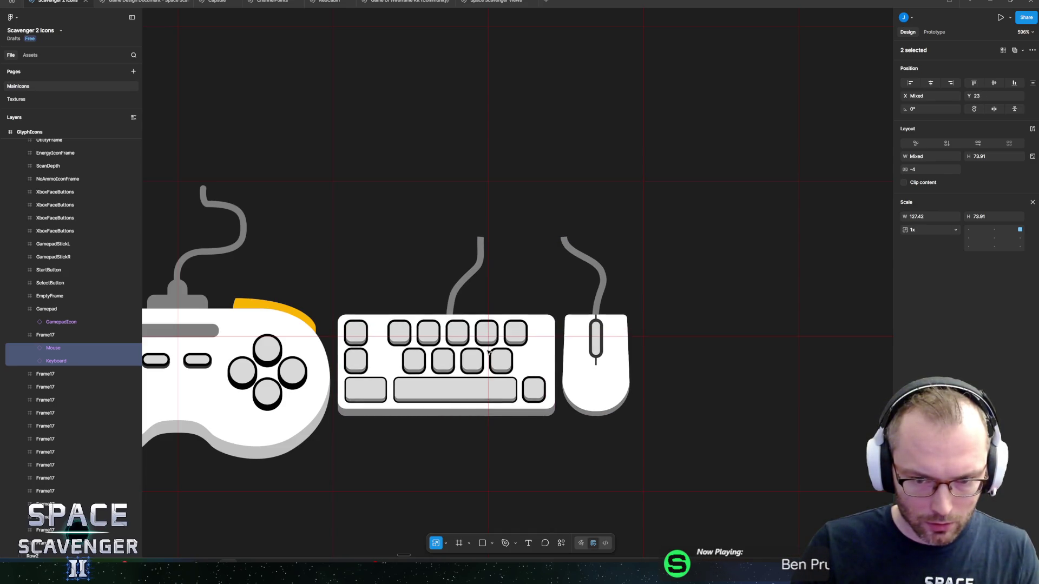
drag(488, 350, 498, 339)
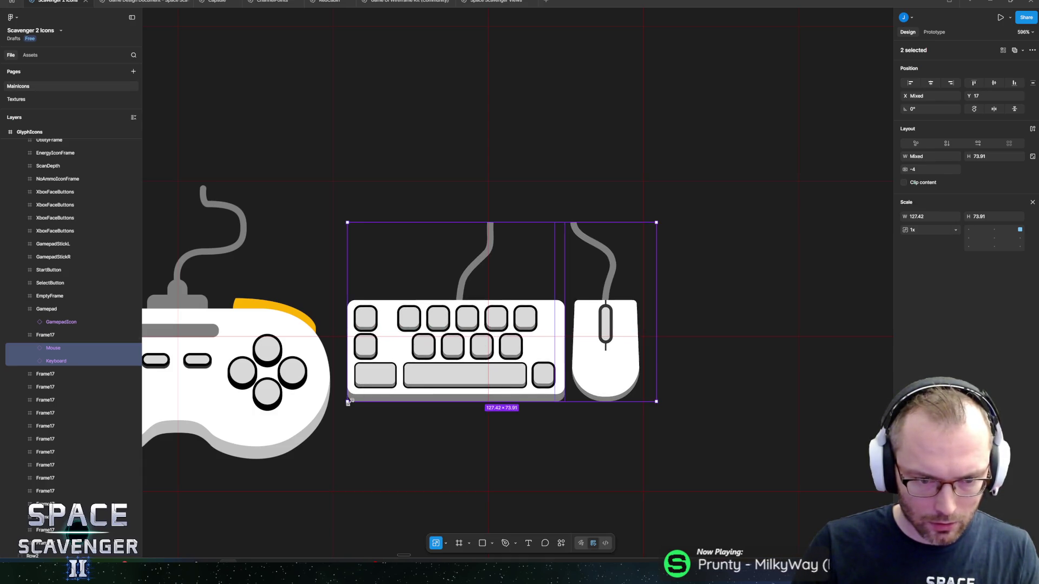
drag(347, 400, 340, 412)
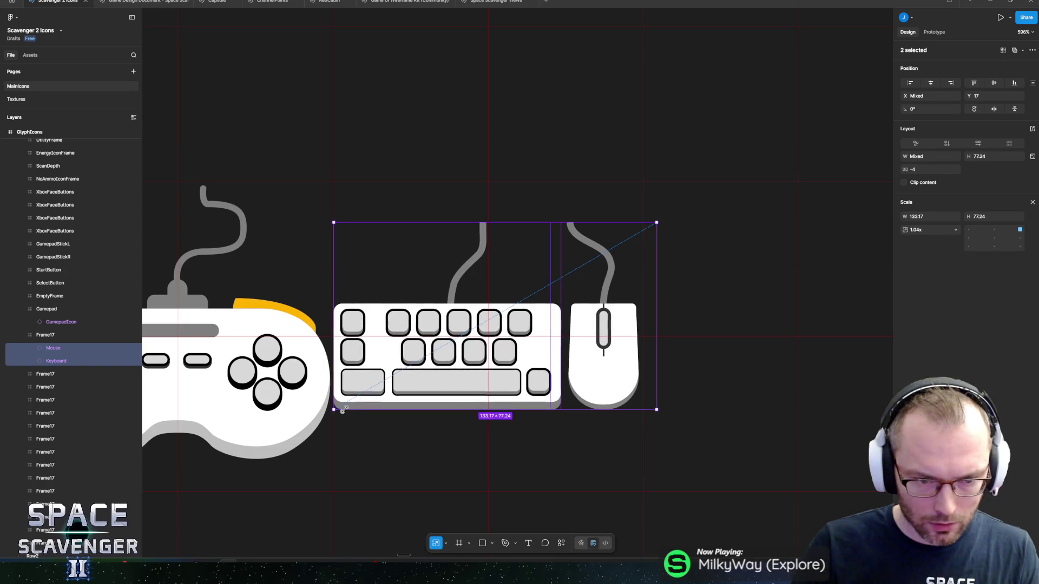
drag(455, 374, 453, 371)
scroll(322, 372, up, 5)
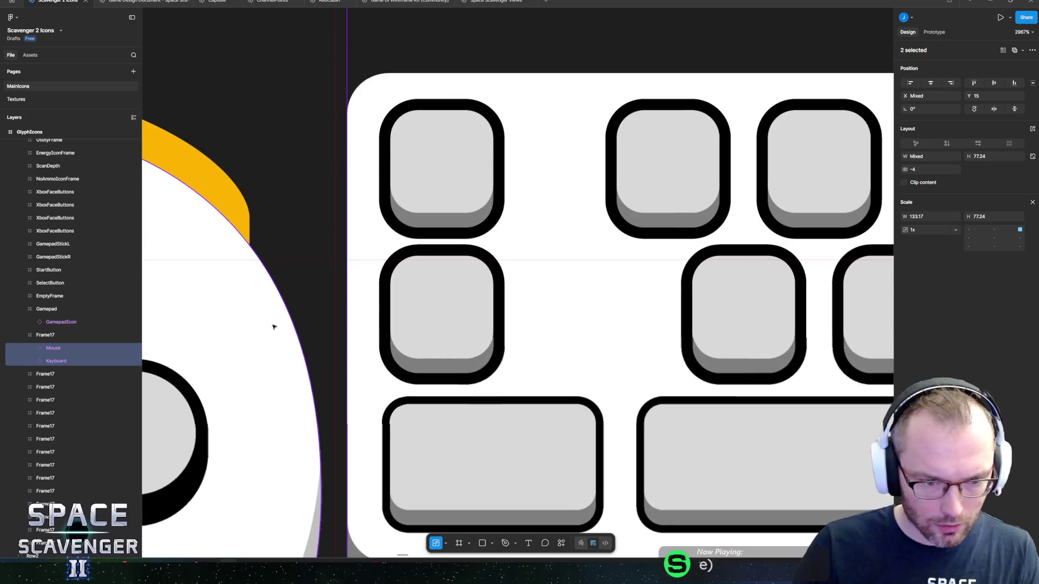
scroll(638, 284, down, 5)
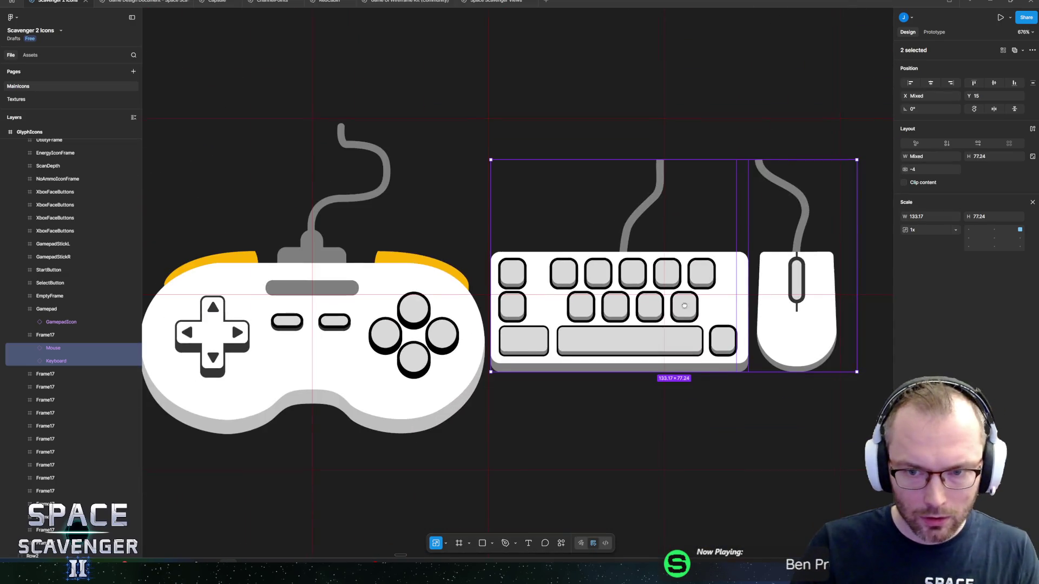
scroll(561, 325, down, 5)
key(Down)
key(Down)
key(Down)
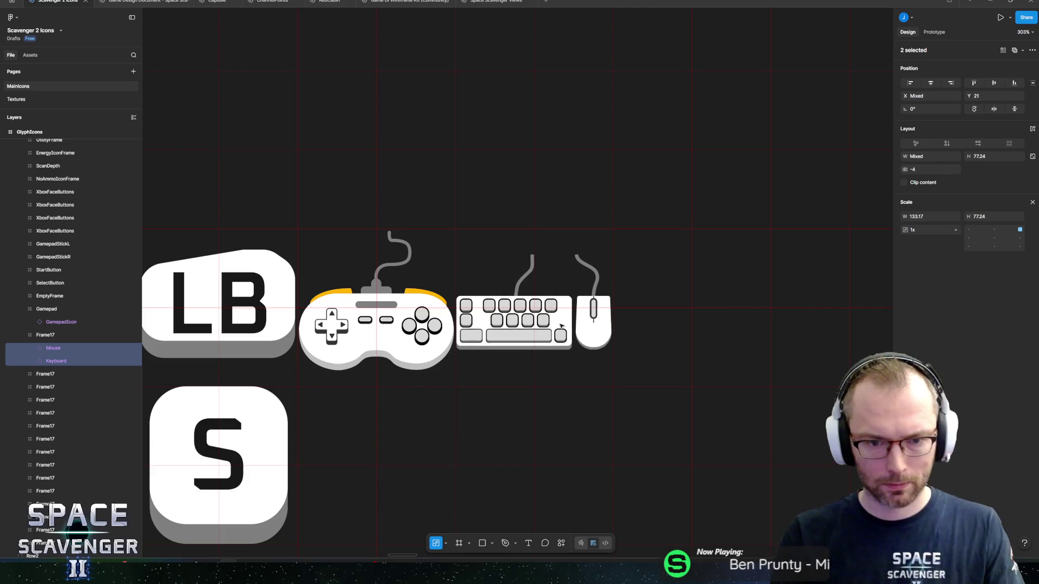
key(Up)
key(Up)
scroll(561, 325, down, 8)
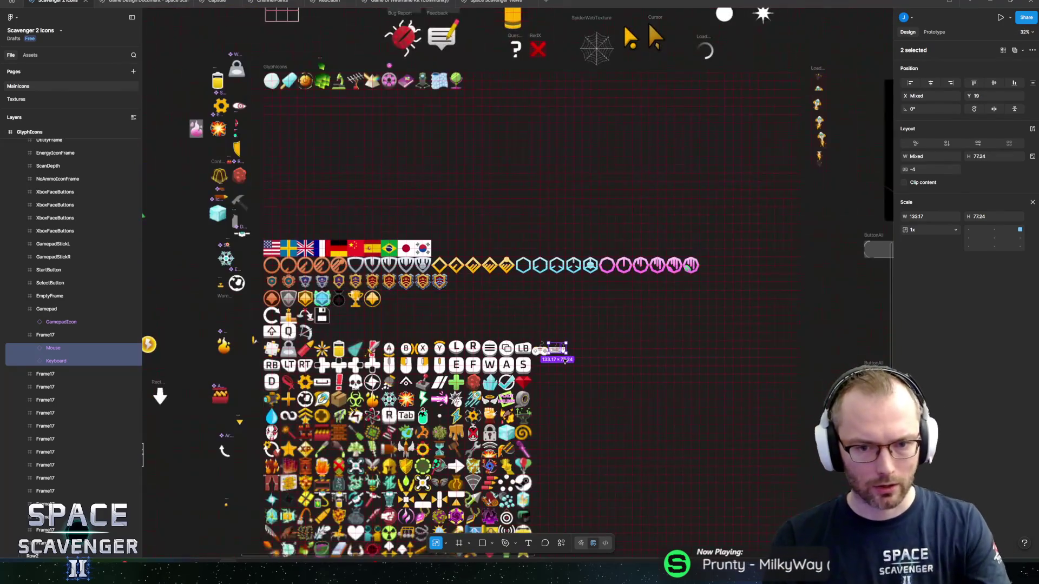
click(245, 335)
scroll(244, 334, up, 2)
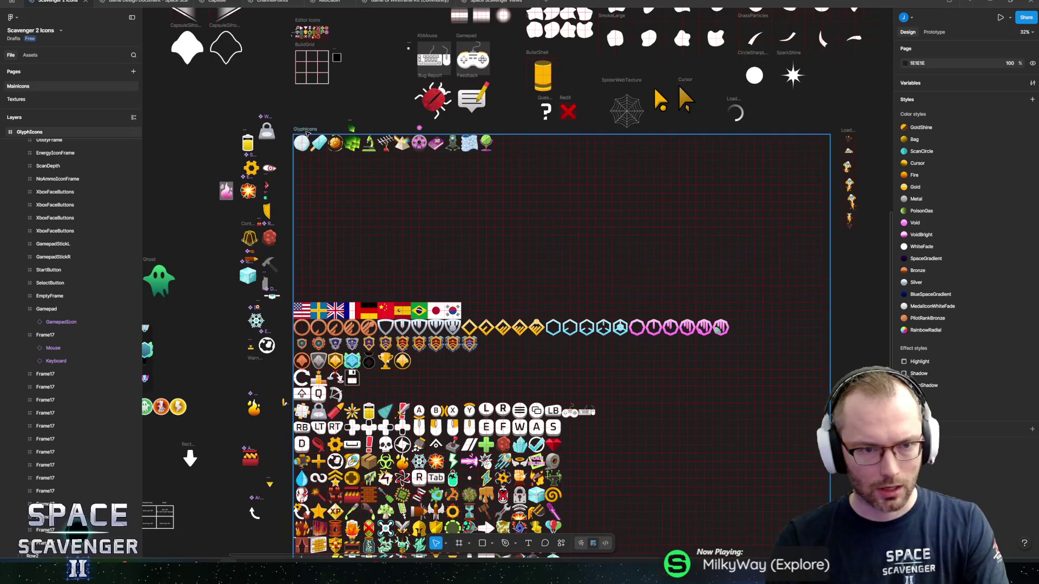
Export the selected GlyphIcons frame to the Figma folder as GlyphIcons.png, overwriting the old file
click(305, 128)
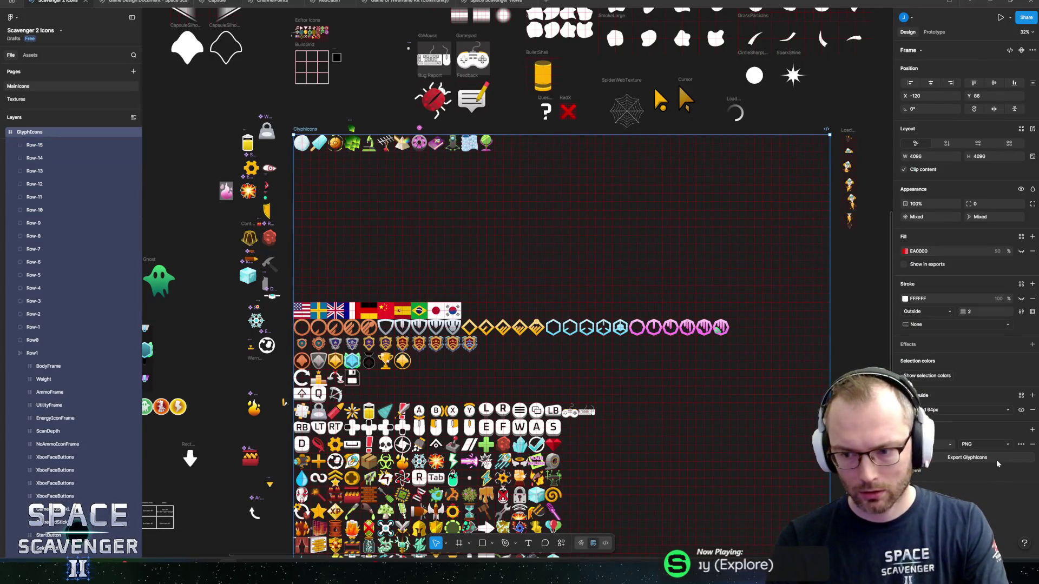
click(967, 457)
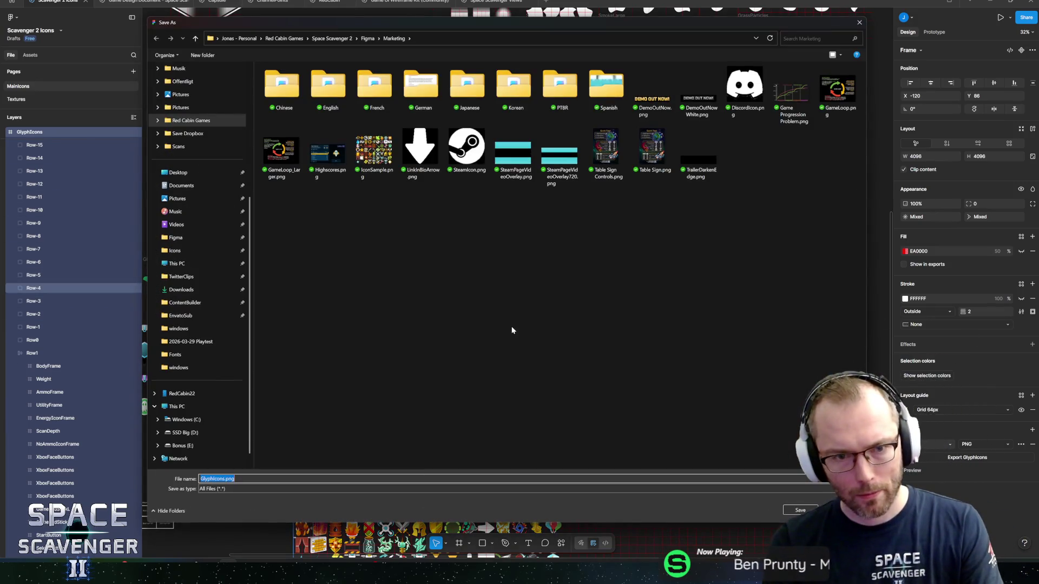
click(368, 38)
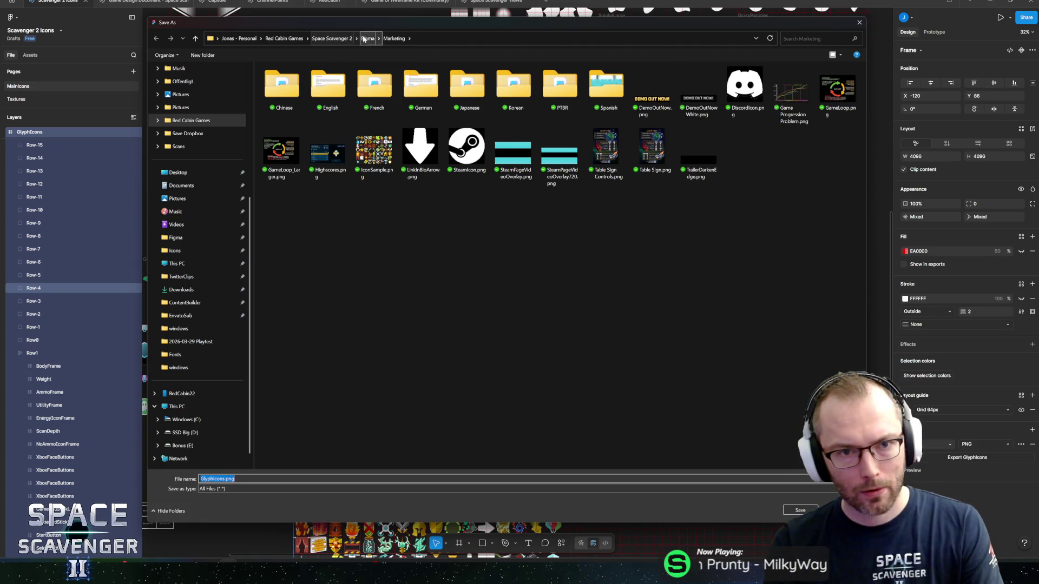
click(649, 403)
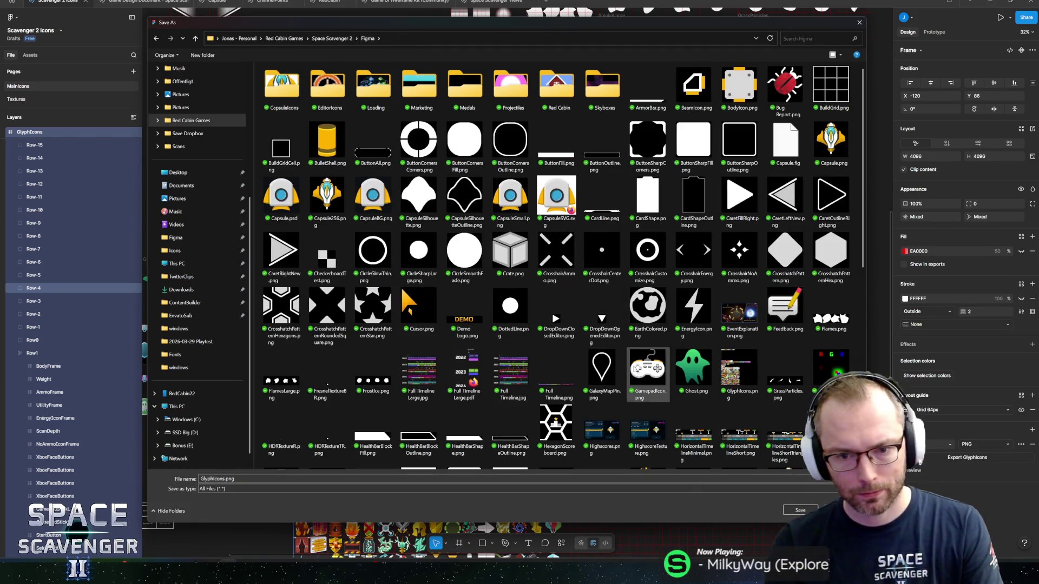
key(Return)
click(542, 280)
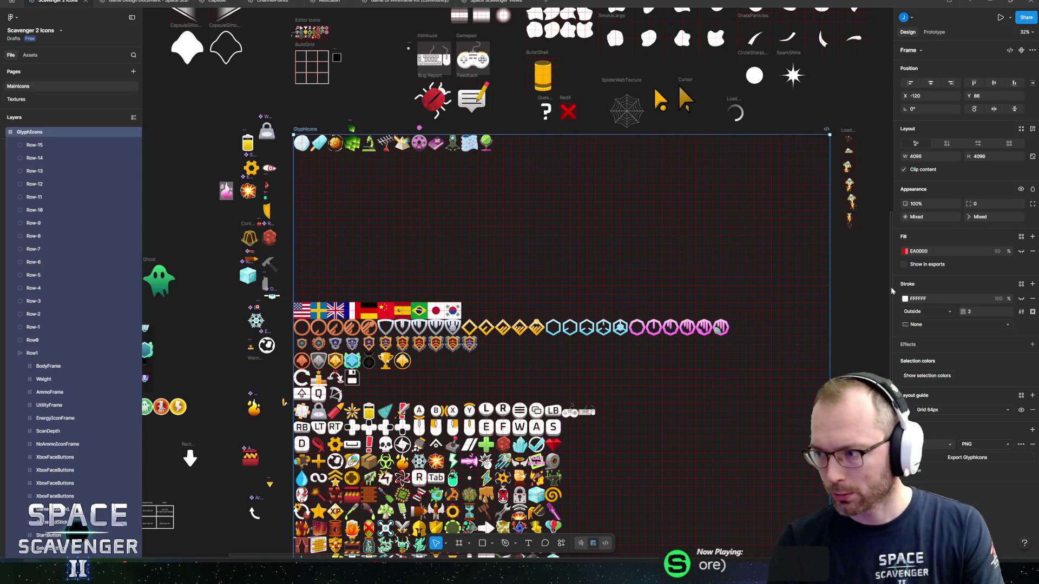
key(alt+Tab)
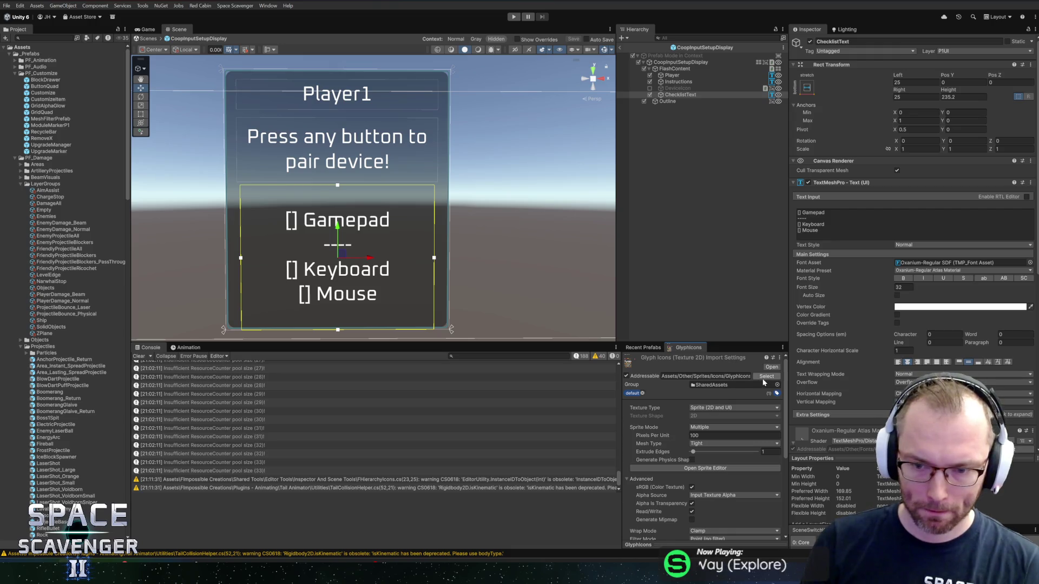
In the Glyphicons Sprite Editor, rename the new sprites IconGamepad and IconKeyboard and apply
click(705, 468)
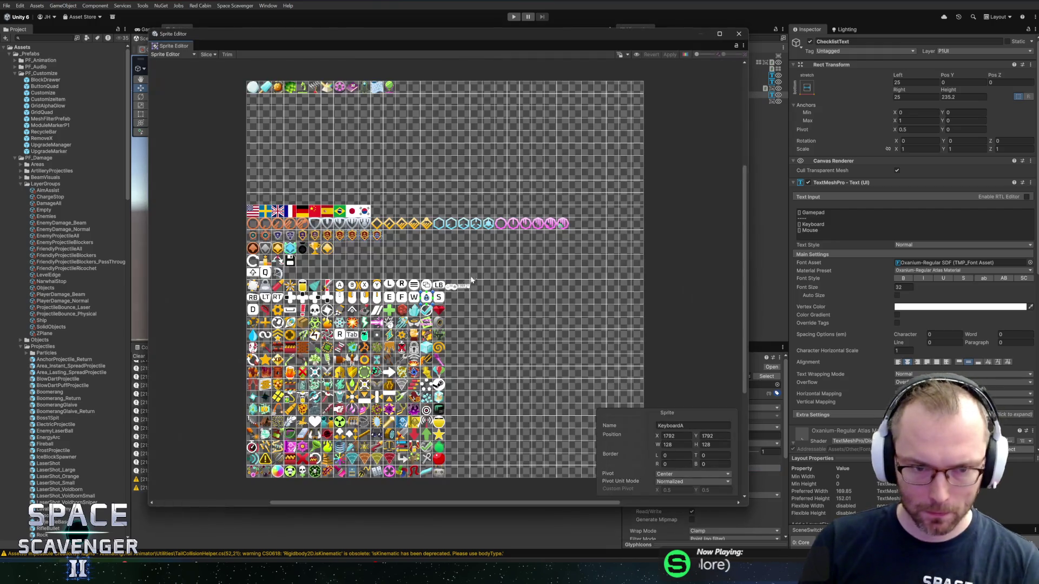
scroll(508, 259, up, 5)
scroll(507, 260, up, 2)
click(381, 277)
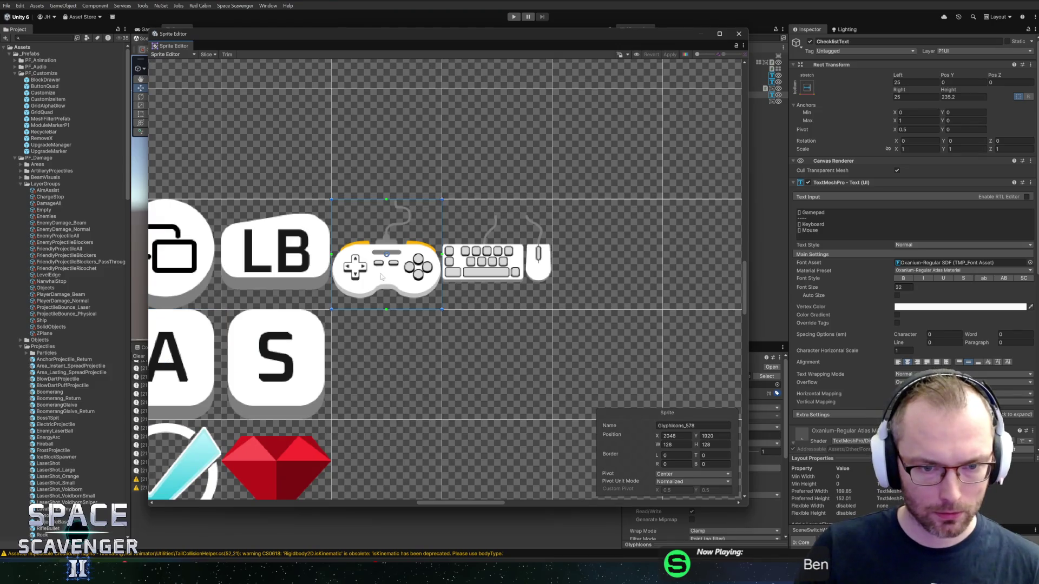
click(659, 427)
text(IconGamepad)
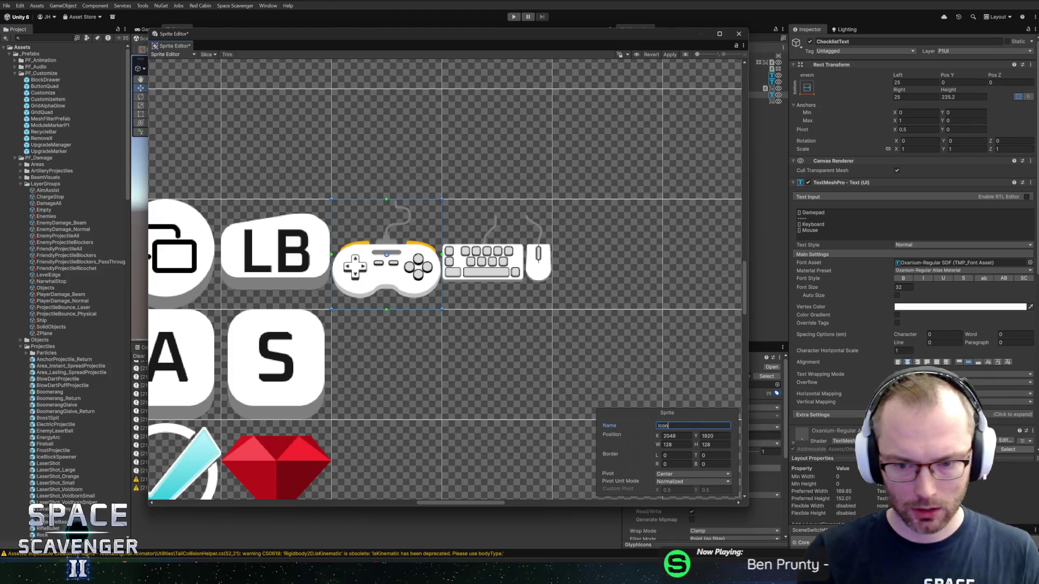
click(526, 266)
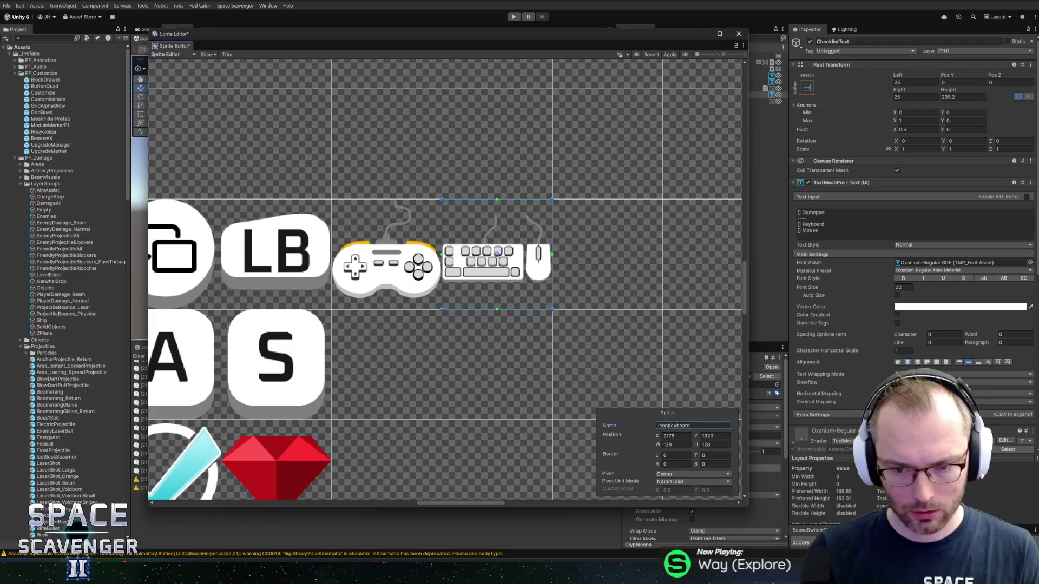
click(672, 55)
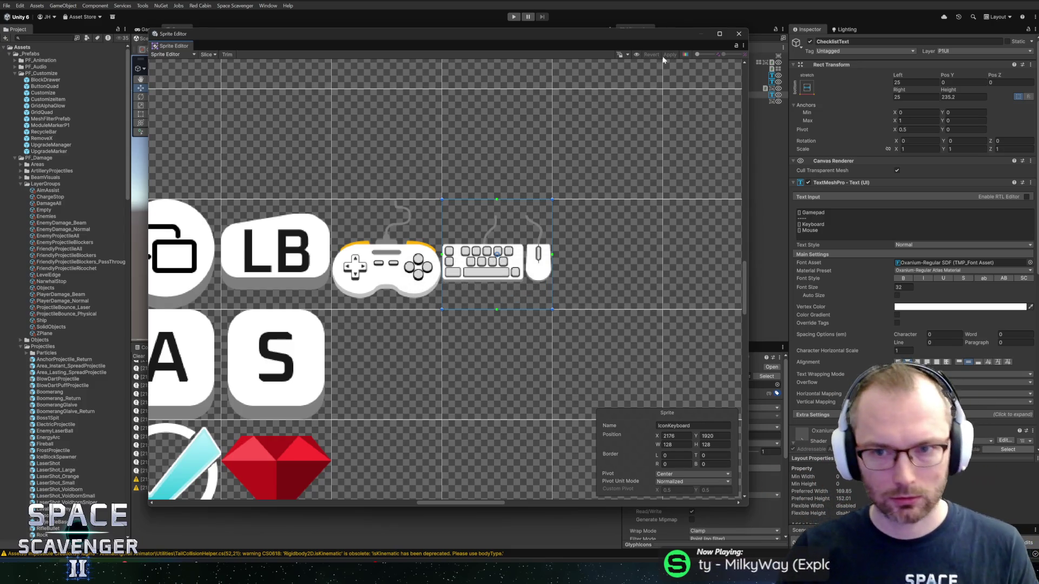
Compare the icons against Figma, then close the Sprite Editor
key(alt+Tab)
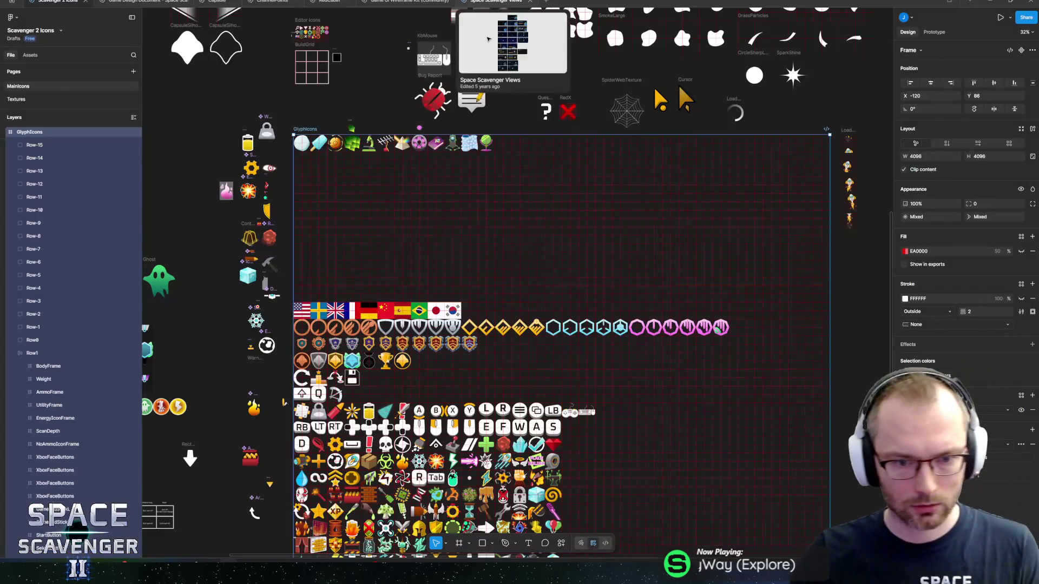
key(alt+Tab)
key(alt+Tab)
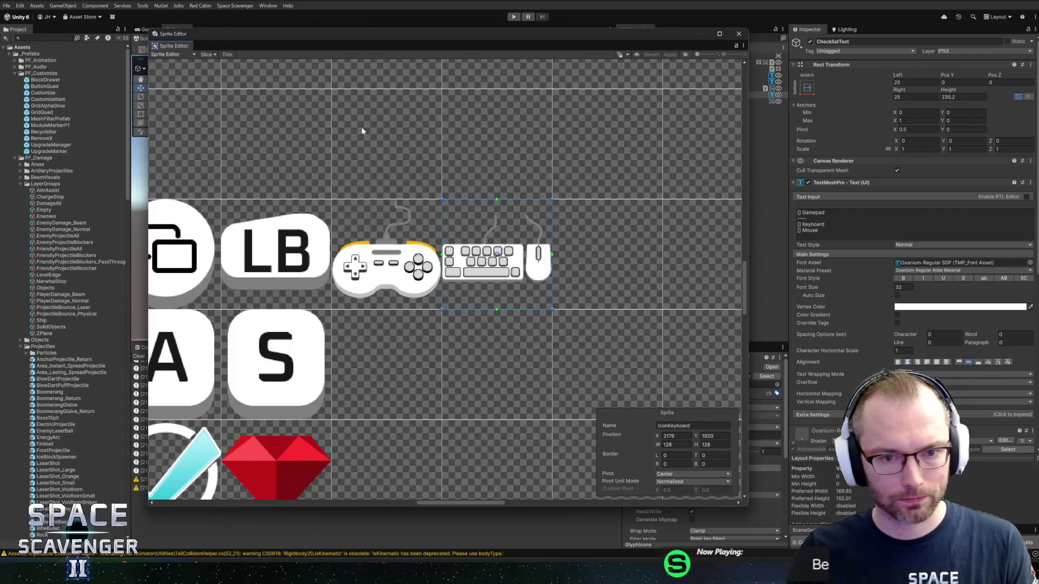
click(737, 33)
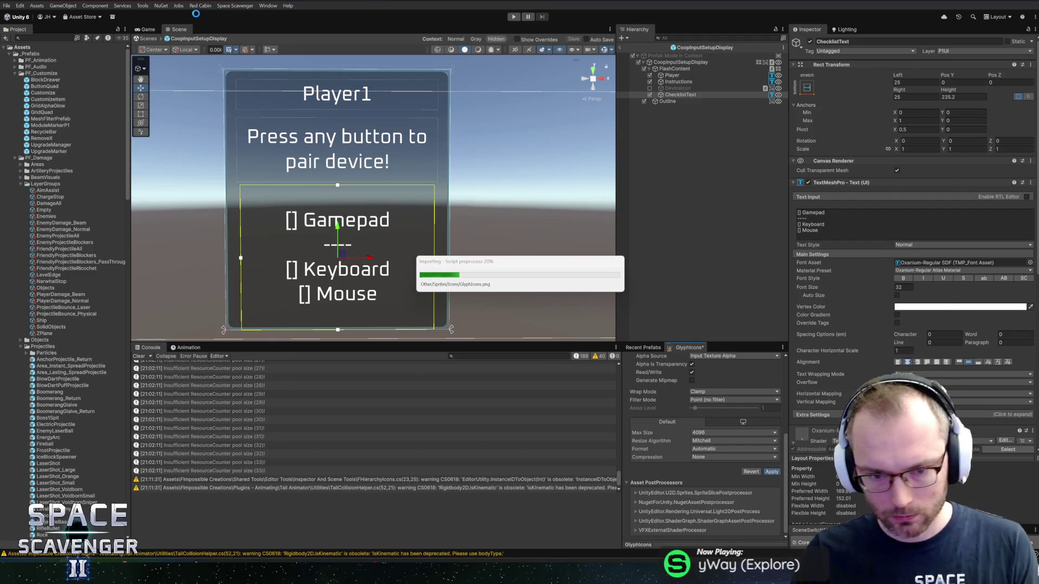
key(alt+Tab)
key(alt+Tab)
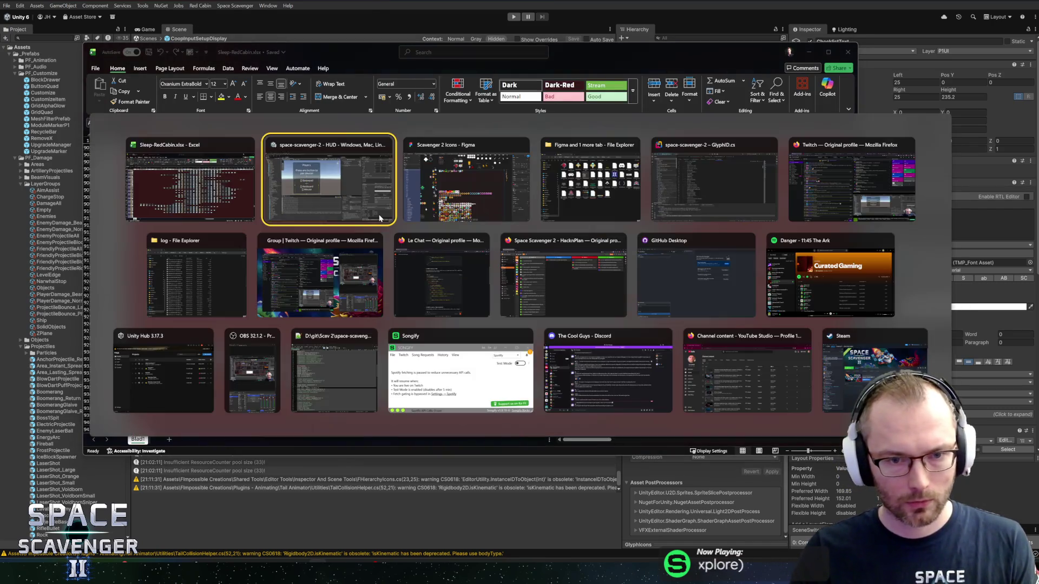
key(alt+Tab)
key(alt+Tab)
key(alt+Tab)
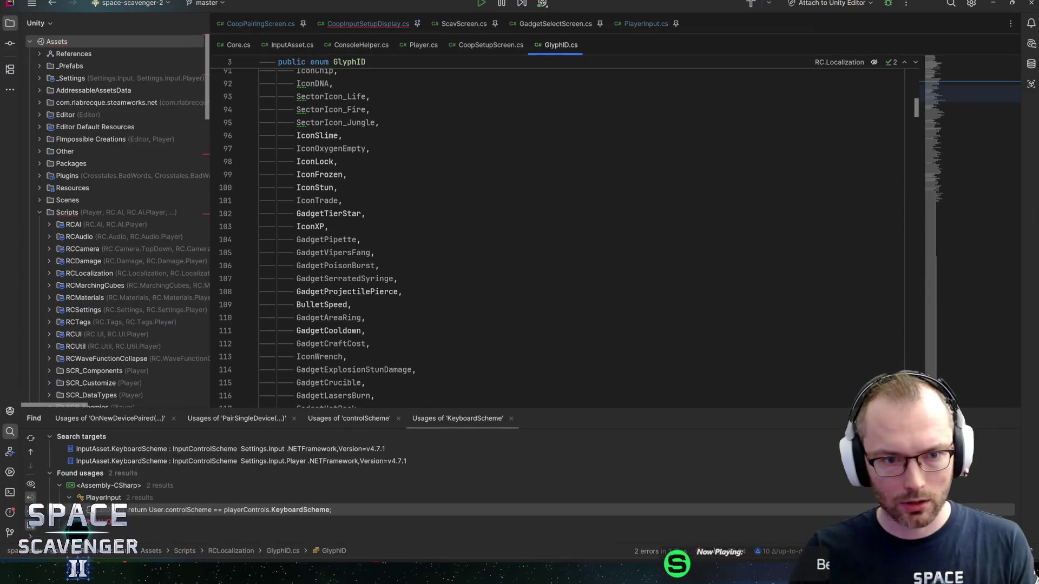
In CoopInputSetupDisplay.cs, start the checklist text with GlyphID.IconRedX.ToIcon() + "Gamepad"
key(ctrl+Tab)
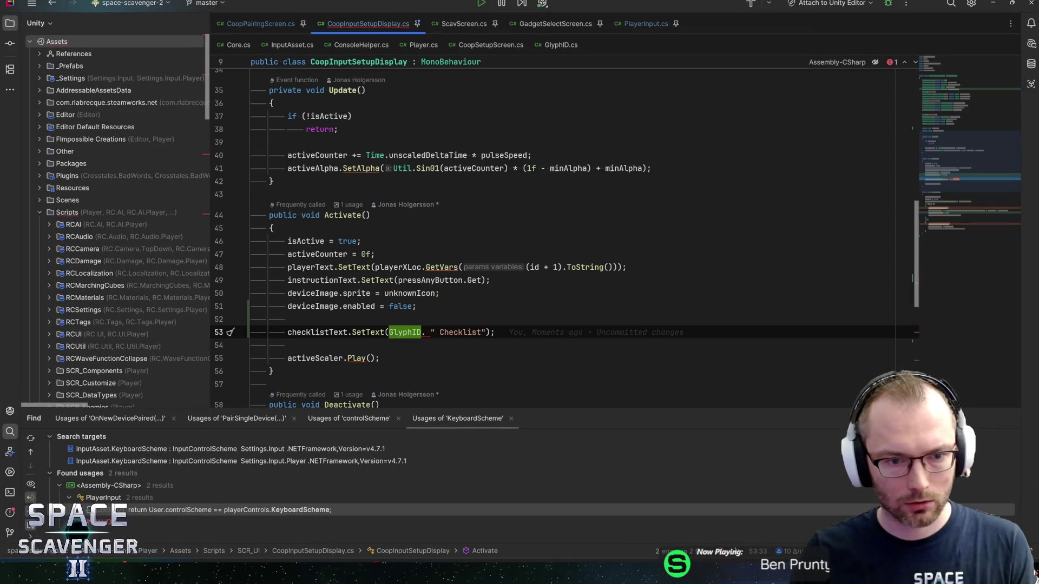
click(324, 332)
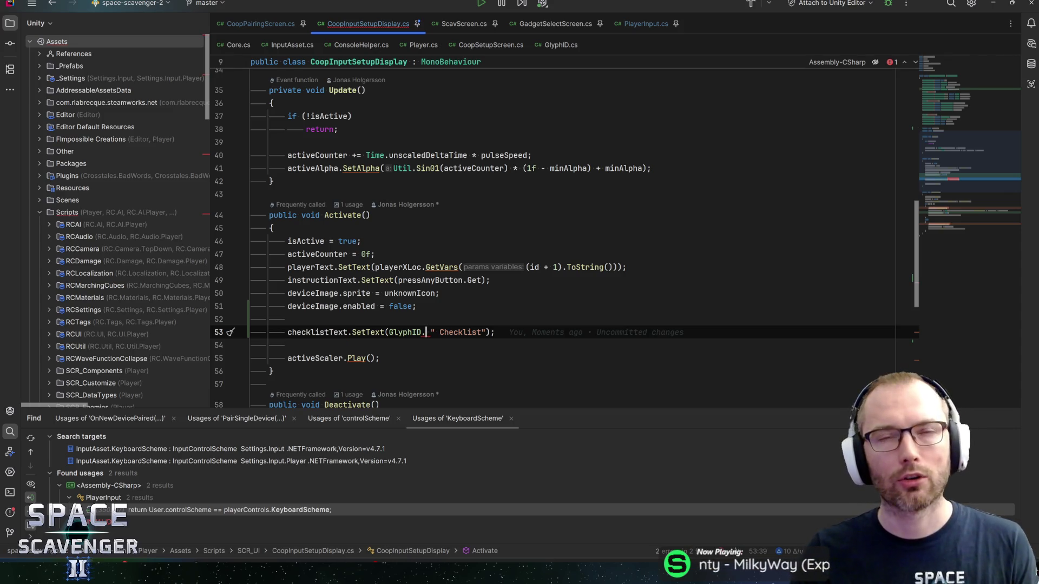
text(IconRedX.)
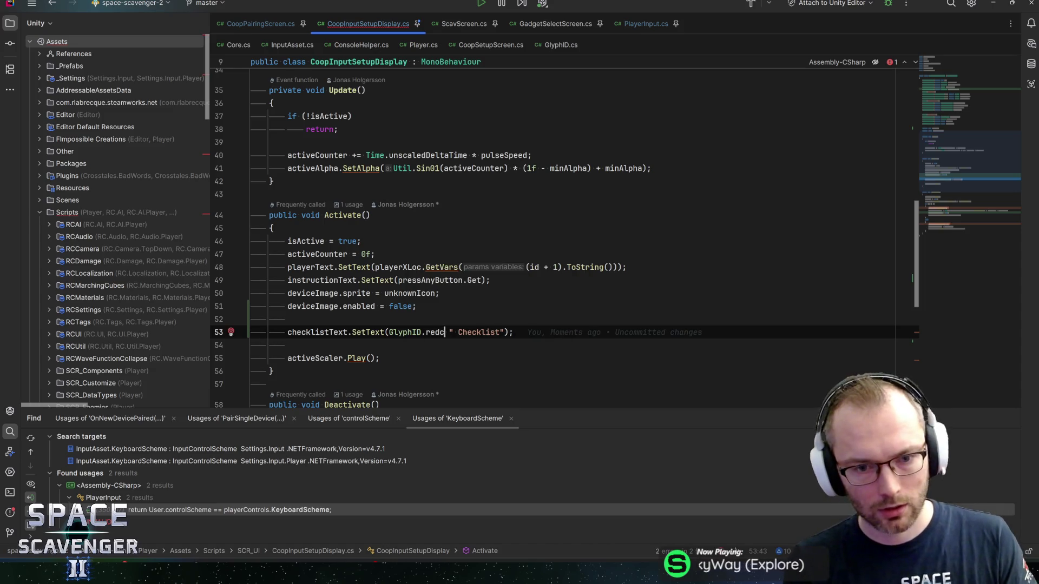
text(toi)
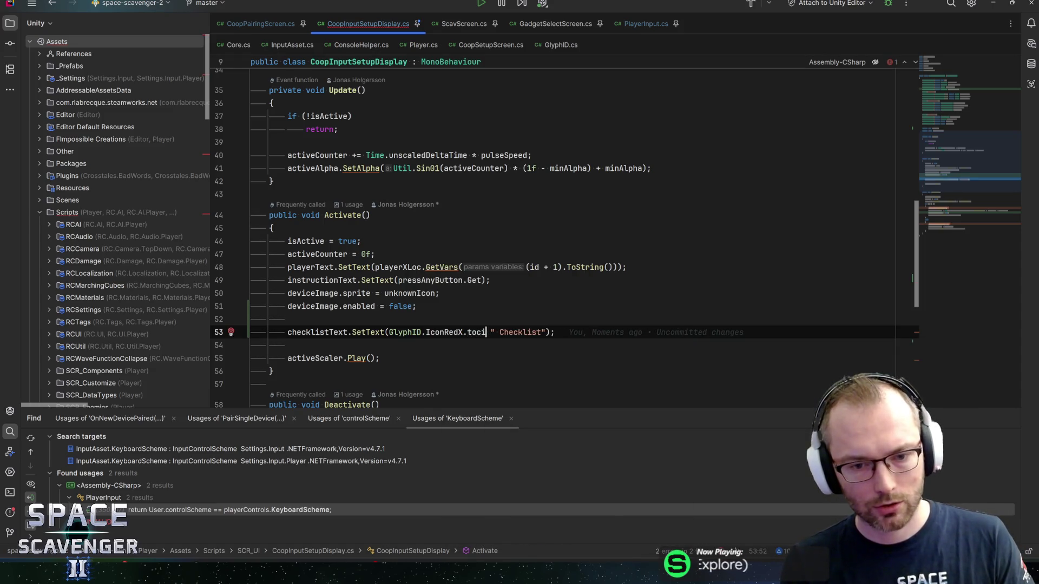
key(Return)
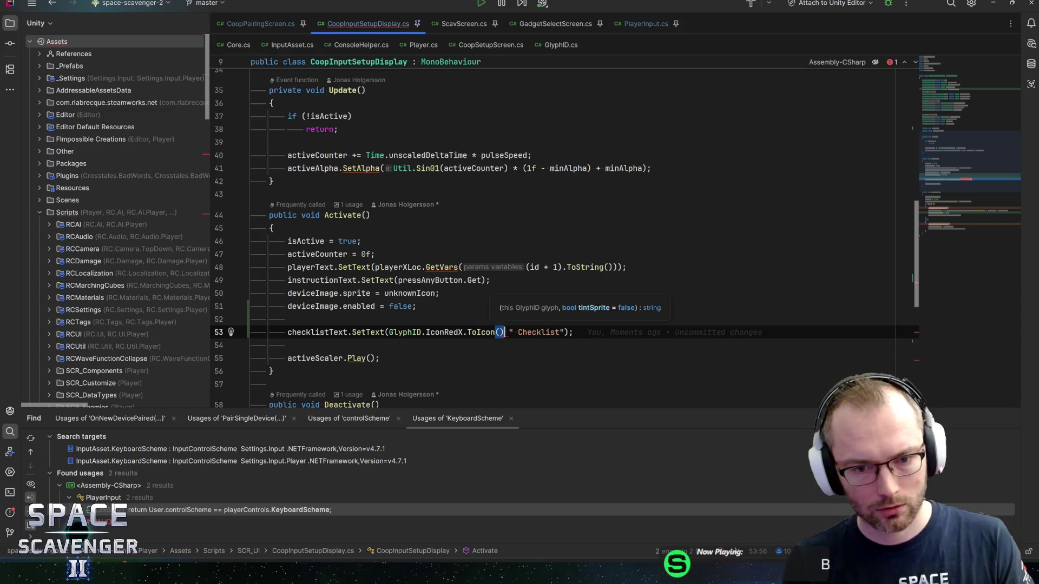
text() +)
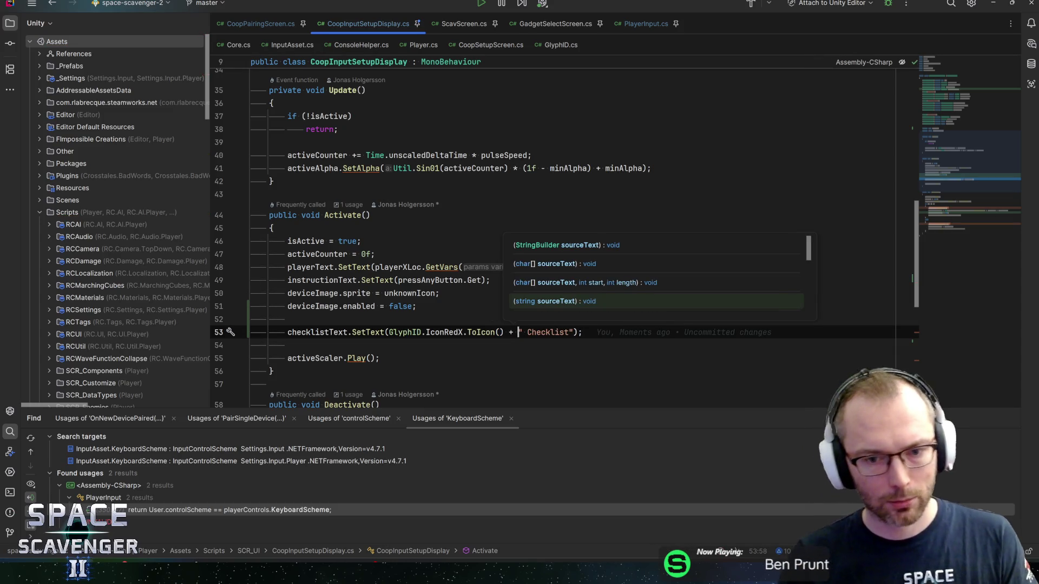
key(Right)
key(Right)
key(ctrl+shift+Right)
text(Camepad)
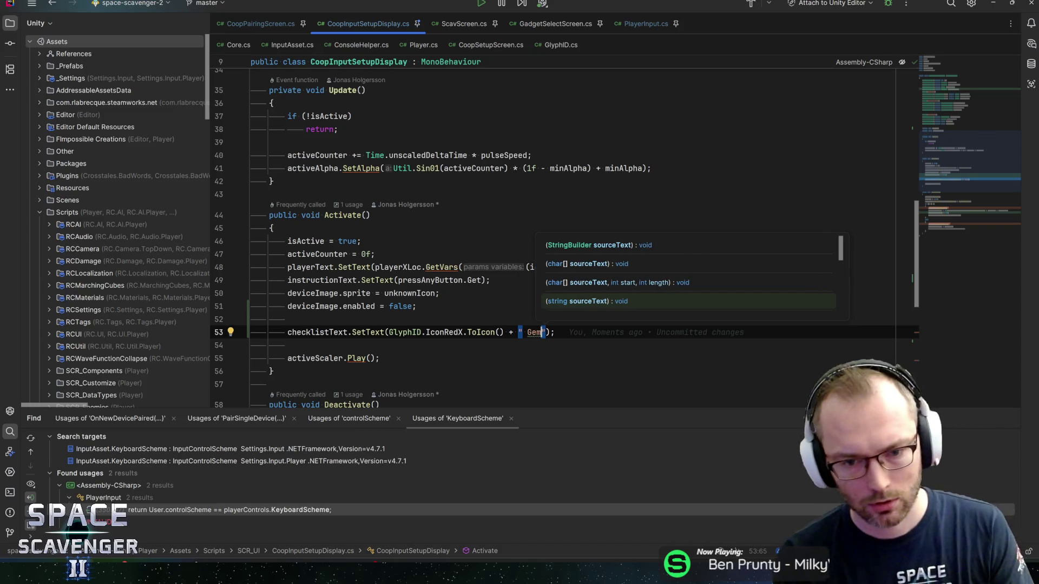
Add a line-broken "---" separator followed by a second GlyphID.IconRedX.ToIcon() glyph
key(Right)
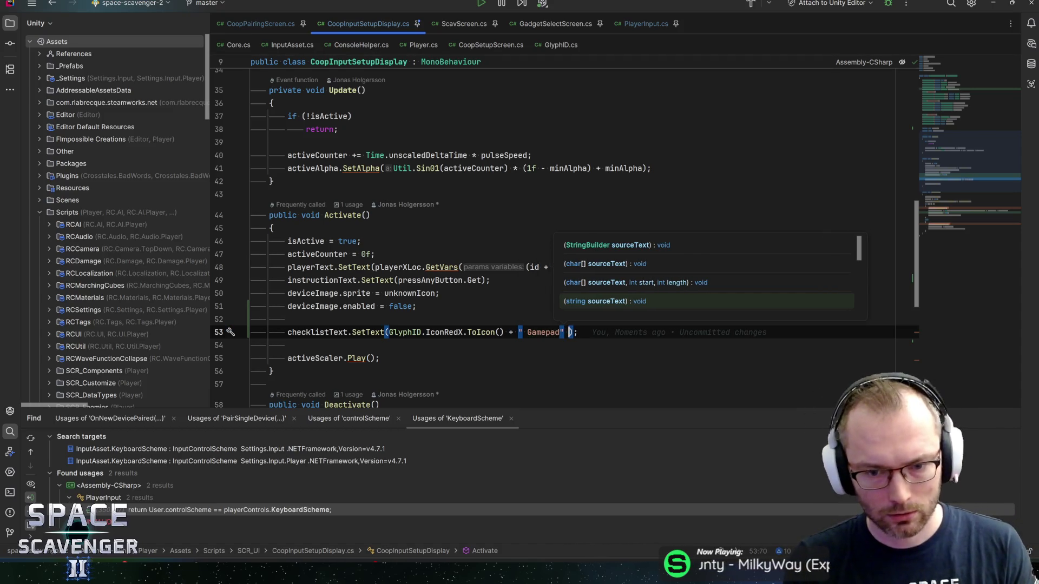
text(+ "\)
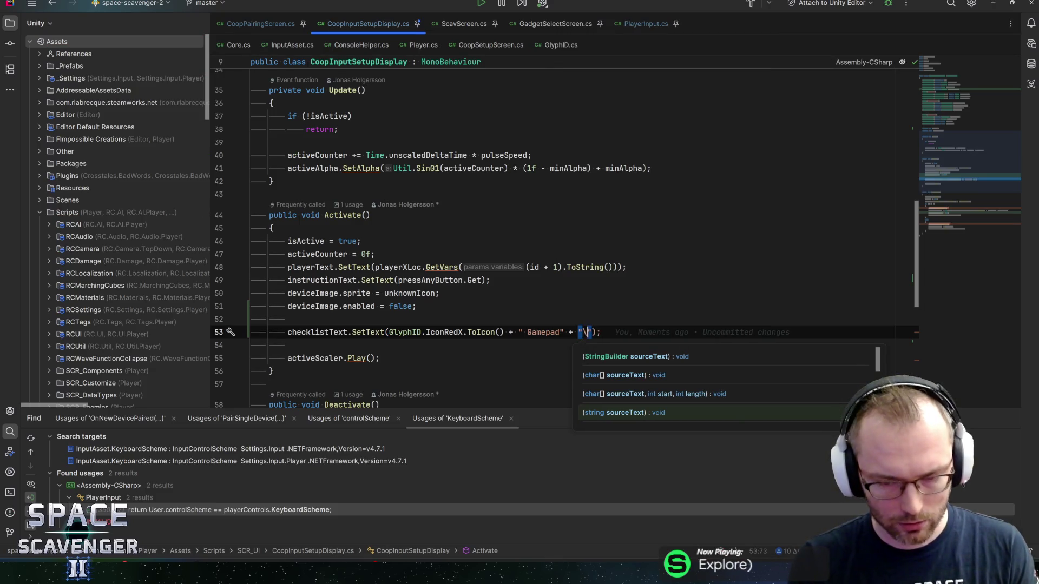
text(n)
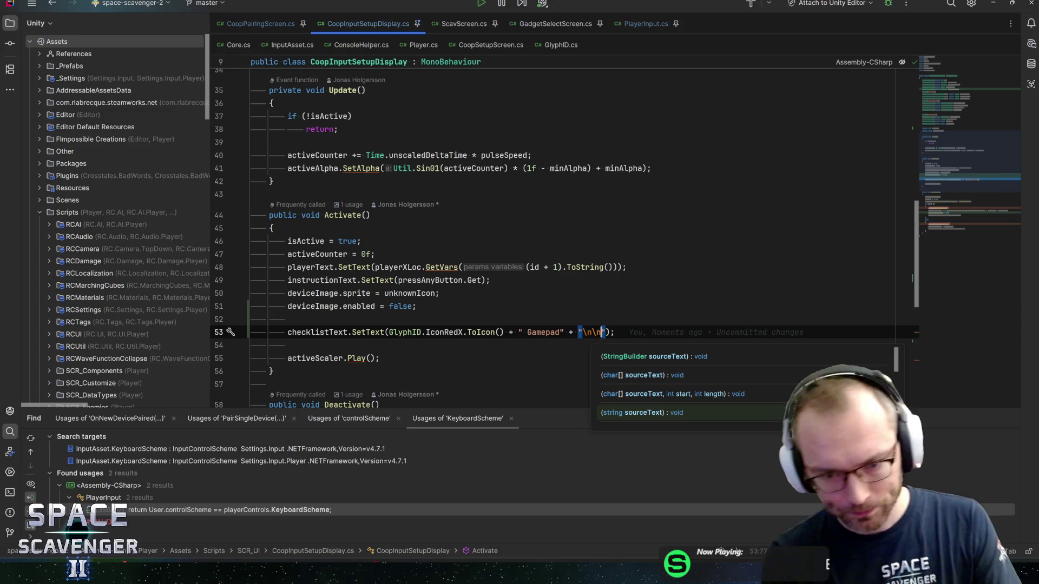
key(Left)
key(Left)
text(--)
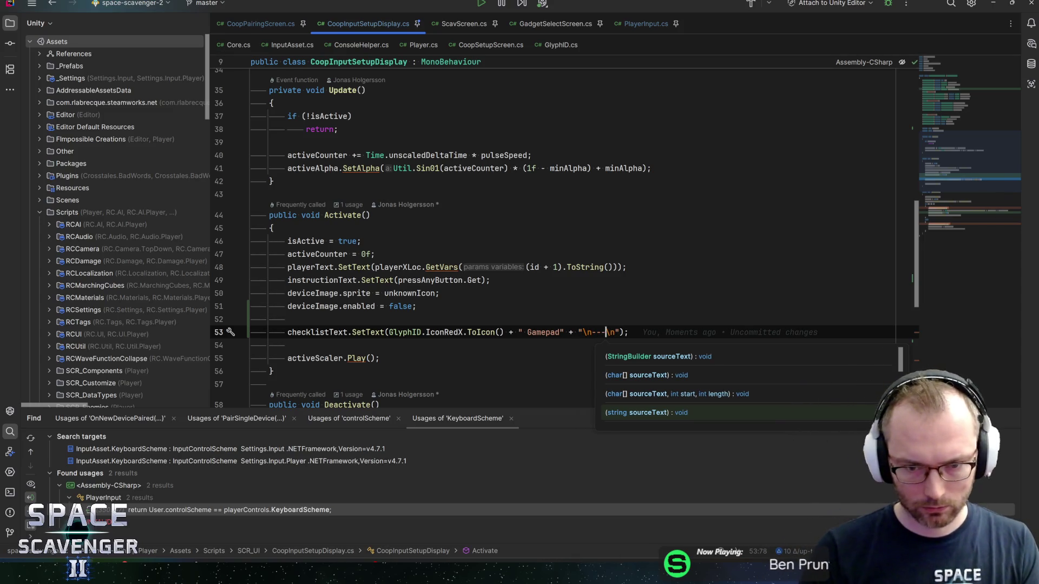
text(-)
key(Right)
key(Right)
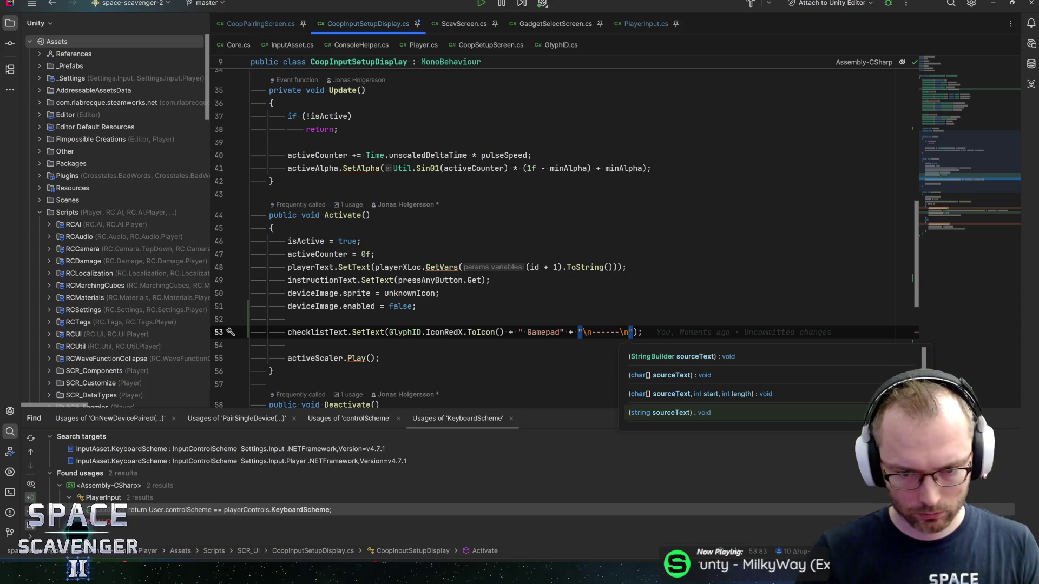
click(610, 332)
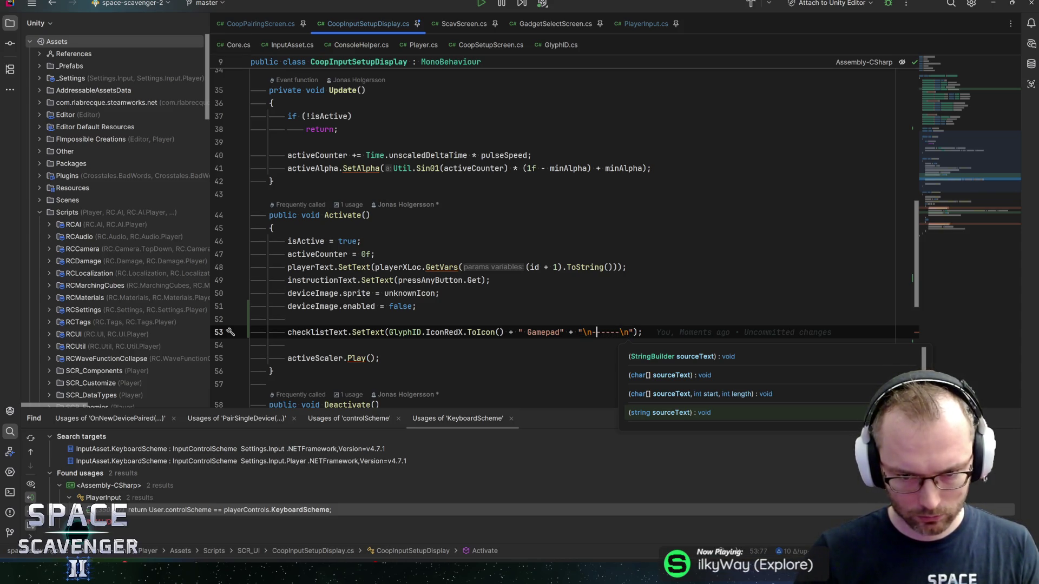
key(Left)
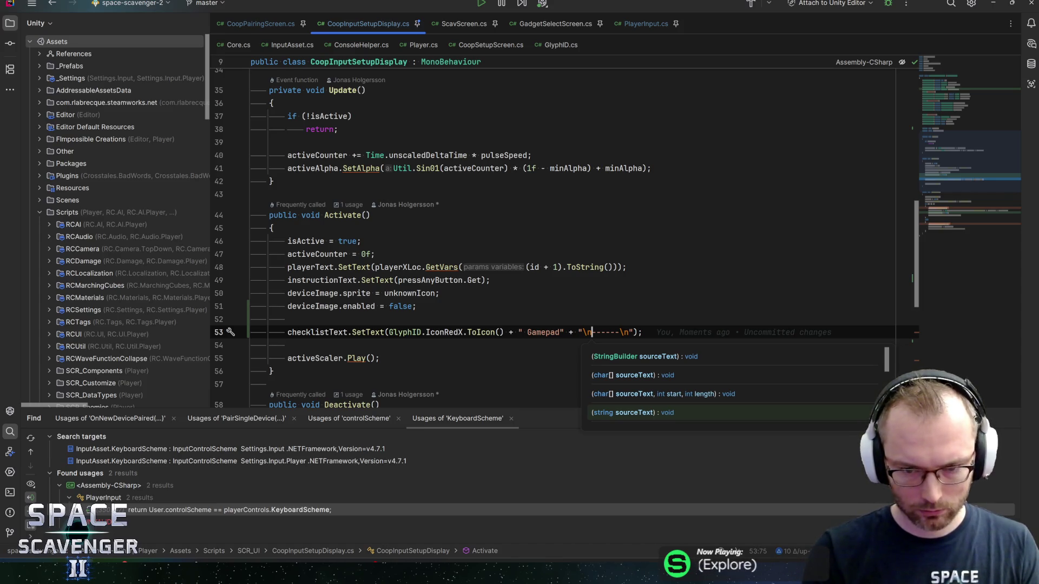
key(Right)
key(Right)
key(Right)
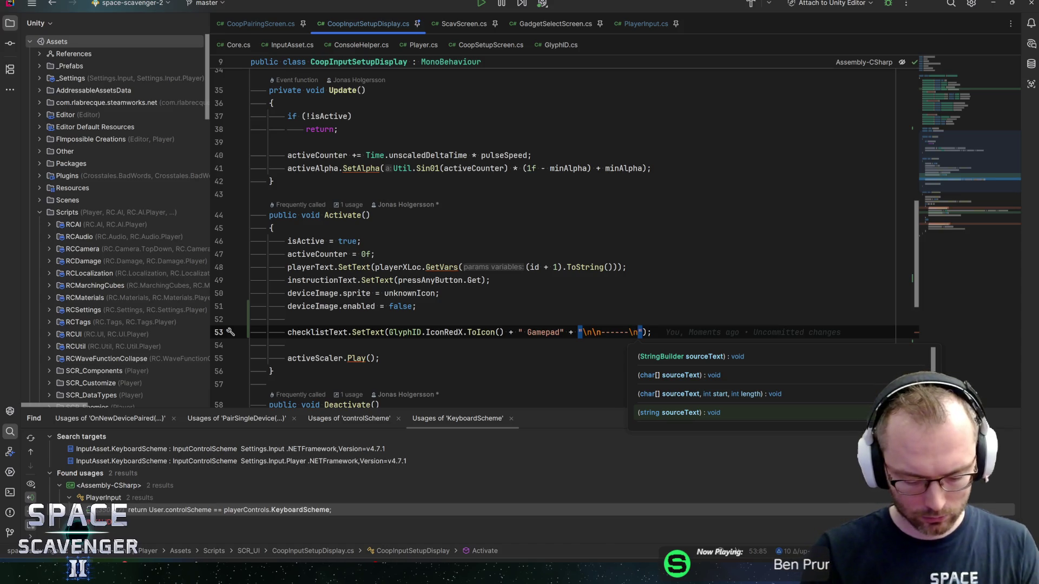
text(" )
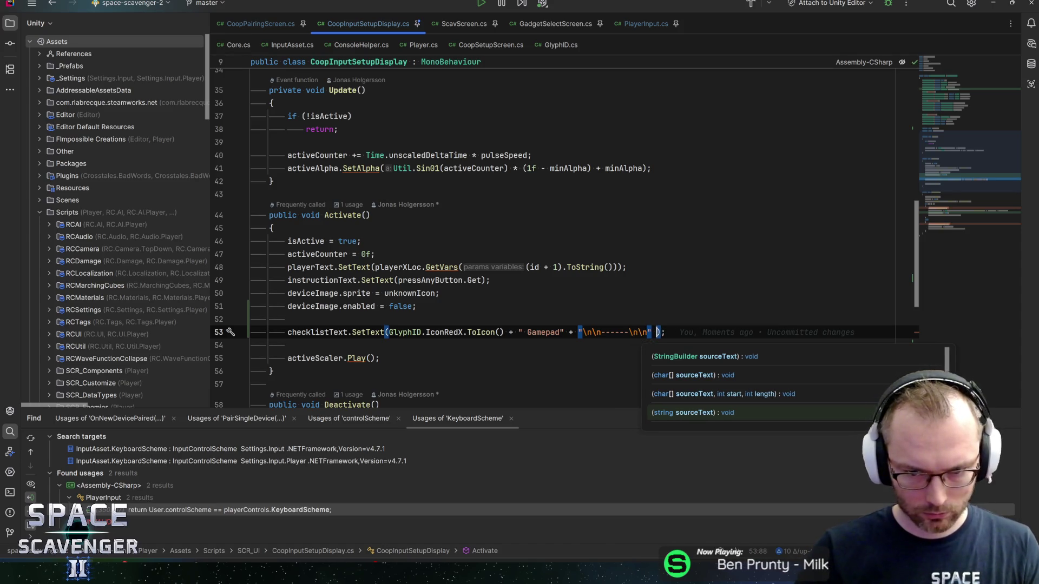
text(+ Gly)
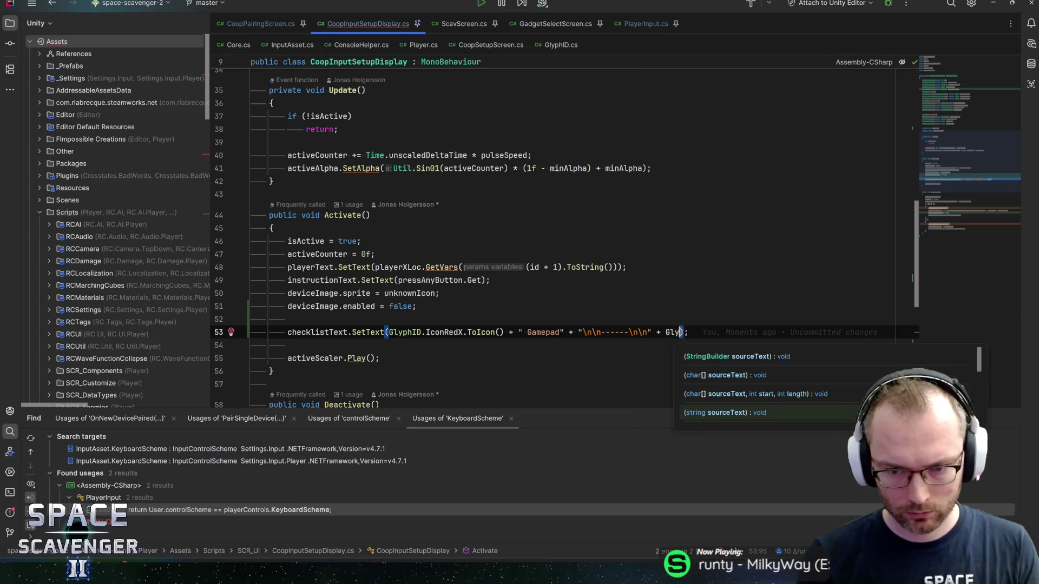
text(phID.ic)
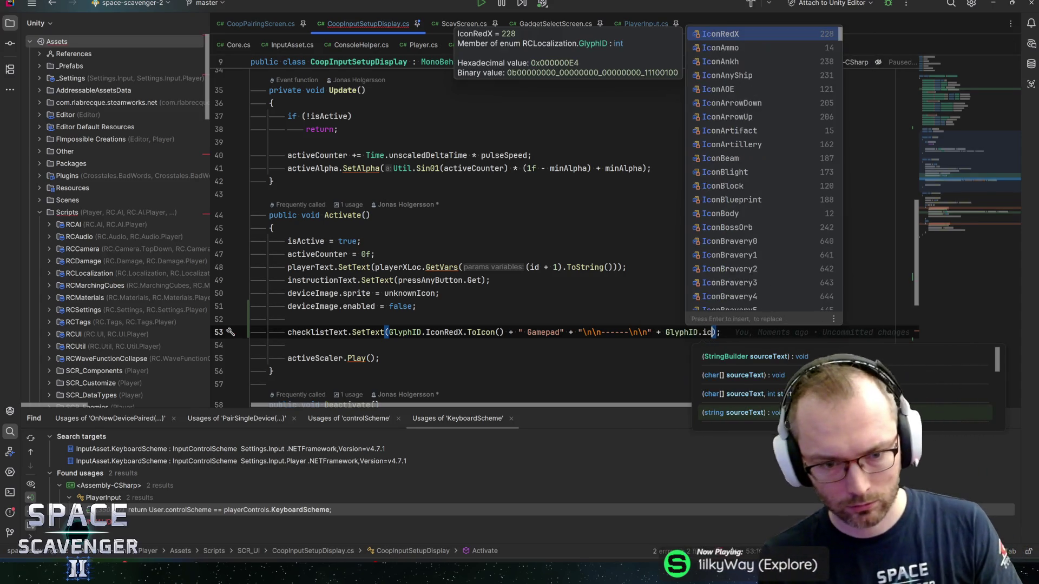
text(onRed)
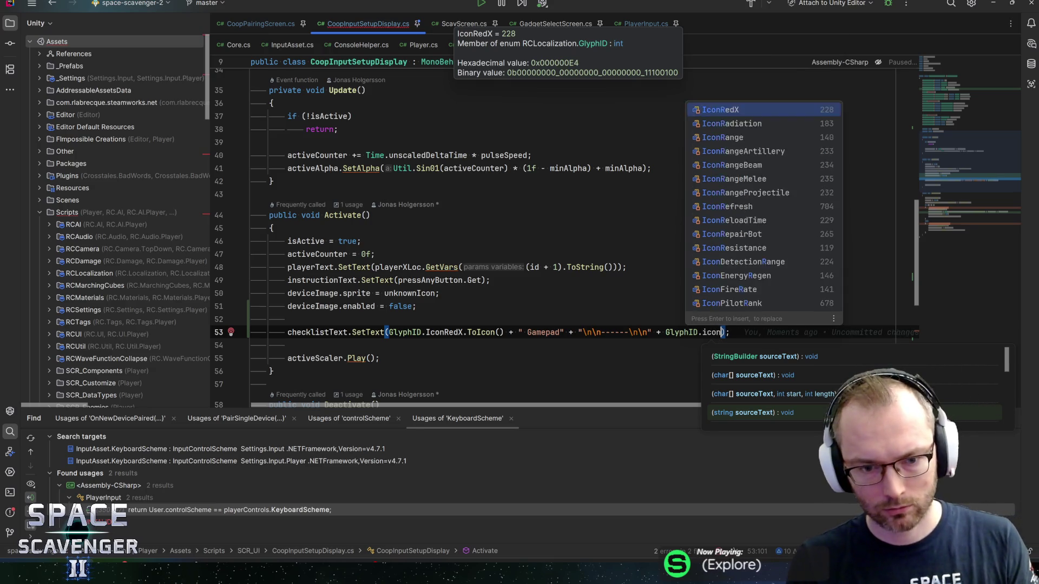
key(Return)
text(.toic)
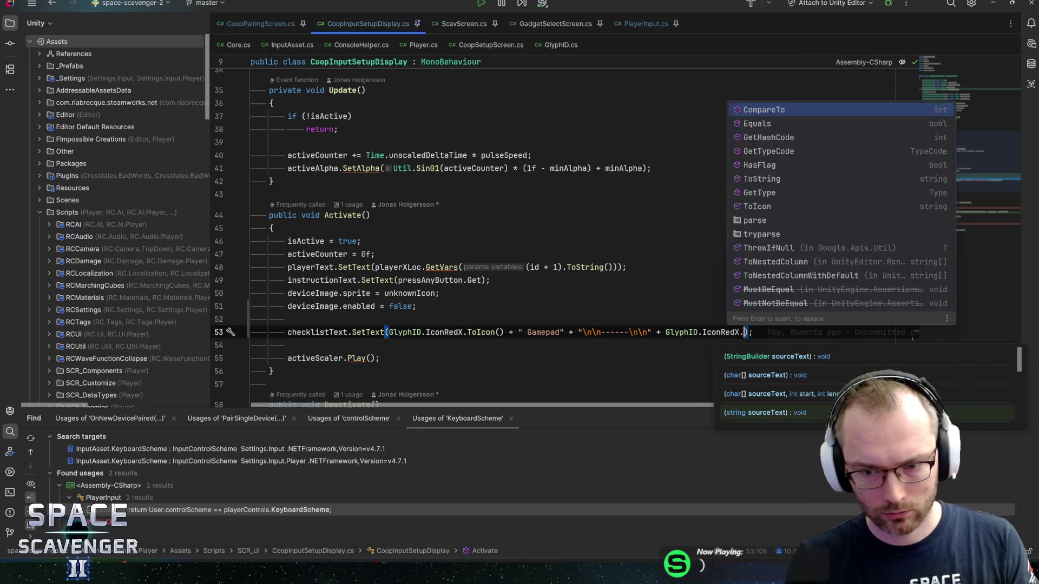
key(Return)
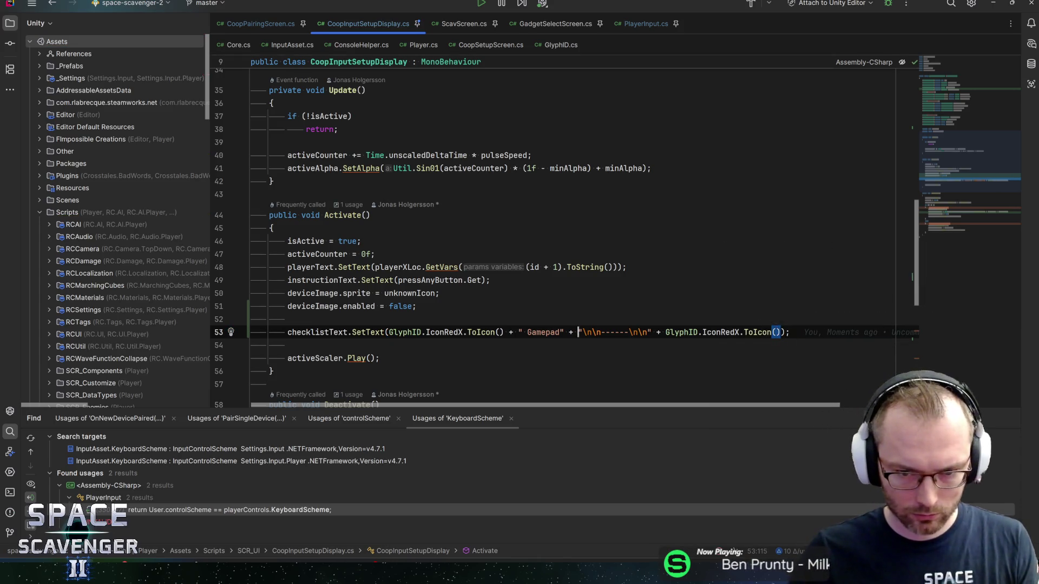
Split the SetText expression so each icon and the separator sit on their own lines
key(ctrl+Left)
key(ctrl+Left)
key(ctrl+Left)
key(ctrl+Left)
key(ctrl+Left)
key(ctrl+Left)
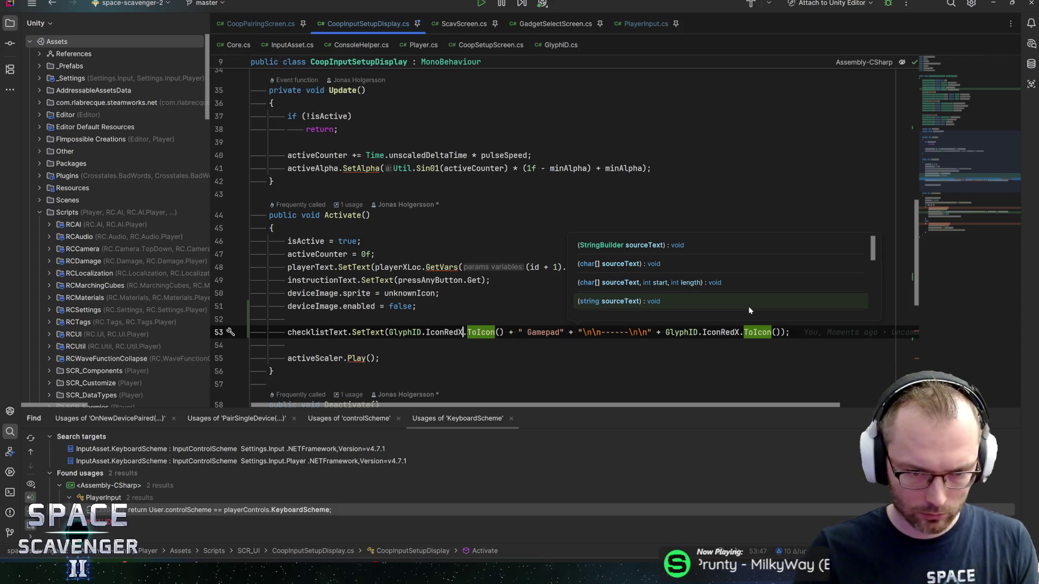
key(Return)
key(ctrl+Right)
key(ctrl+Right)
key(ctrl+Right)
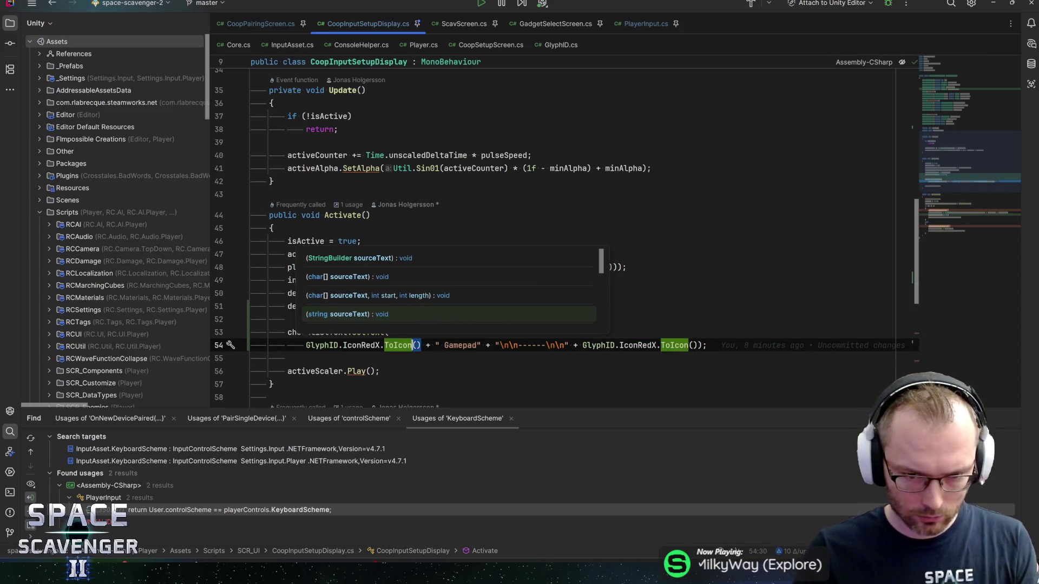
key(Return)
key(Tab)
key(ctrl+Right)
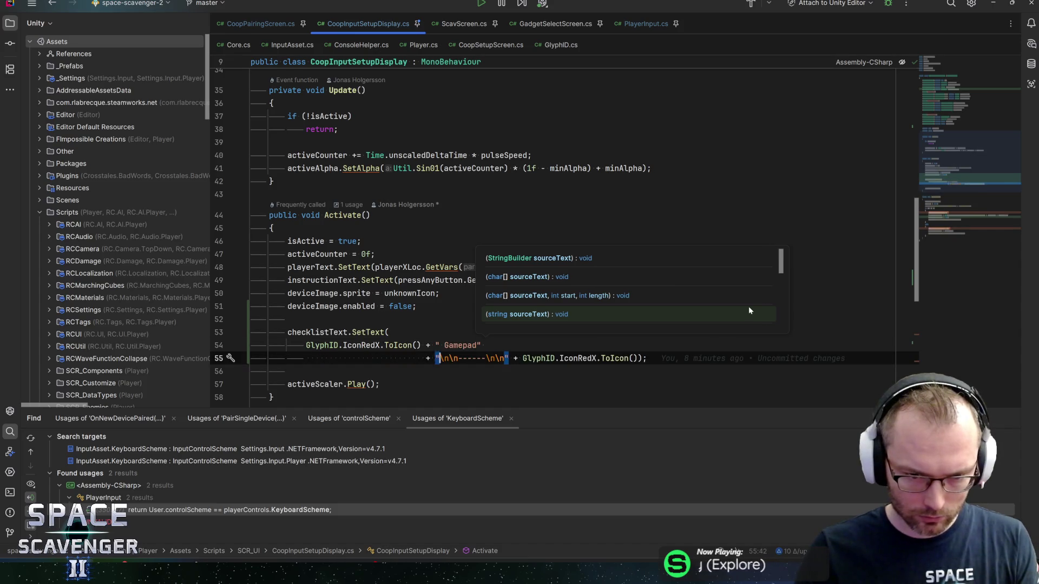
key(ctrl+Right)
key(ctrl+Right)
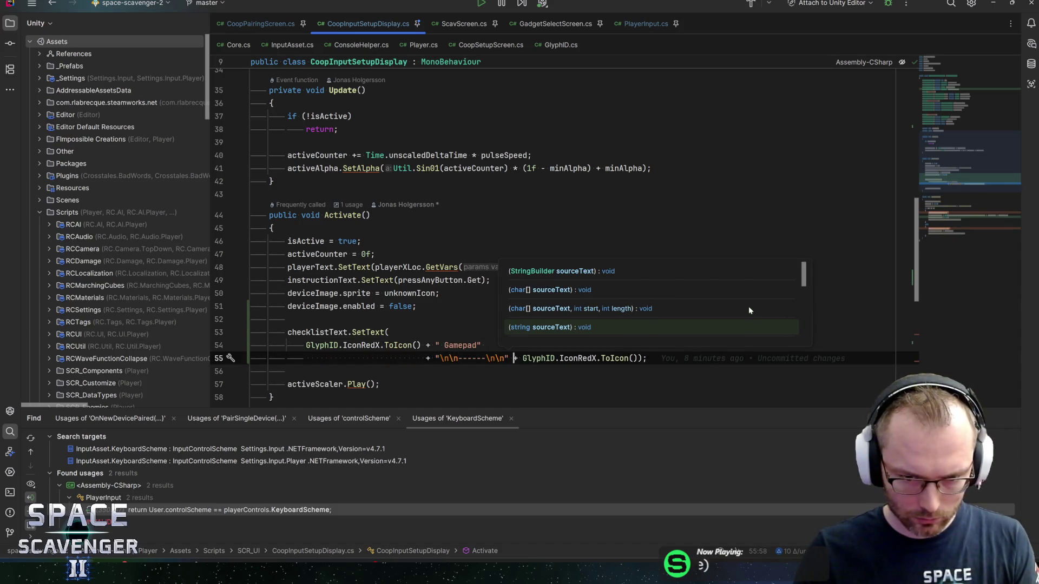
key(Return)
key(Delete)
key(Delete)
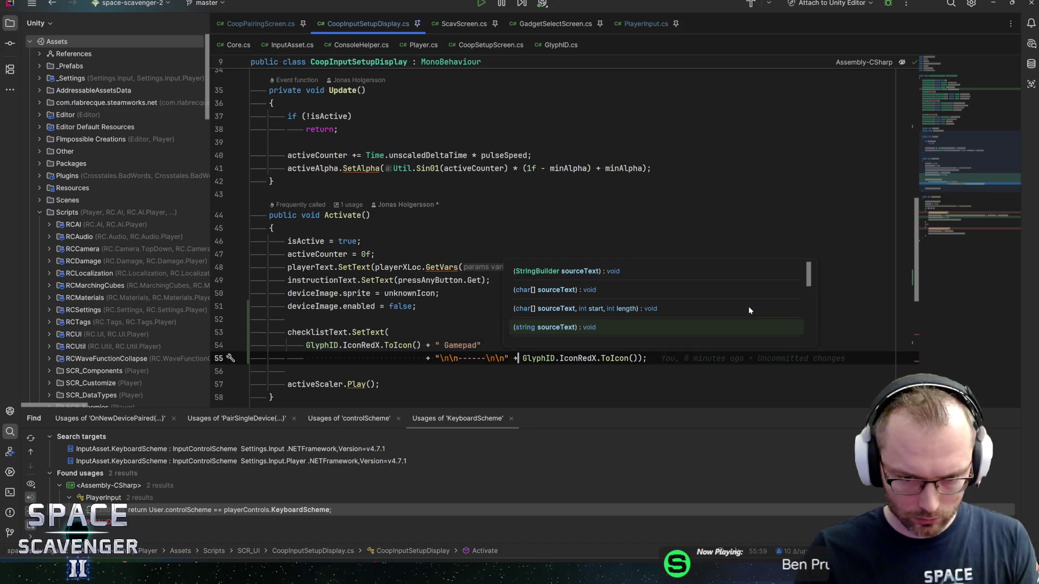
key(End)
key(Left)
key(Left)
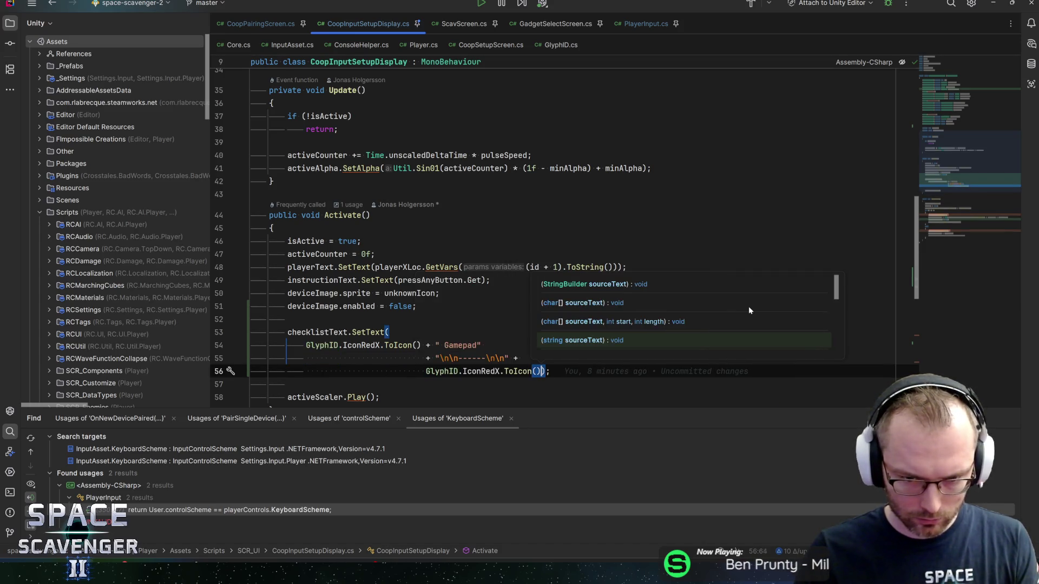
Append the "Keyboard" label after the second red X icon
text(+ :)
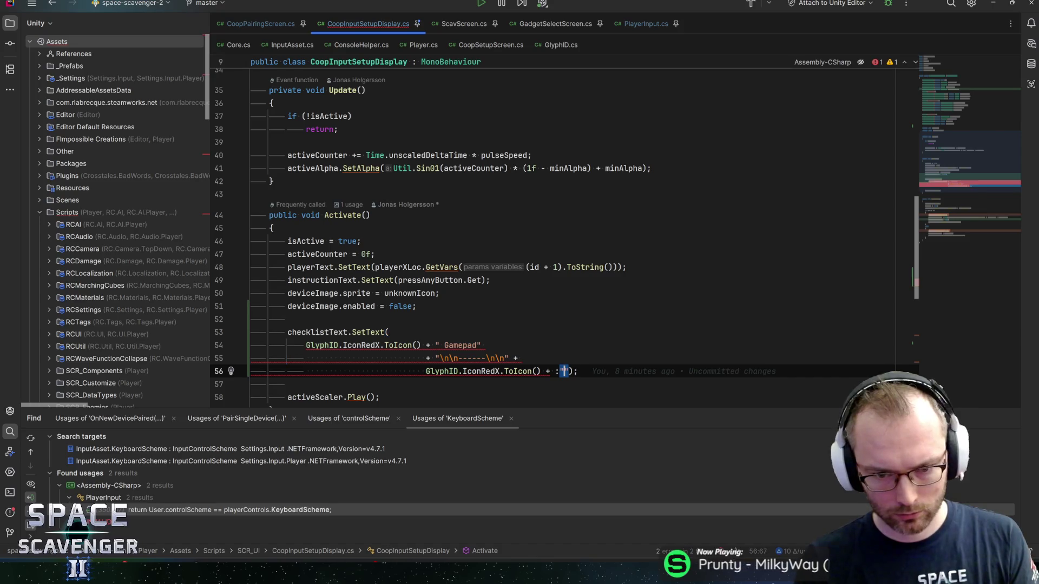
key(BackSpace)
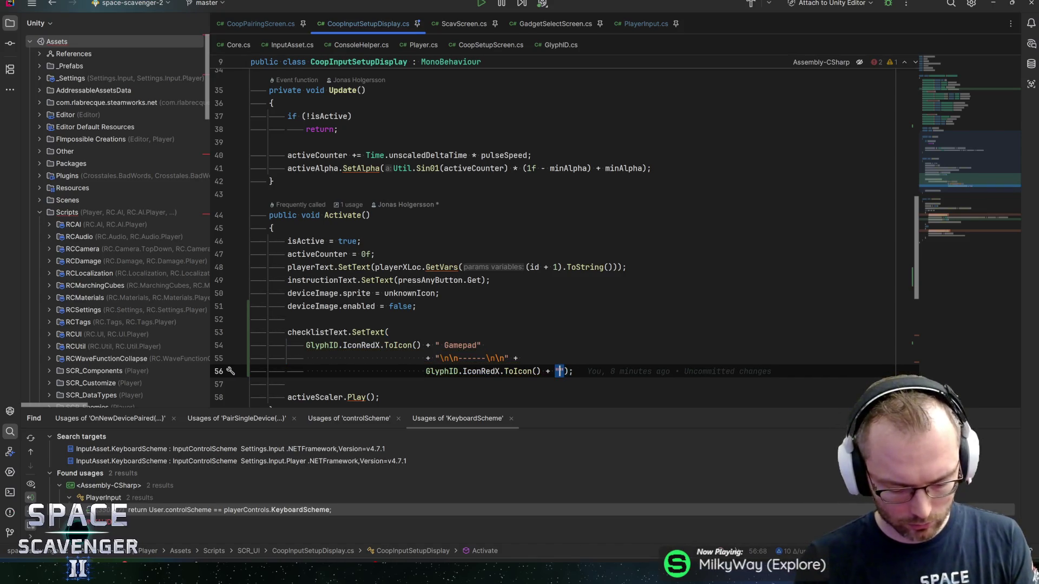
text("Keyboard")
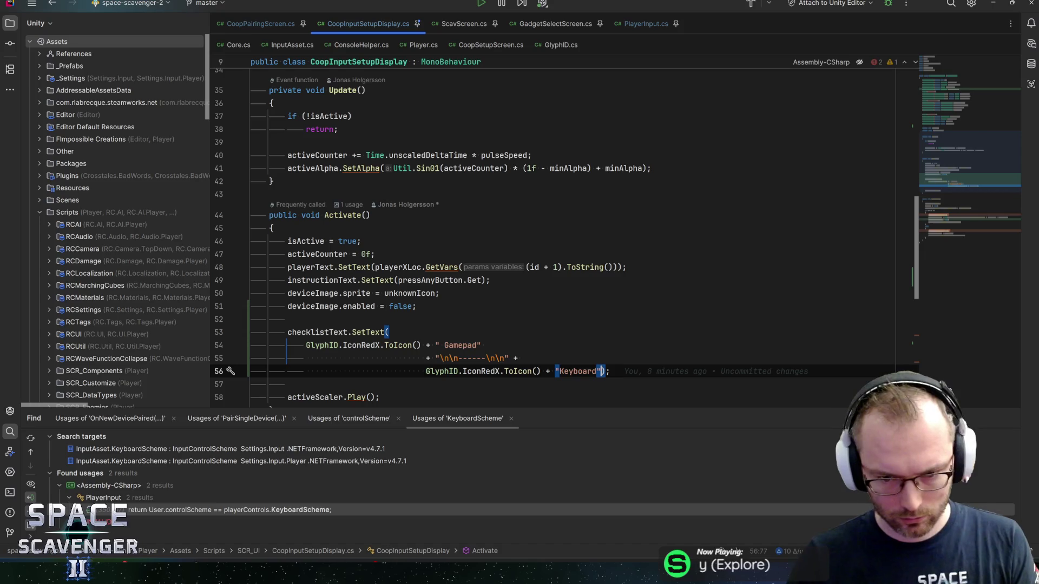
text( +)
key(Return)
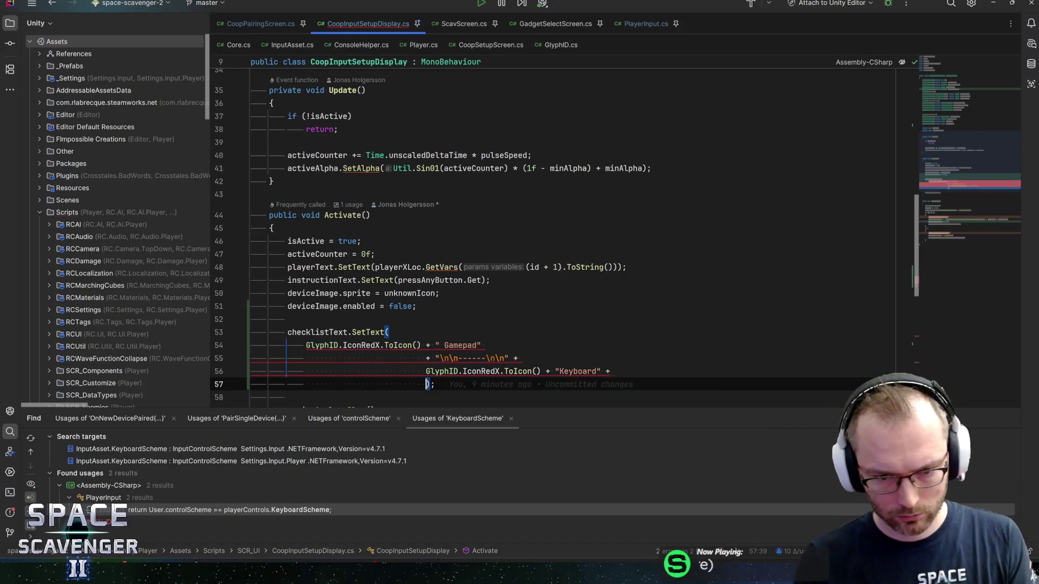
Duplicate the Keyboard line as a "Mouse" entry and save the script
key(shift+Up)
key(ctrl+c)
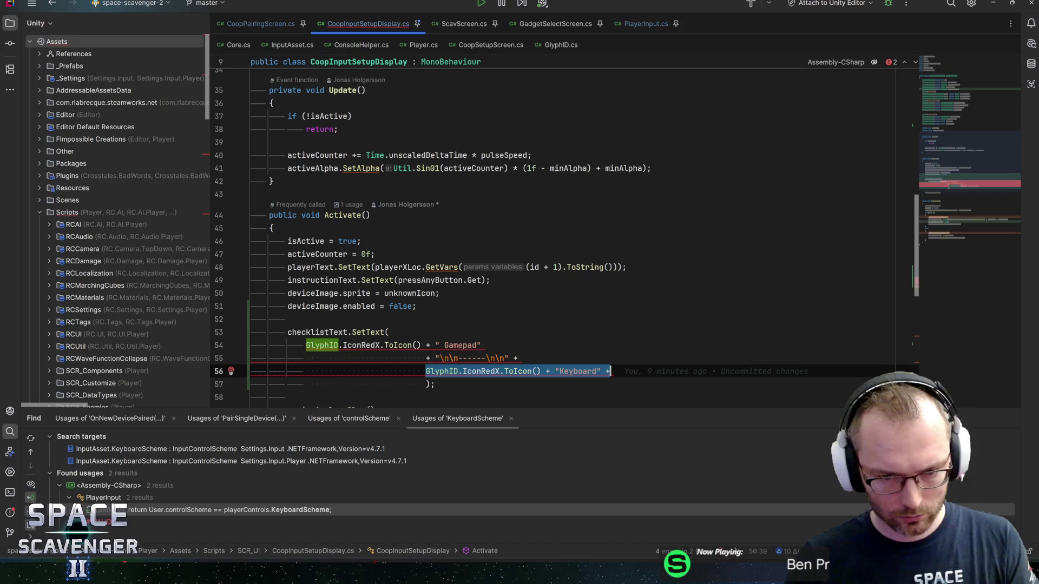
key(Down)
key(End)
key(ctrl+v)
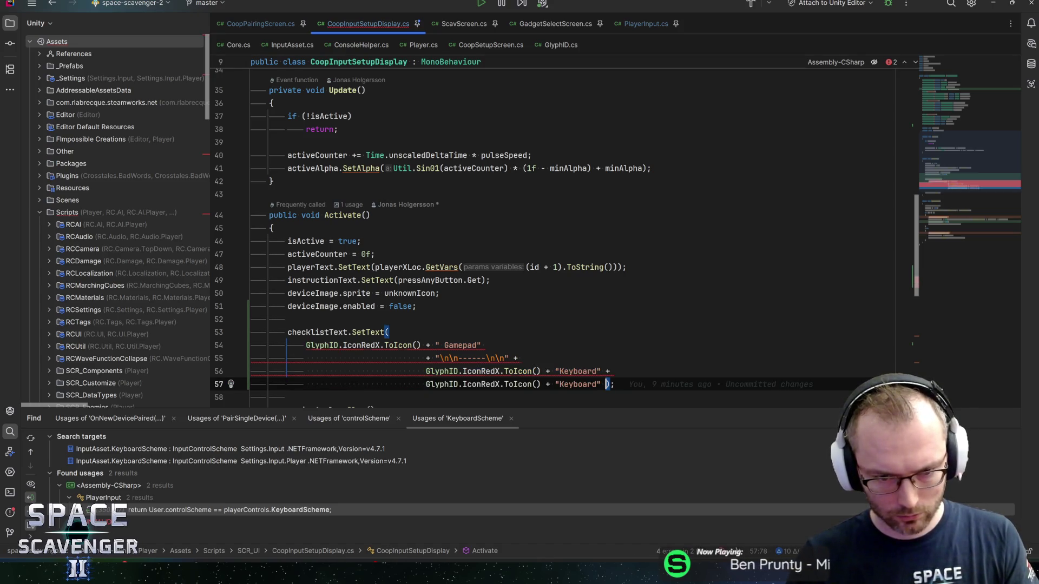
key(BackSpace)
key(BackSpace)
key(Left)
key(Left)
key(ctrl+w)
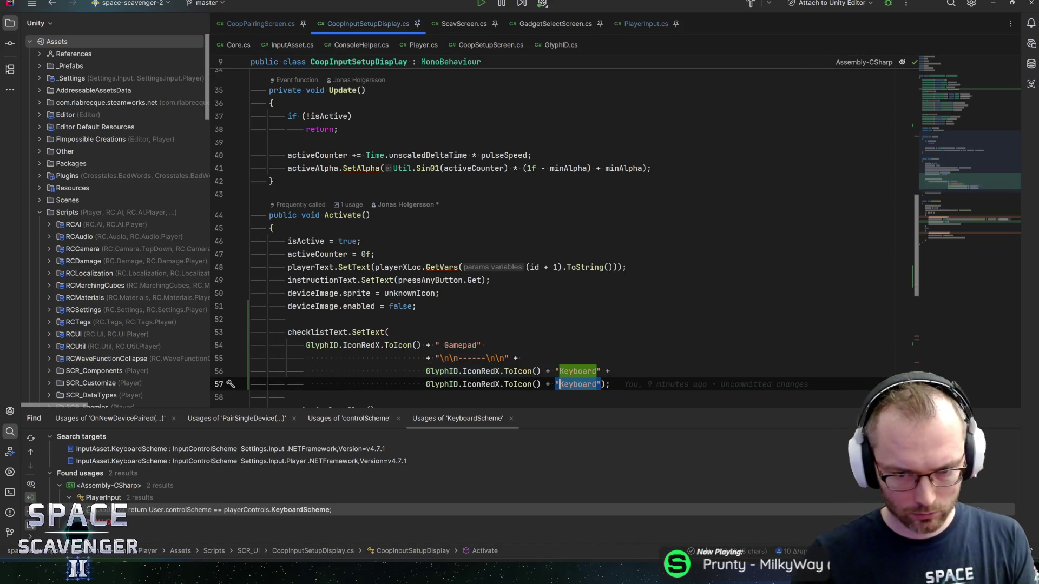
text(Mouse)
key(Up)
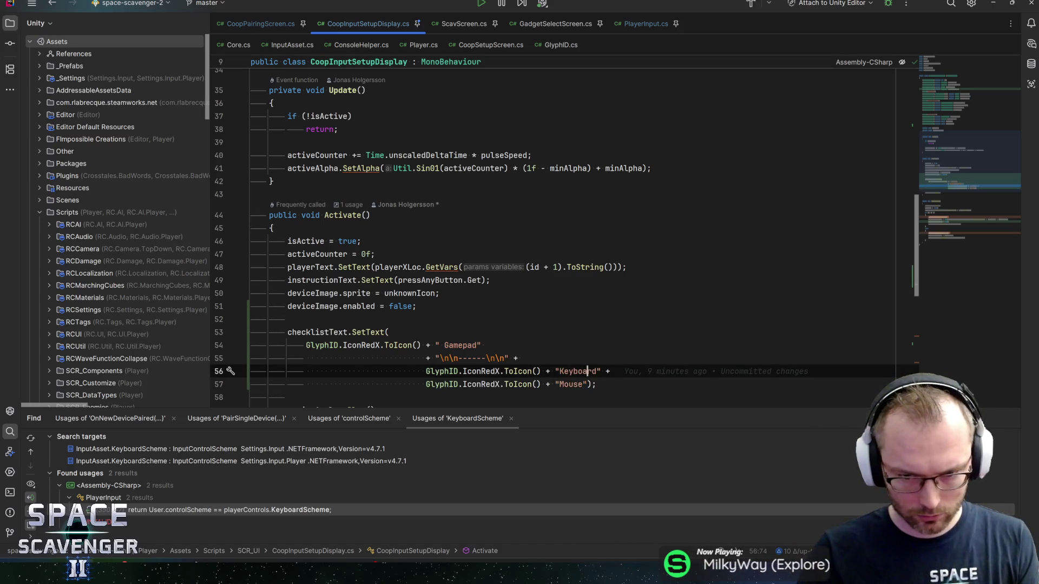
key(Right)
key(Right)
key(Right)
key(ctrl+s)
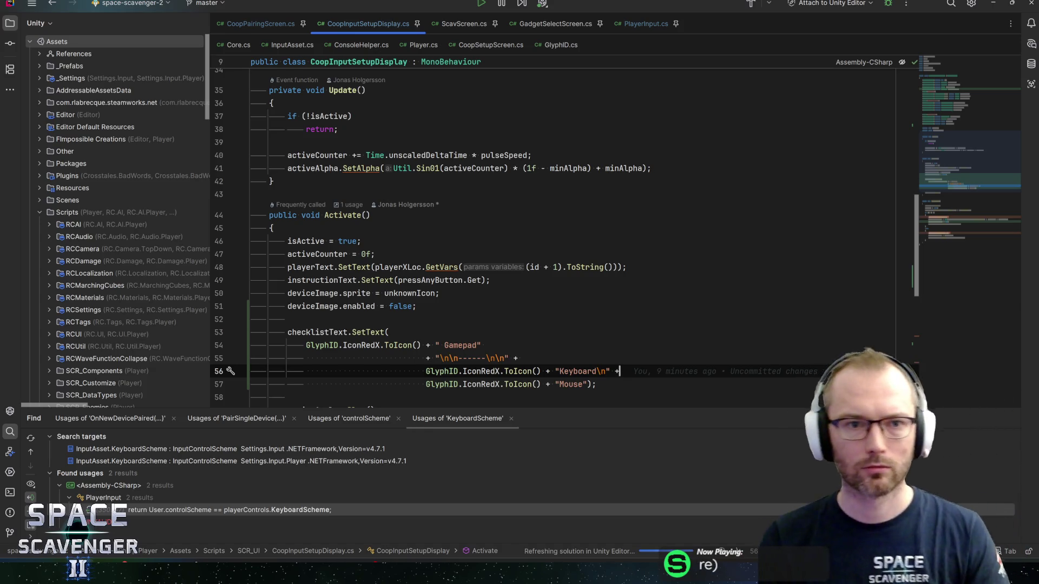
scroll(563, 244, down, 2)
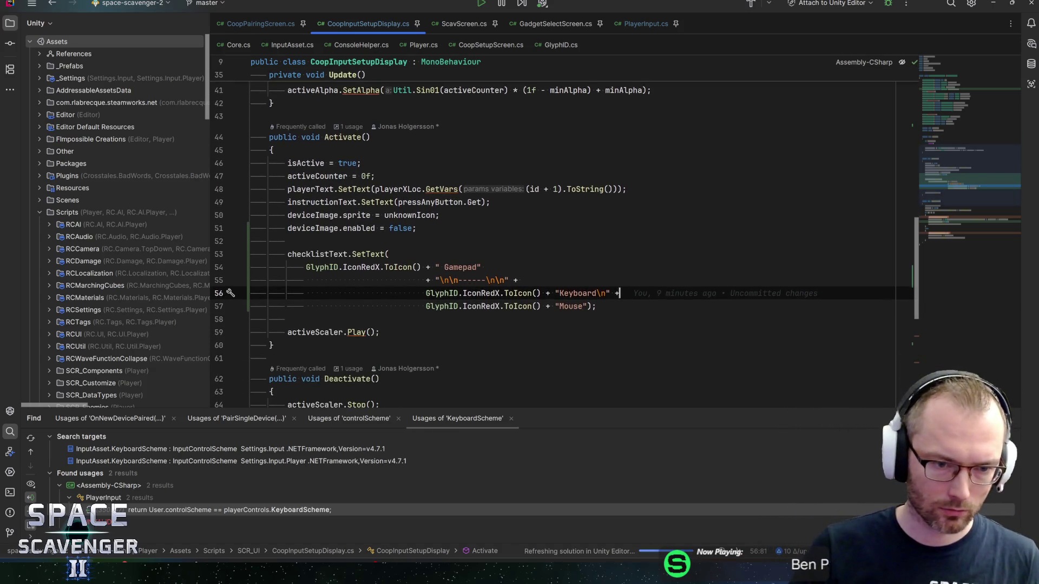
double_click(317, 253)
key(ctrl+c)
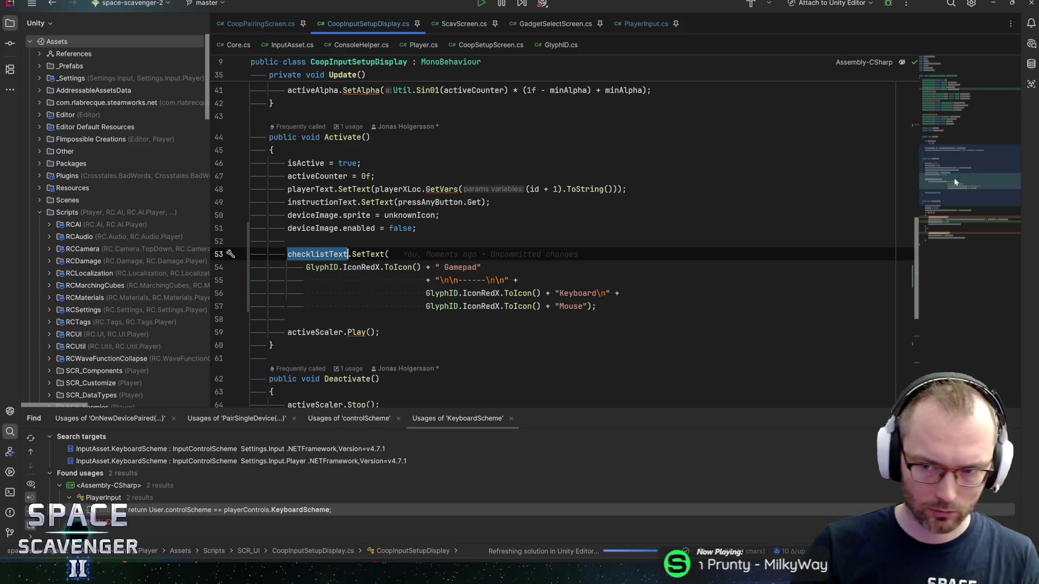
Add checklistText.enabled = false; to the Deactivate method's device image code
scroll(952, 183, down, 4)
click(439, 314)
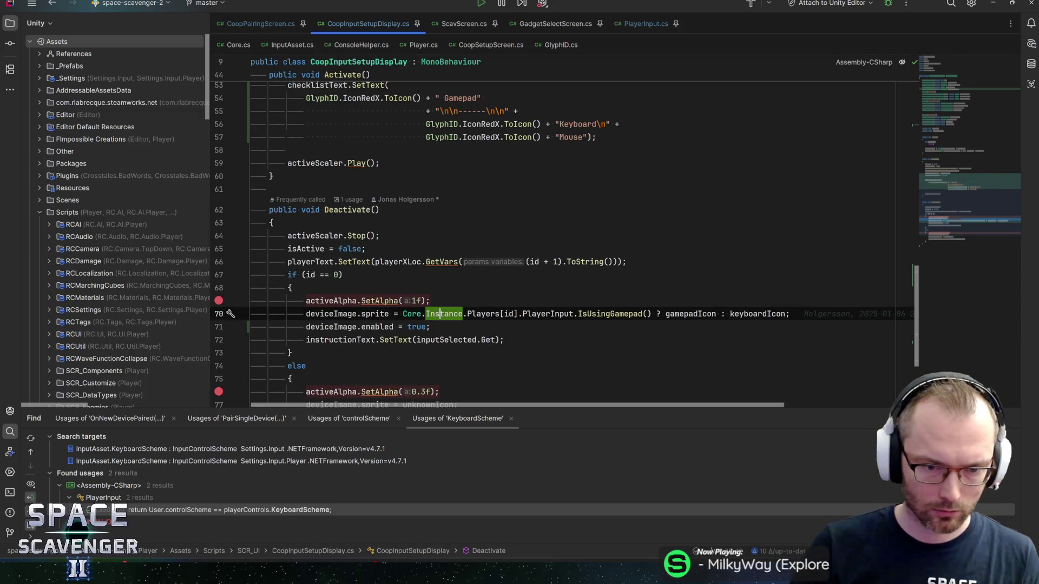
key(Down)
key(End)
key(Return)
key(ctrl+v)
text(.en)
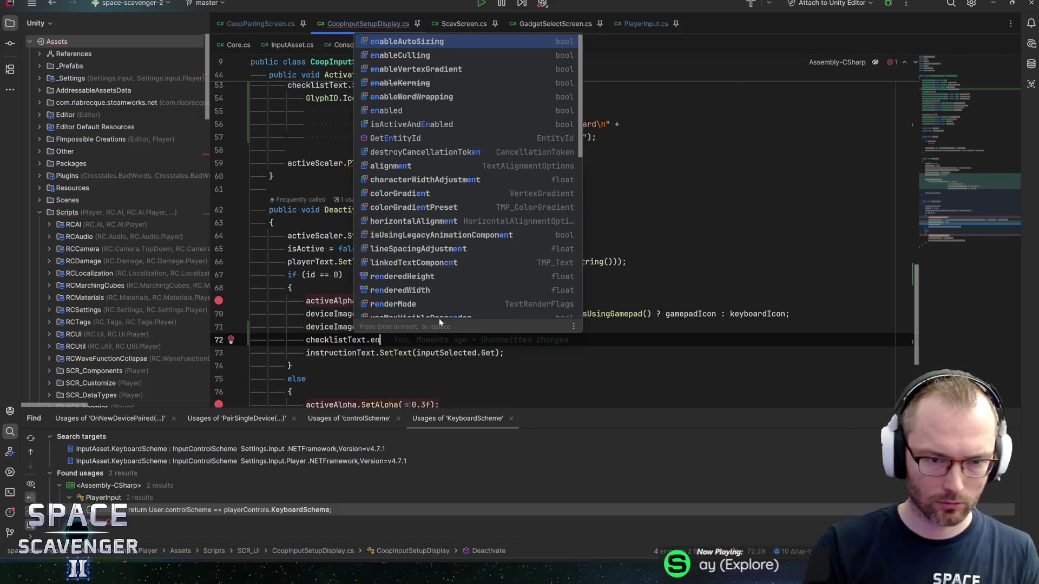
text(abled = f)
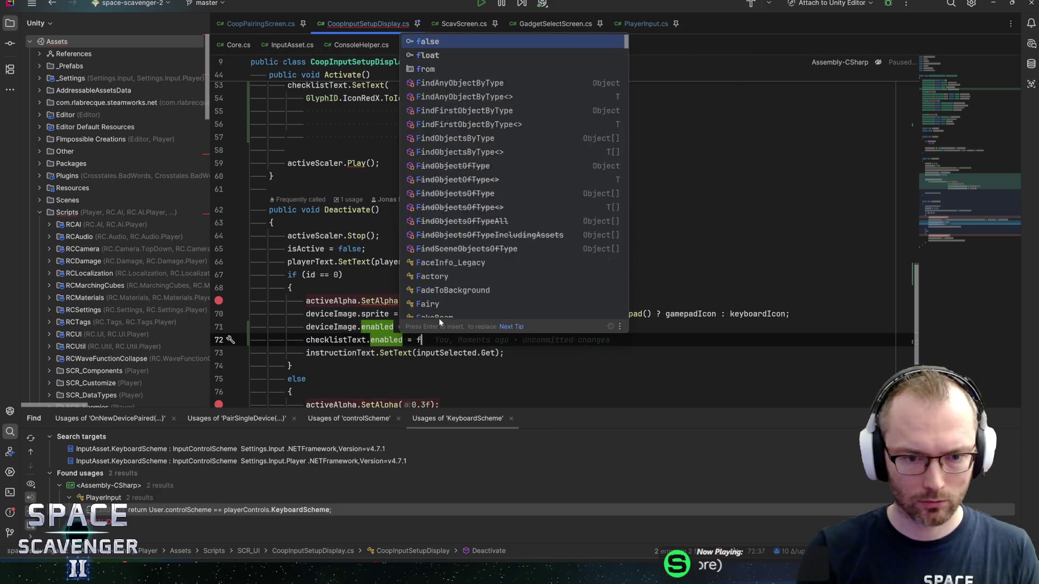
text(alse;)
scroll(439, 320, down, 1)
key(shift+Home)
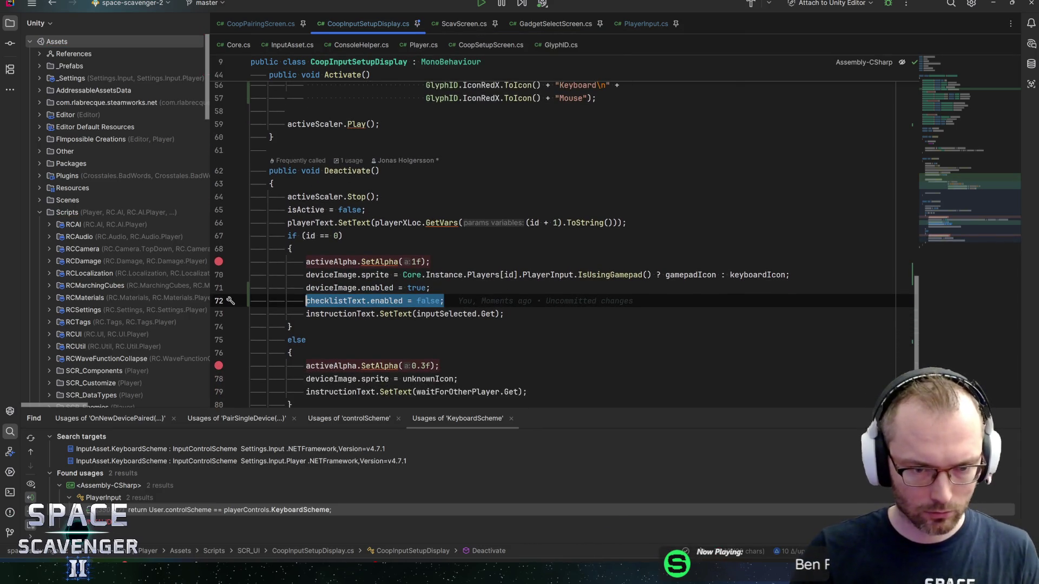
Add a checklistText.enabled assignment in the else branch after the unknownIcon line
click(503, 382)
scroll(503, 382, down, 3)
key(Return)
text(che)
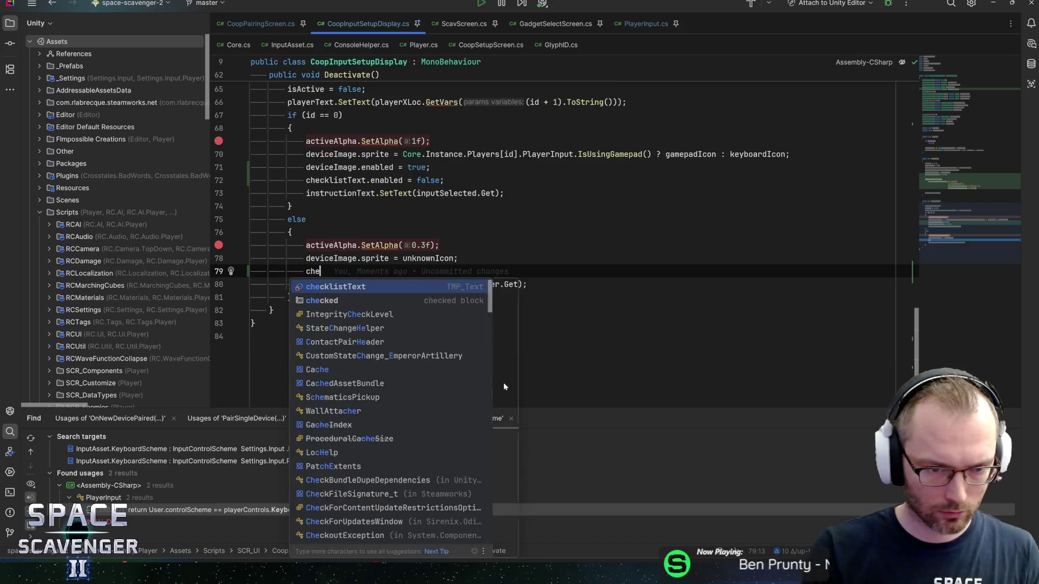
text(cklistText.enab)
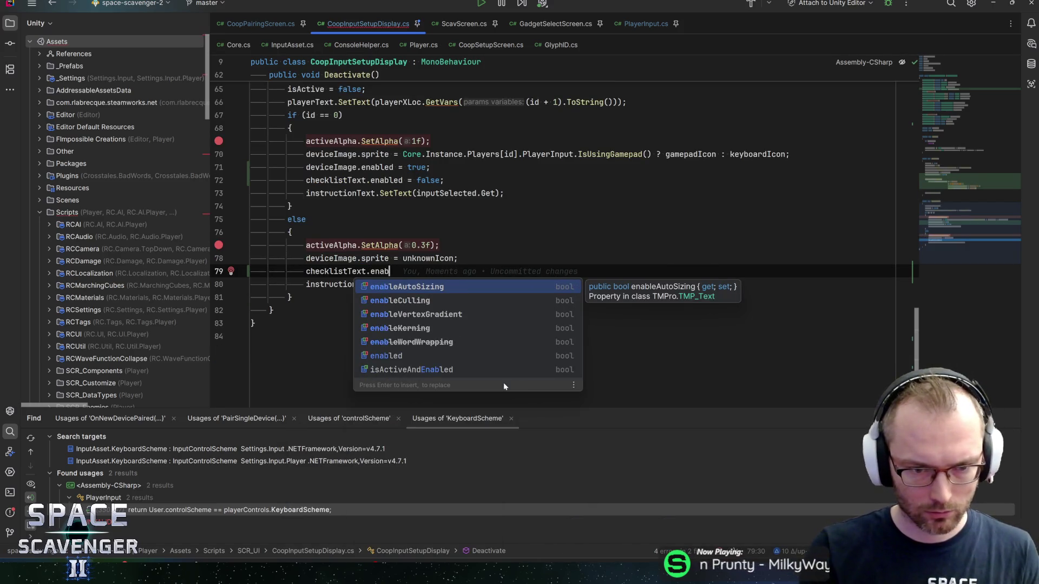
key(Return)
text(= falsel)
text(;)
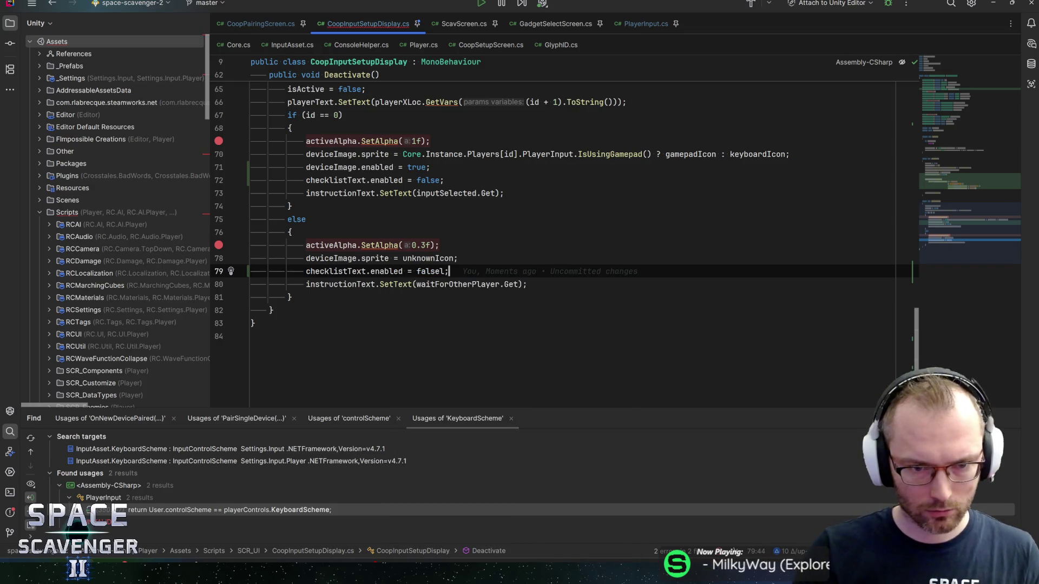
Add checklistText.enabled = true; in Activate just before the SetText call
scroll(562, 217, up, 6)
scroll(563, 233, up, 5)
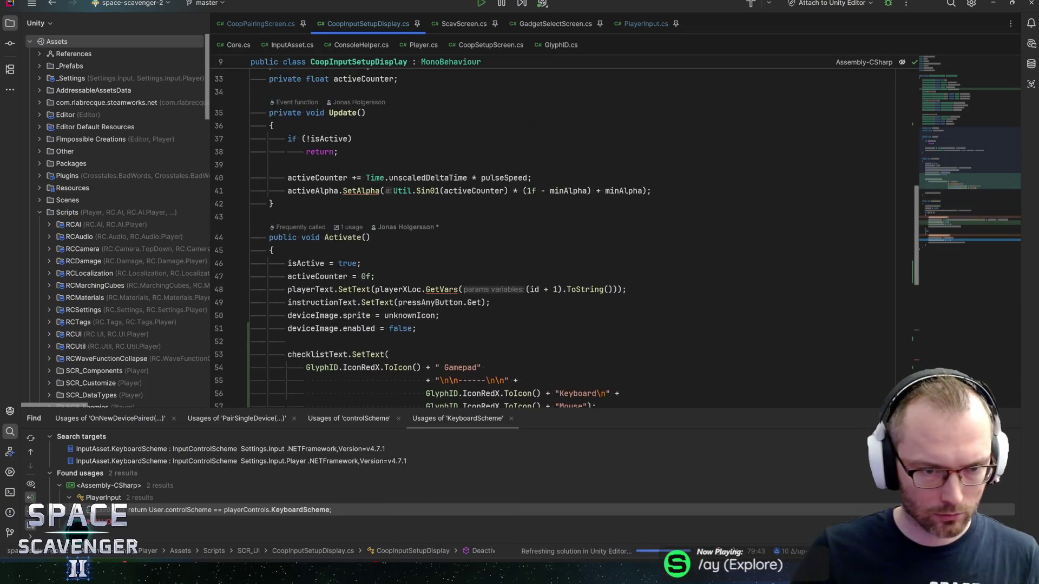
scroll(563, 233, down, 2)
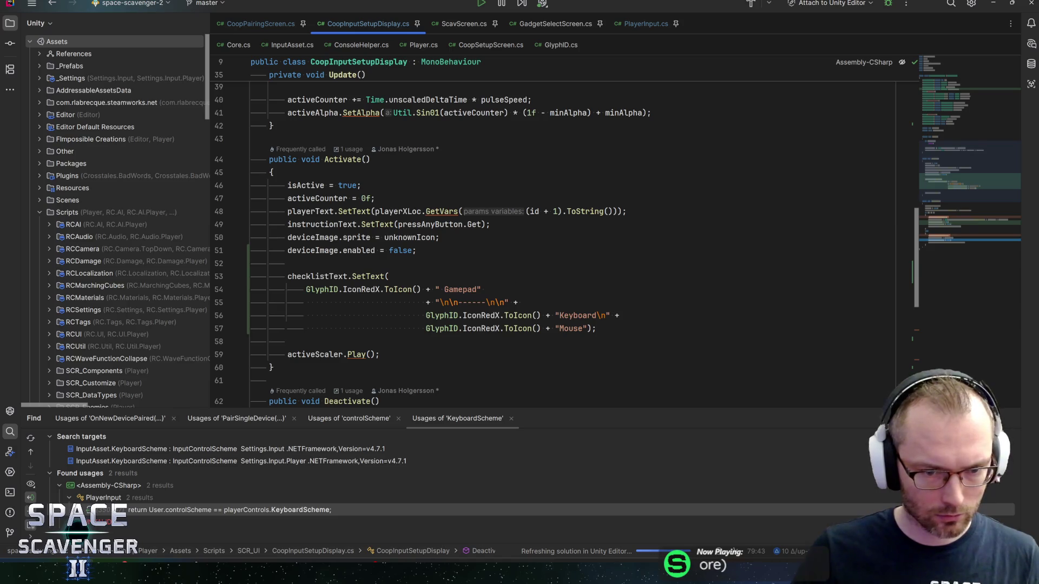
click(292, 263)
text(checkl)
key(Return)
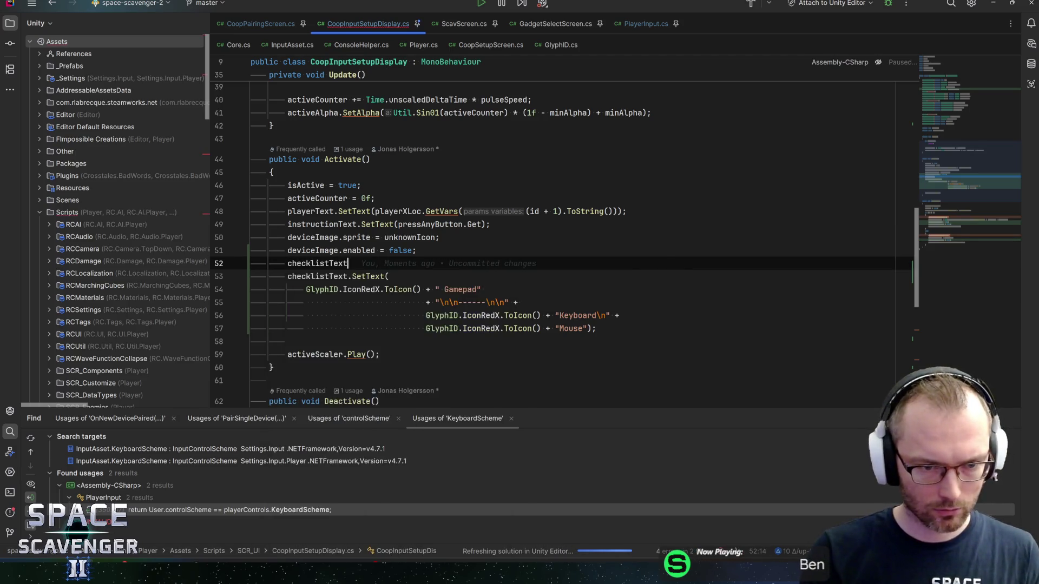
text(.enabled = true;)
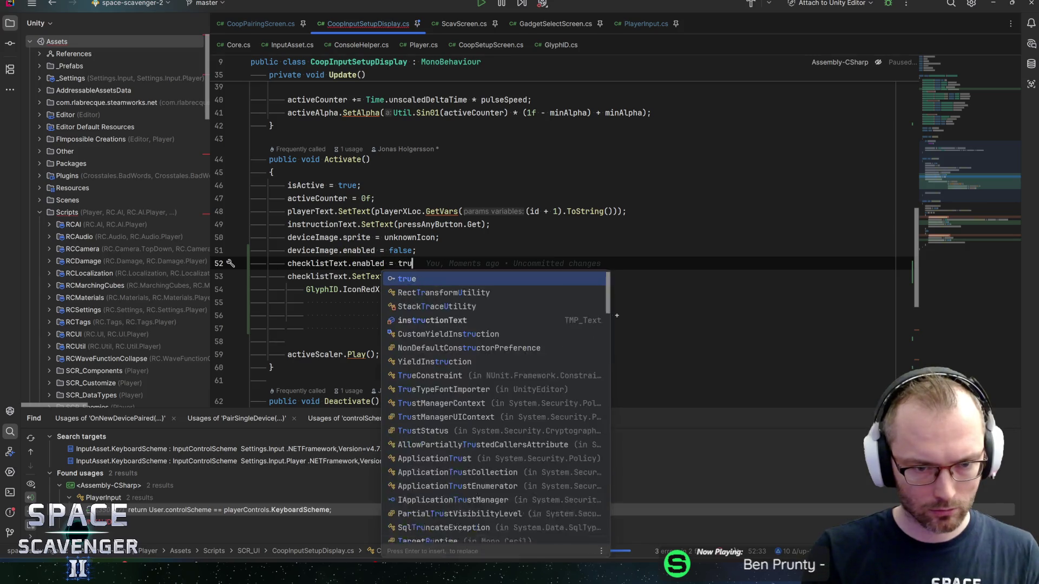
scroll(562, 243, up, 1)
scroll(406, 200, up, 5)
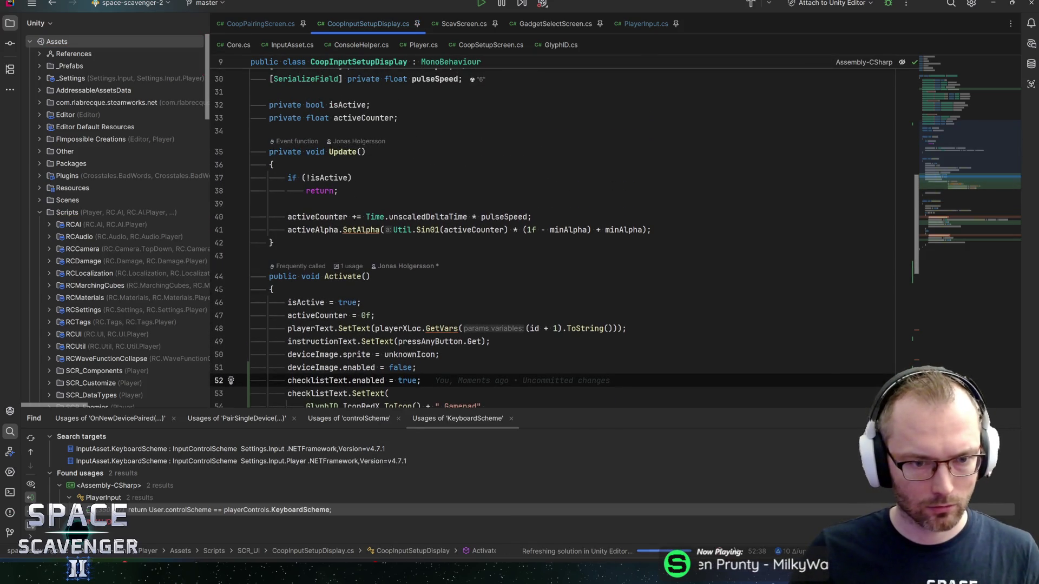
Return to the Unity editor, maximizing the spreadsheet window on the way
key(alt+Tab)
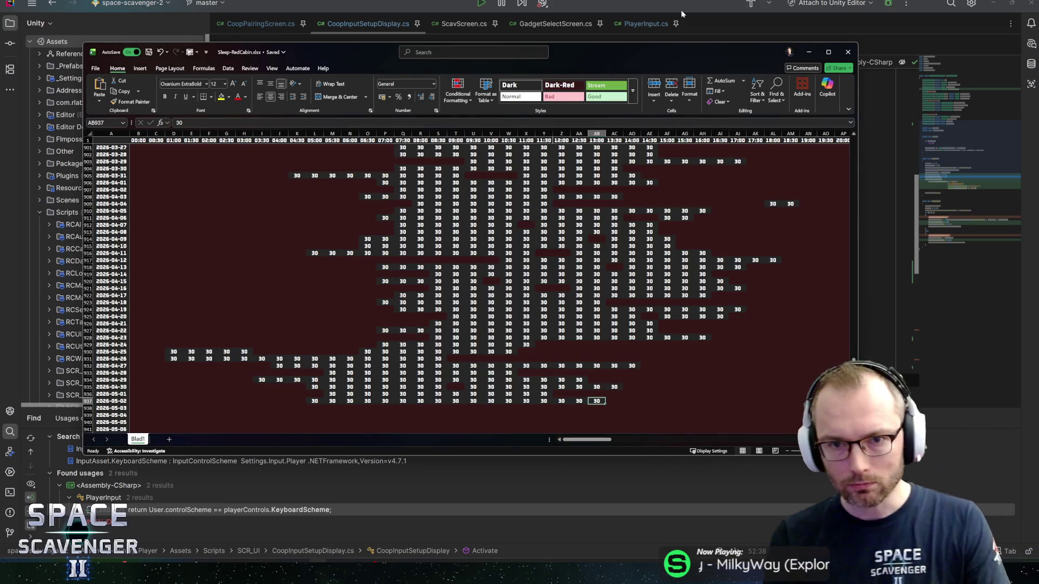
click(827, 52)
key(alt+Tab)
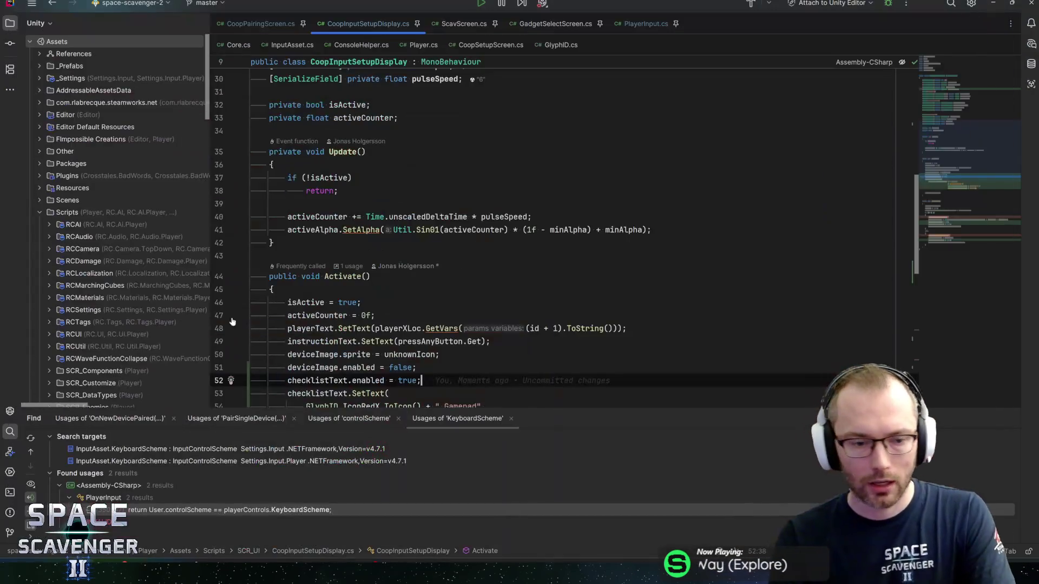
key(alt+Tab)
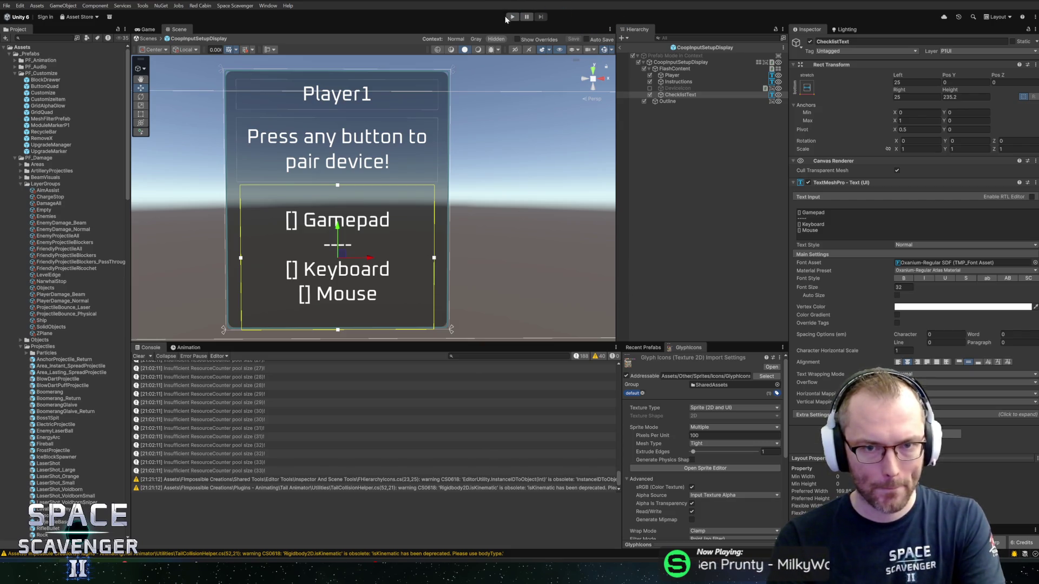
Run a quick Play test, check the null reference error's stack trace, and stop
click(513, 17)
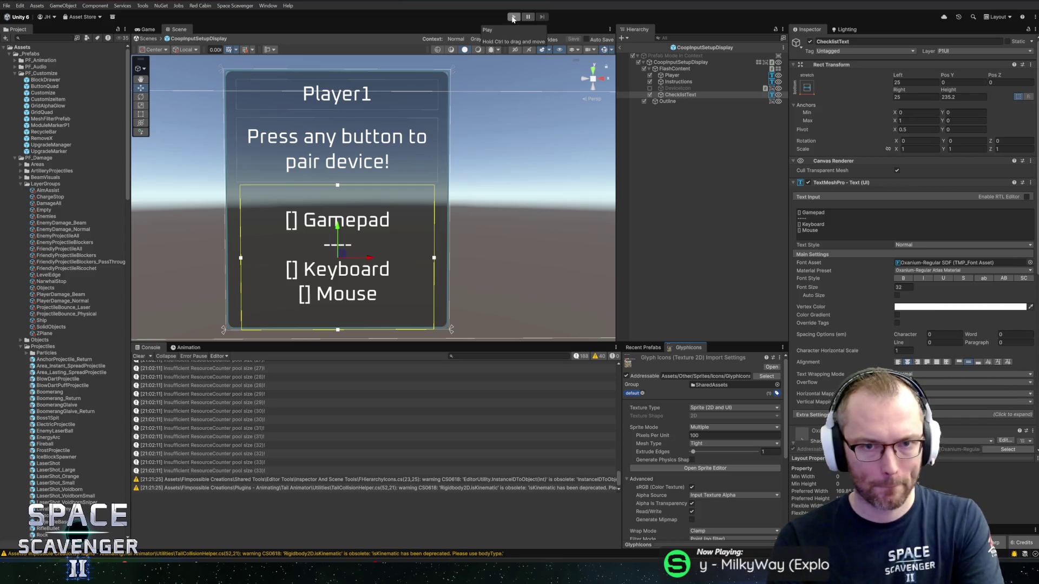
click(398, 60)
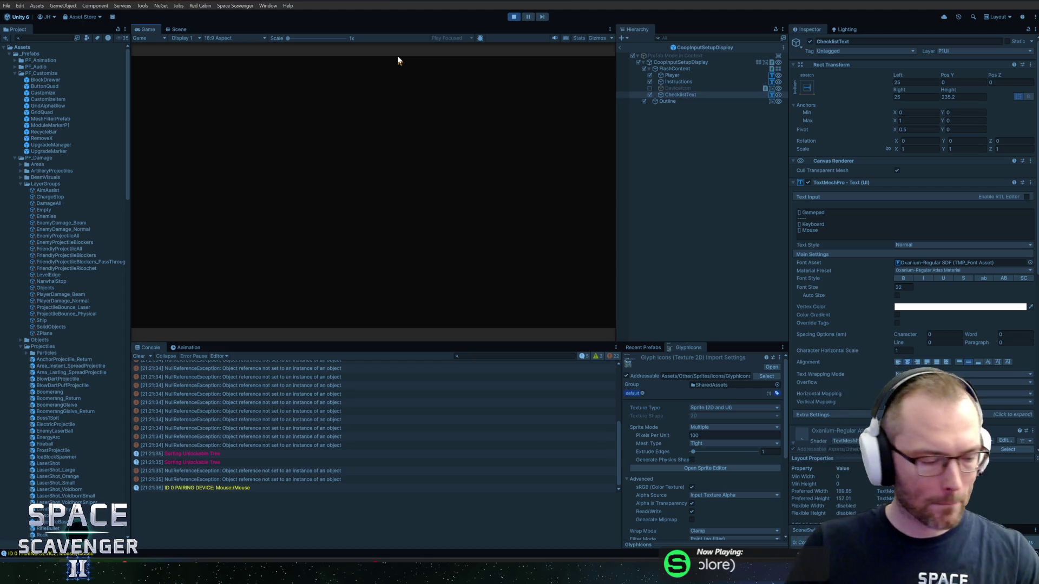
click(281, 403)
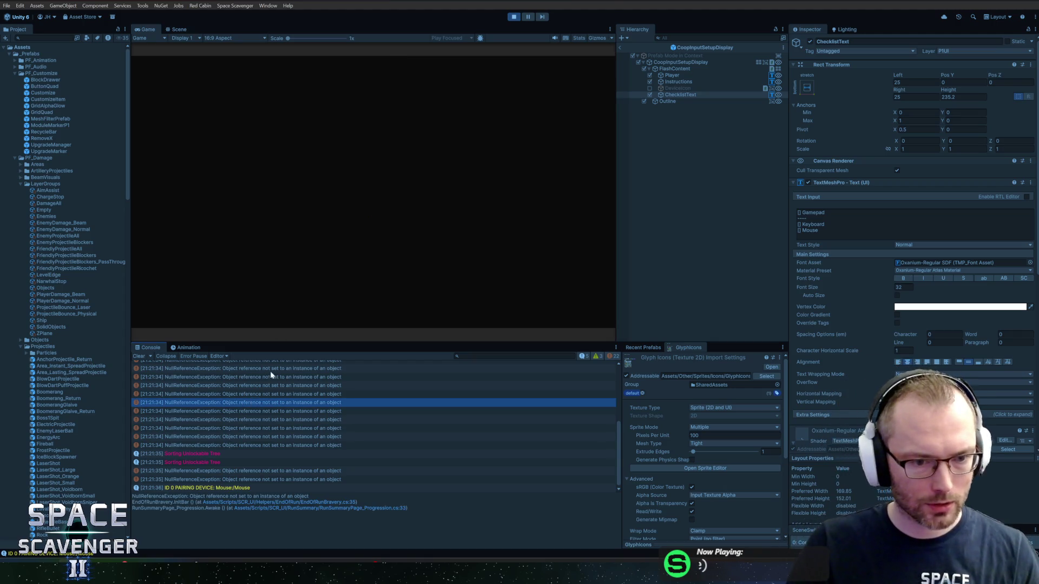
click(515, 17)
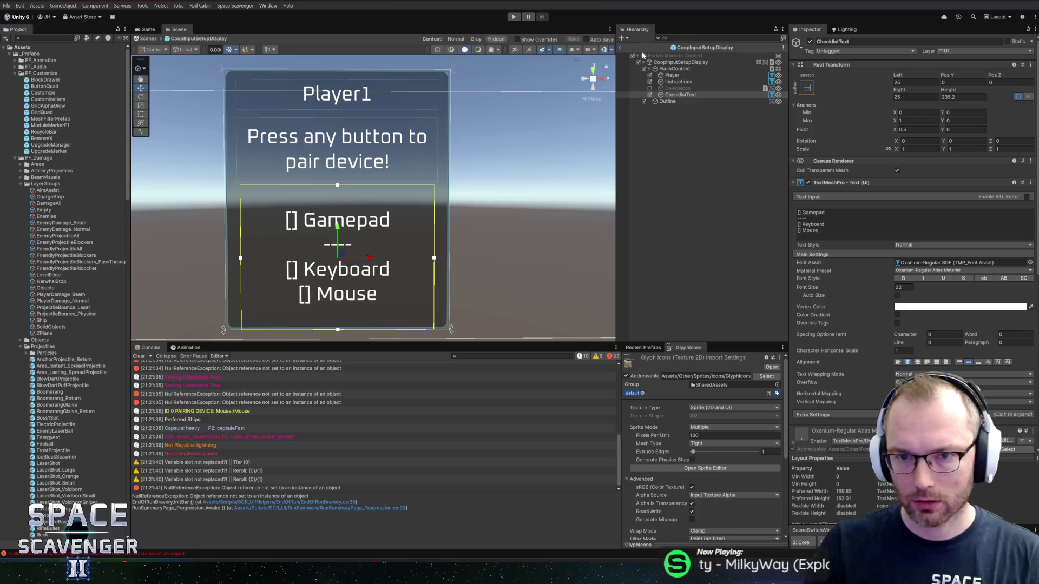
Exit Prefab Mode, answer the Scene Modified prompt to load Core, and start Play
click(680, 62)
scroll(865, 281, down, 10)
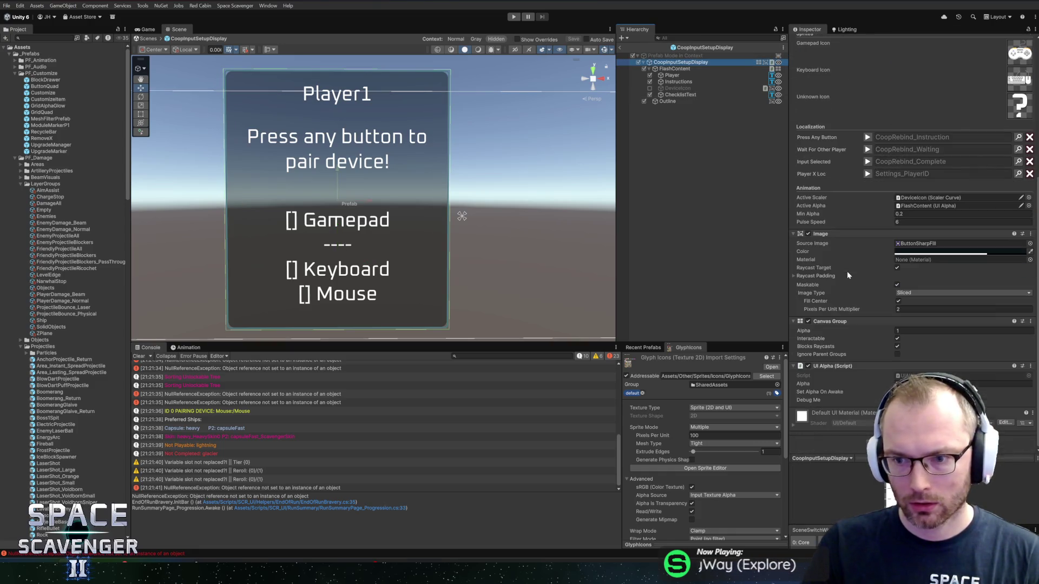
scroll(860, 282, up, 8)
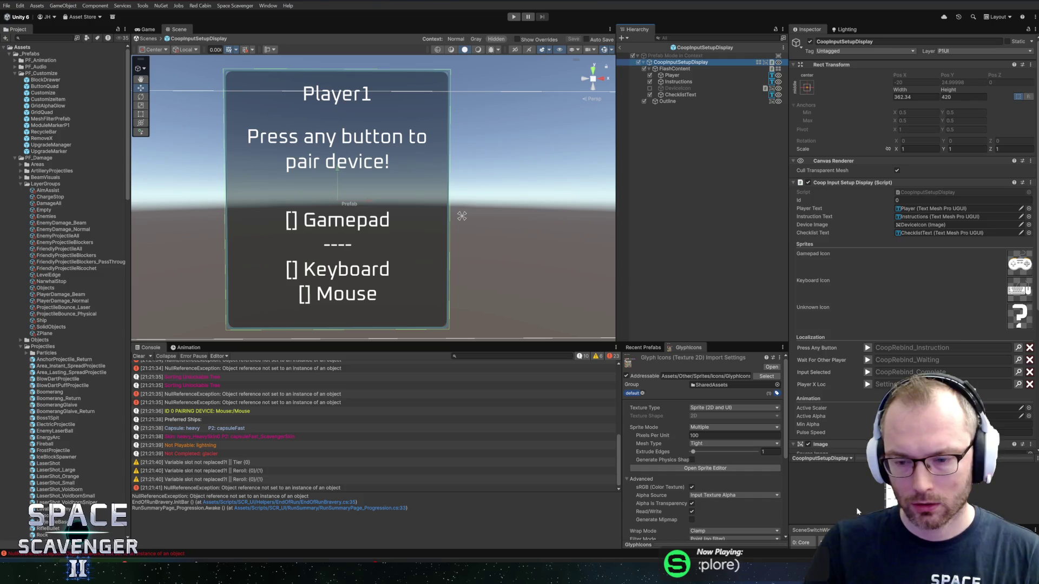
click(802, 543)
click(515, 292)
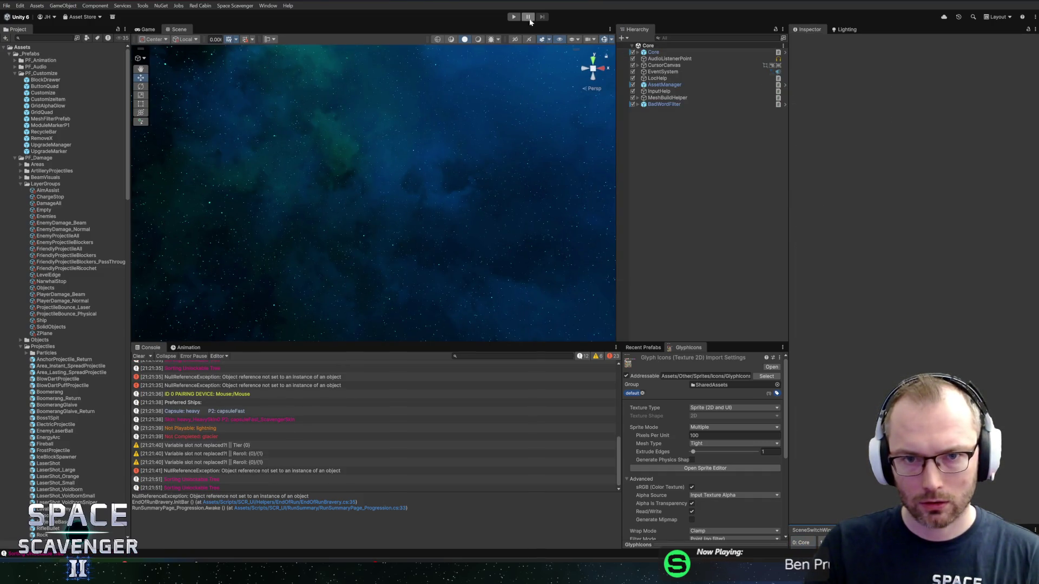
click(513, 17)
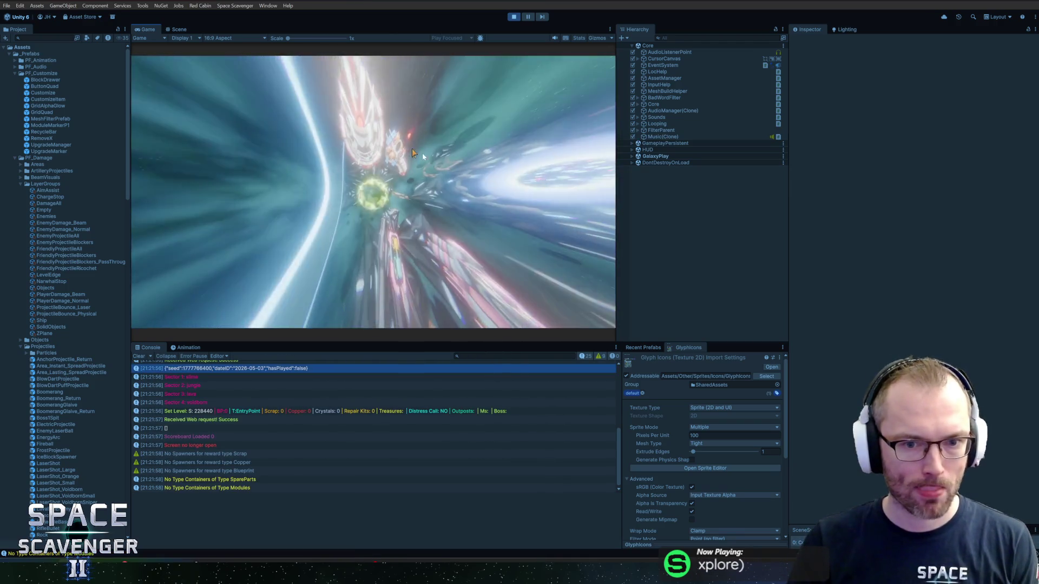
Choose Co-op in the setup menu, pair devices for the players, then close pairing and confirm
key(e)
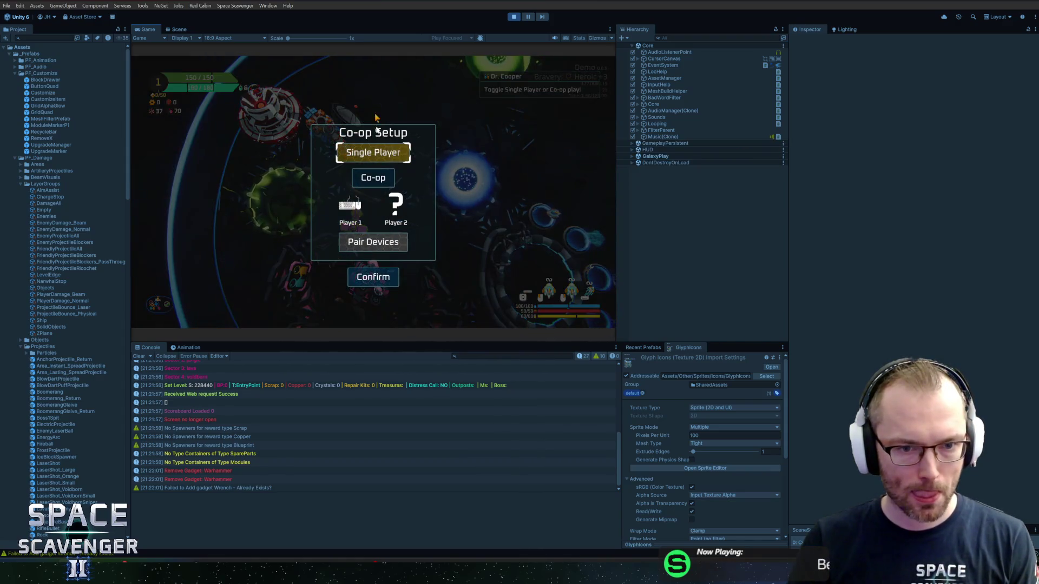
click(379, 179)
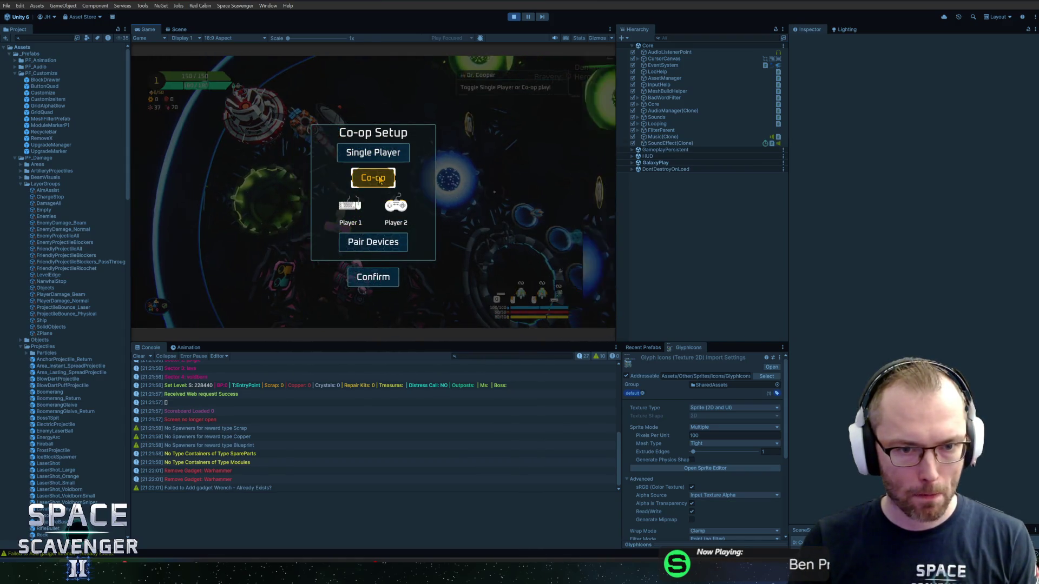
click(372, 242)
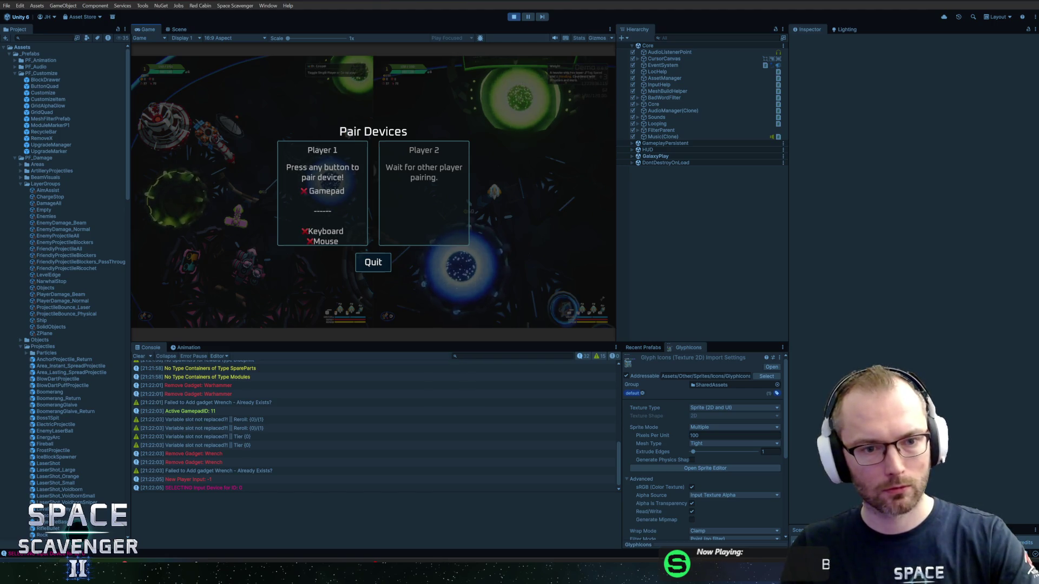
key(space)
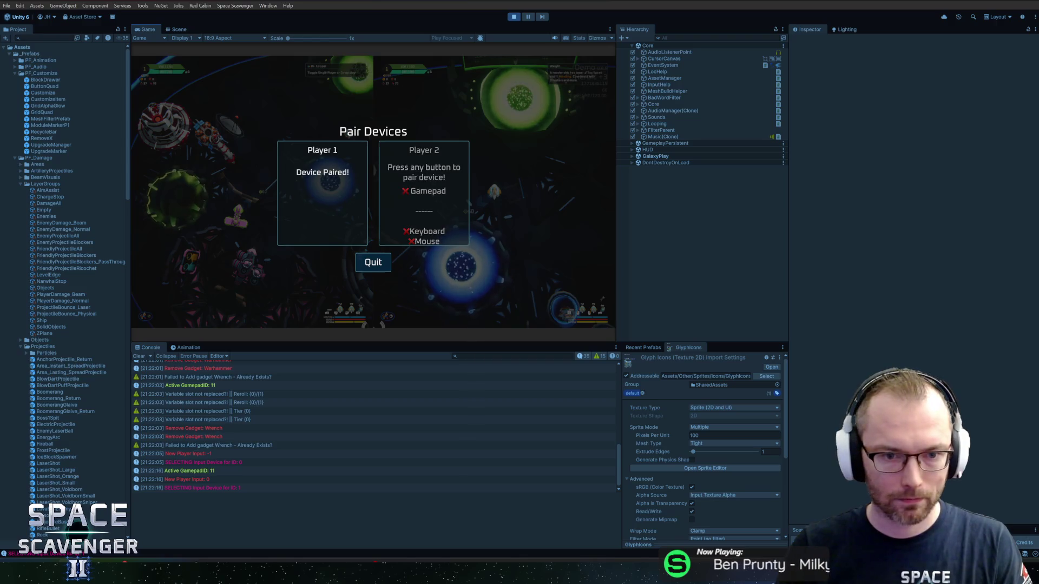
key(Escape)
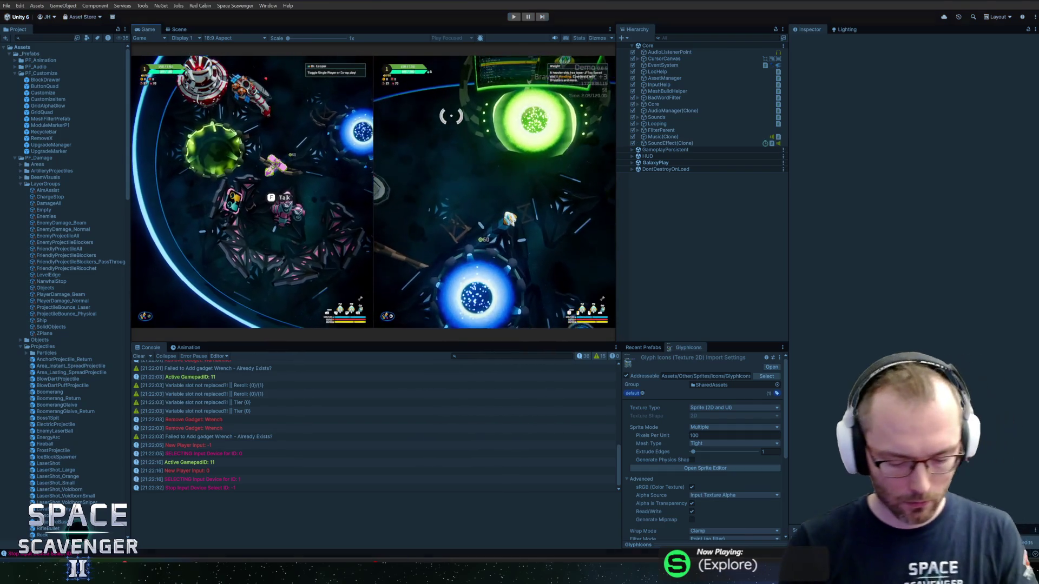
key(ctrl+p)
Scroll CoopInputSetupDisplay.cs in Rider down to the Activate and Deactivate methods
key(alt+Tab)
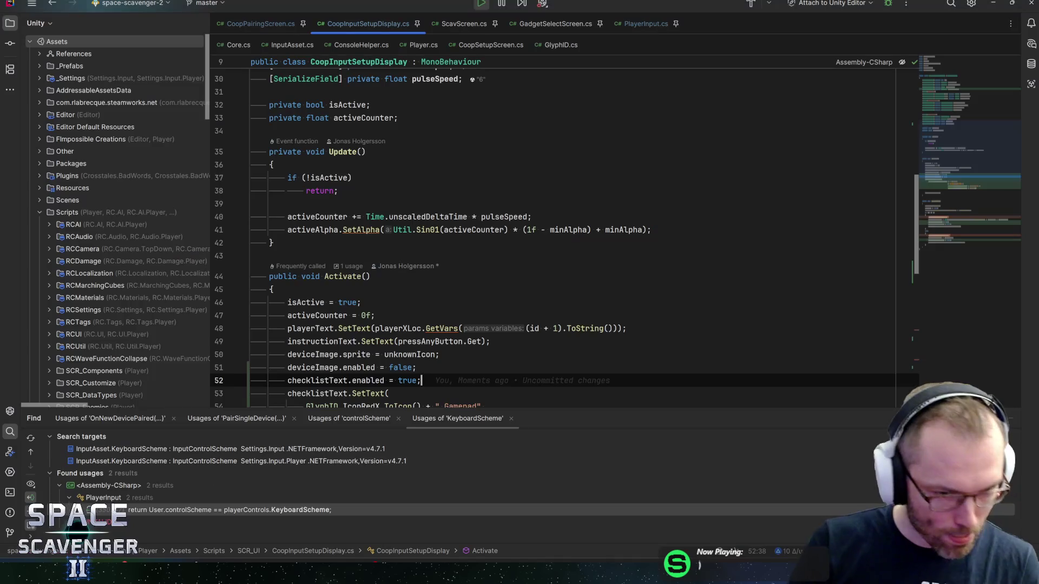
scroll(540, 238, down, 4)
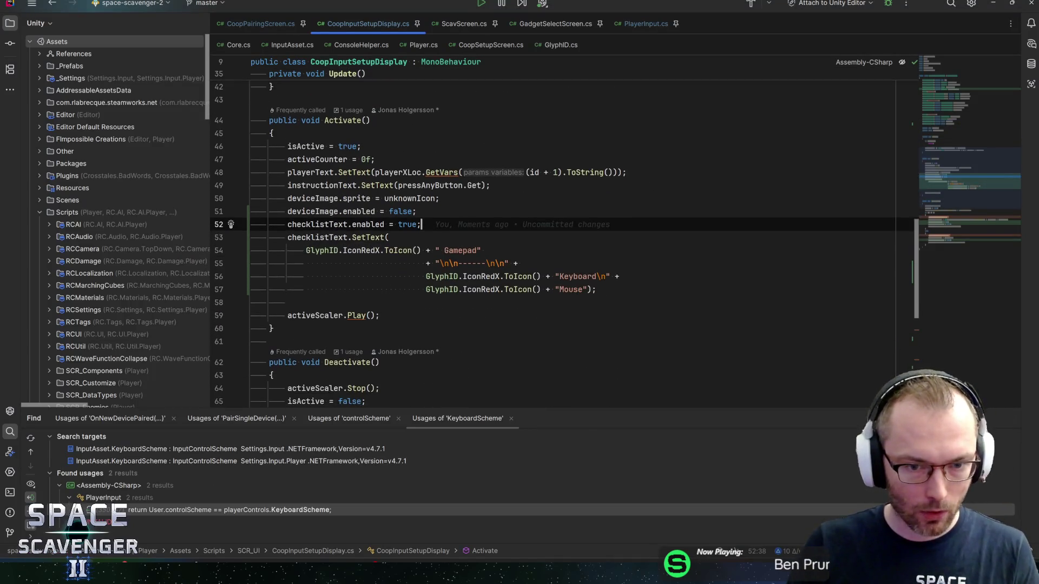
scroll(541, 238, down, 1)
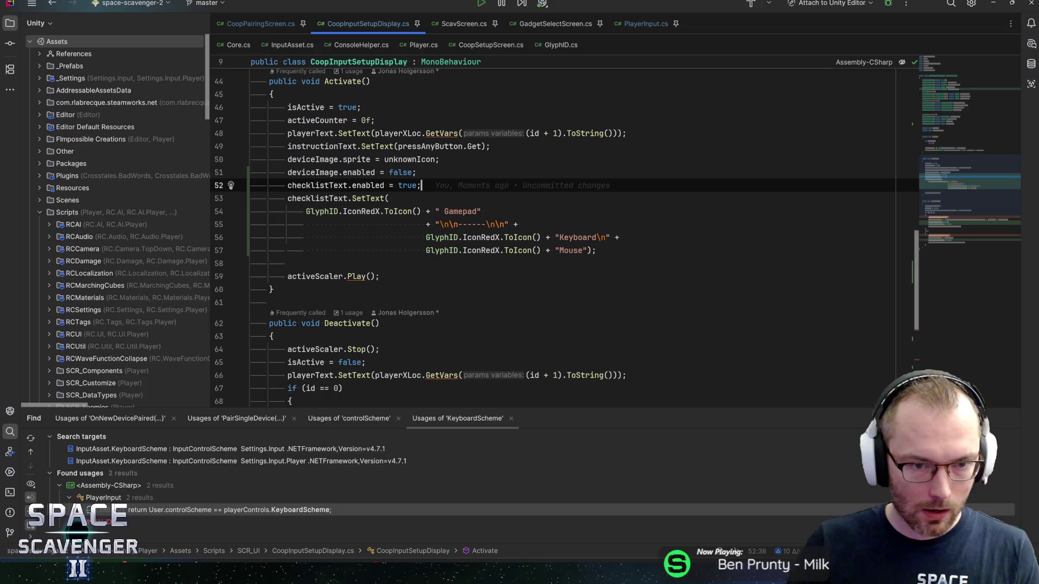
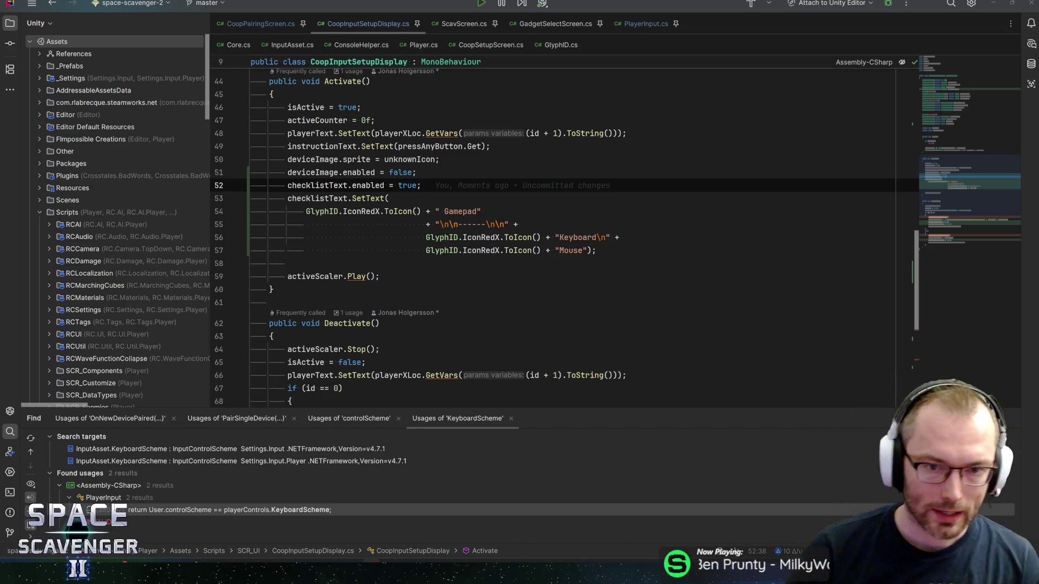
Delete the trailing \n from the separator string on line 55 in Activate()
click(497, 224)
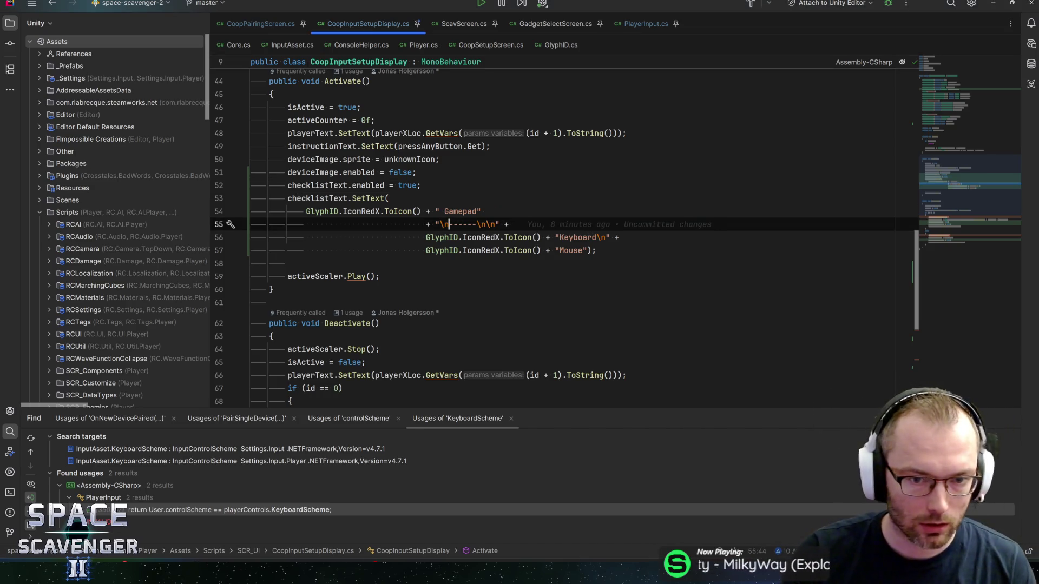
key(BackSpace)
key(BackSpace)
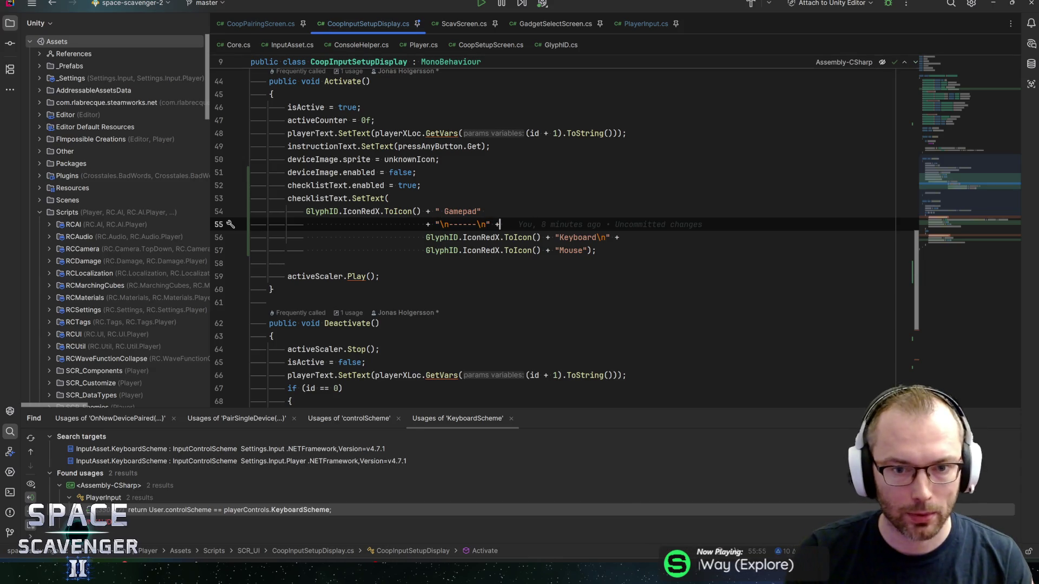
click(485, 210)
key(Up)
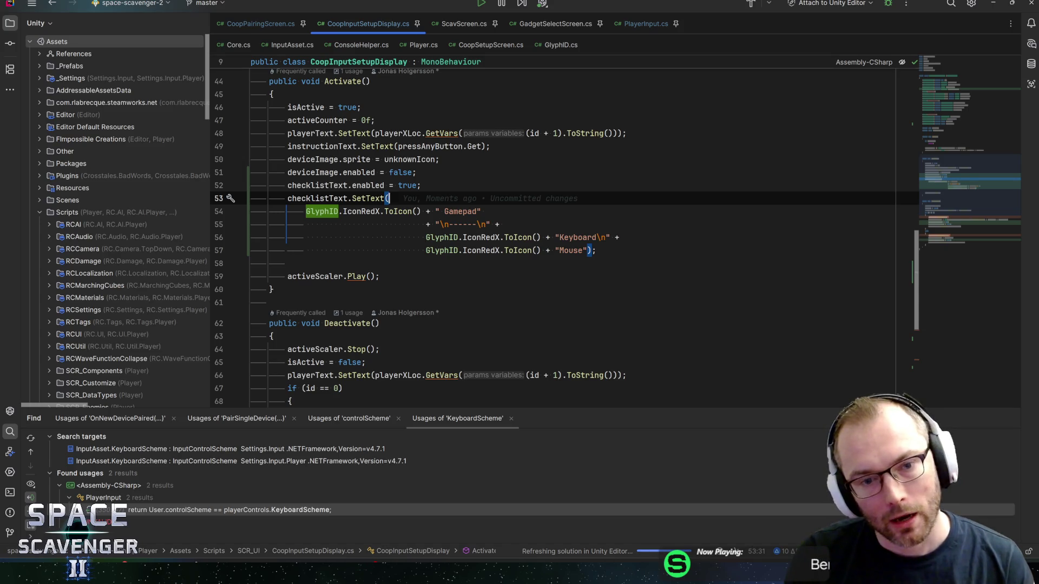
click(486, 211)
click(500, 237)
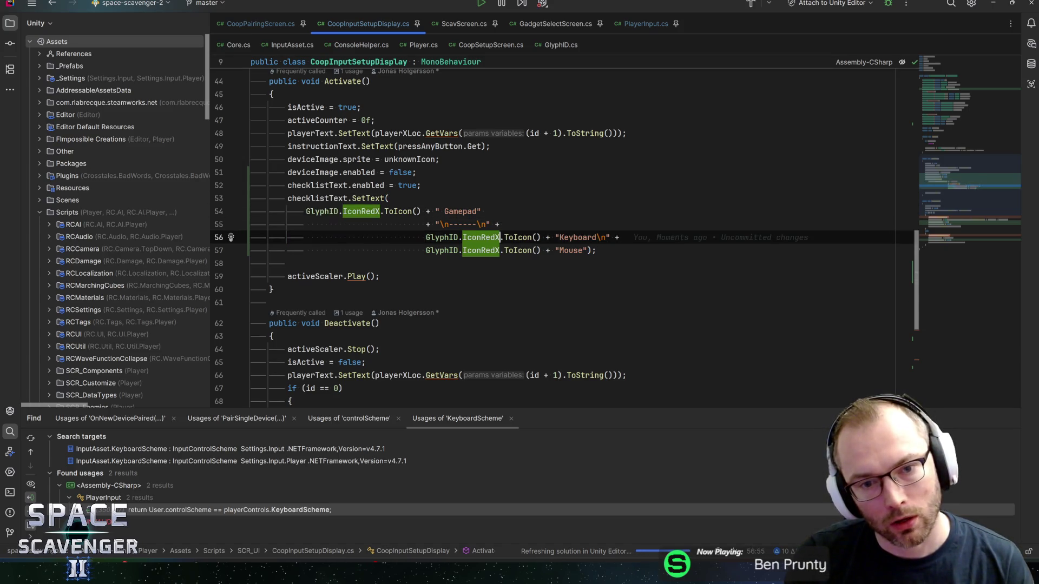
click(500, 250)
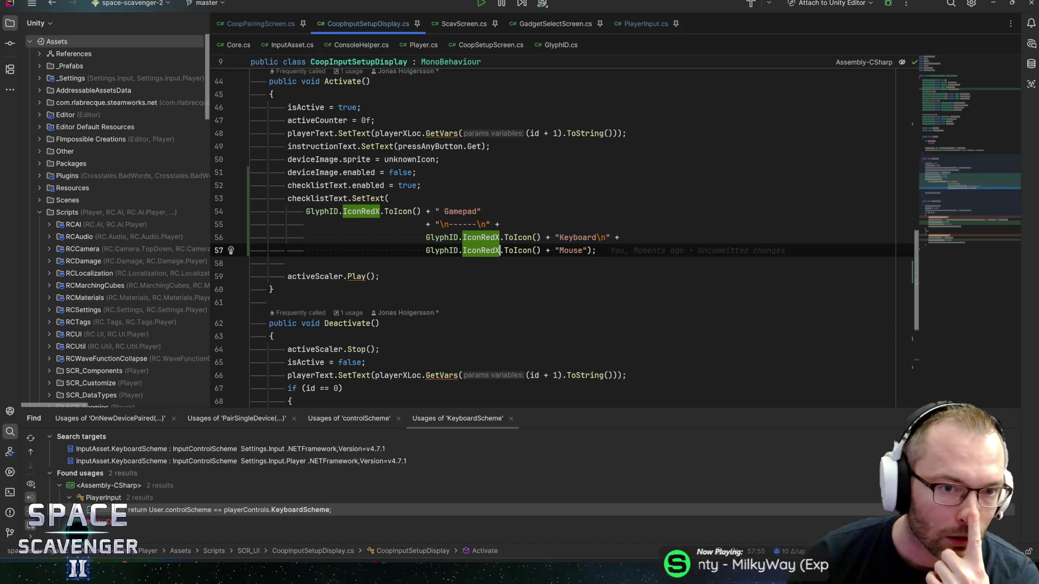
Review the player id check in Deactivate() and the surrounding code
scroll(563, 244, down, 2)
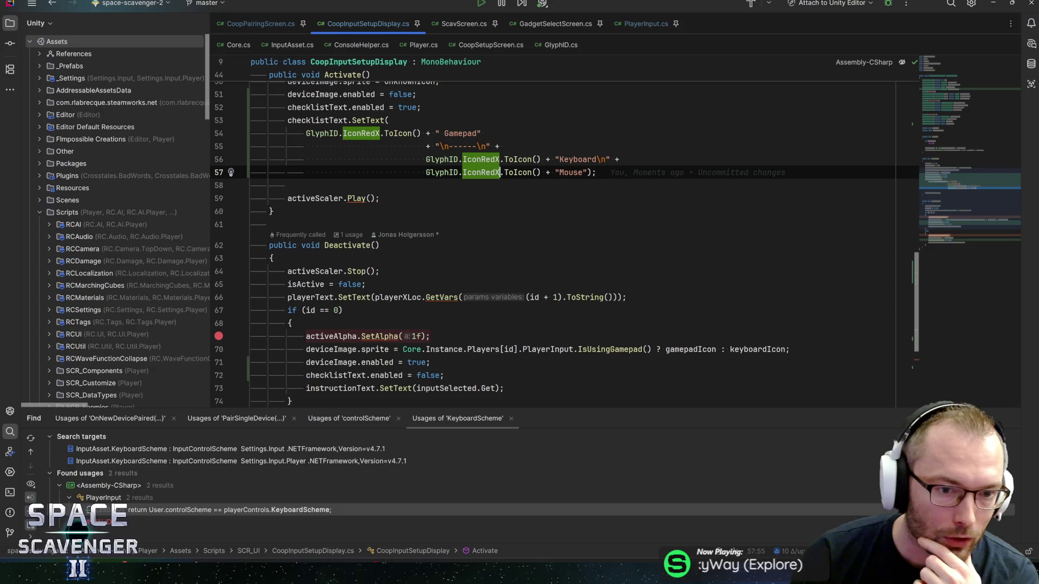
click(311, 297)
click(310, 310)
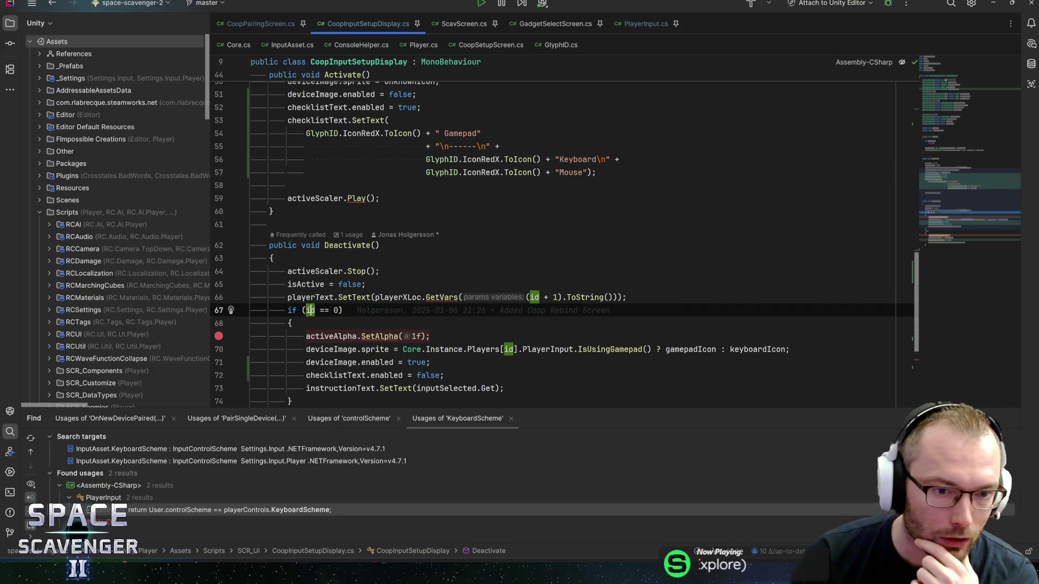
scroll(310, 310, down, 1)
scroll(310, 310, down, 2)
scroll(310, 309, up, 3)
scroll(309, 309, up, 10)
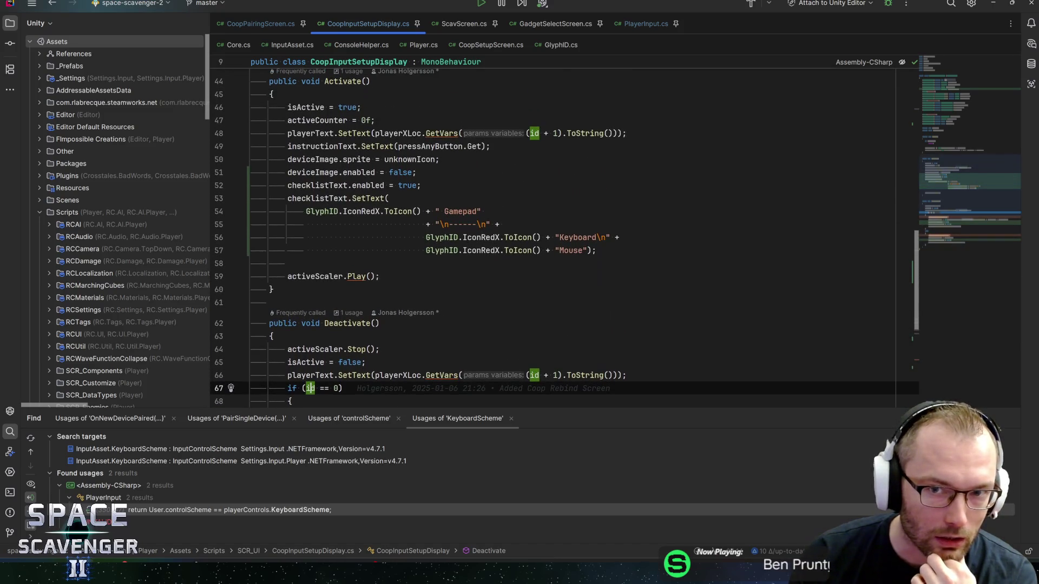
scroll(310, 310, up, 6)
scroll(310, 310, down, 12)
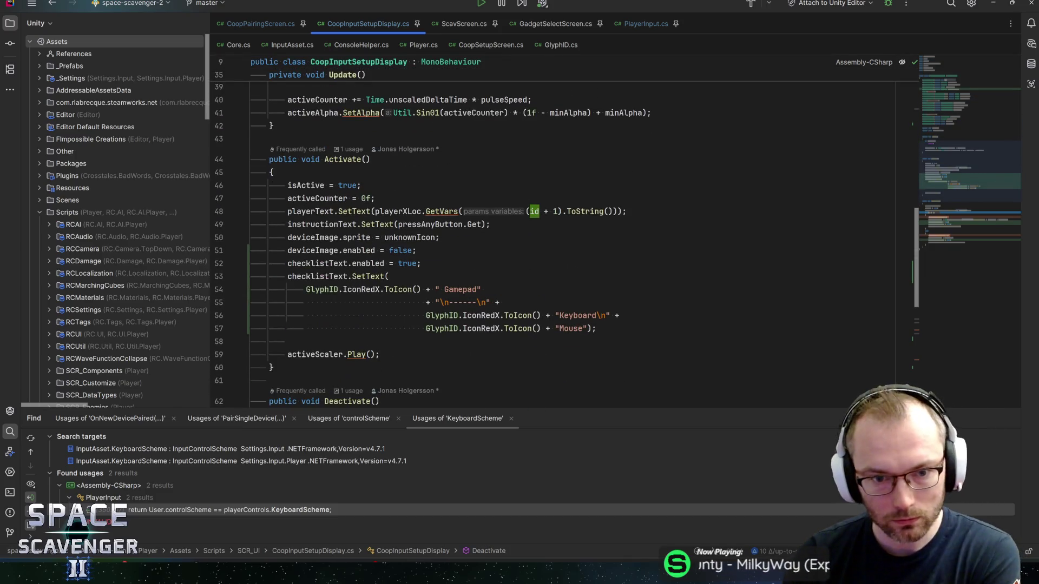
Add a leading space before the Keyboard and Mouse labels in the checklist strings
key(Down)
key(Down)
key(Down)
key(Down)
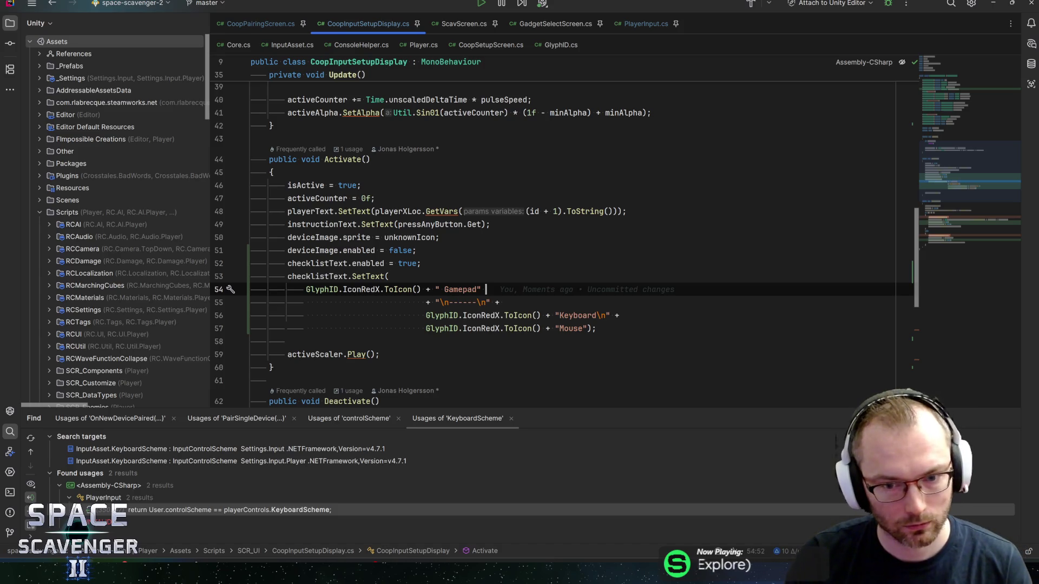
click(558, 316)
key(Down)
key(End)
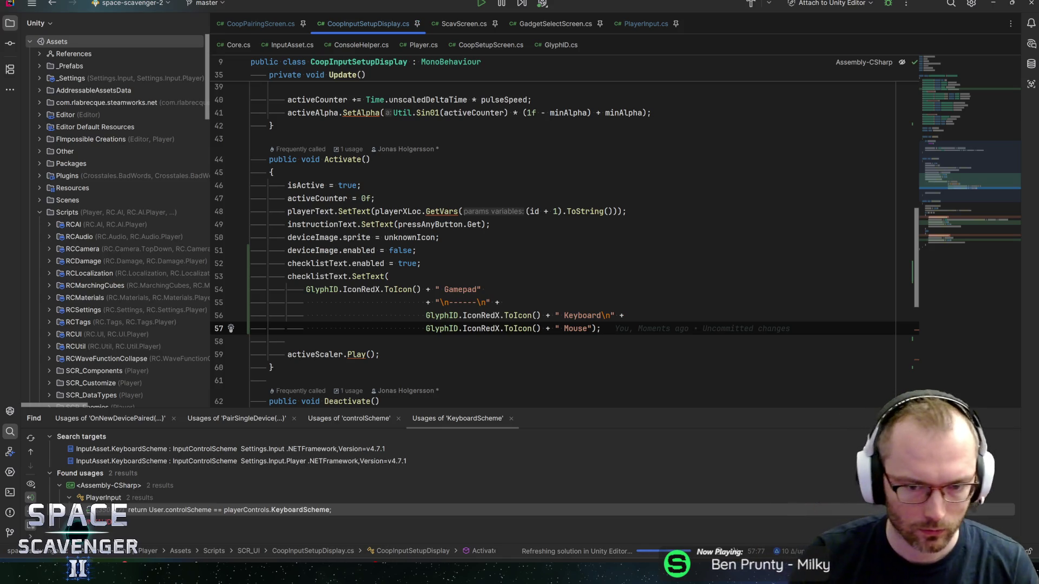
scroll(564, 246, down, 2)
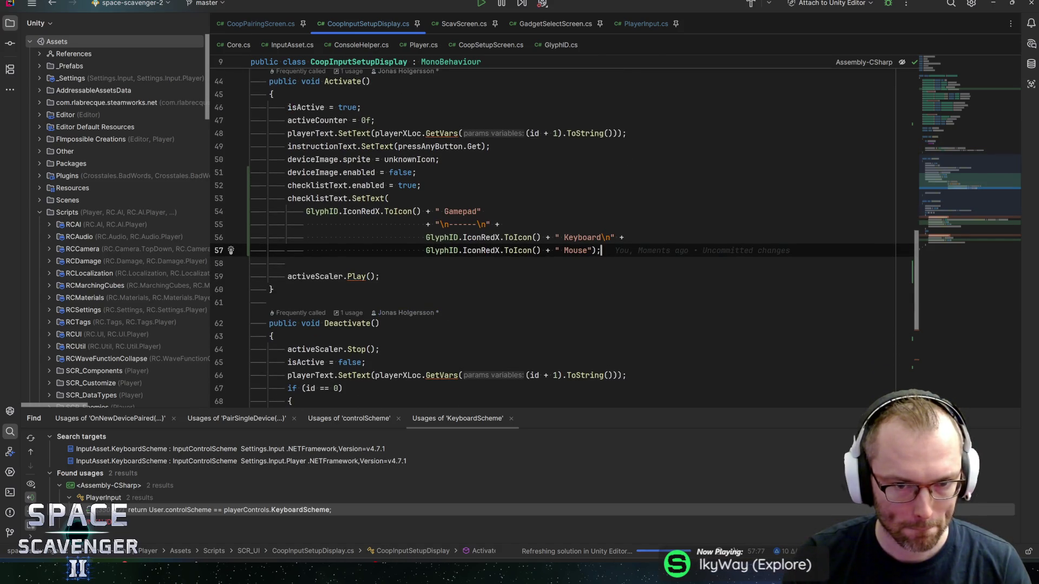
click(273, 289)
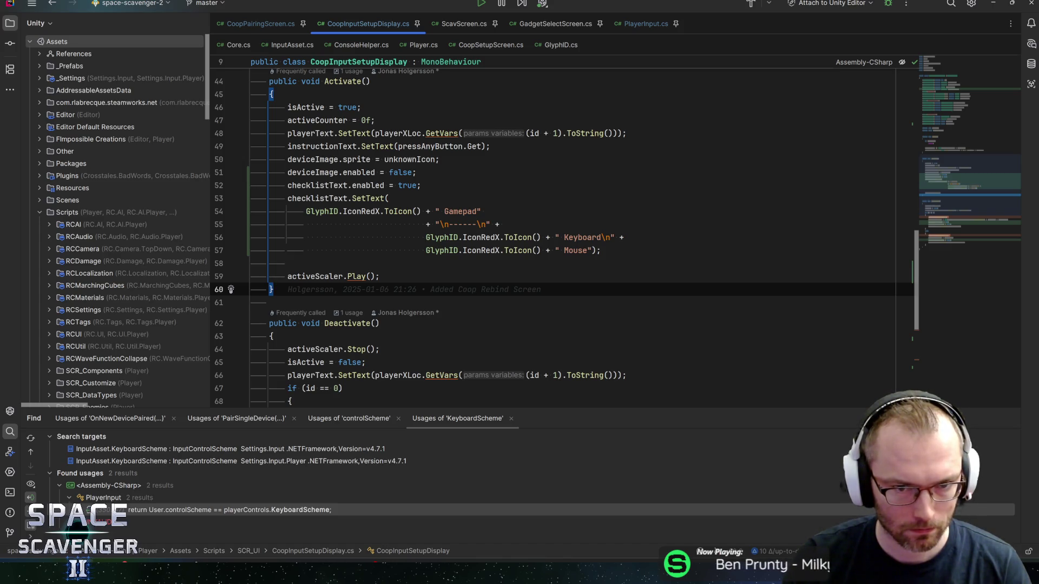
drag(960, 172, 947, 100)
Insert an empty line below the playerXLoc field
drag(946, 97, 950, 94)
click(557, 221)
key(Return)
text([)
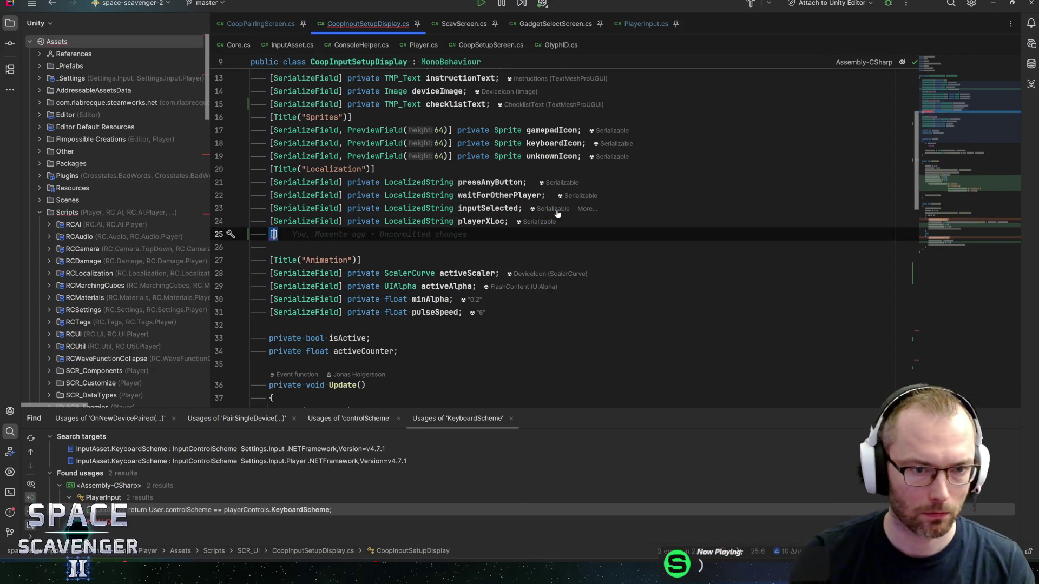
key(BackSpace)
key(Down)
key(Up)
Type '[SerializeField] private LocalizedString k' on the new line and switch to Unity
text(ser)
key(Return)
text(Lo)
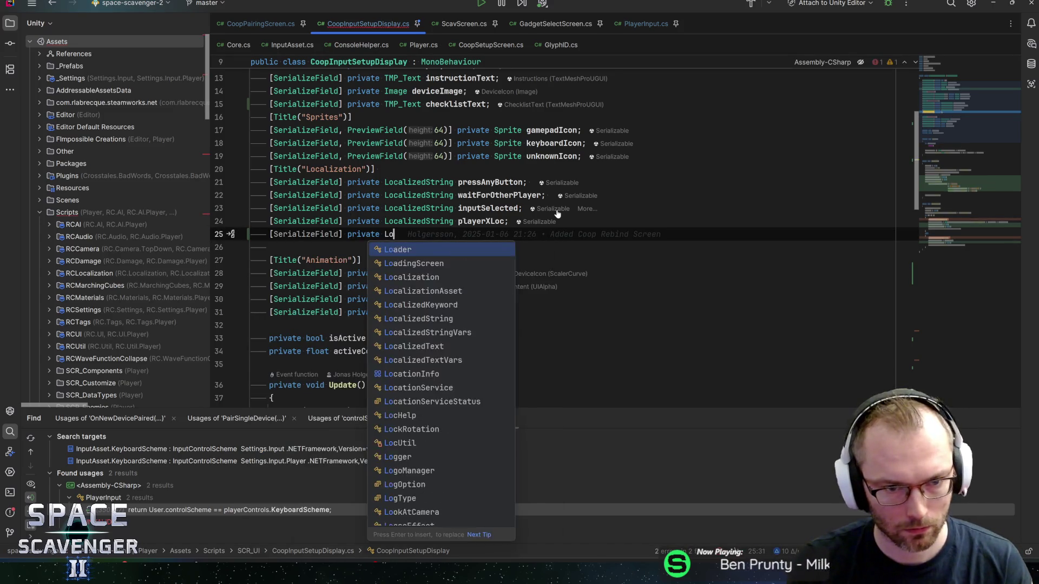
text(calizedString )
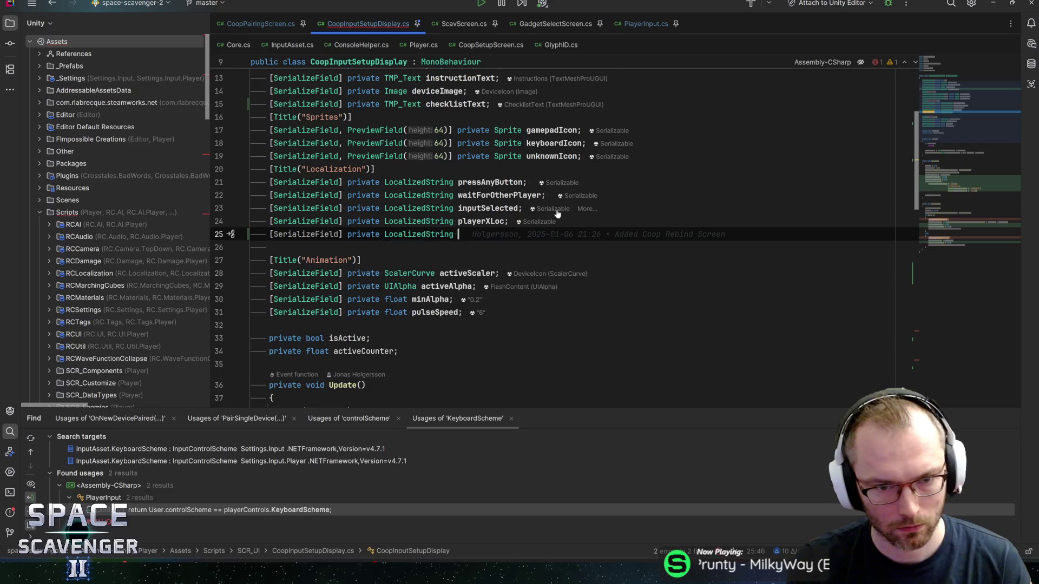
text(k)
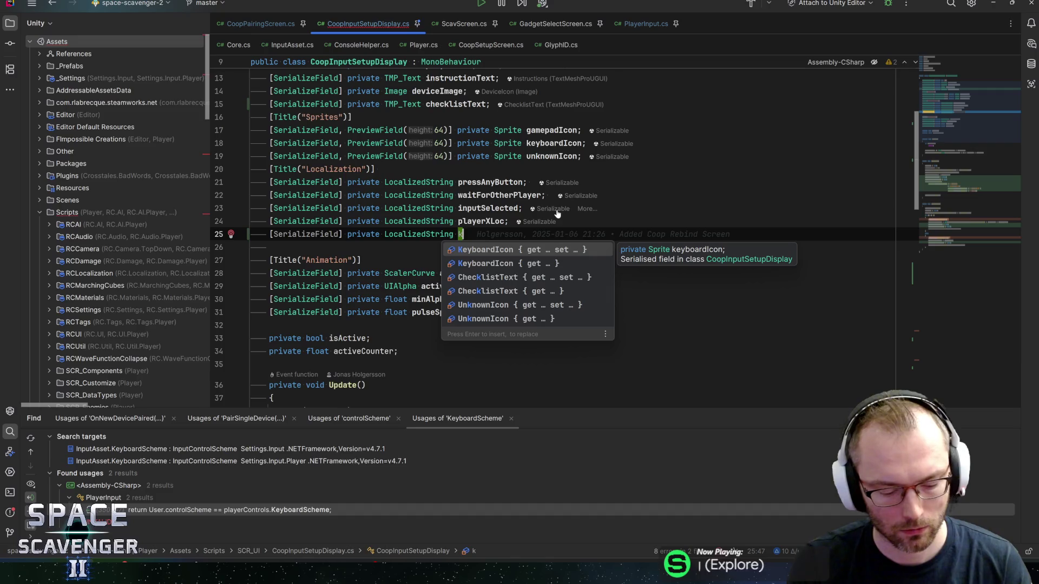
key(Escape)
key(alt+Tab)
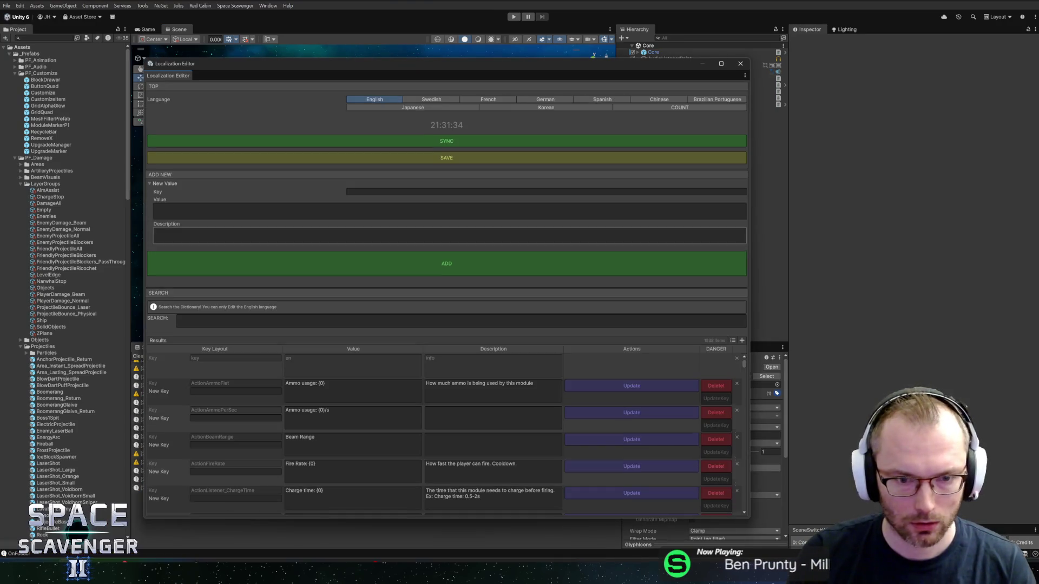
Filter the Localization Editor keys by 'gamepa' to check for Gamepad entries, then return to Rider
text(k)
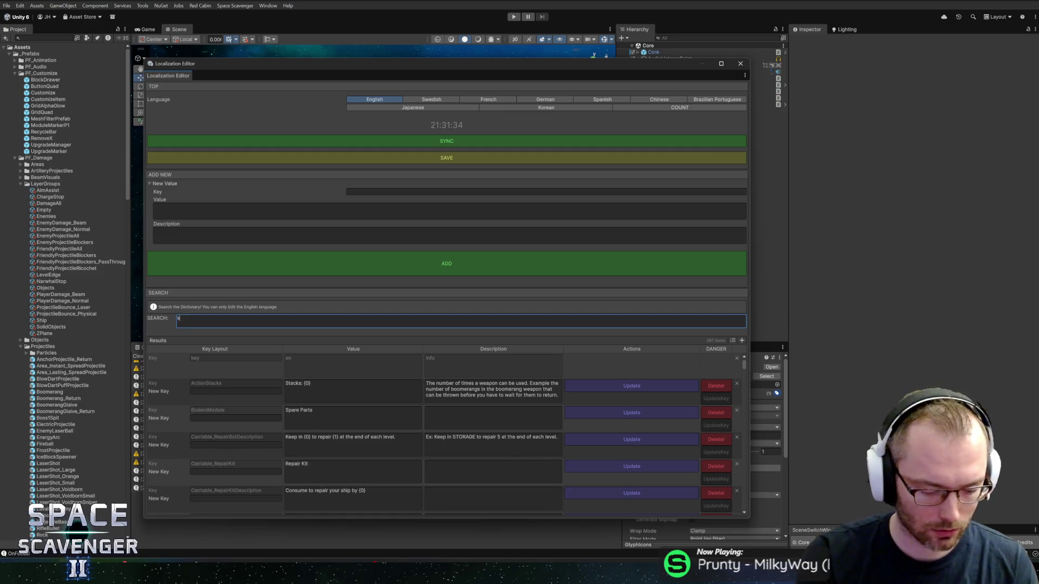
text(eybogameplad)
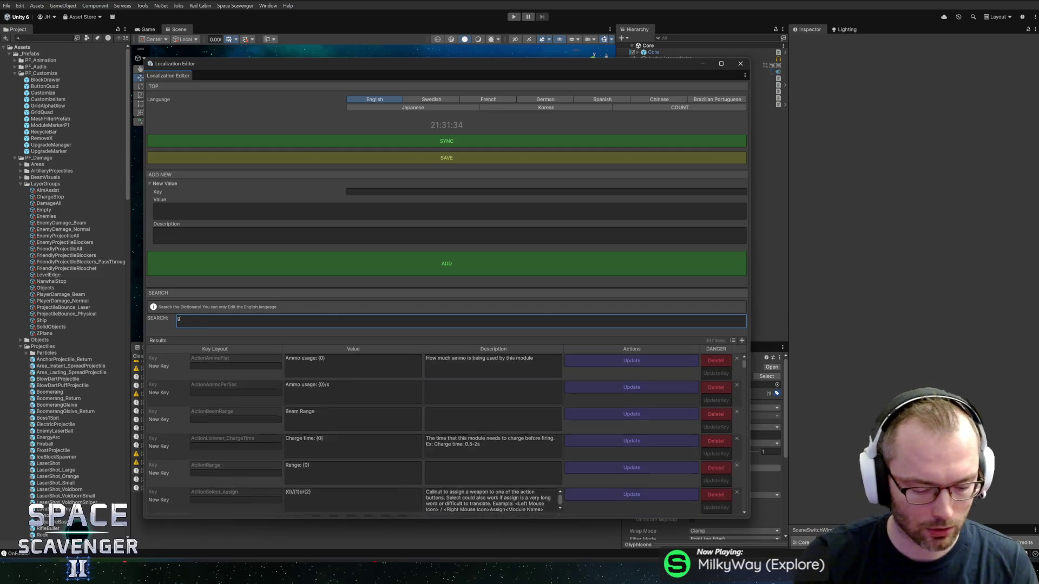
key(BackSpace)
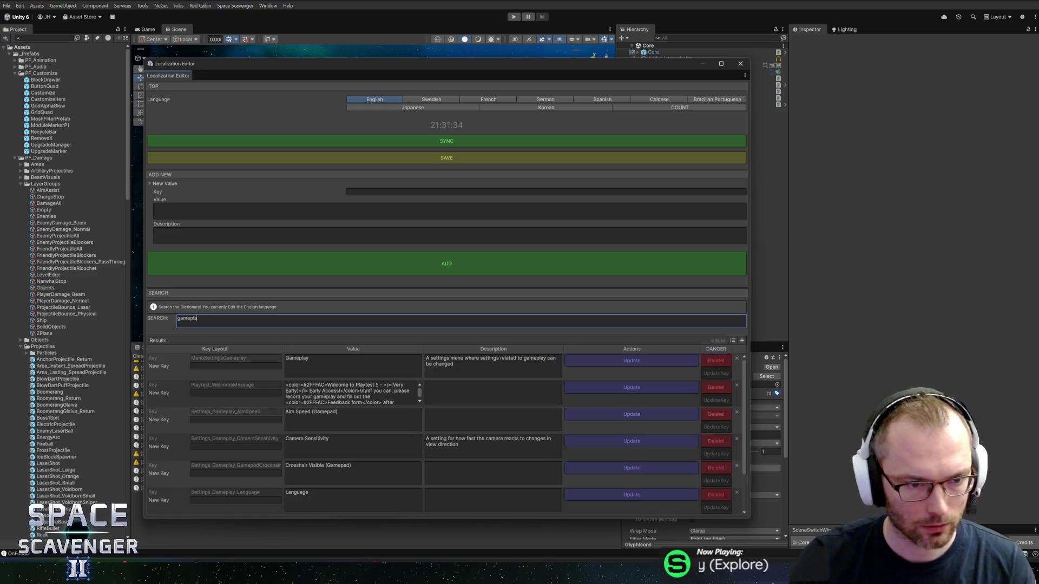
key(BackSpace)
key(BackSpace)
text(a)
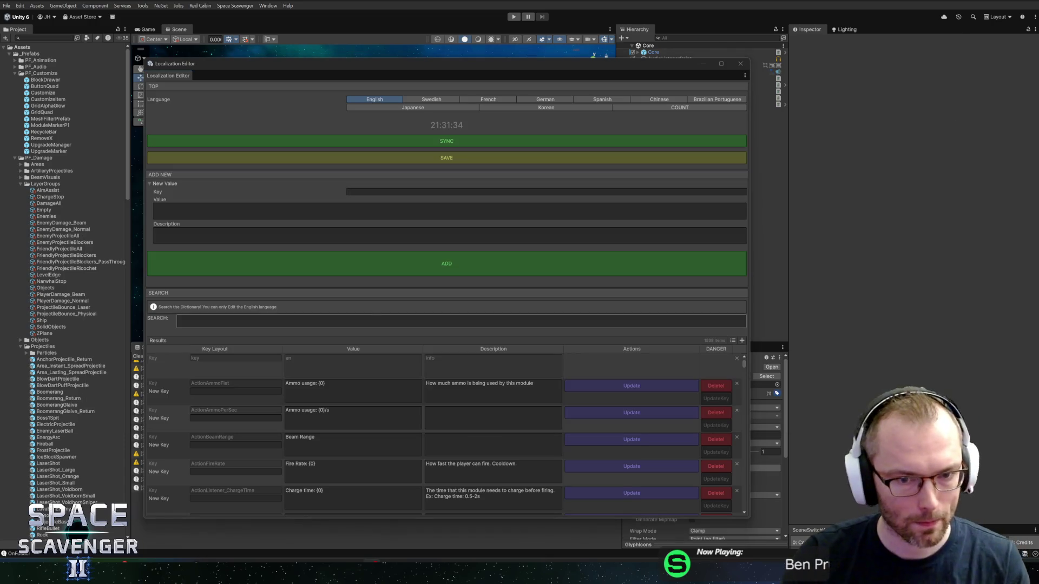
key(alt+Tab)
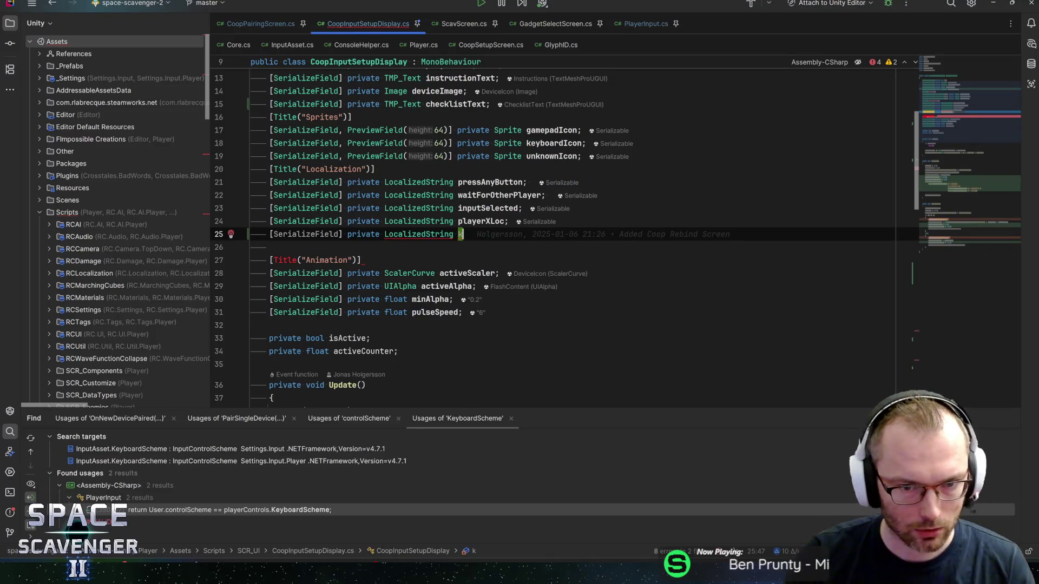
Declare keyboardLoc, mouseLoc and gamepadLoc LocalizedString fields below playerXLoc
text(eyboardLoc;)
key(ctrl+d)
key(ctrl+w)
text(mouseLoc)
key(shift+Return)
text([SerializeField] private Localizeds)
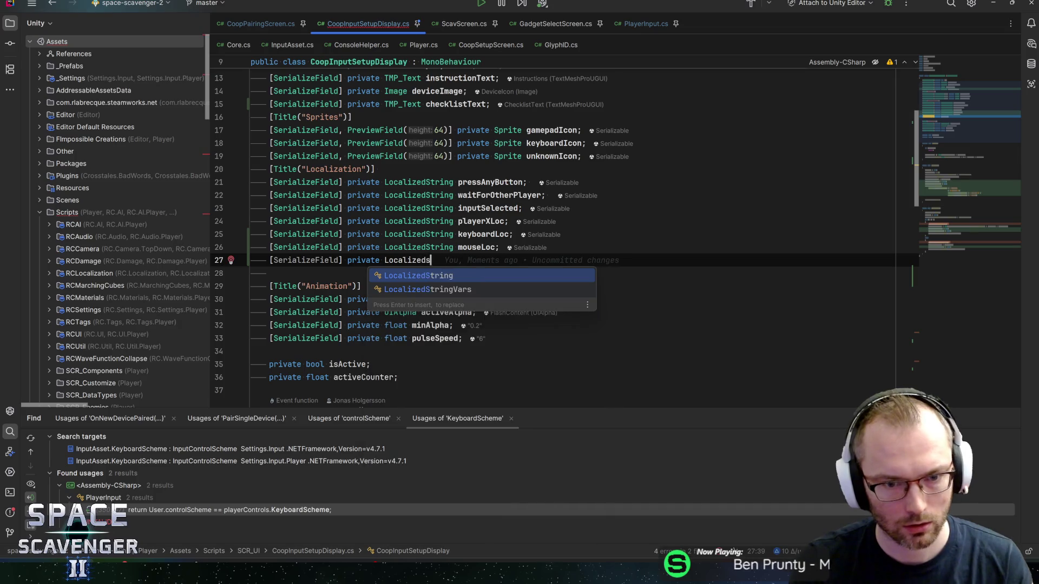
key(Return)
text(gamepad)
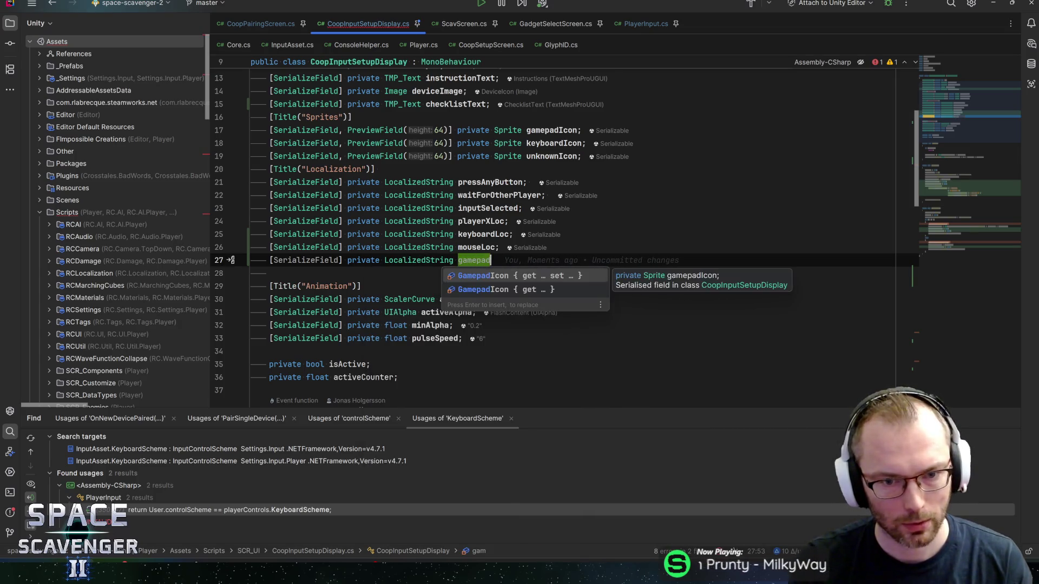
text(Loc;)
scroll(565, 239, down, 5)
scroll(564, 238, down, 3)
click(443, 275)
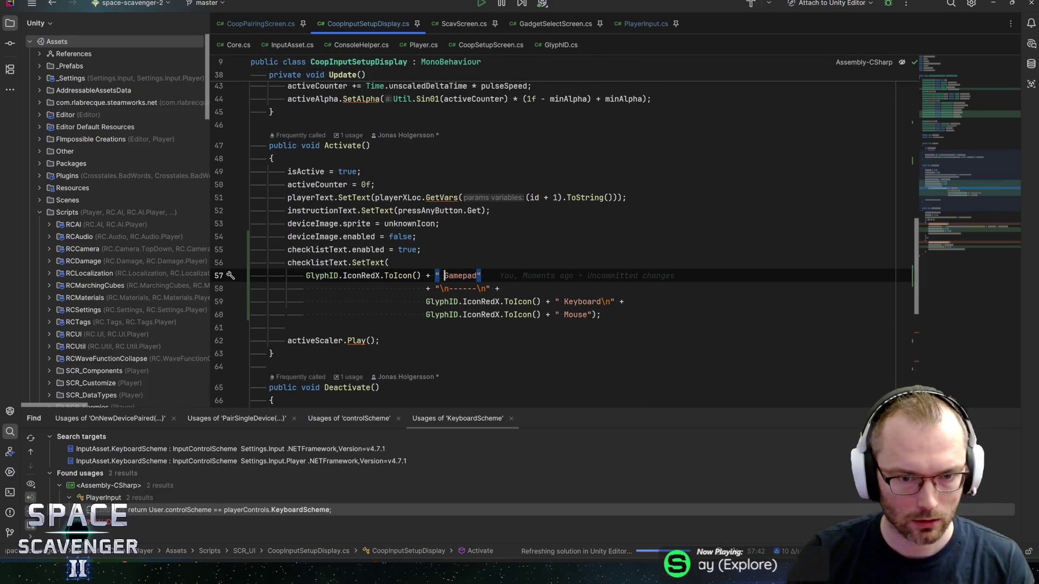
Replace the hardcoded "Gamepad" label on line 57 with gamepadLoc.Get
text(`)
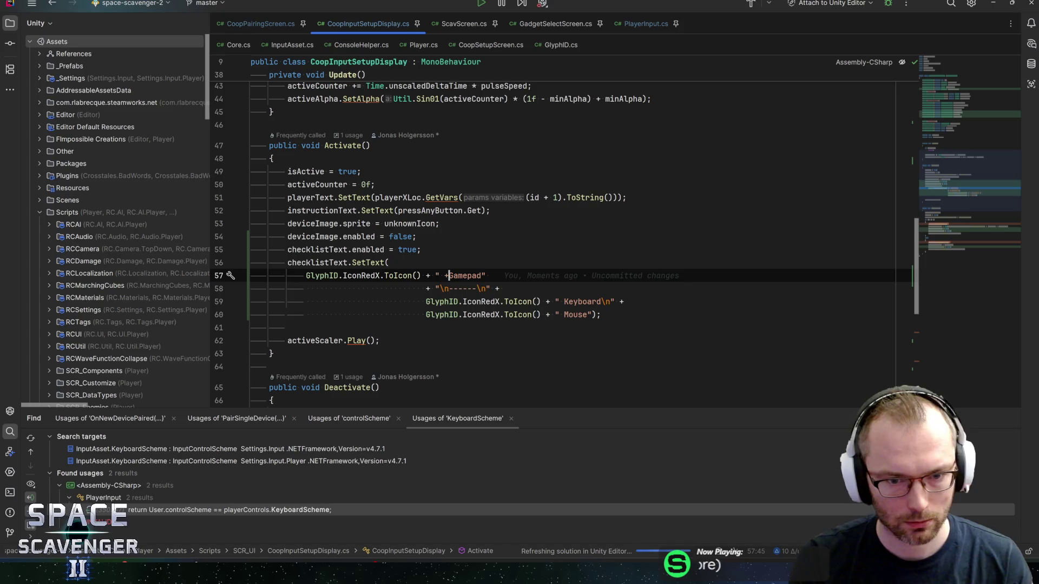
key(BackSpace)
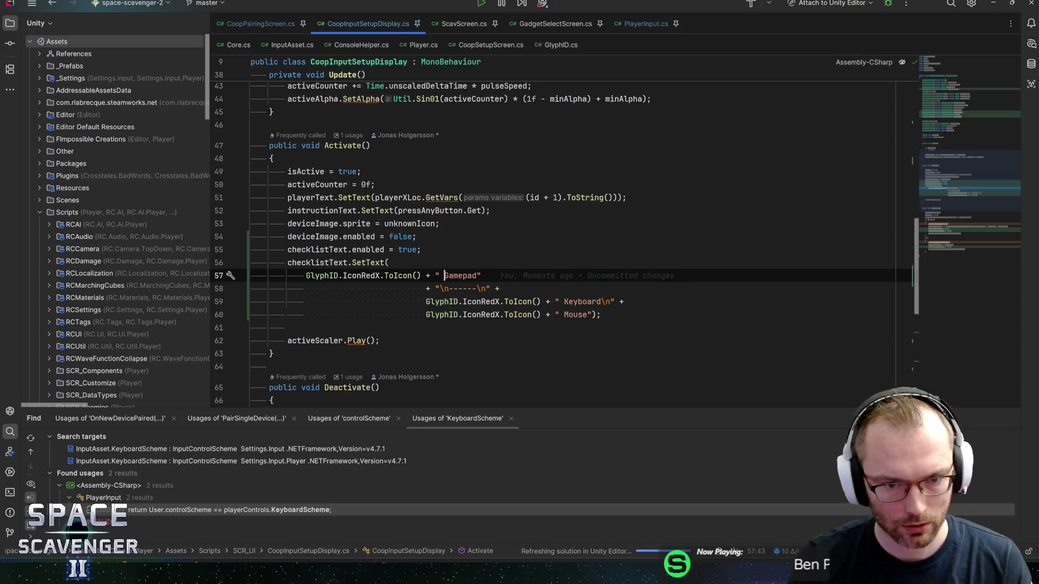
text(" + ")
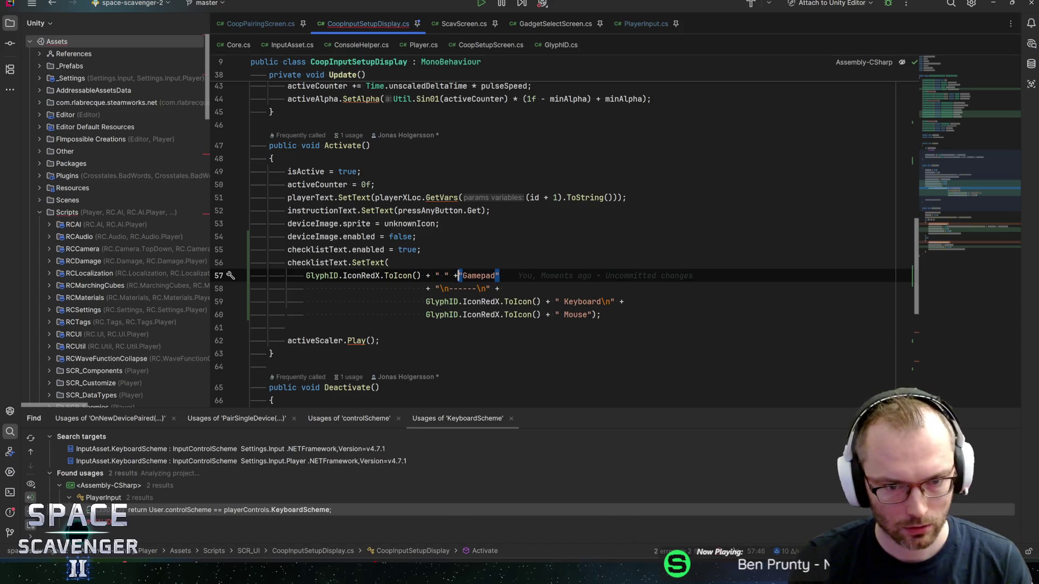
key(Escape)
key(ctrl+shift+Right)
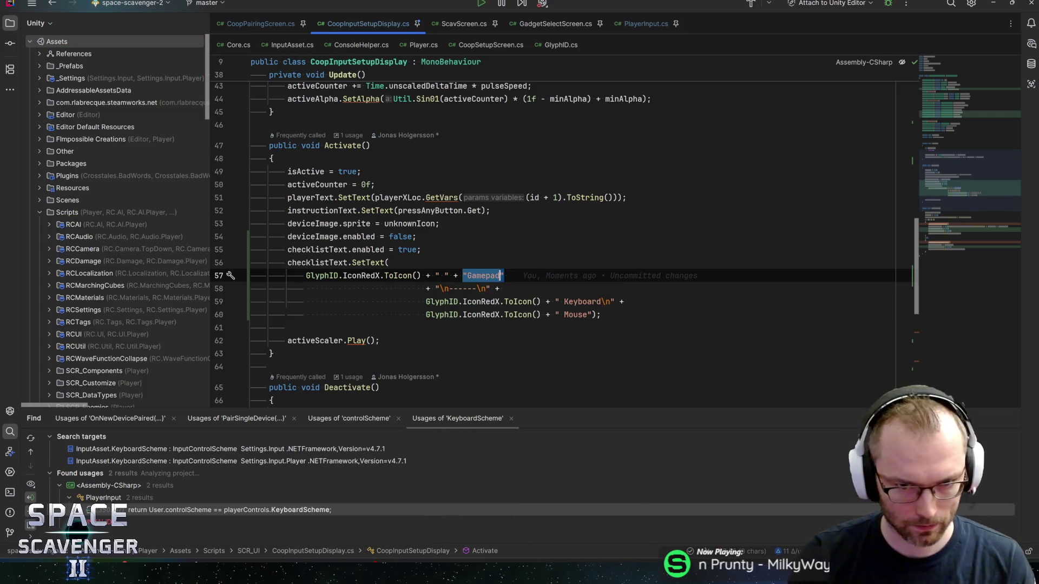
text(gamepadLoc.ge)
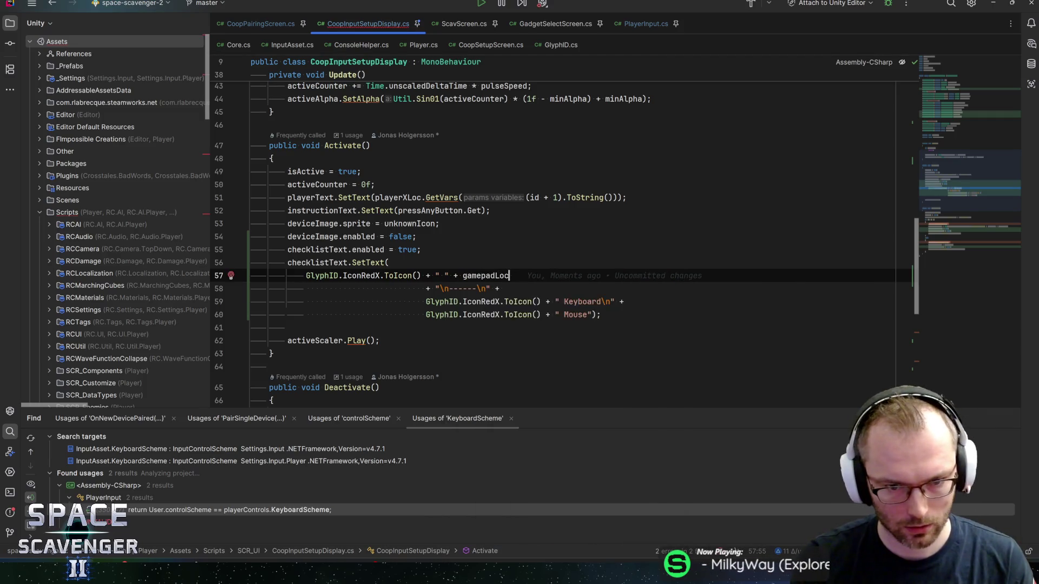
key(Return)
key(Down)
key(Down)
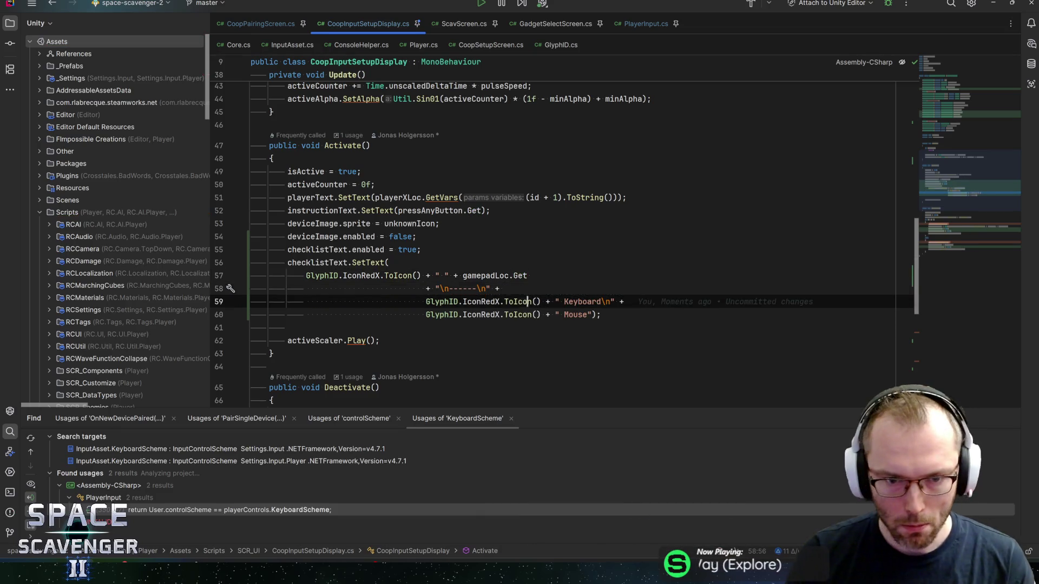
Pass GetRow(PlayerInput.InputDeviceType.Gamepad, gamepadLoc) into SetText on line 56
click(474, 267)
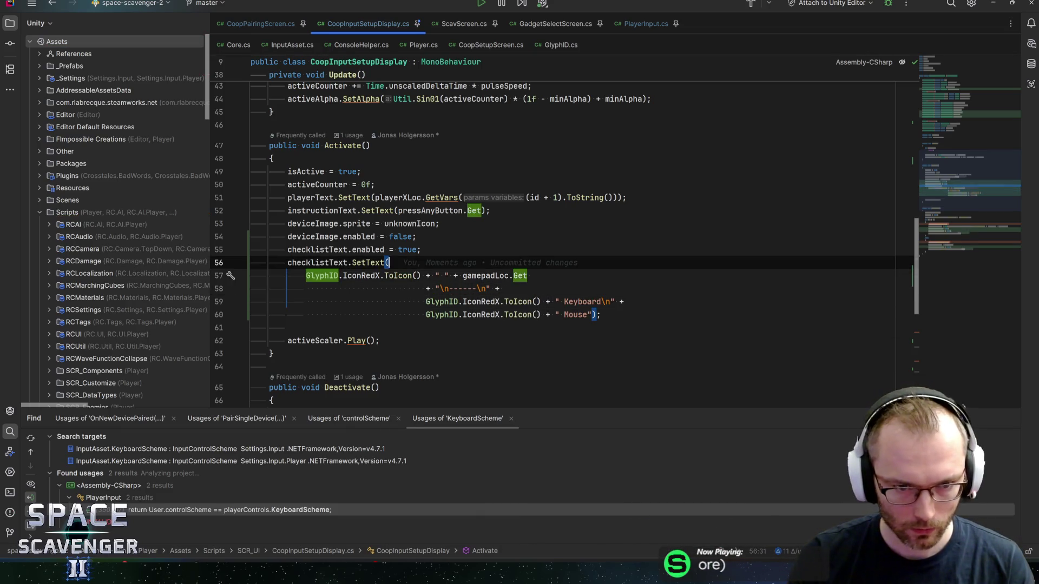
text(GetRow()
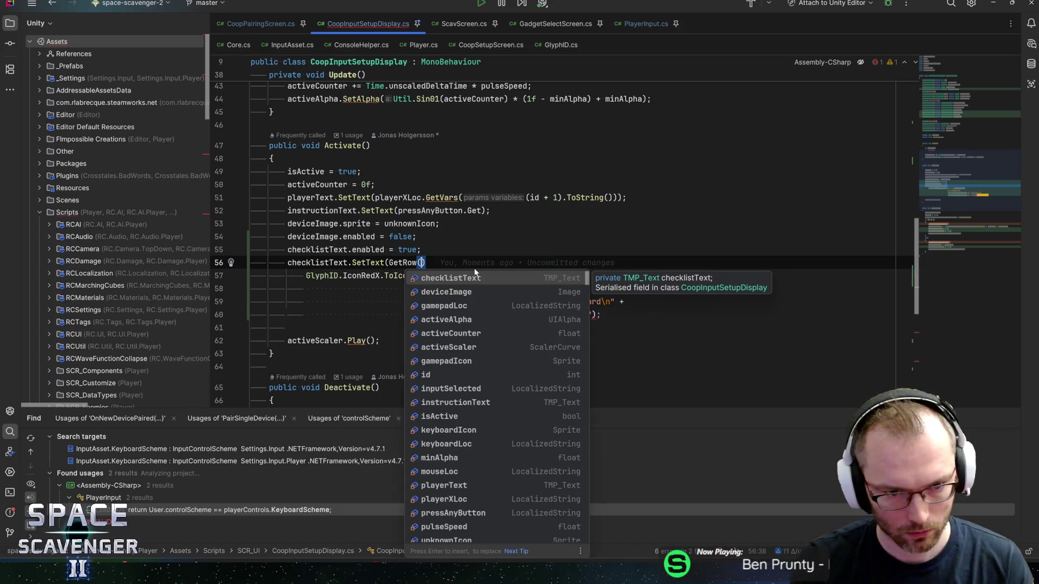
text(gamep)
key(Escape)
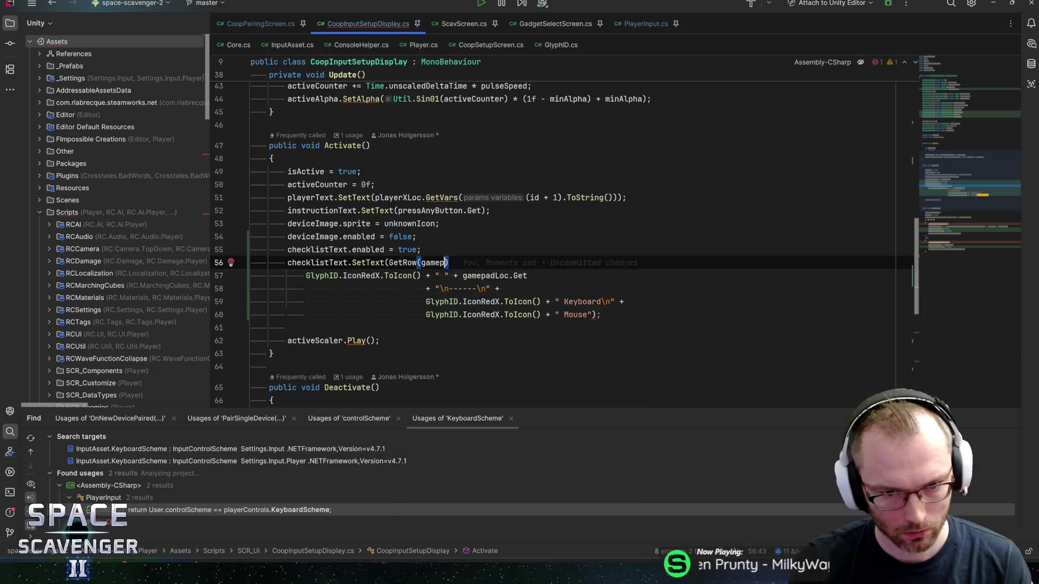
text(adLoc)
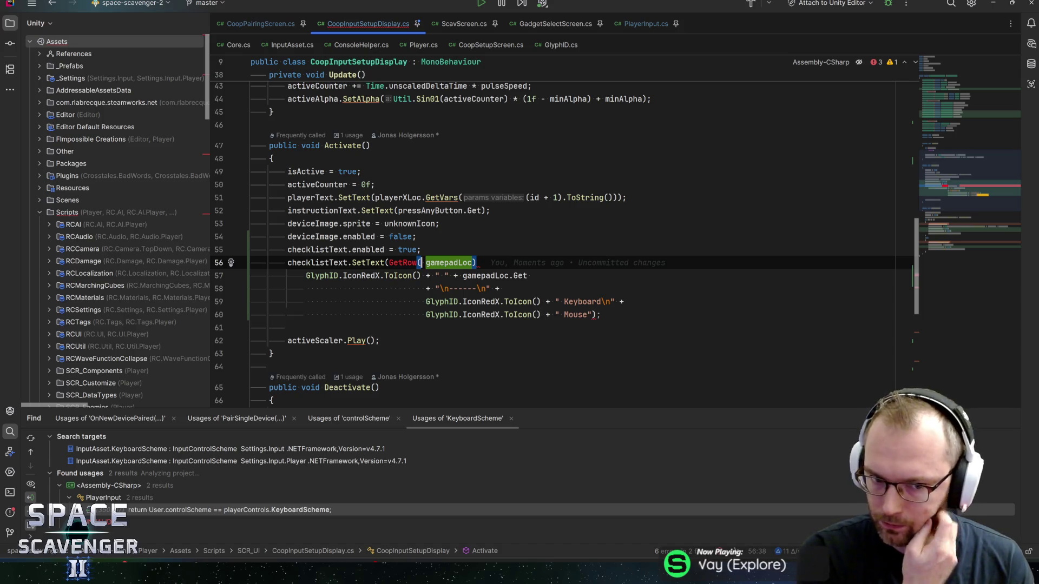
text( InputDevic)
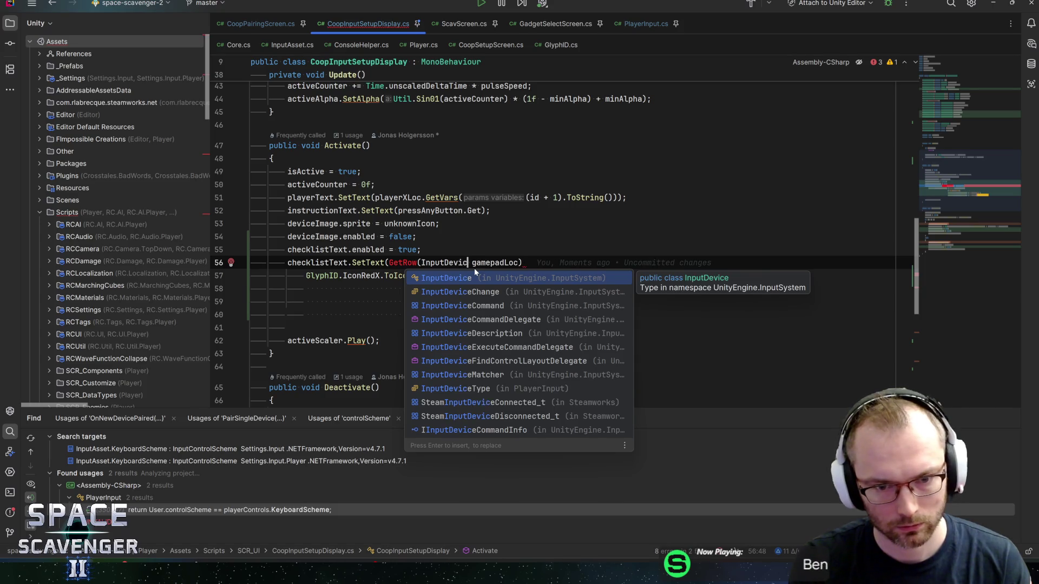
text(eTy)
key(Return)
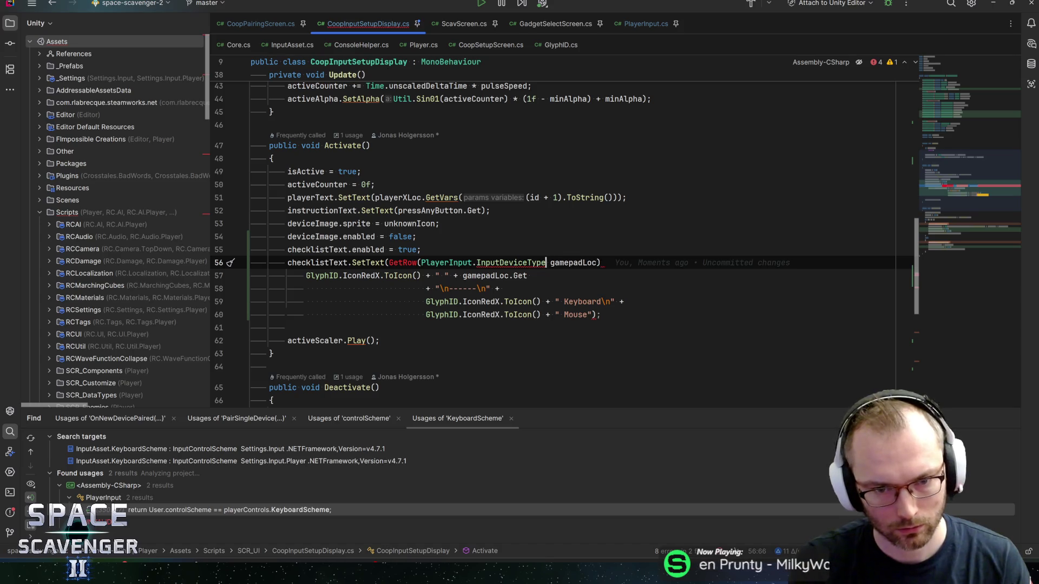
text(.Gam)
key(Return)
text(,)
key(Delete)
key(End)
text(;)
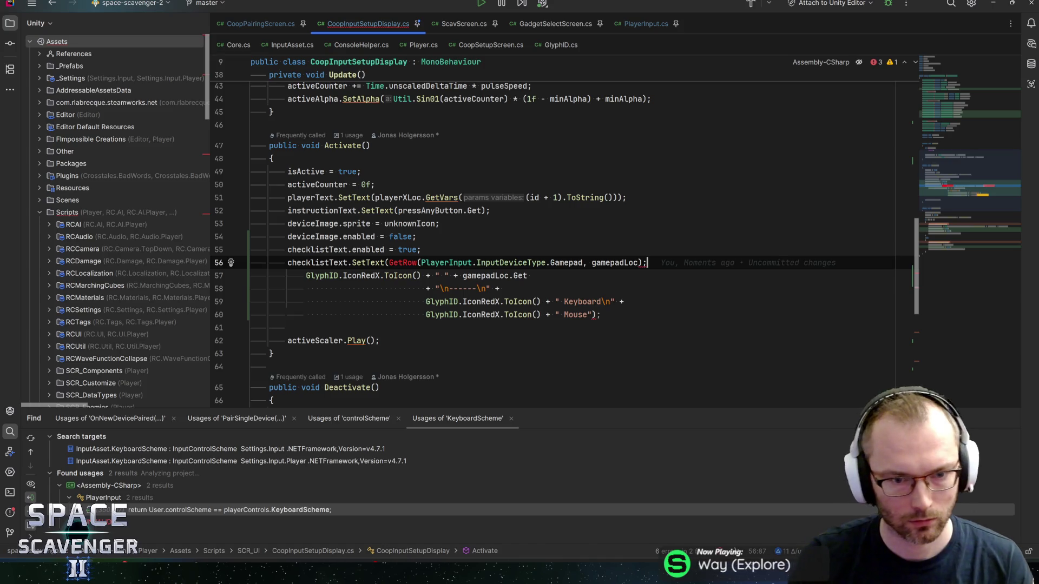
Start a private string GetRow() helper method below Activate()
click(274, 353)
key(Return)
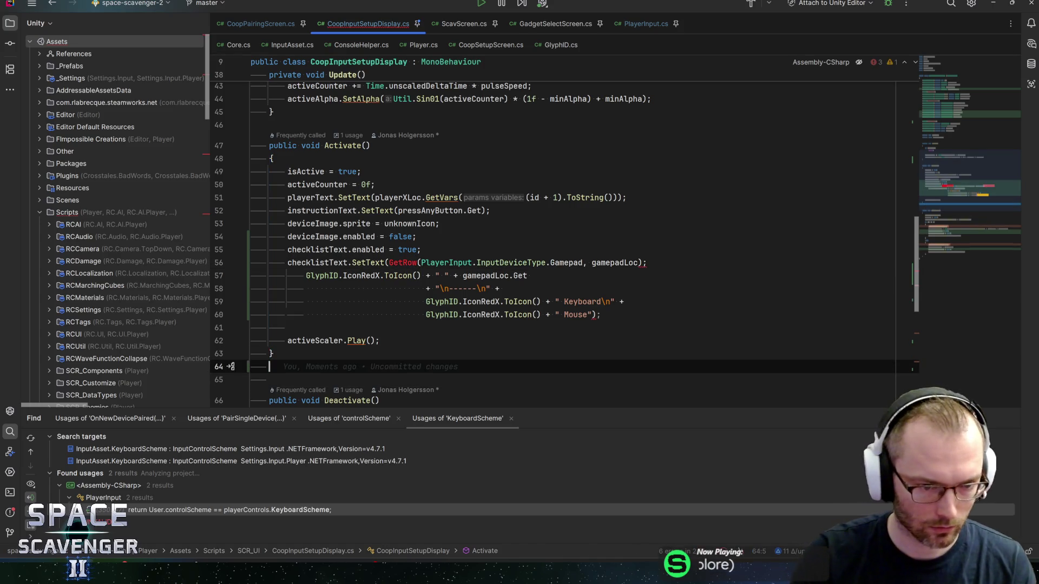
key(Return)
text(private s)
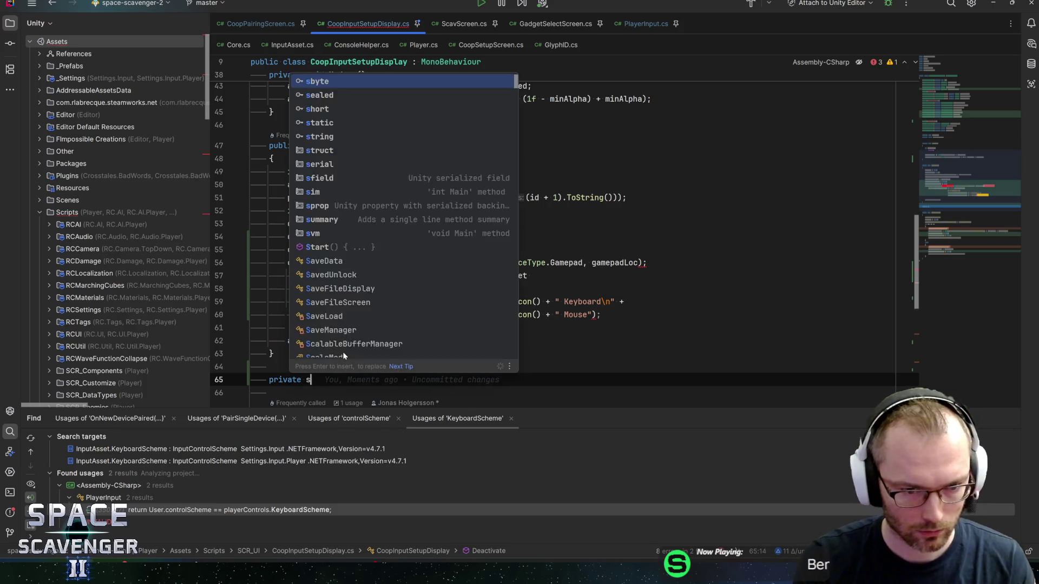
text(tring GetRE)
text(ow(){)
Finish the helper method's braces and rename it to GetChecklistItem
key(Return)
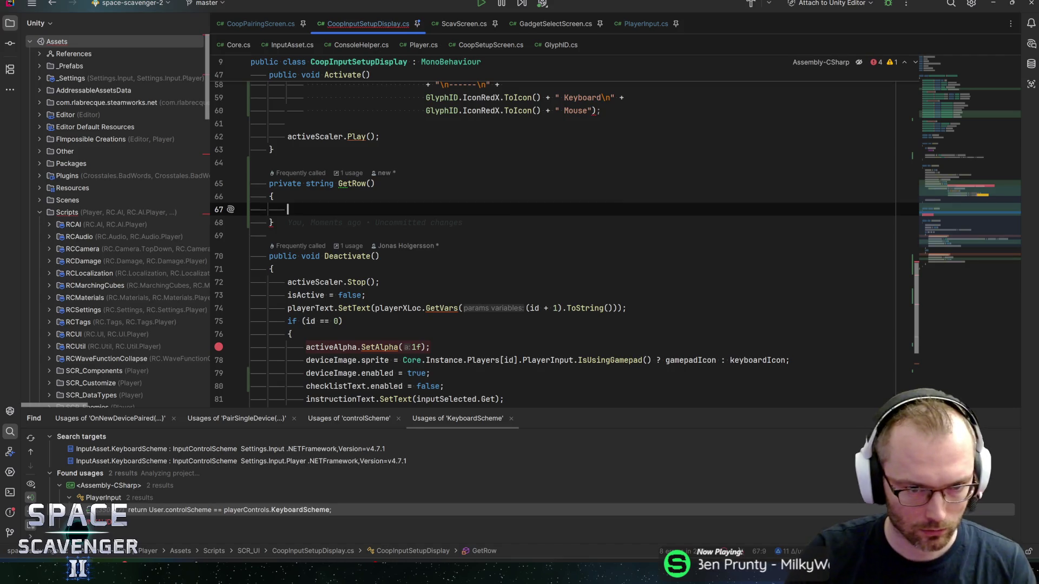
scroll(470, 301, up, 3)
click(352, 300)
key(ctrl+r)
key(ctrl+r)
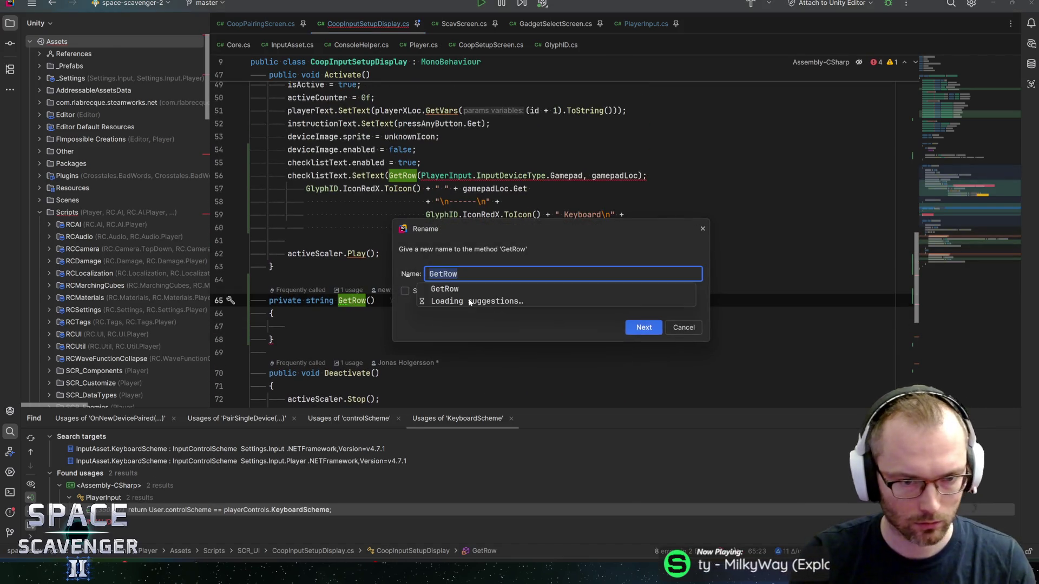
text(GetChe)
text(cklistRow)
key(Return)
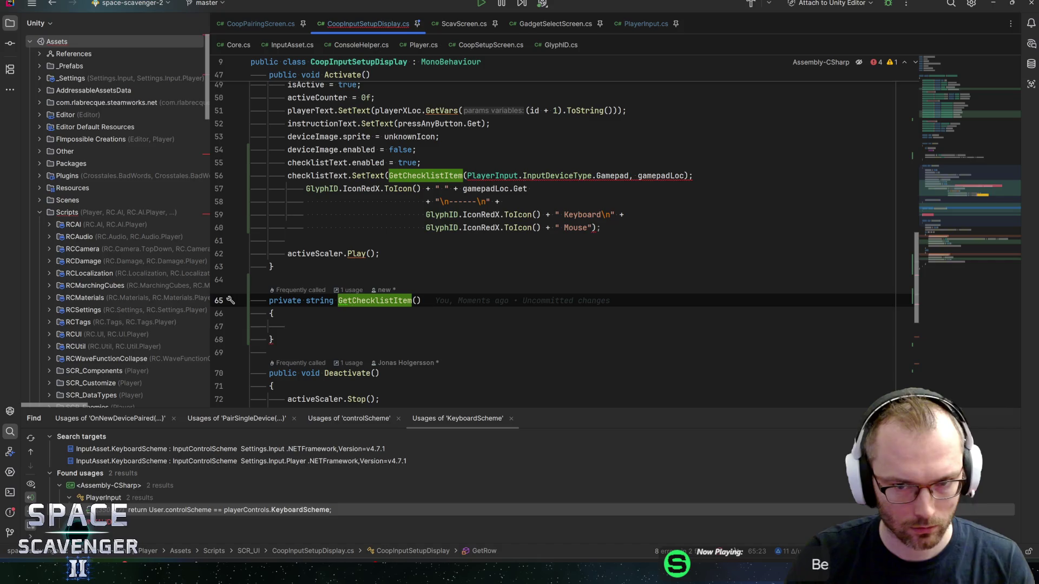
Remove the stray semicolon after the call and delete the old hardcoded Gamepad line
click(684, 175)
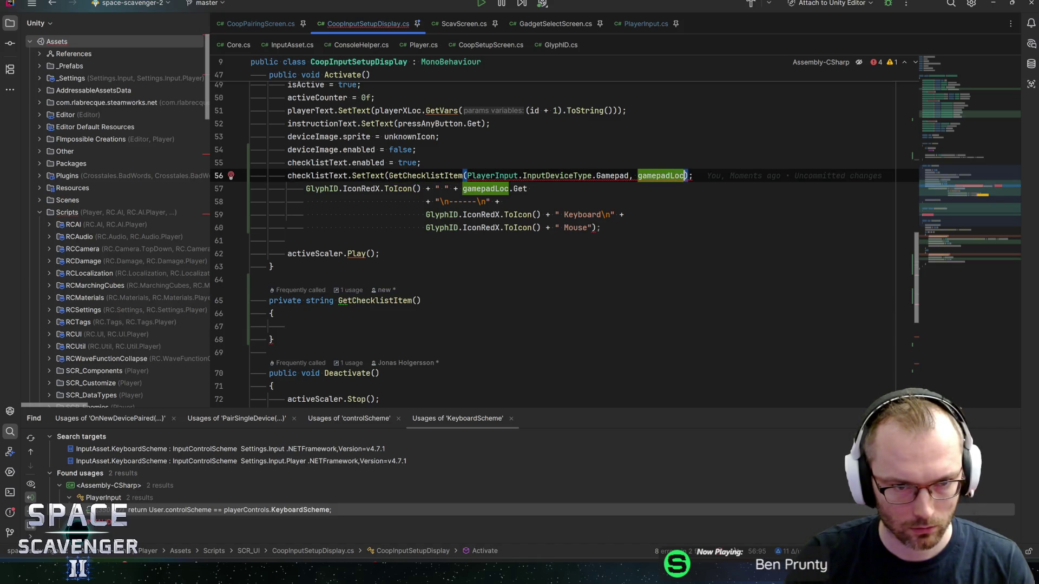
key(Right)
key(Delete)
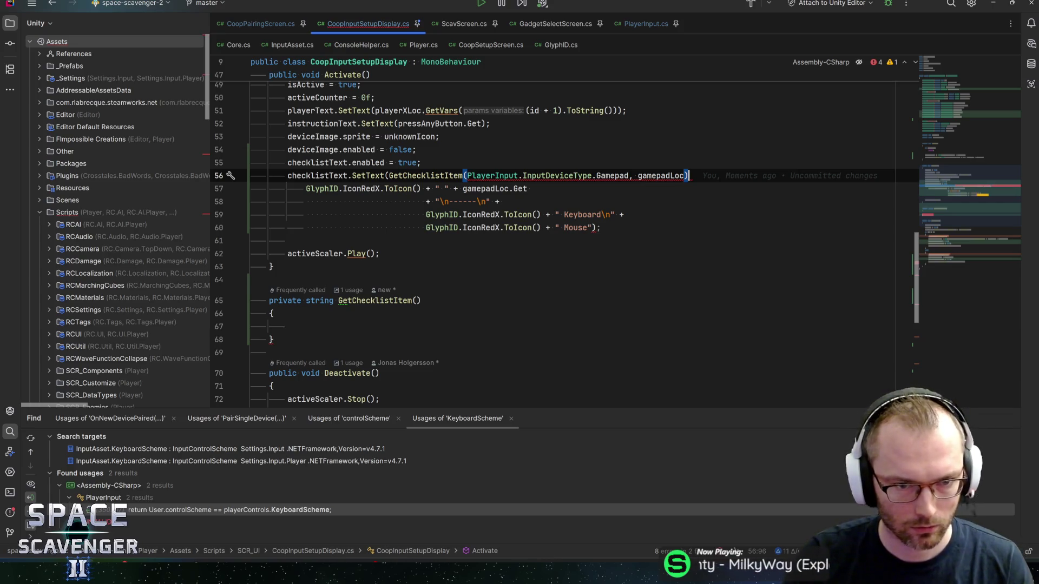
key(Down)
key(shift+Home)
key(shift+Home)
key(BackSpace)
key(BackSpace)
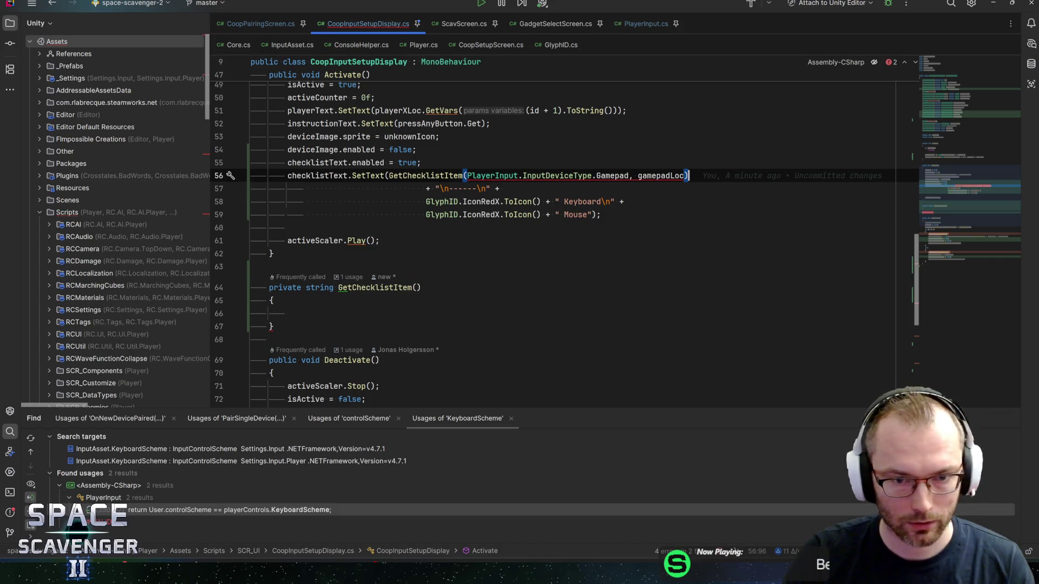
Paste PlayerInput.InputDeviceType into GetChecklistItem's parentheses as the parameter type
key(ctrl+shift+Left)
key(ctrl+shift+Left)
key(ctrl+shift+Left)
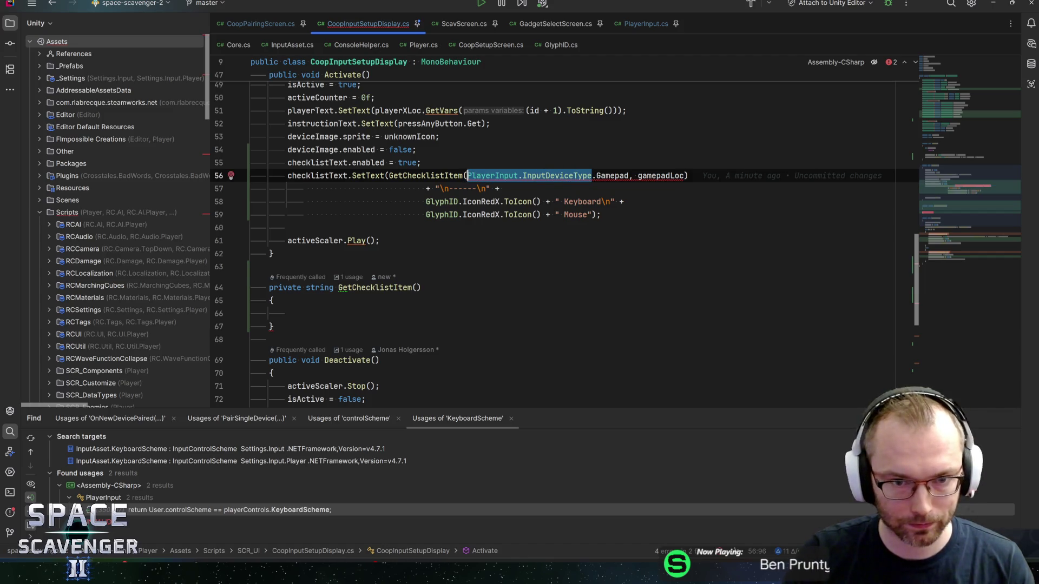
click(416, 288)
text(PlayerInput.InputDeviceType)
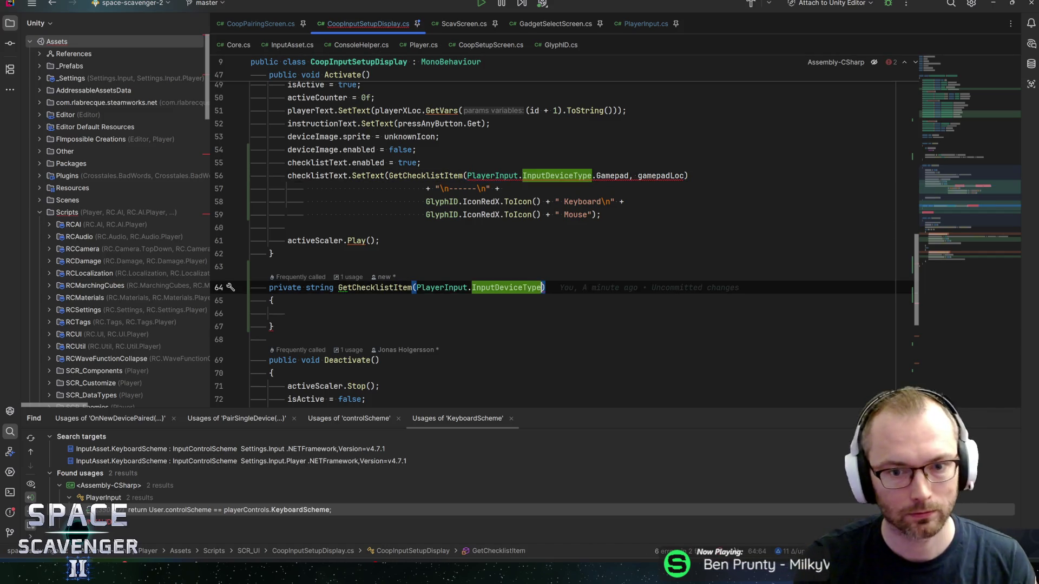
Complete the signature as GetChecklistItem(PlayerInput.InputDeviceType inputType, LocalizedString loc) and type return in its body
key(BackSpace)
text(.g)
key(BackSpace)
key(BackSpace)
text(inputType, )
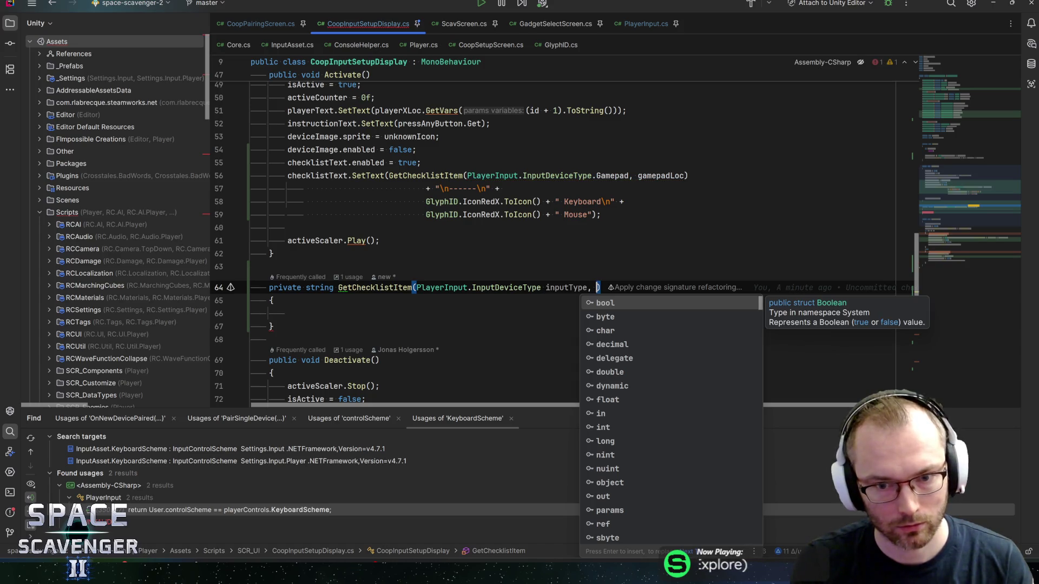
text(LocalizedString)
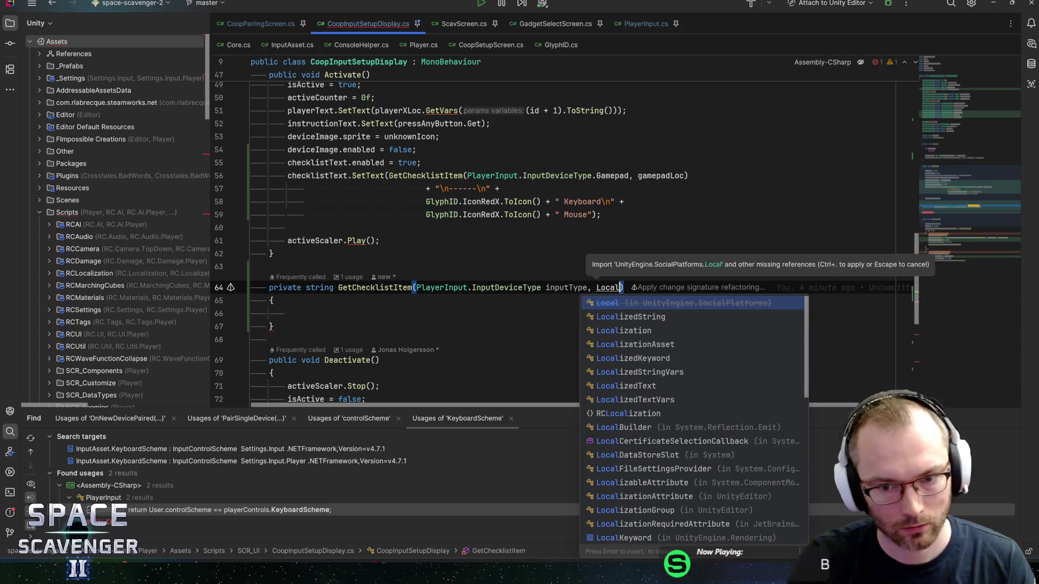
key(Return)
text(loc)
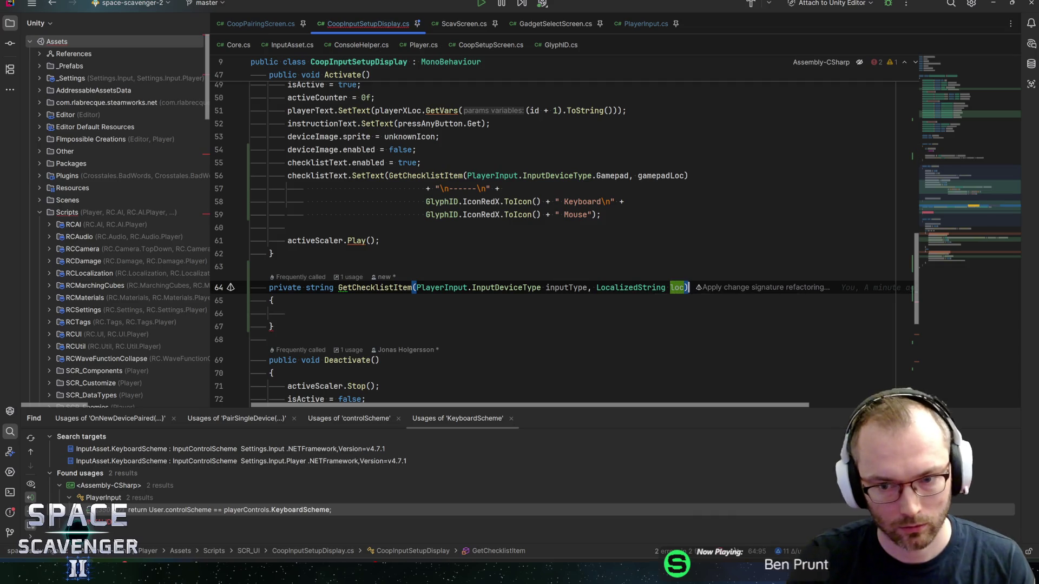
key(Return)
text(return)
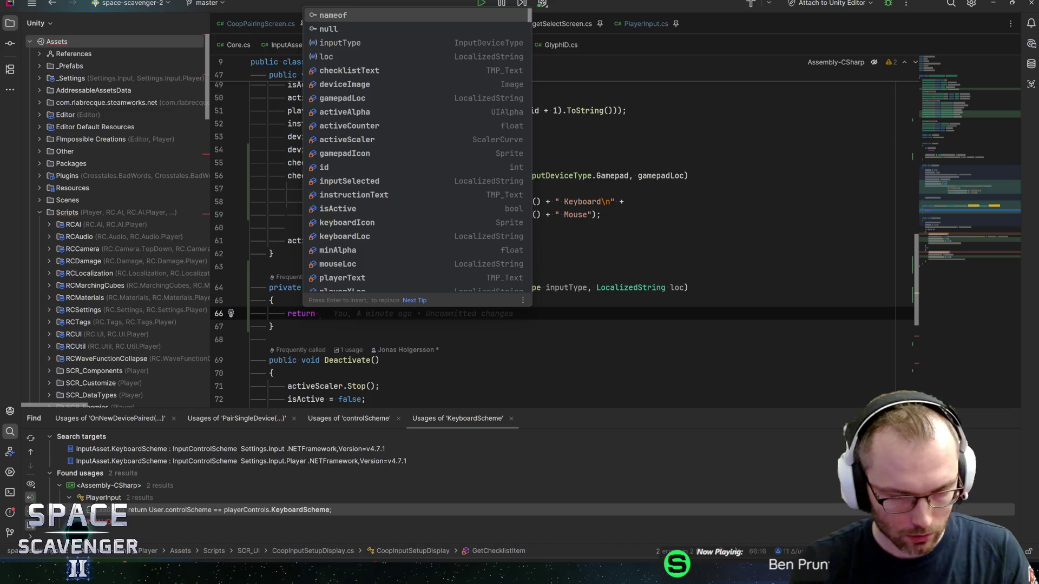
Return the condition Core.Instance.Players[id].PlayerInput.HasBoundDevice(inputType) ? as a ternary
text(in)
key(BackSpace)
key(BackSpace)
text(p)
key(Escape)
text(layer)
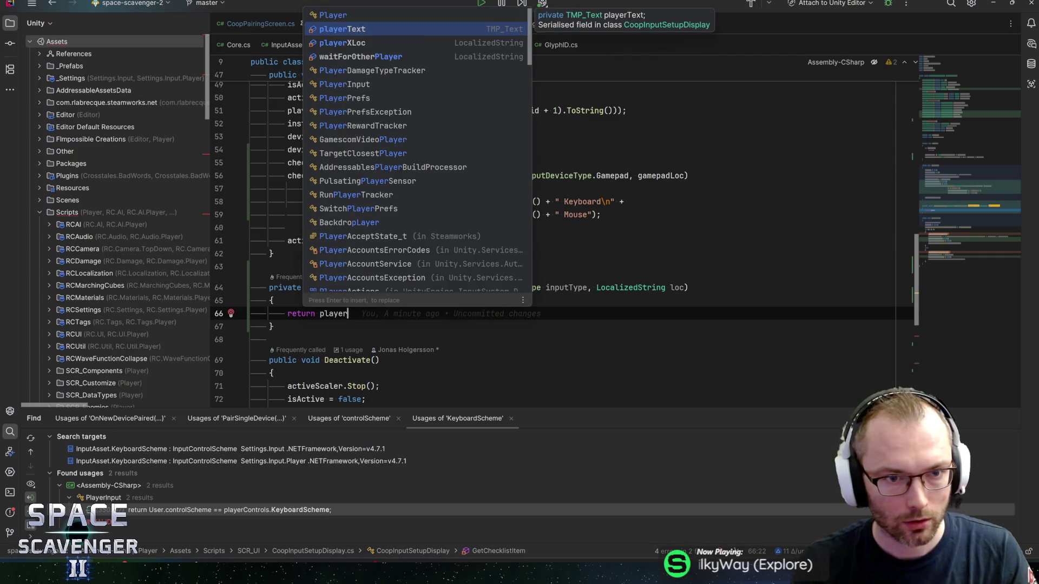
key(BackSpace)
key(BackSpace)
key(BackSpace)
text(Core.Instance.play)
key(Return)
text([)
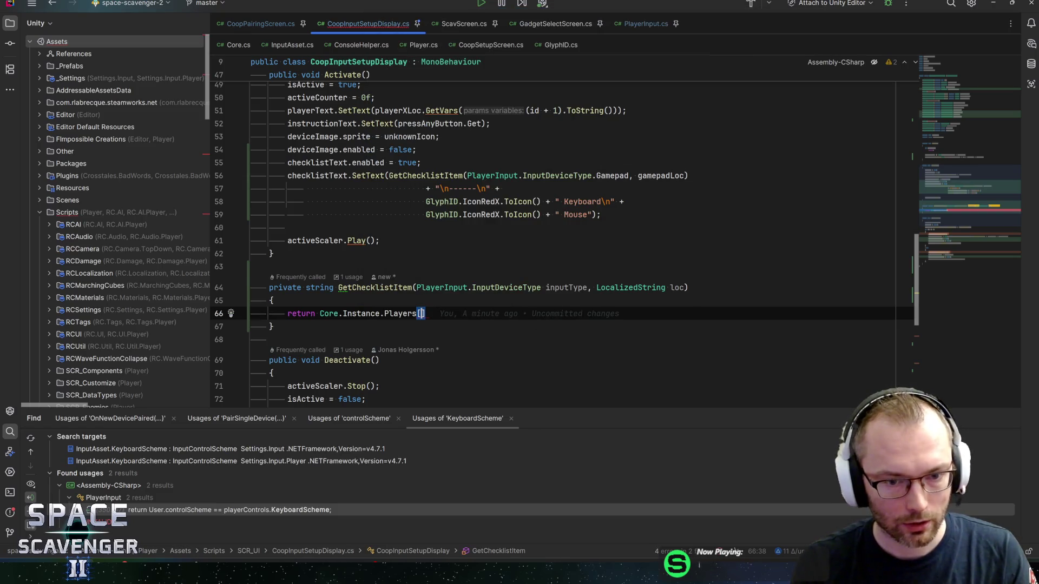
text(id)
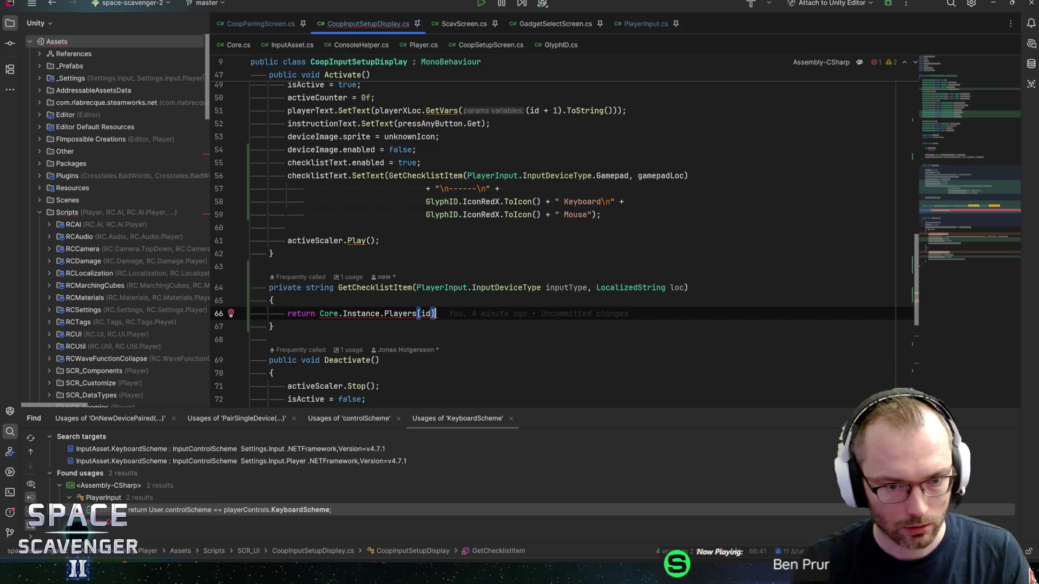
text(].pla)
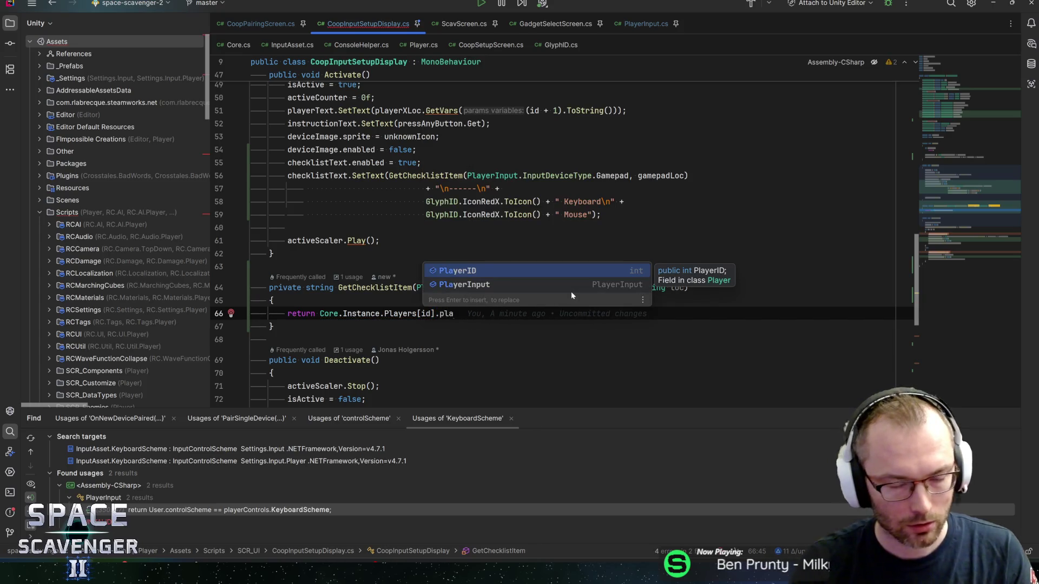
key(Down)
key(Return)
text(.)
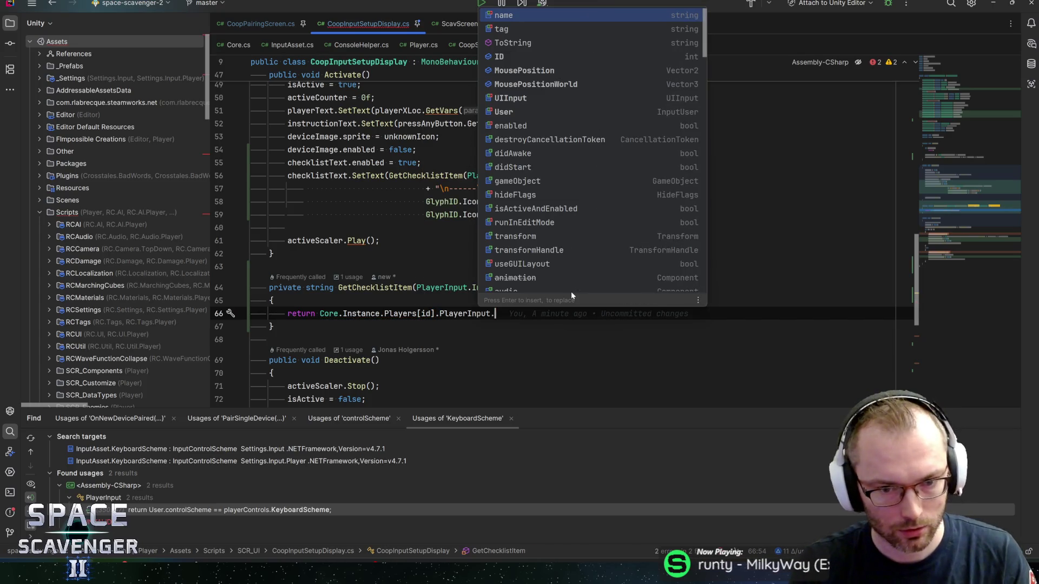
text(Has)
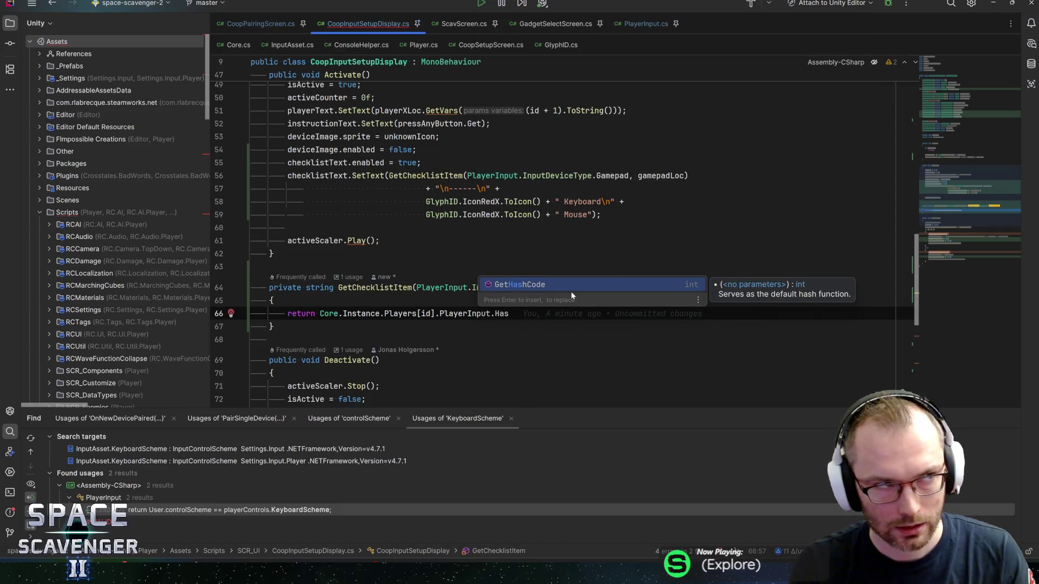
text(Bound)
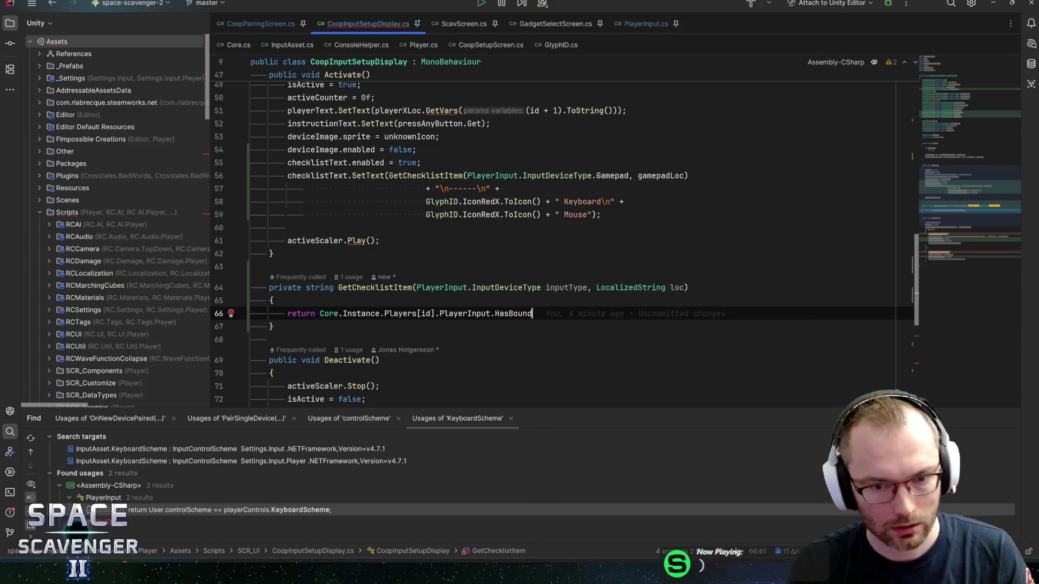
text(Devic)
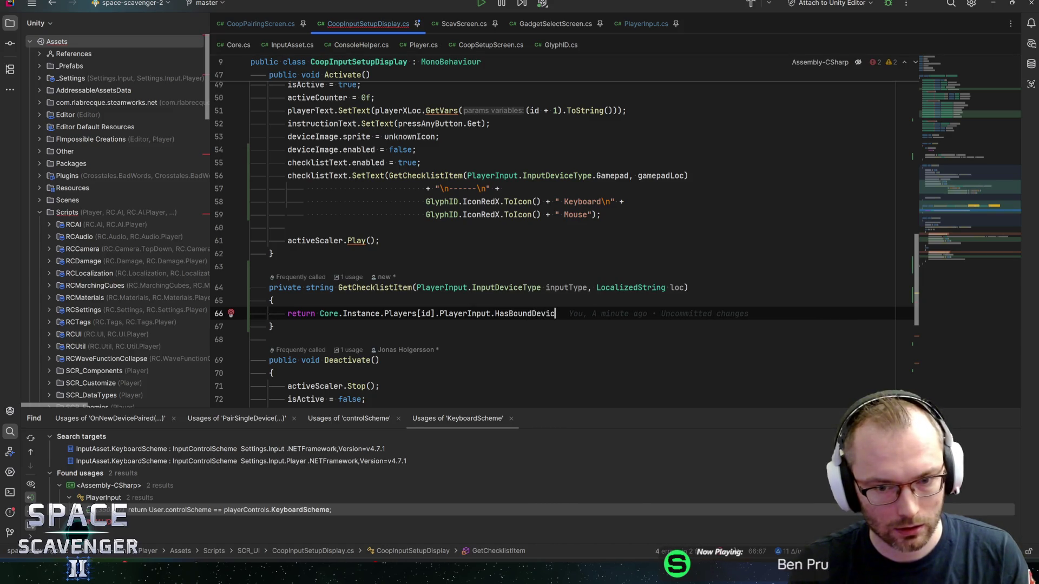
text(e(inputty)
key(Return)
text() ? HG)
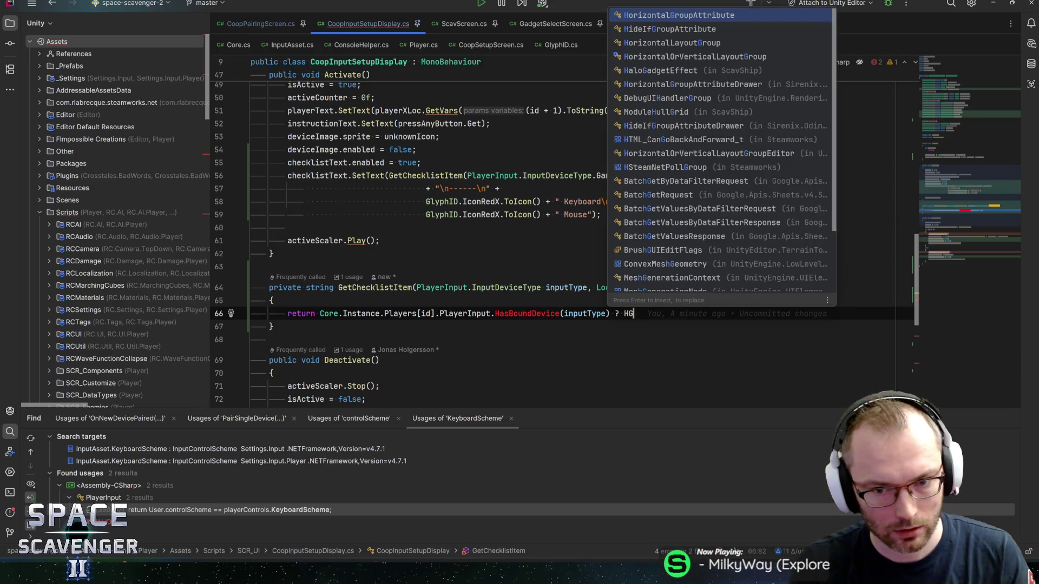
key(Escape)
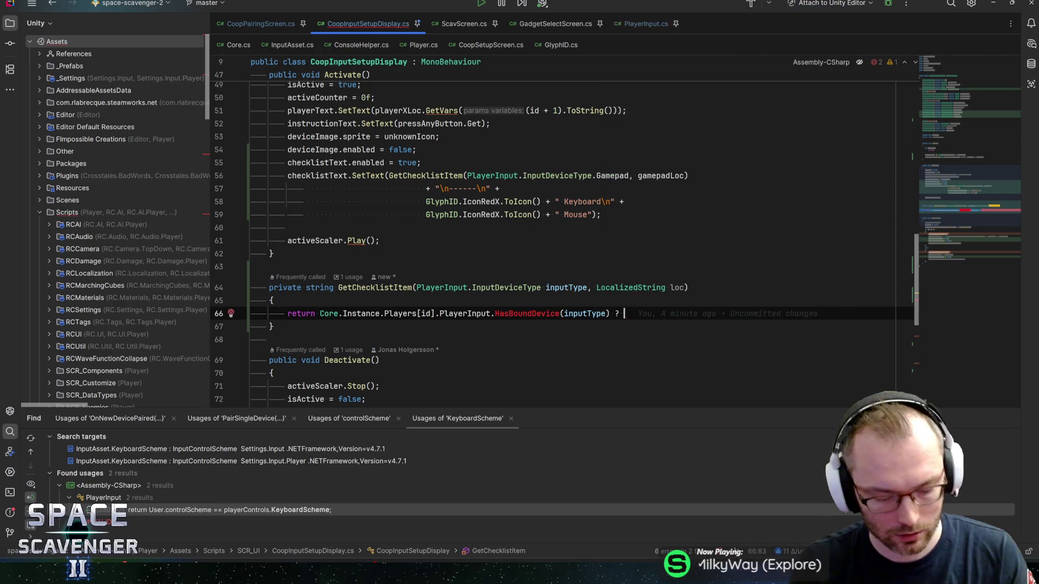
Choose GlyphID.IconCheckmark.ToIcon() or GlyphID.IconRedX.ToIcon(), then append " " + loc.Get
text(GlyphID.)
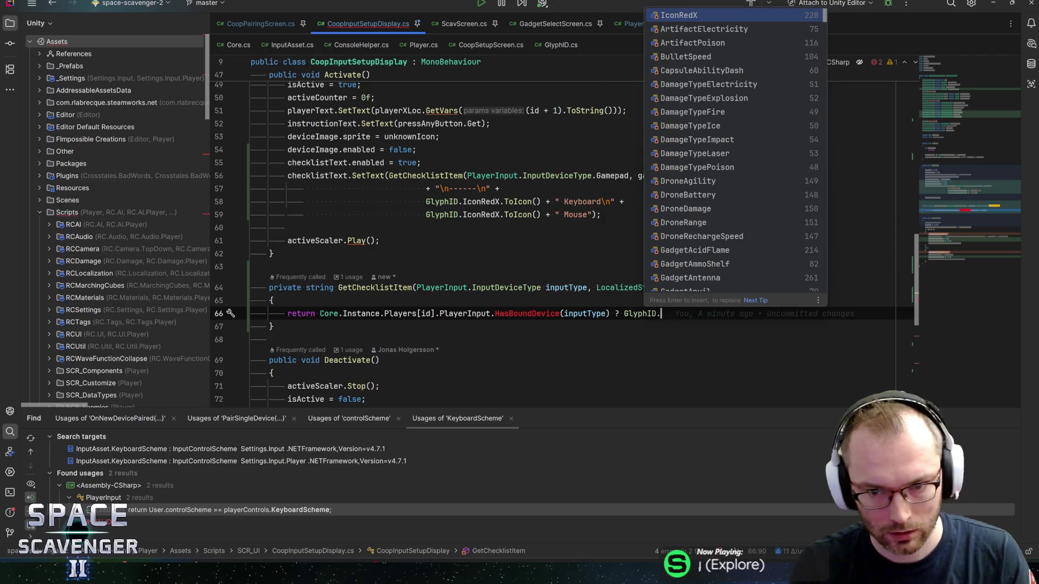
text(IconCheck)
key(Return)
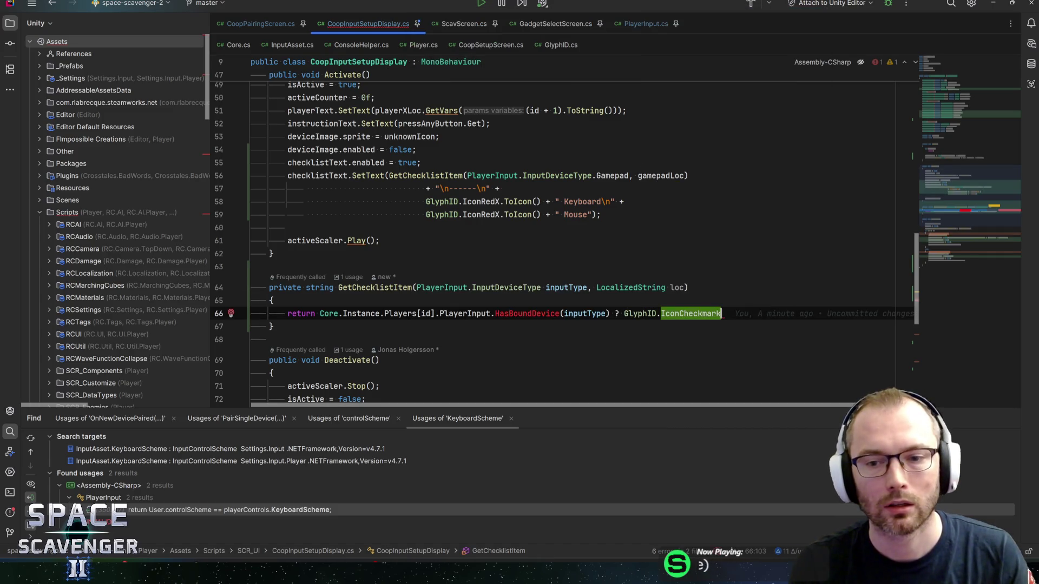
text(.t)
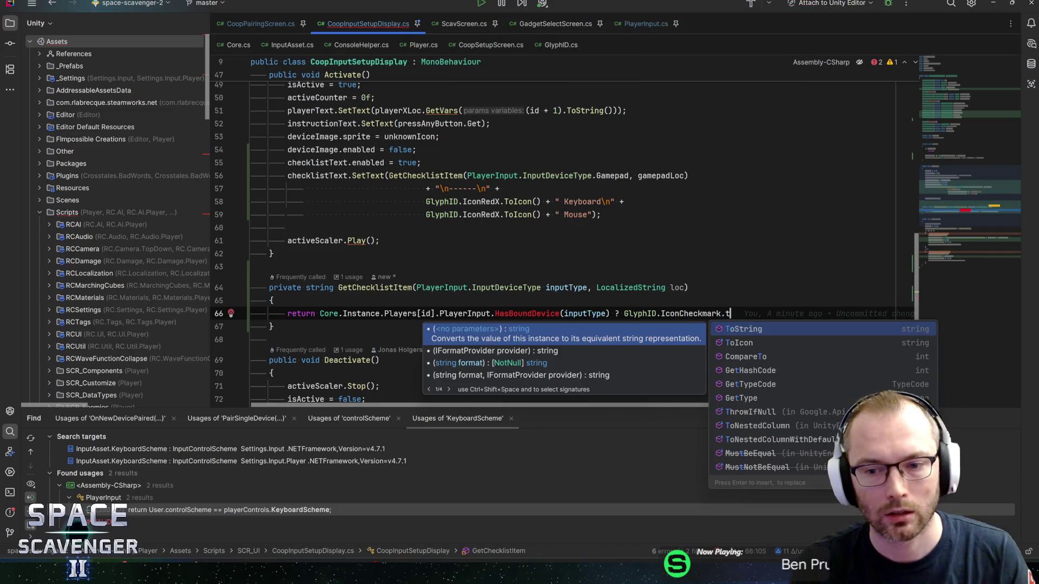
text(oI)
key(Return)
text(")
key(BackSpace)
text(: )
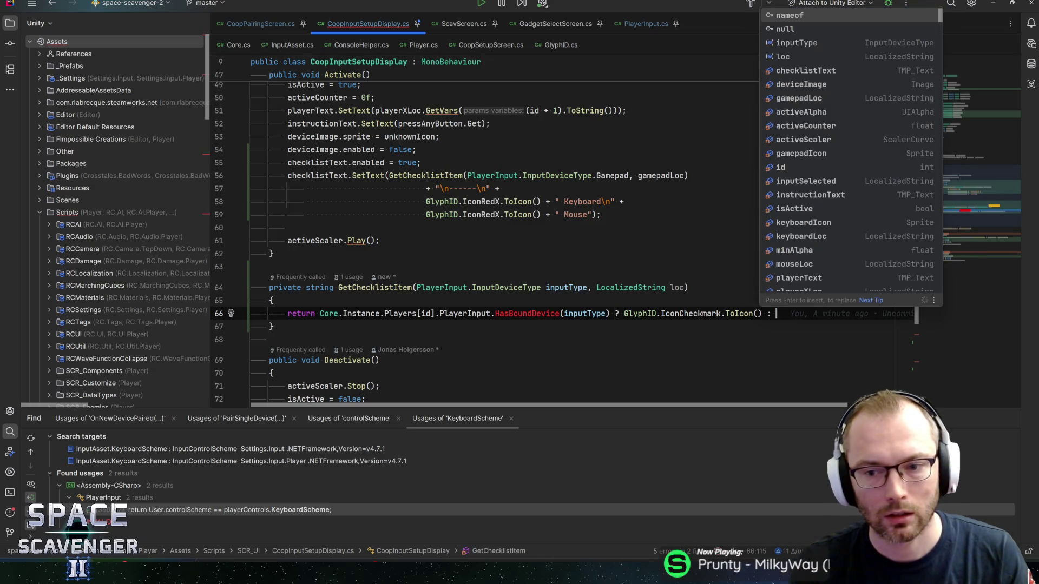
text(GlyphID.)
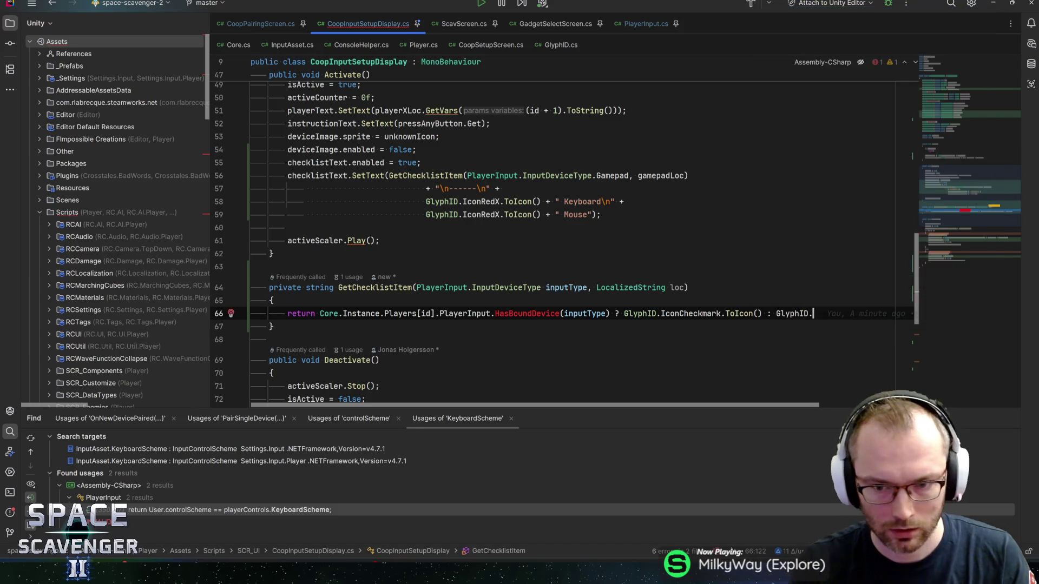
text(IconRed)
key(Return)
text(.ToIcon()
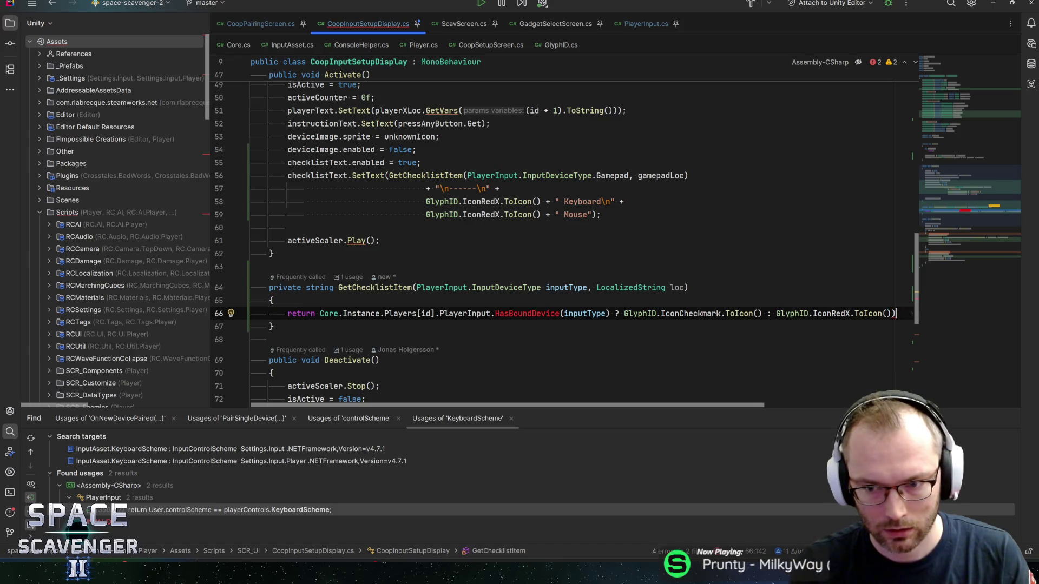
text(")
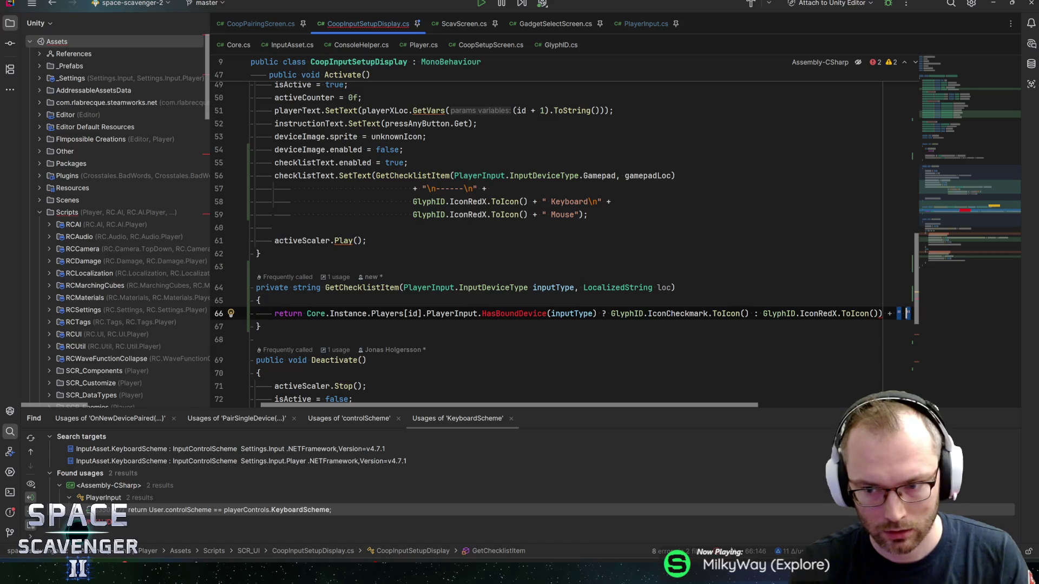
text( " + lo)
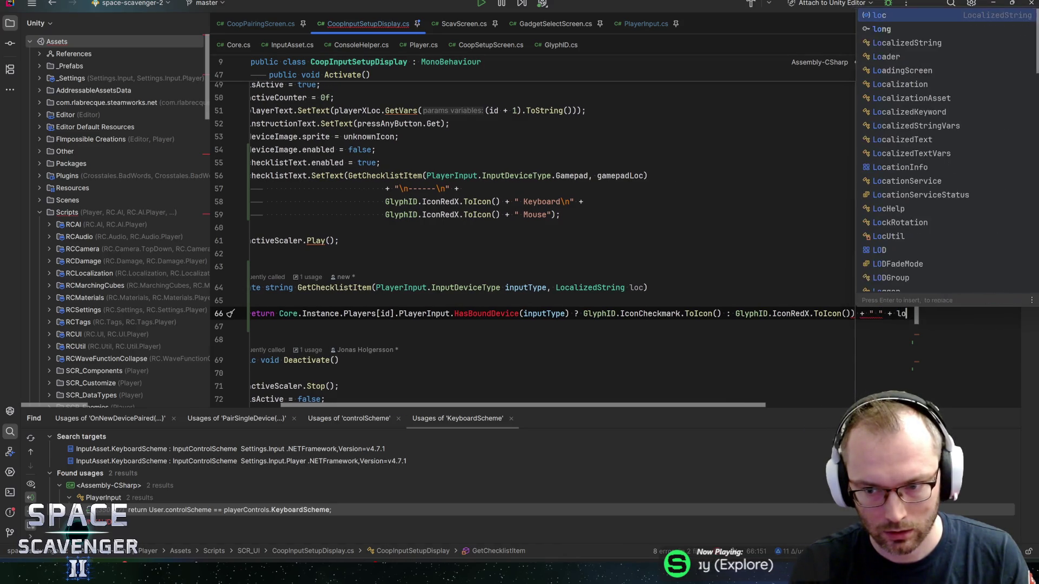
text(c.Get;)
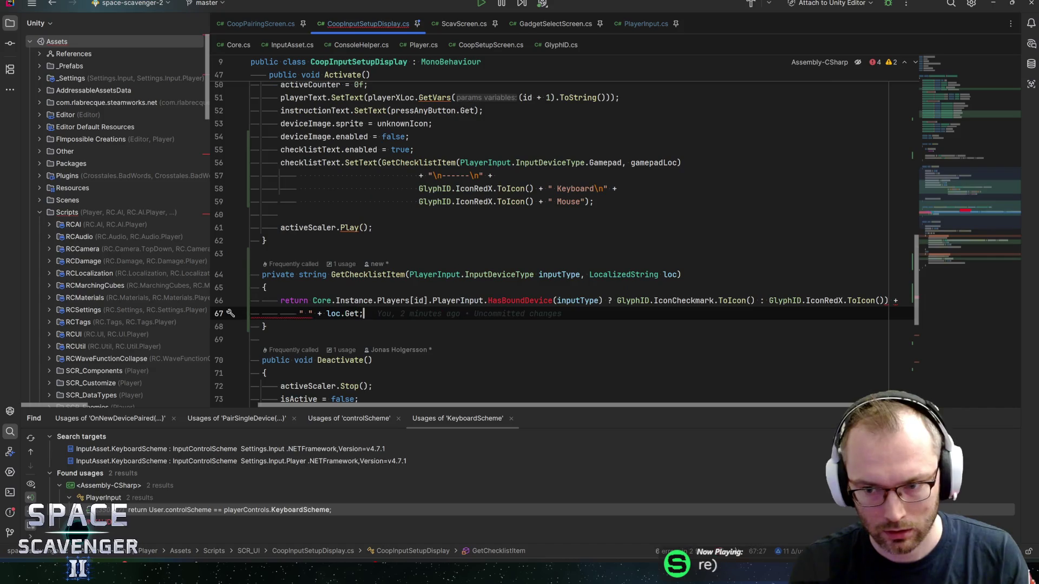
click(933, 300)
Remove the extra closing bracket and wrap the HasBoundDevice condition in parentheses
key(Left)
key(Left)
key(BackSpace)
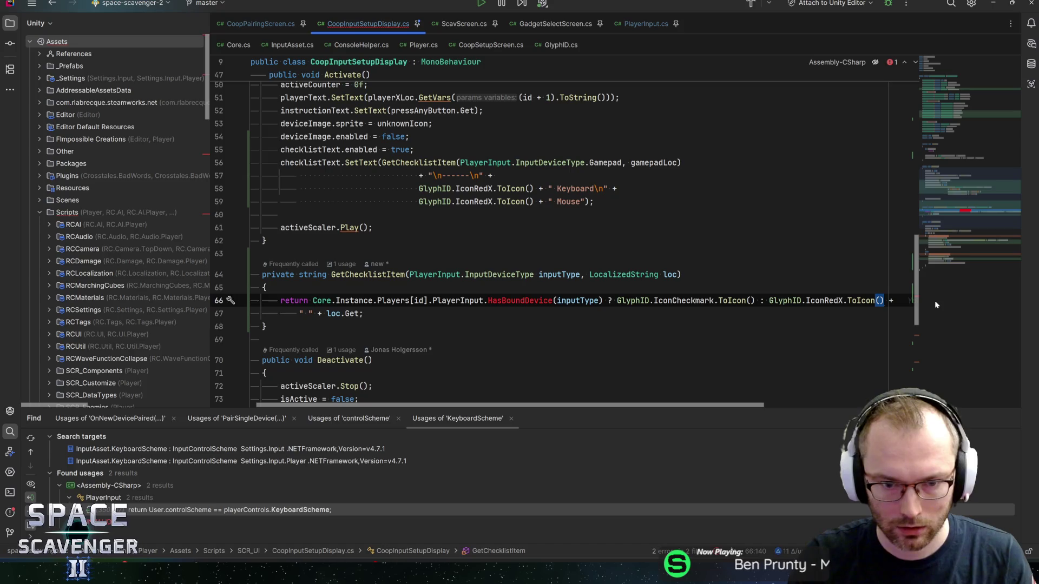
text())
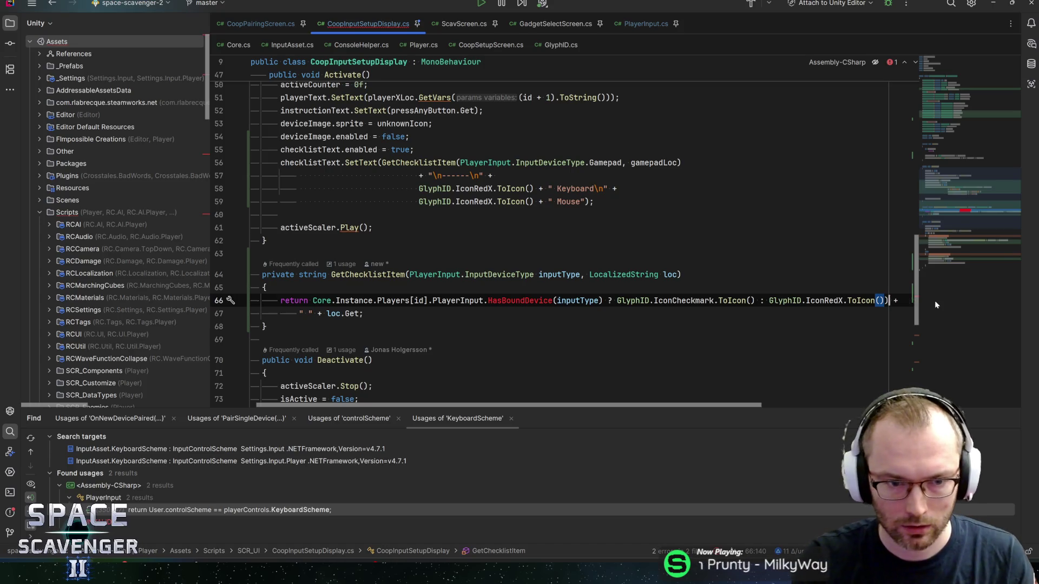
click(314, 301)
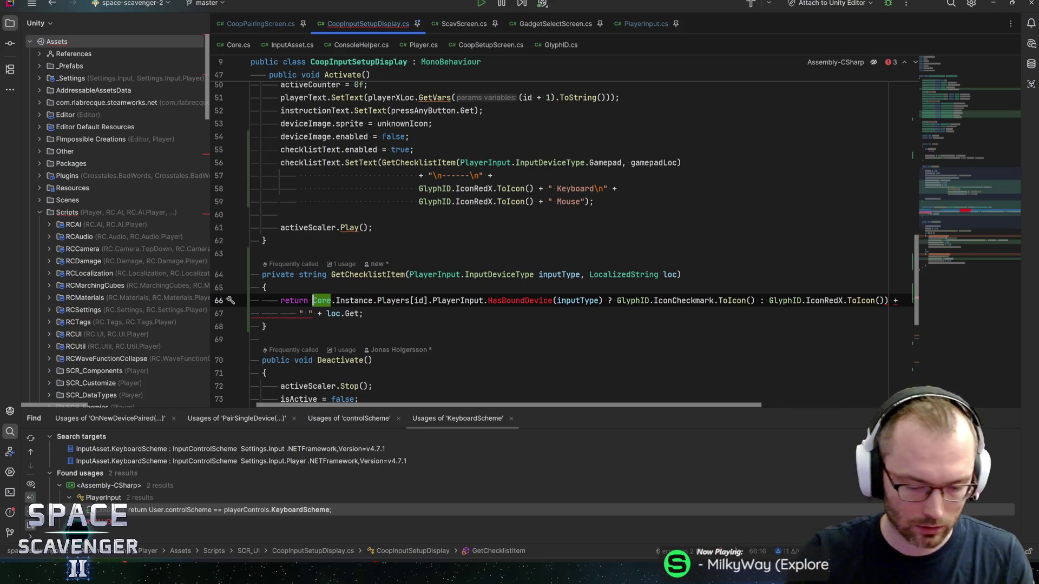
text(()
Split the ternary branches onto line 67 and join the label part back onto it
click(611, 300)
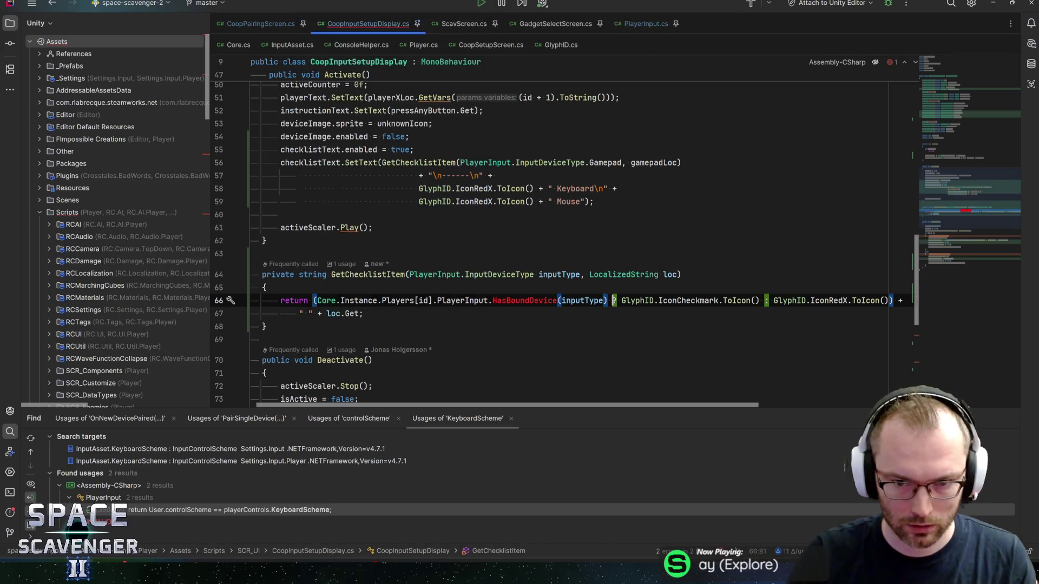
key(Return)
click(628, 314)
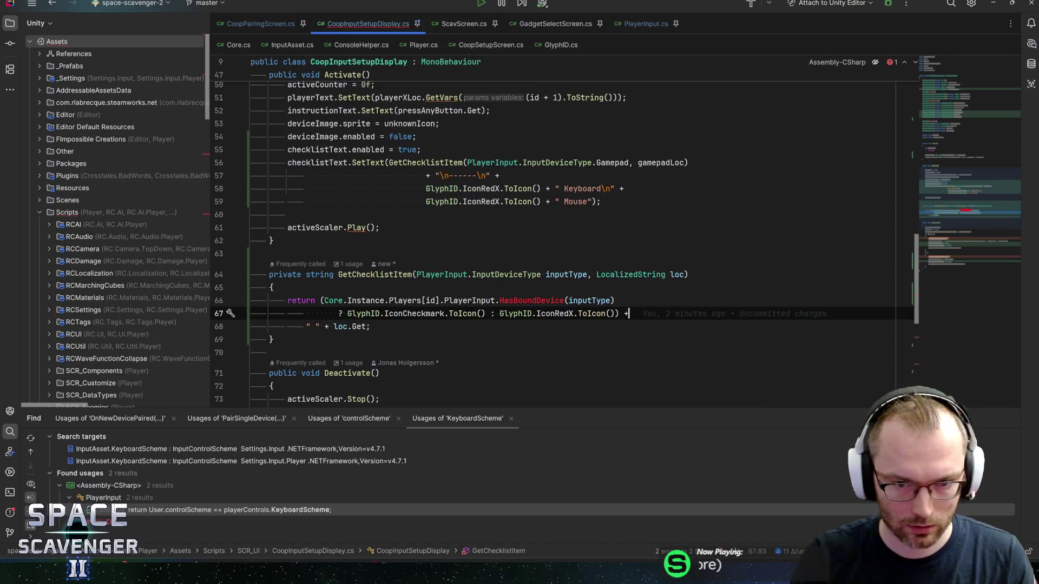
click(610, 300)
click(497, 301)
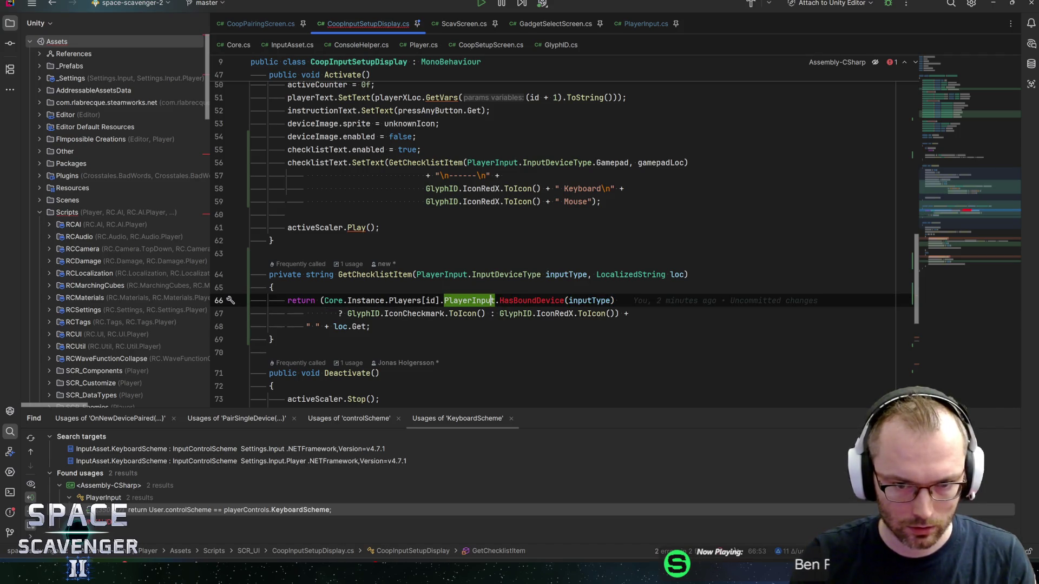
key(Down)
key(Down)
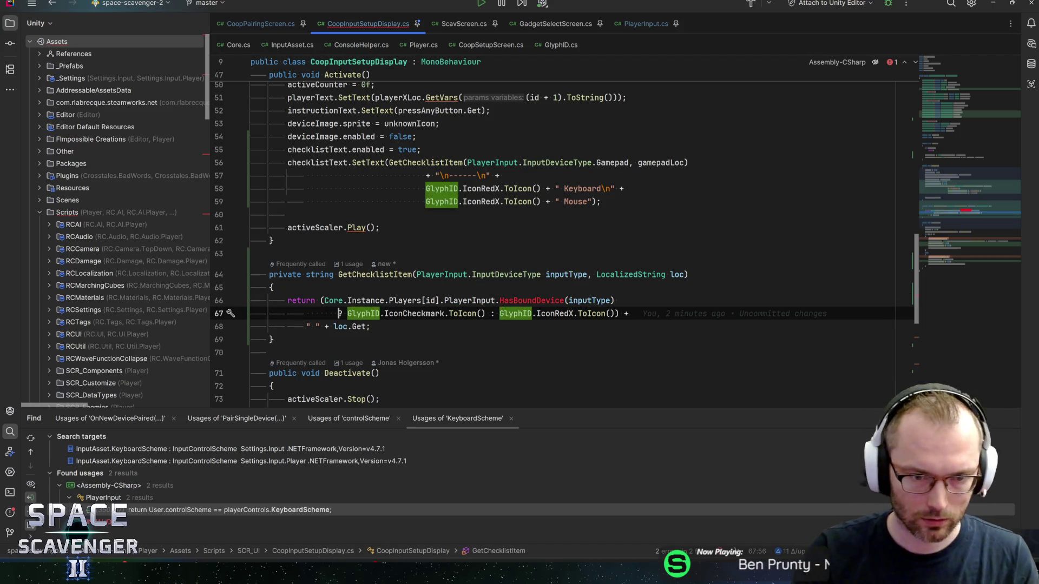
key(ctrl+shift+j)
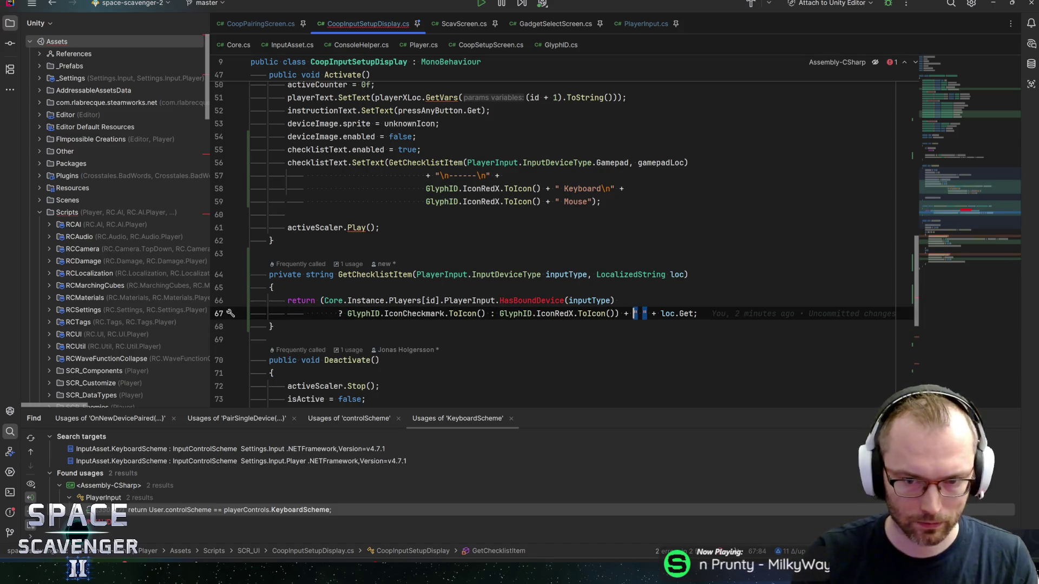
Go to the HasBoundDevice declaration in PlayerInput.cs and select its placeholder throw statement
key(Up)
key(ctrl+b)
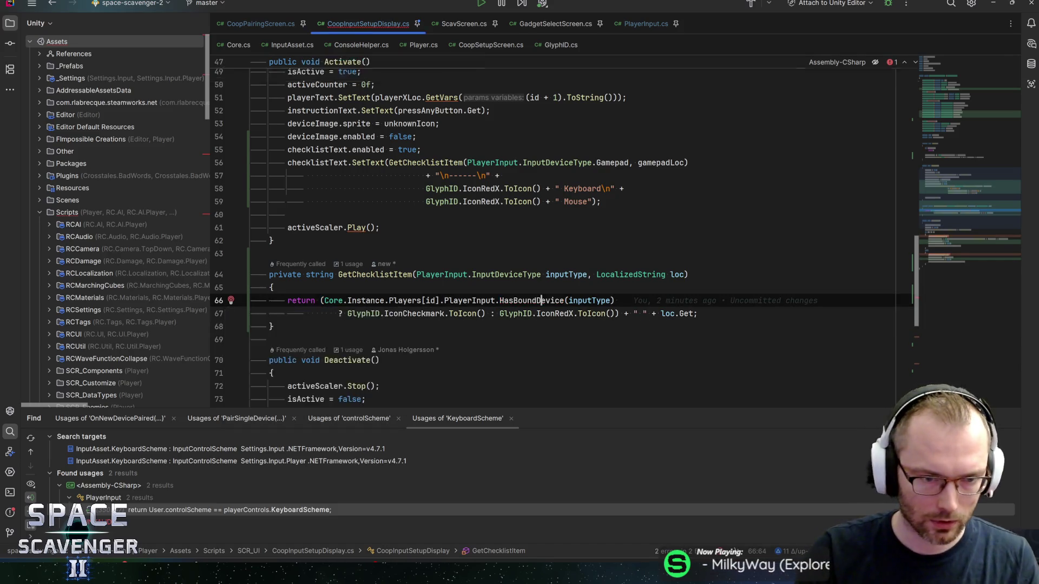
key(Down)
key(Down)
key(ctrl+w)
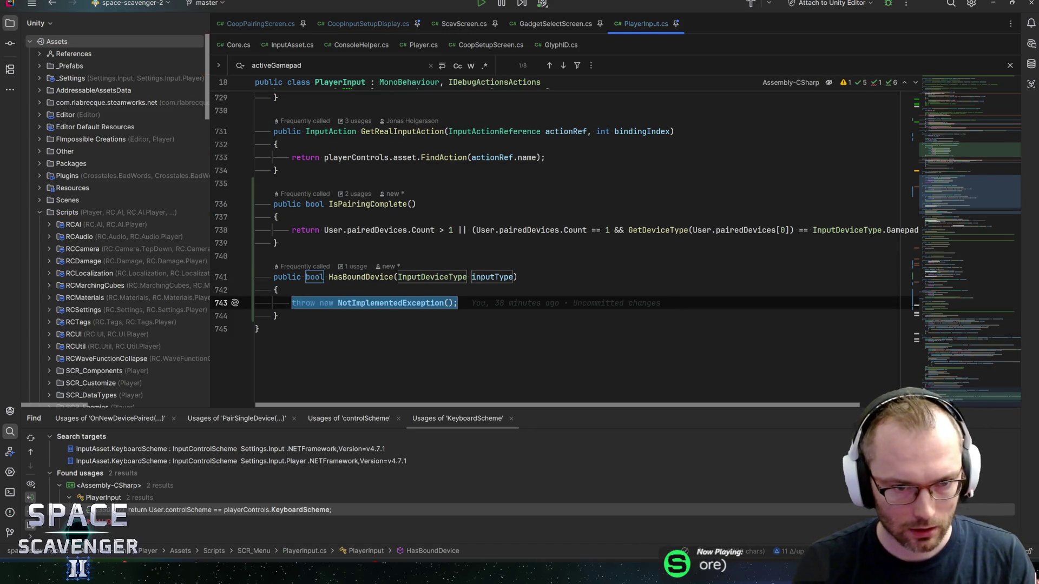
Add an early exit that returns false when User.pairedDevices.Count == 0
text(fo)
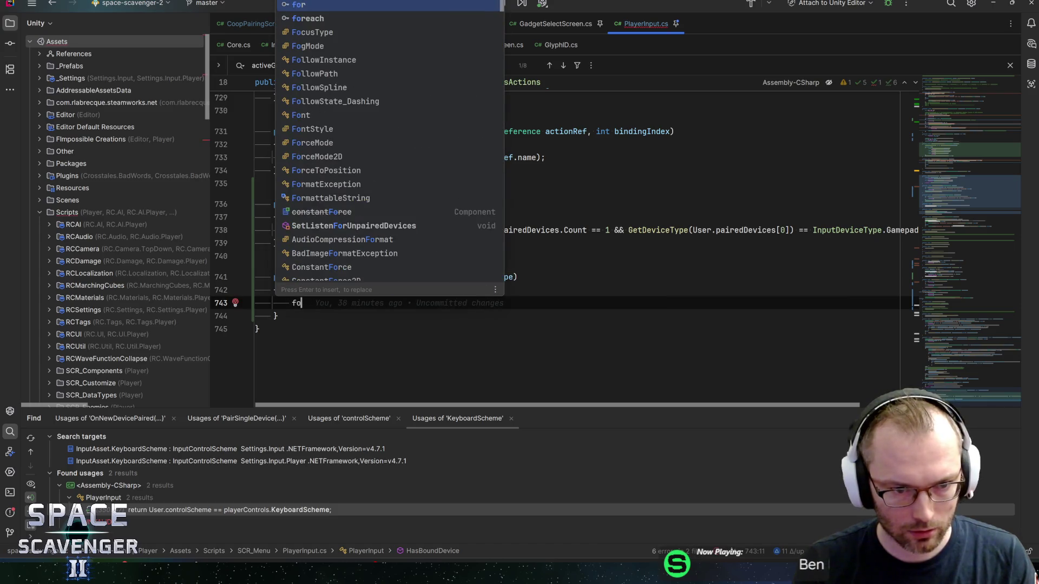
key(BackSpace)
key(BackSpace)
text(if (Us)
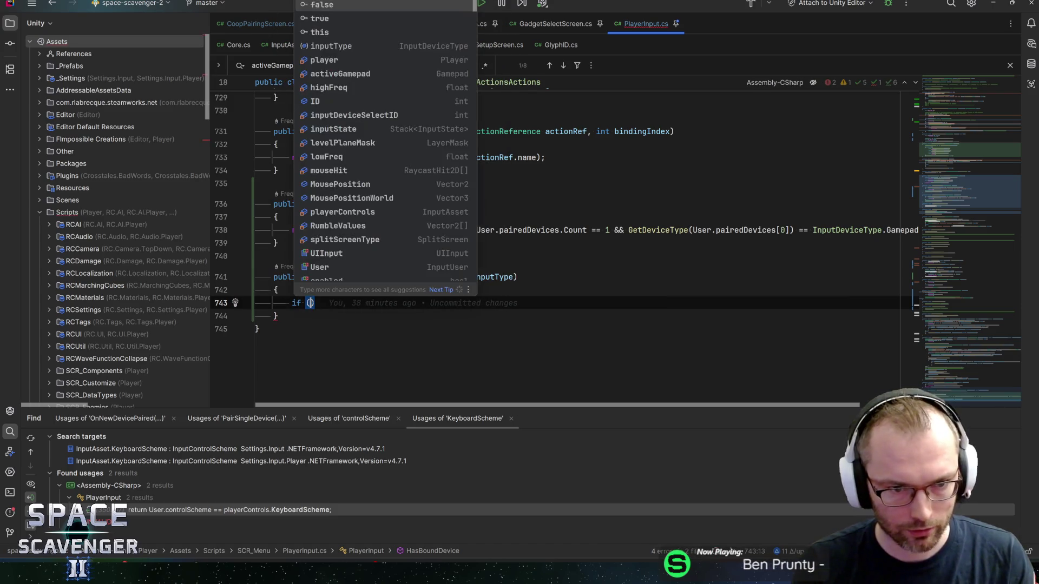
text(er.pair)
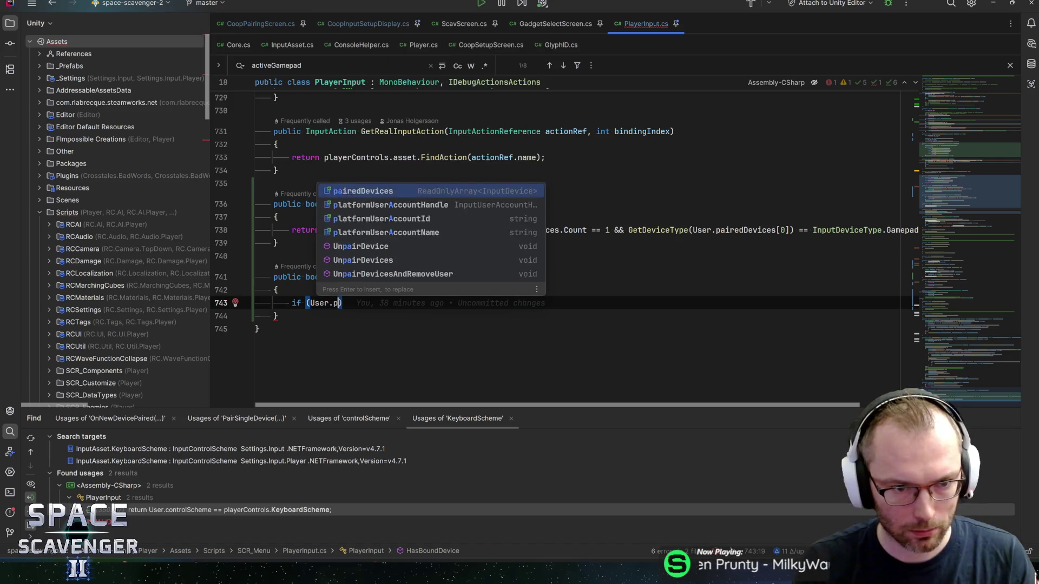
key(Return)
text(.cou)
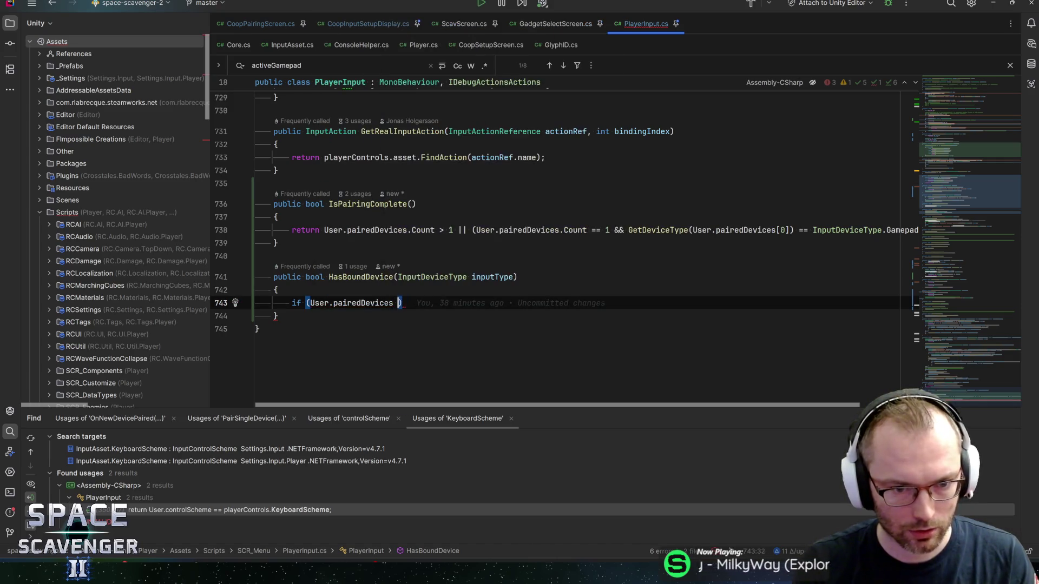
key(Return)
text(== 0)
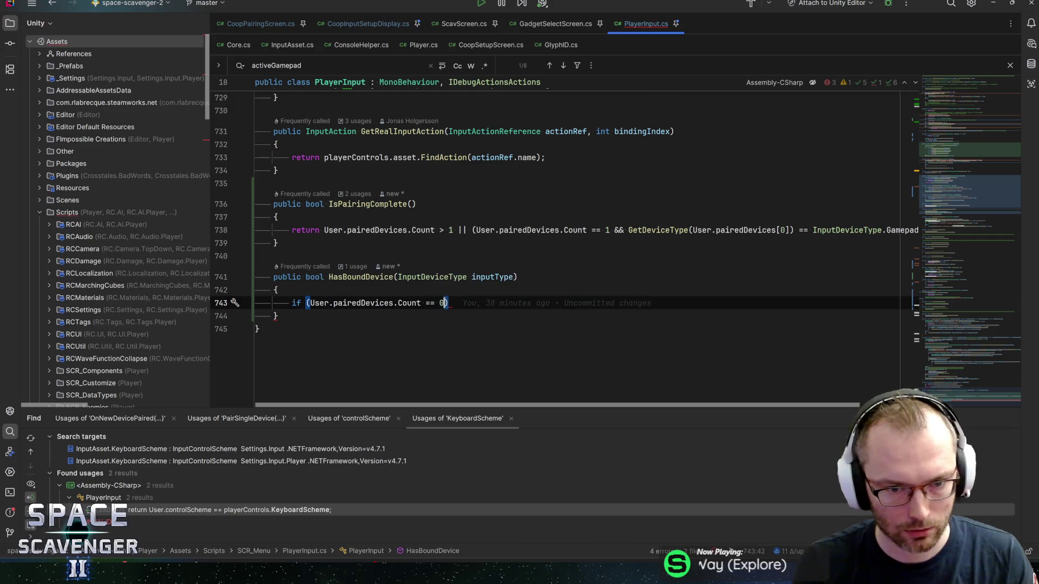
key(Return)
text(return fas)
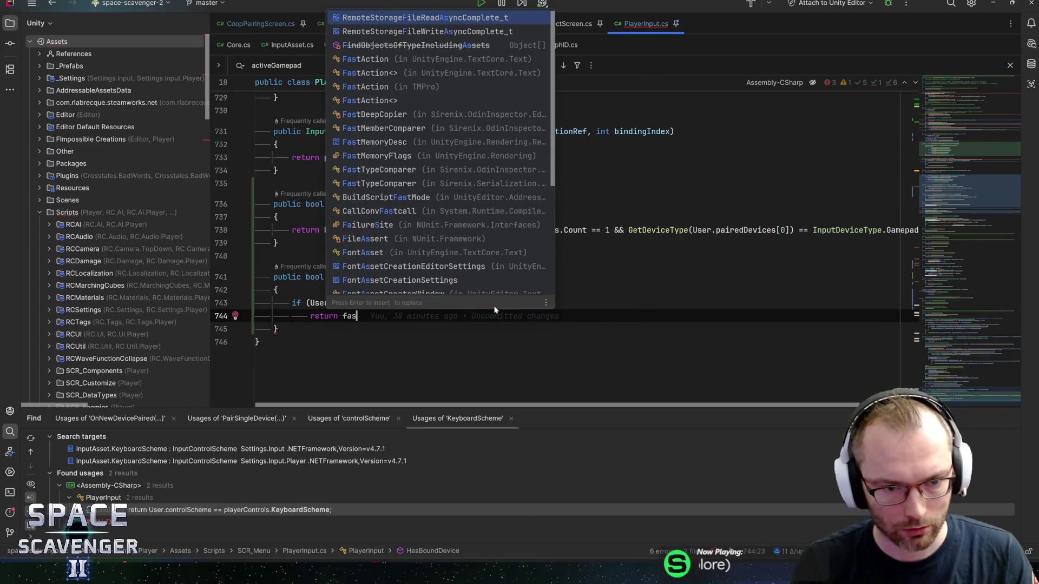
key(Return)
text(;)
key(Return)
key(Return)
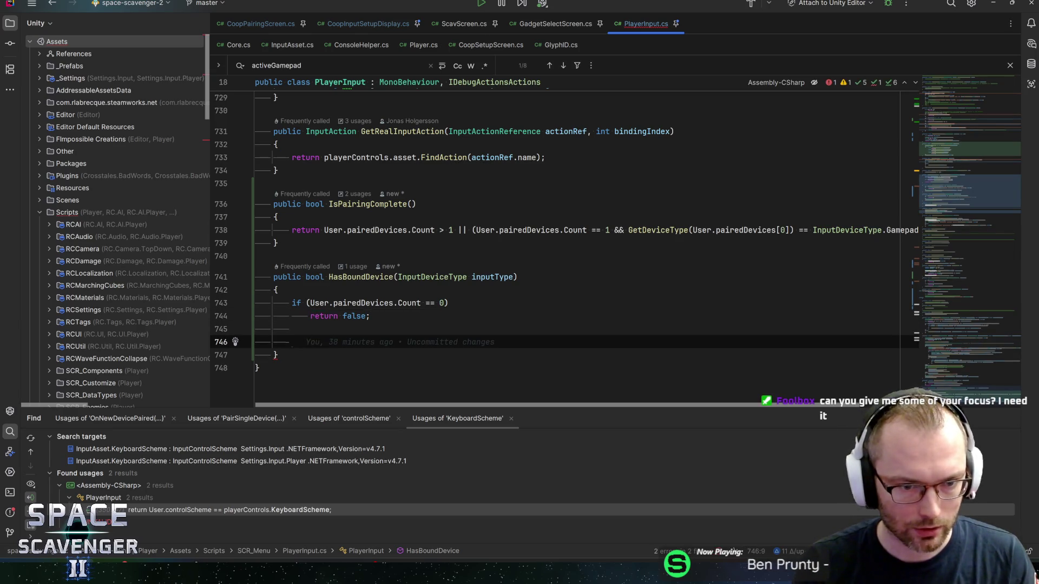
Loop over User.pairedDevices with foreach, returning true when GetDeviceType(d) == inputType
text(User.pairedDevices.)
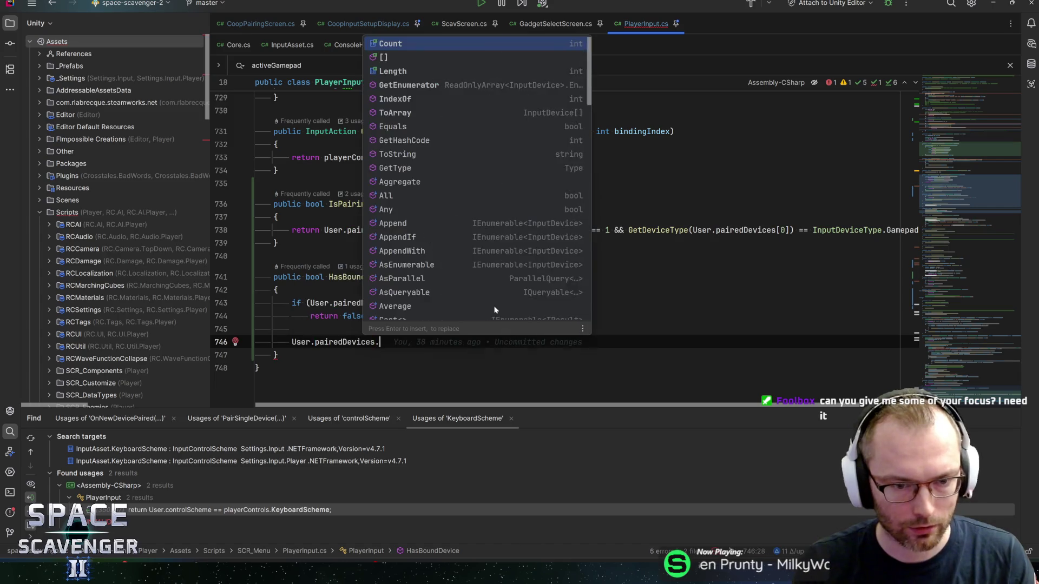
text(foreach)
key(Return)
key(Return)
text(d in)
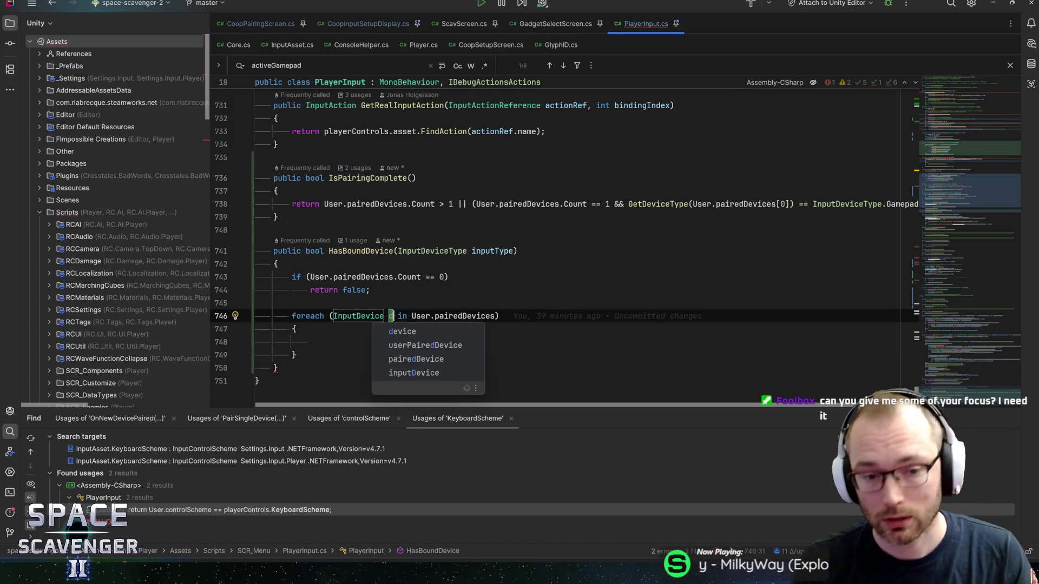
key(Return)
text(if (Get)
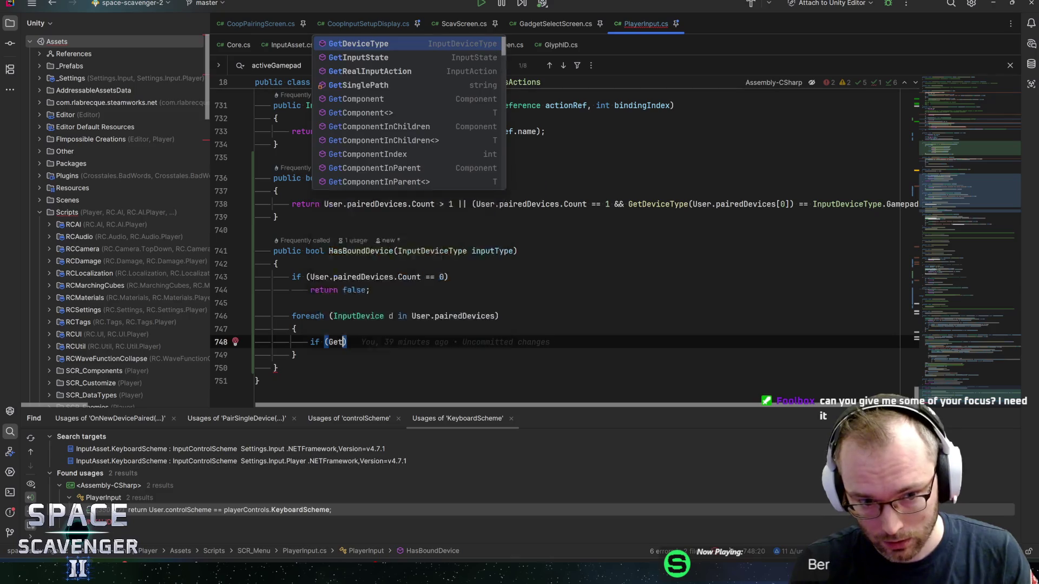
key(Return)
text(d))
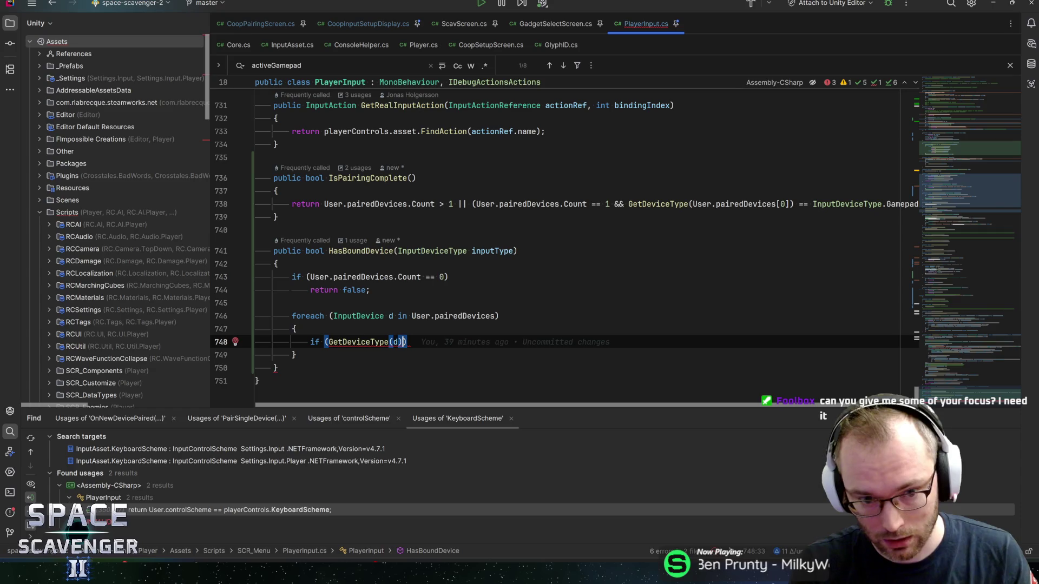
text( == inputty)
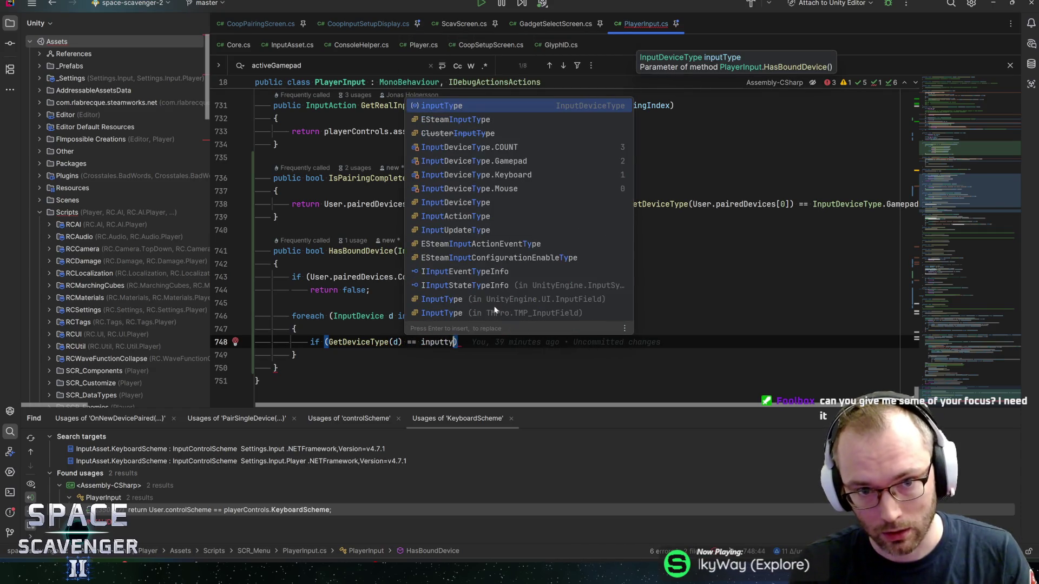
key(Return)
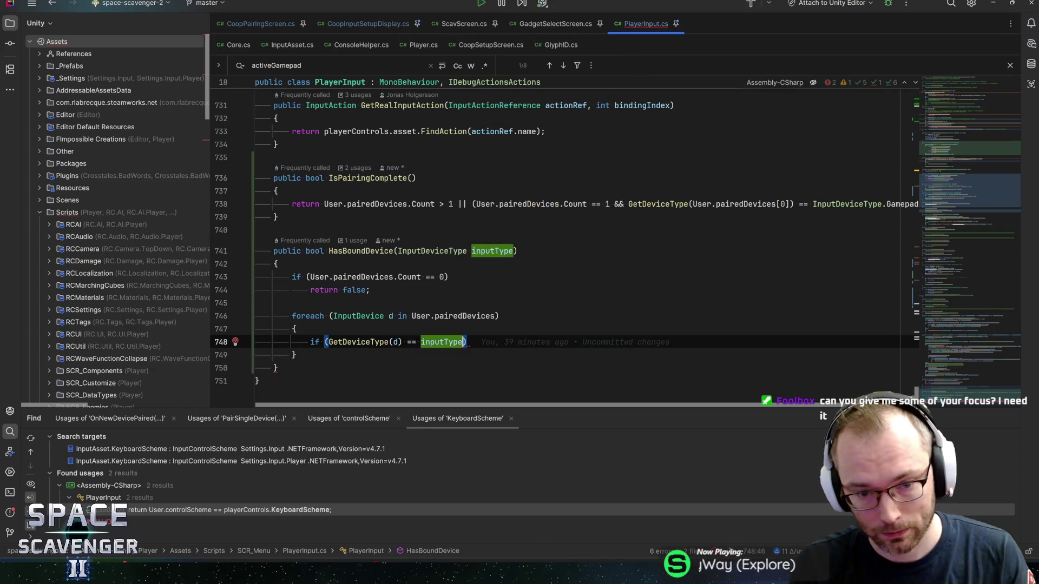
key(Return)
text(return true;)
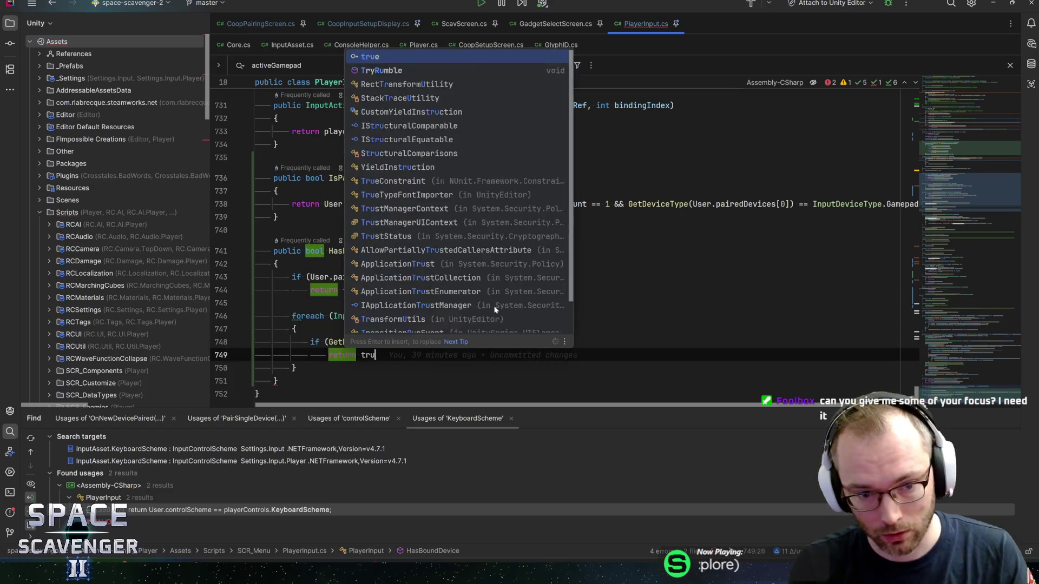
Add a final return false; after the foreach loop
key(Down)
key(Return)
text(return fal)
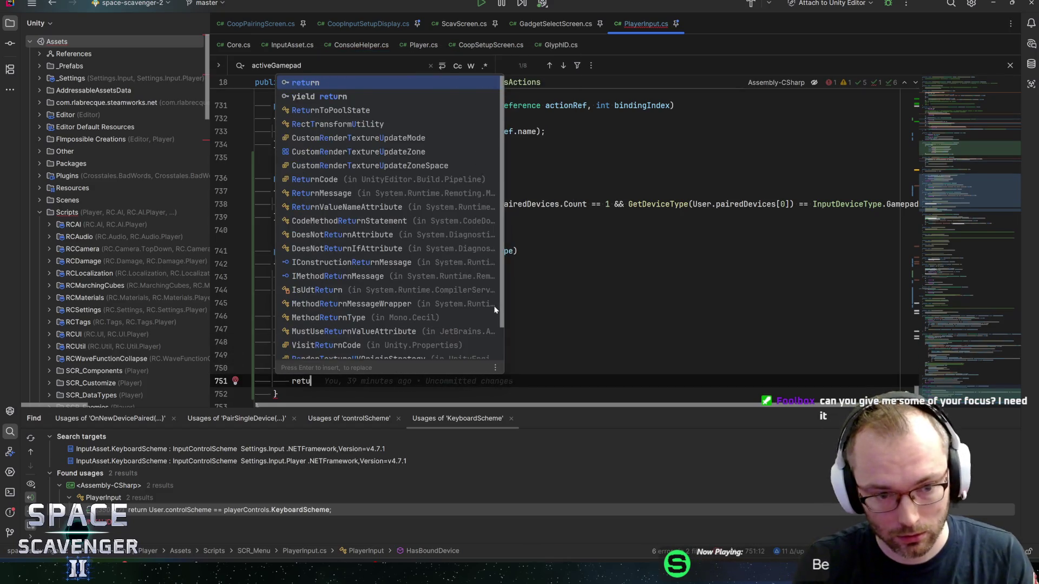
key(Return)
text(;)
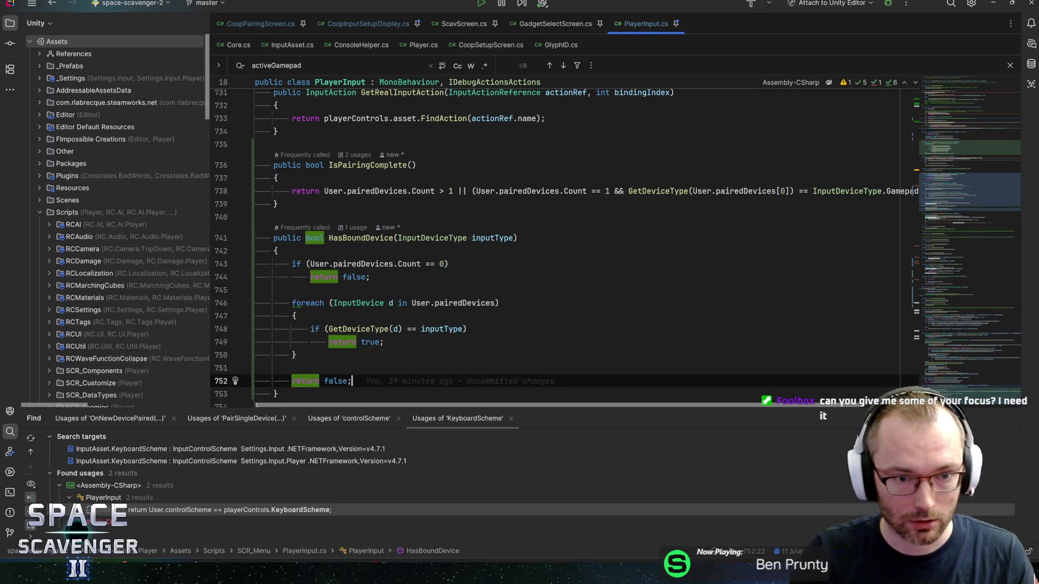
Review the empty-count check, the pairedDevices references and the inputType comparison
key(Up)
key(Up)
key(Up)
key(Down)
key(End)
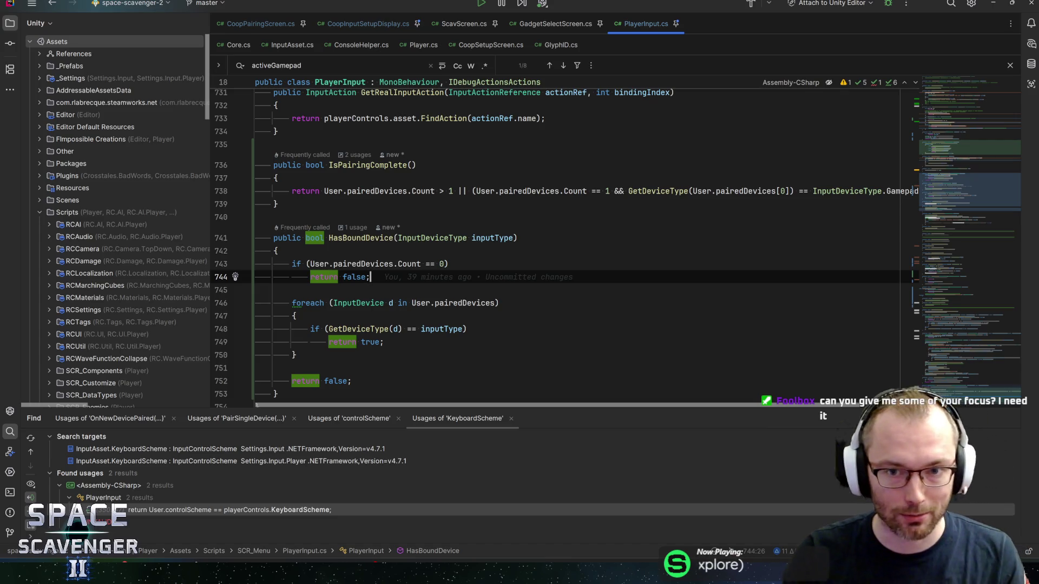
click(448, 263)
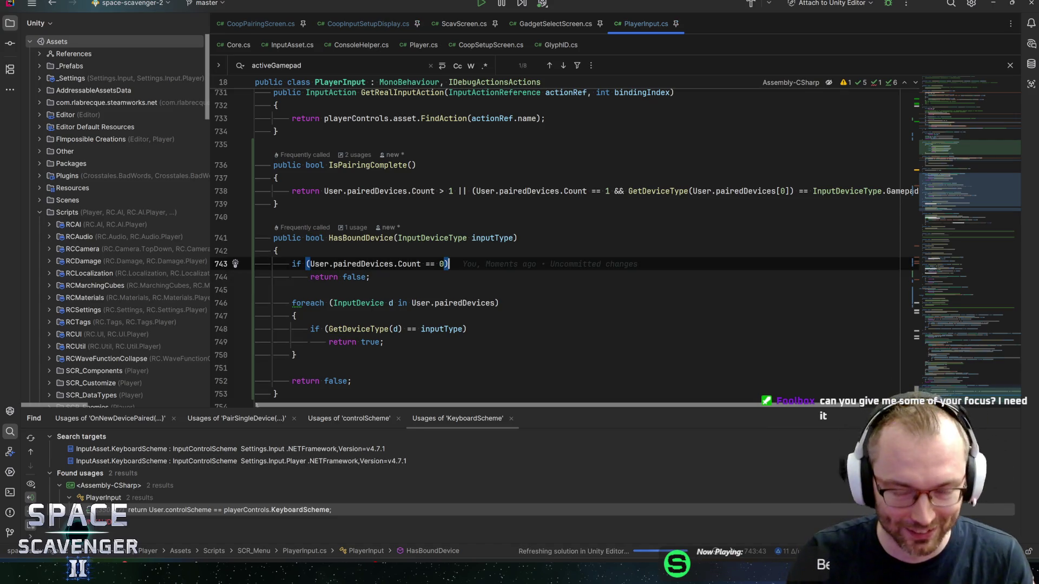
click(370, 276)
click(448, 263)
click(370, 277)
click(448, 264)
click(370, 276)
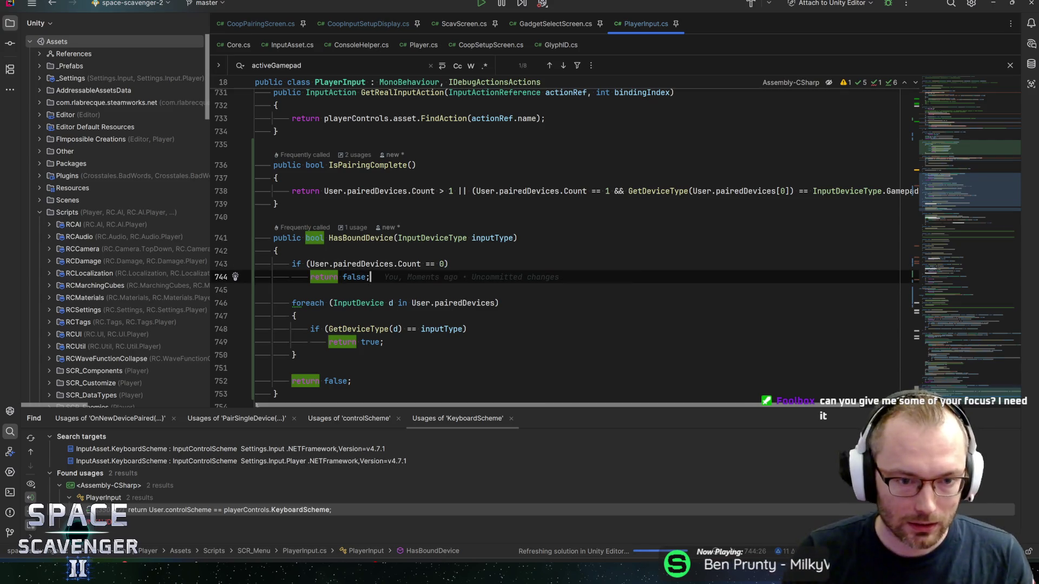
click(435, 303)
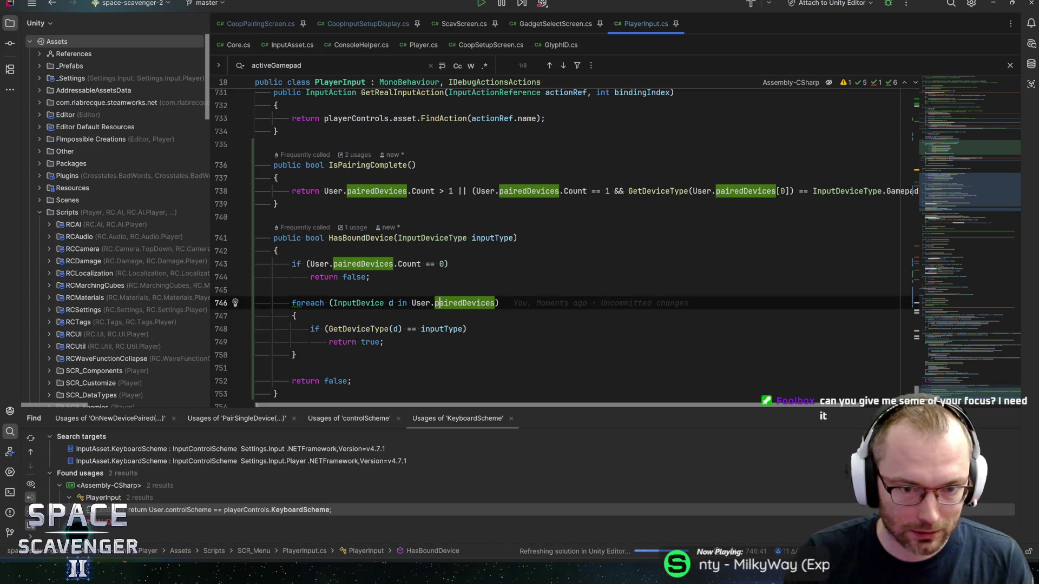
click(498, 303)
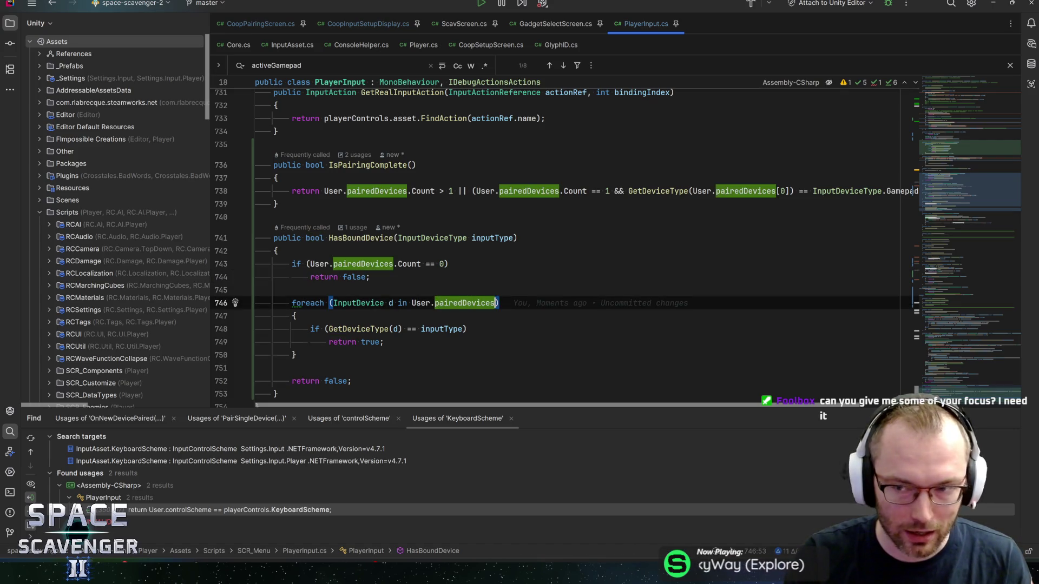
key(Down)
key(Down)
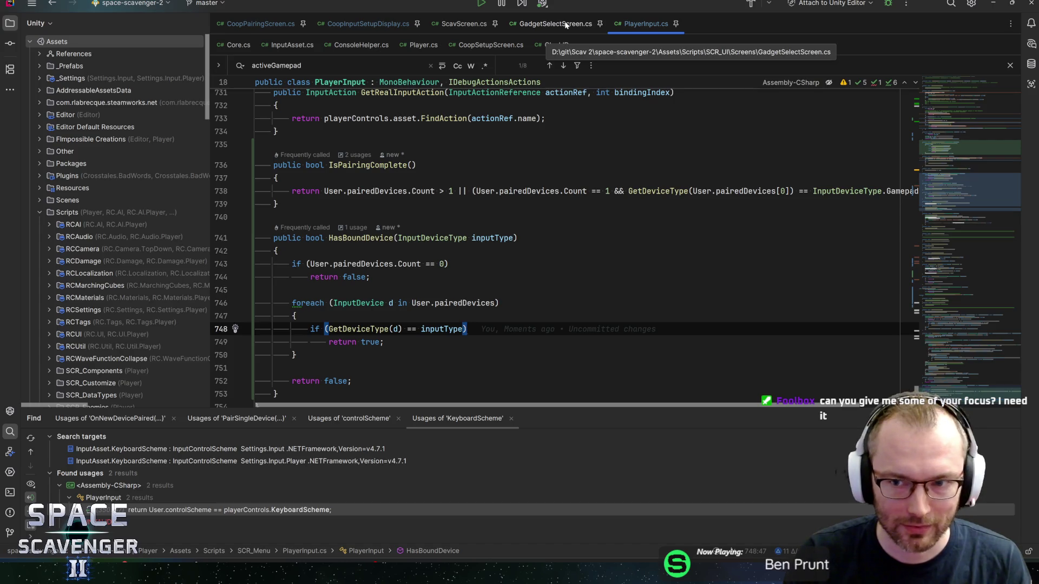
click(480, 238)
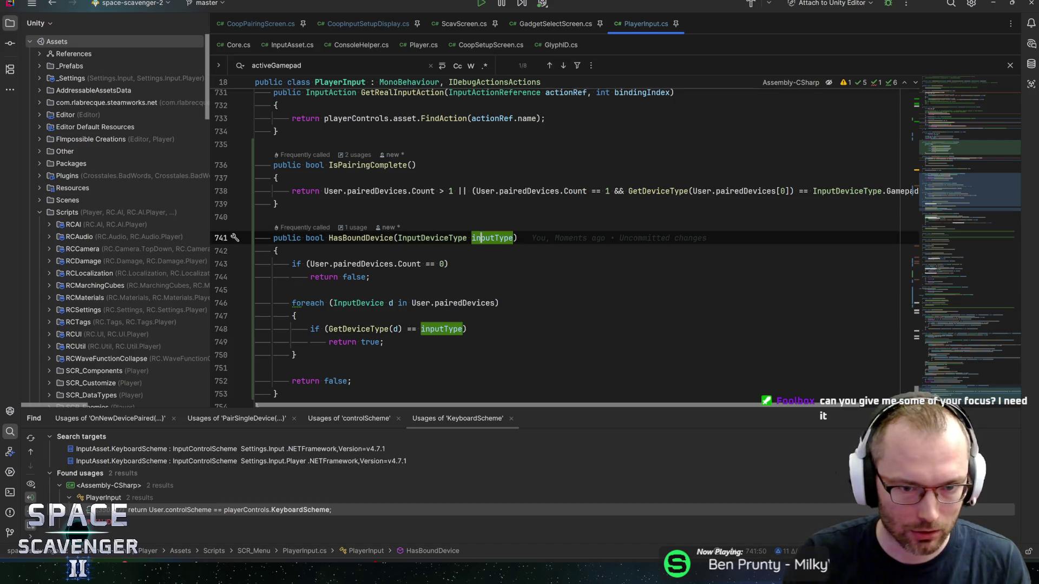
Rename HasBoundDevice's inputType parameter to deviceType
key(ctrl+r)
key(ctrl+r)
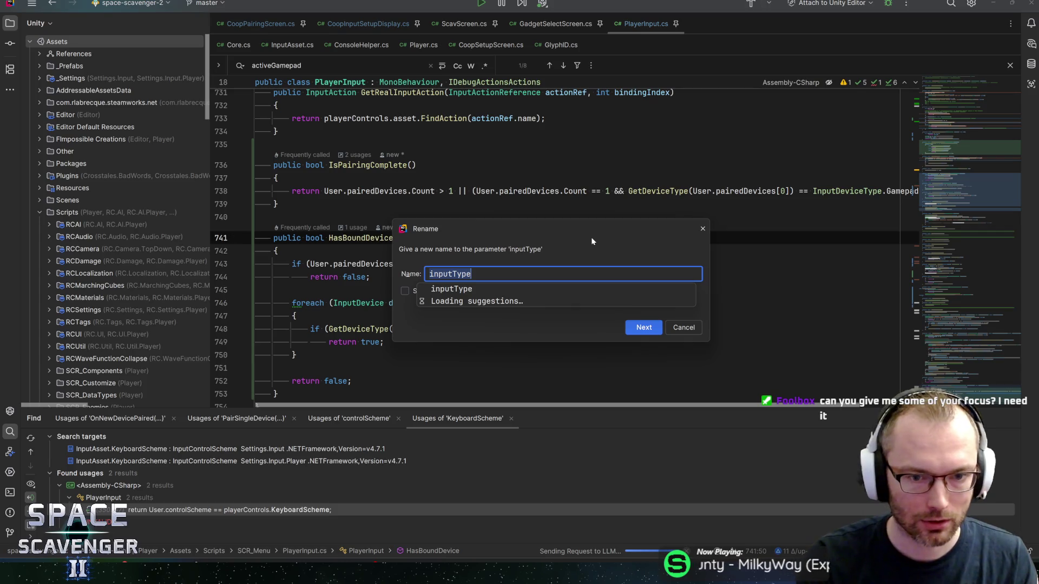
text(devi)
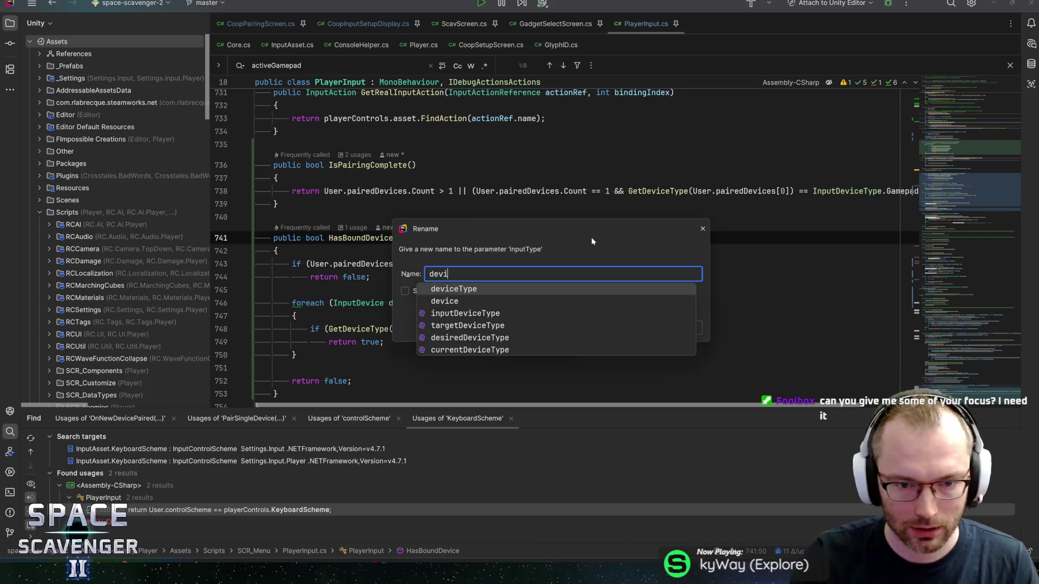
key(Return)
key(Return)
click(499, 303)
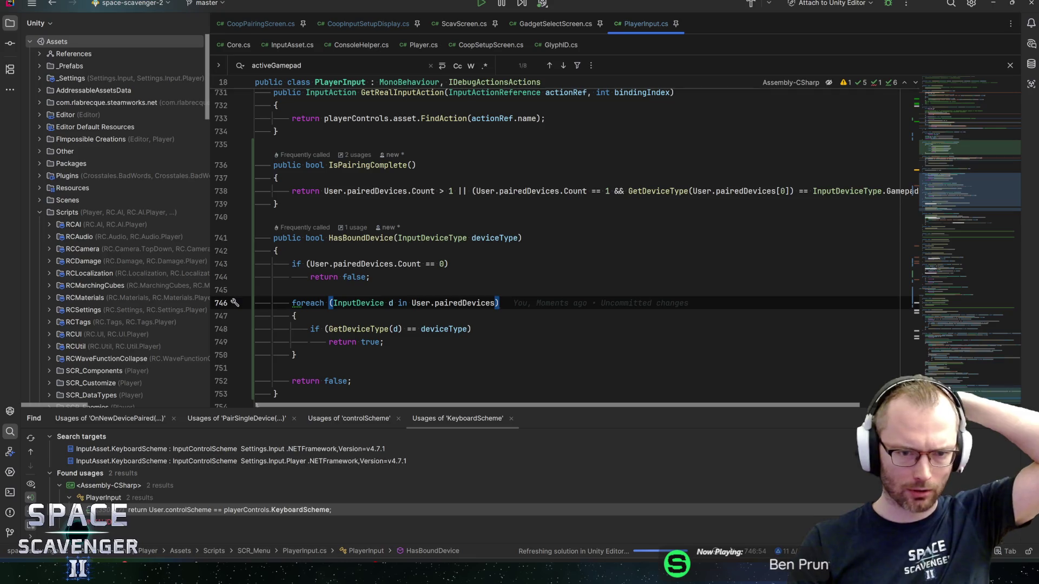
Delete the Count == 0 early-return check and navigate back to the HasBoundDevice call
click(340, 381)
drag(370, 277, 217, 264)
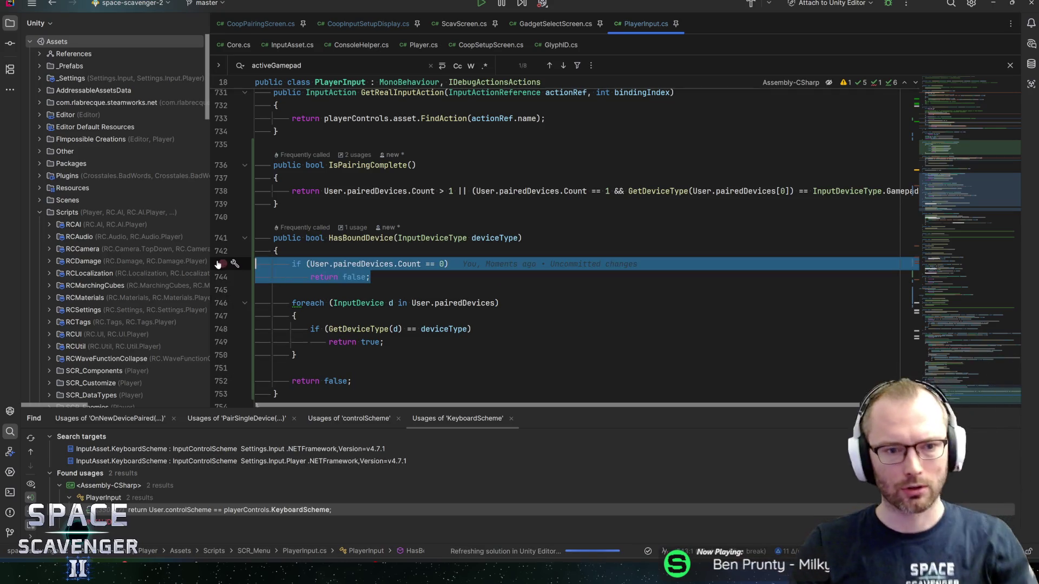
key(Delete)
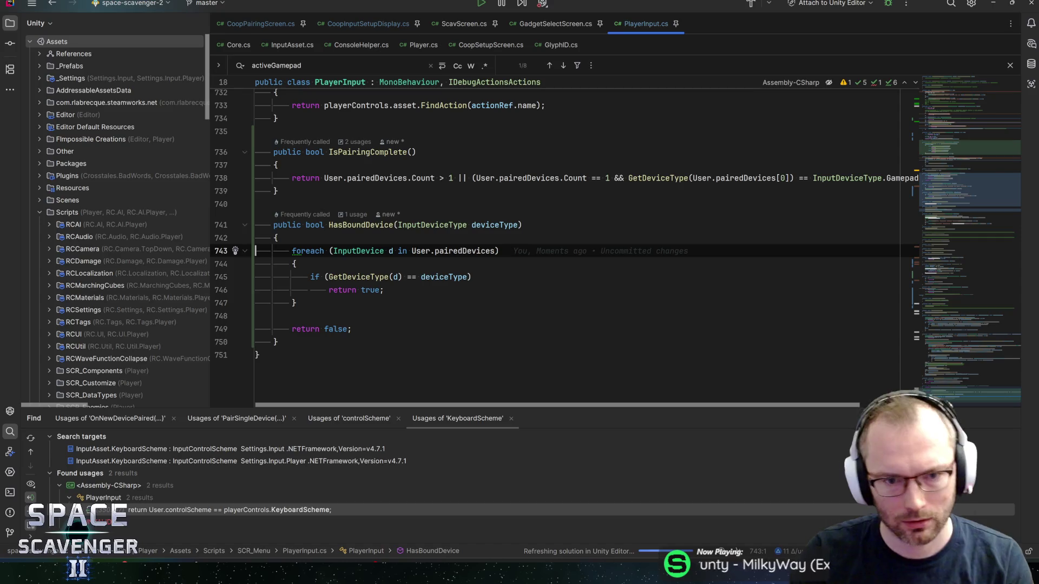
click(428, 251)
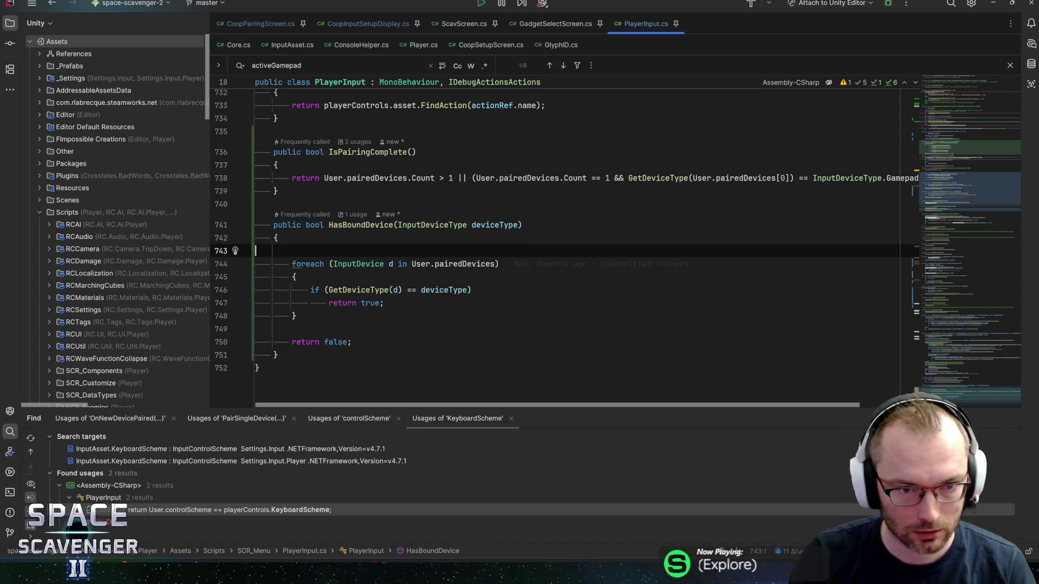
key(ctrl+z)
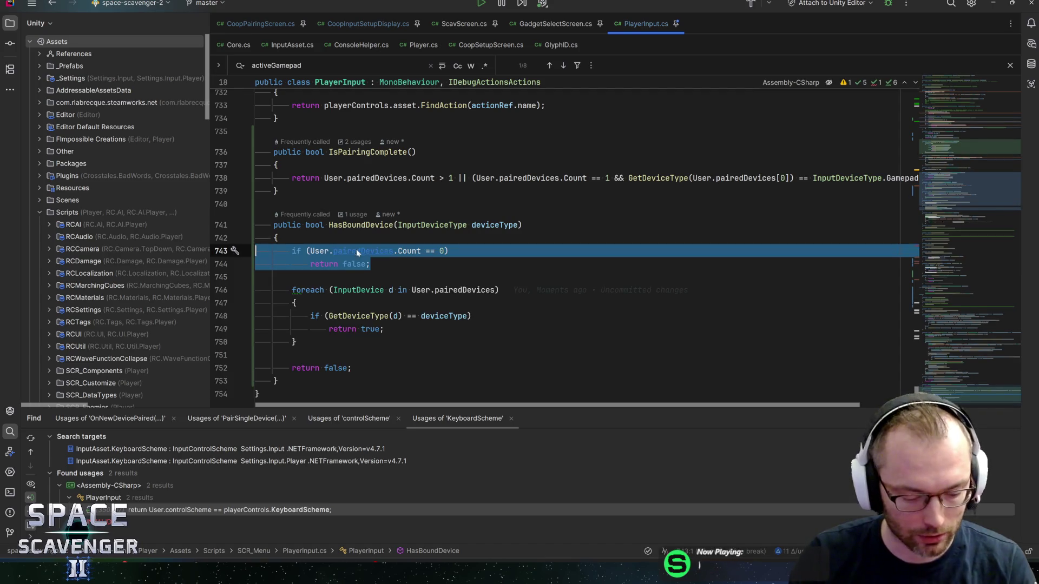
key(Delete)
key(Down)
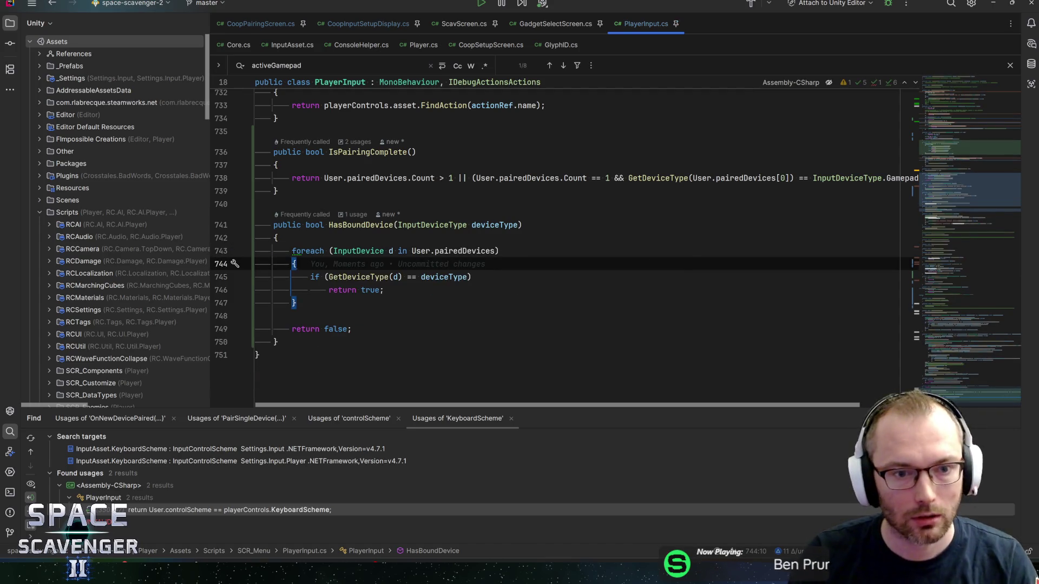
key(ctrl+alt+Left)
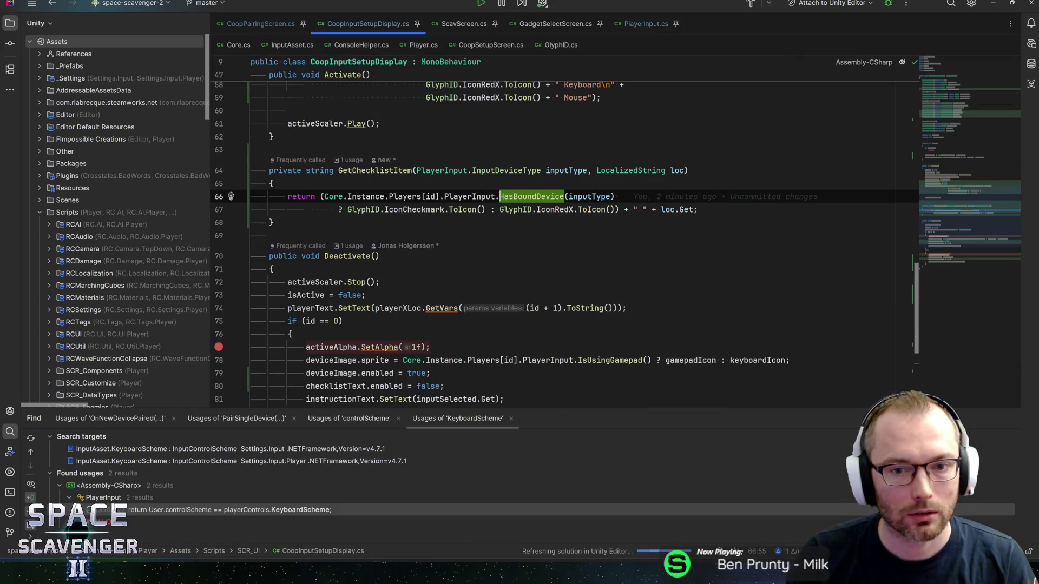
Remove the hard-coded Keyboard entry from the checklist string in Activate
key(ctrl+alt+Left)
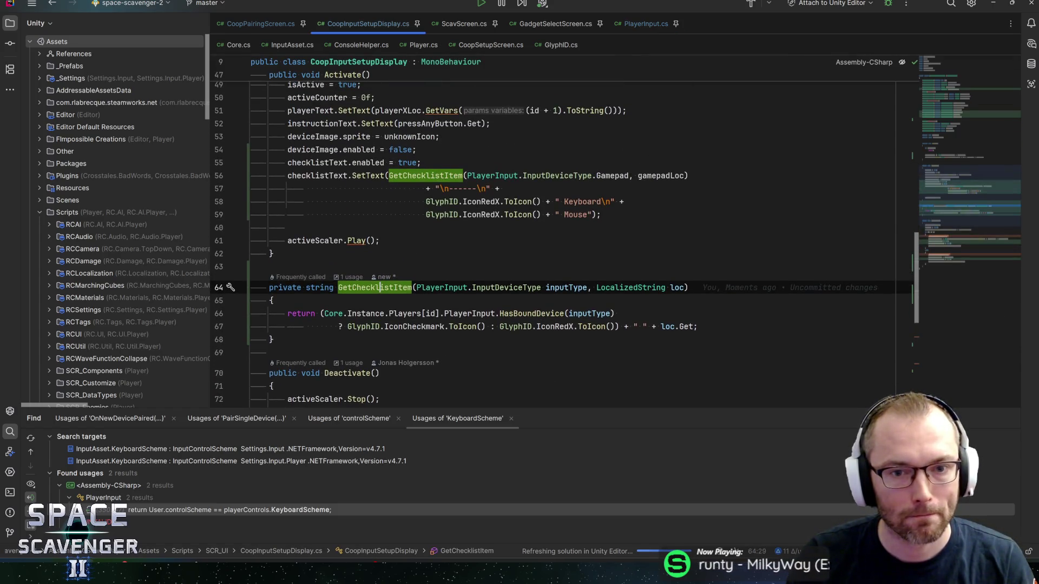
mouse_move(481, 215)
mouse_move(426, 201)
mouse_down()
mouse_move(615, 202)
mouse_move(605, 201)
mouse_up()
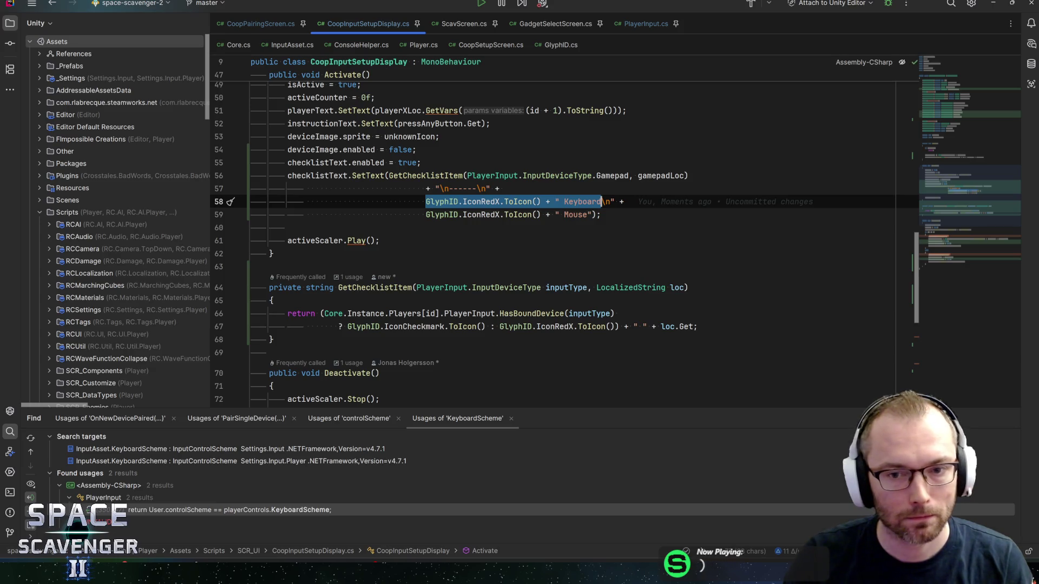
key(BackSpace)
text(")
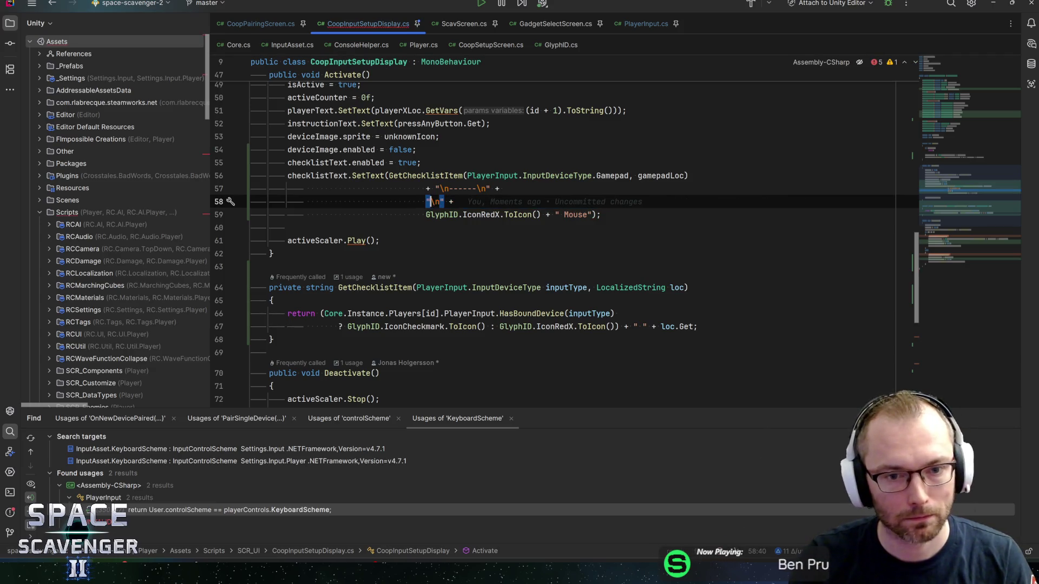
key(Return)
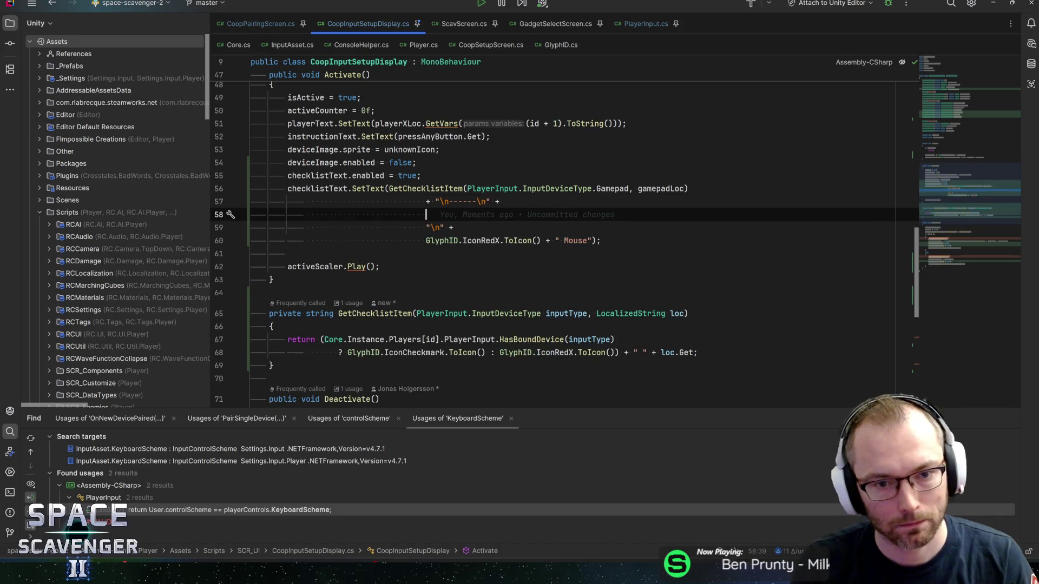
Add a GetChecklistItem(Keyboard, keyboardLoc.Get...) call as the Keyboard checklist row
text(GetCh)
key(Return)
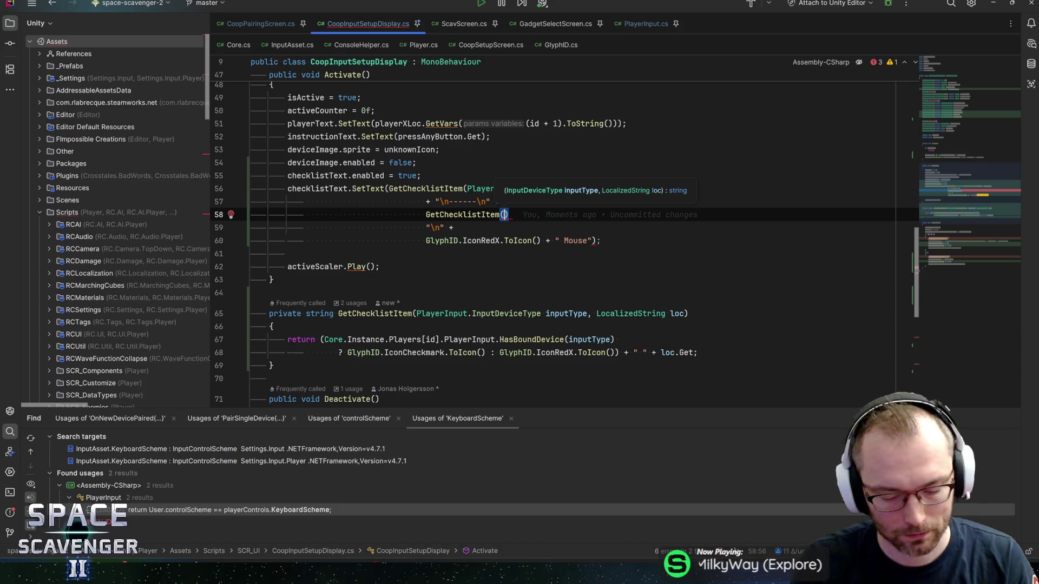
text(keyb)
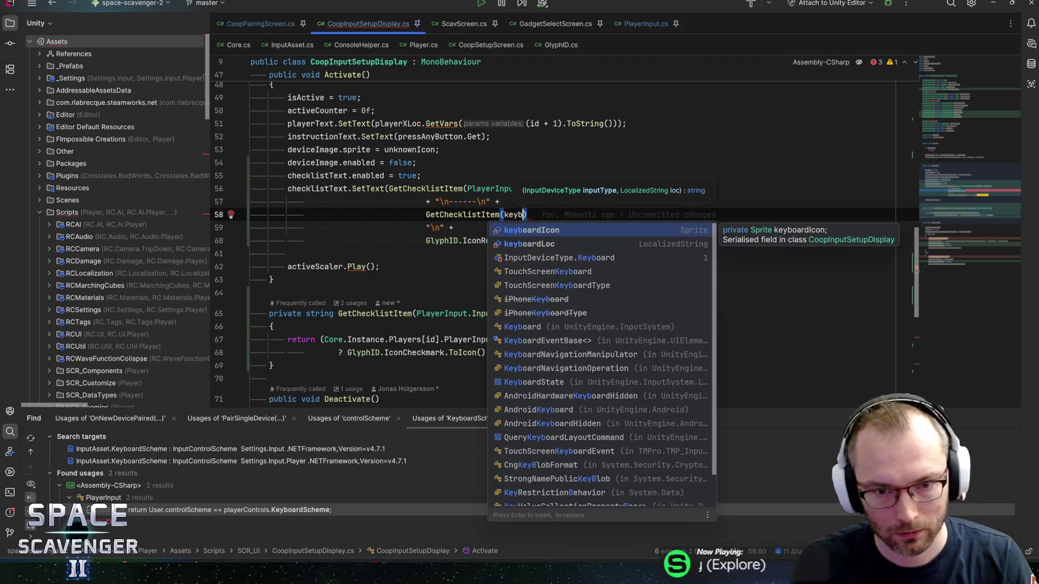
key(Down)
key(Down)
key(Return)
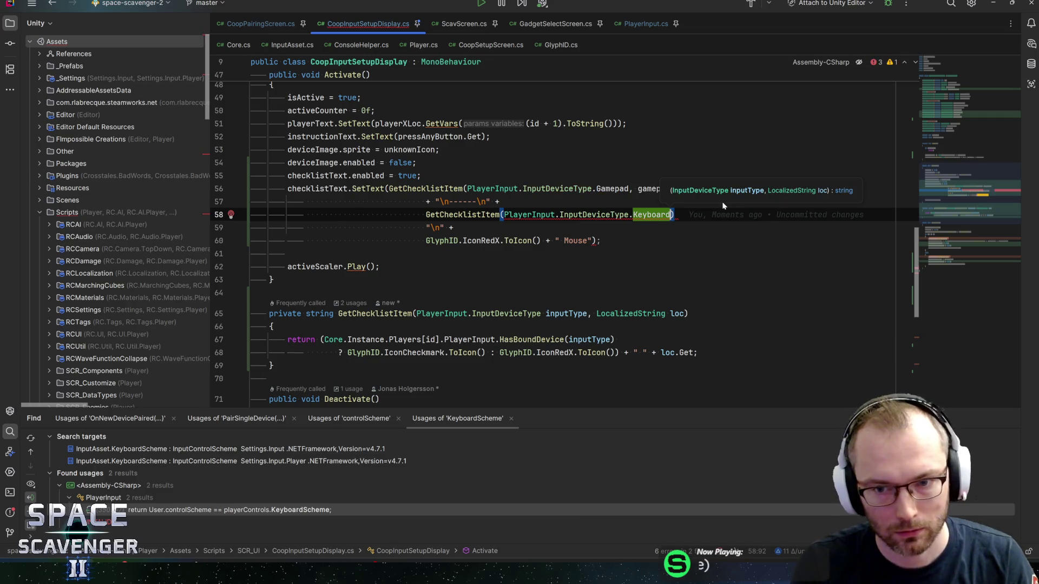
text(, key)
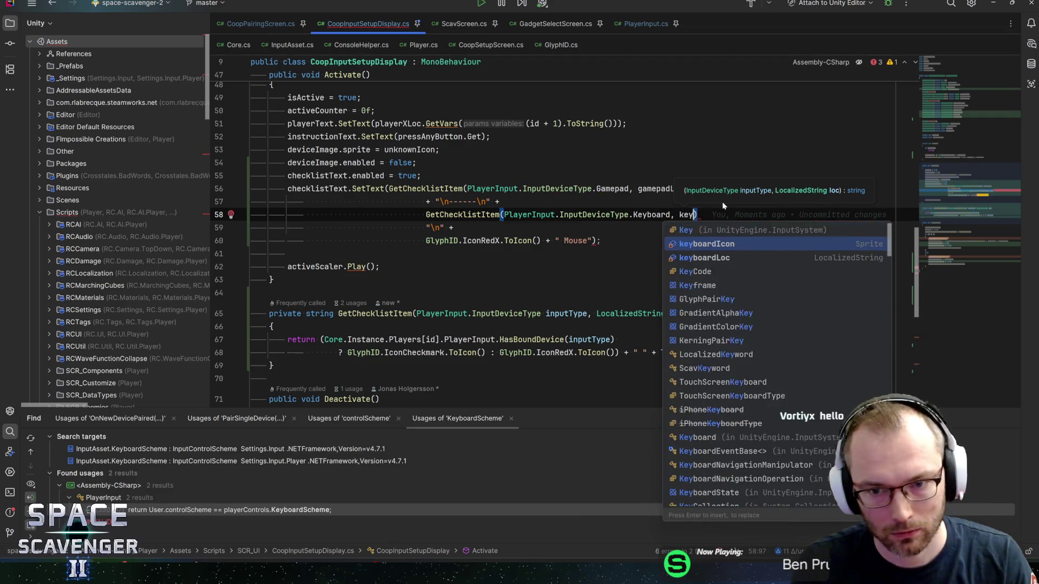
text(b)
key(Down)
key(Return)
text(.get)
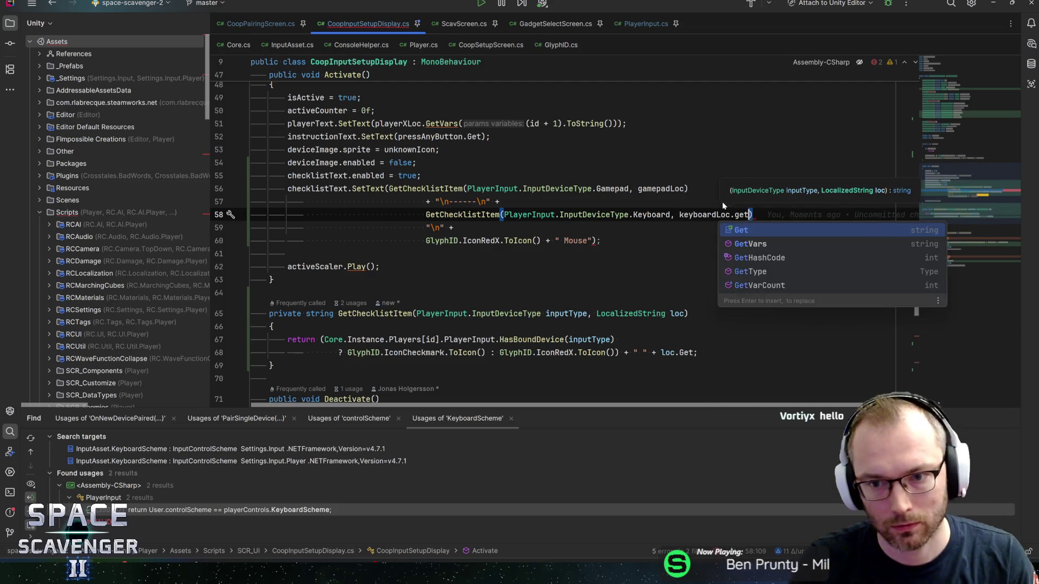
key(Return)
text(;)
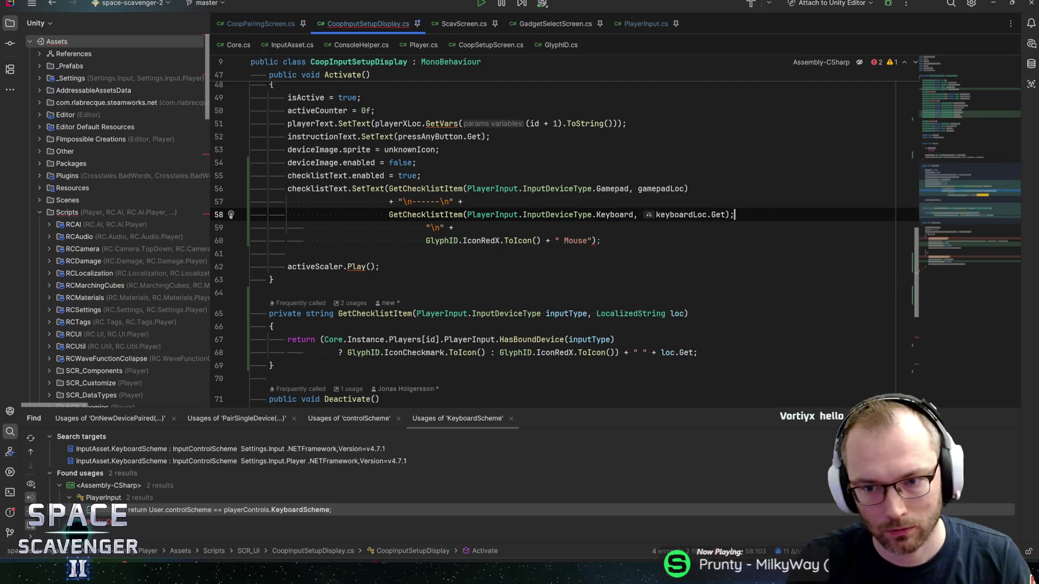
key(BackSpace)
text(+)
Move the + concatenation operators to the start of each checklist line
click(399, 214)
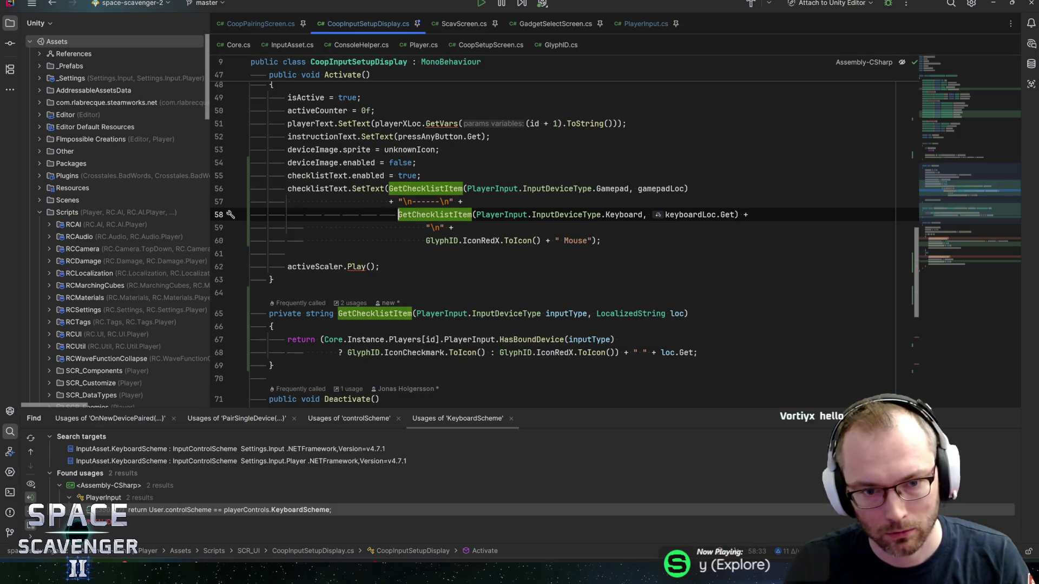
key(Up)
key(End)
key(Return)
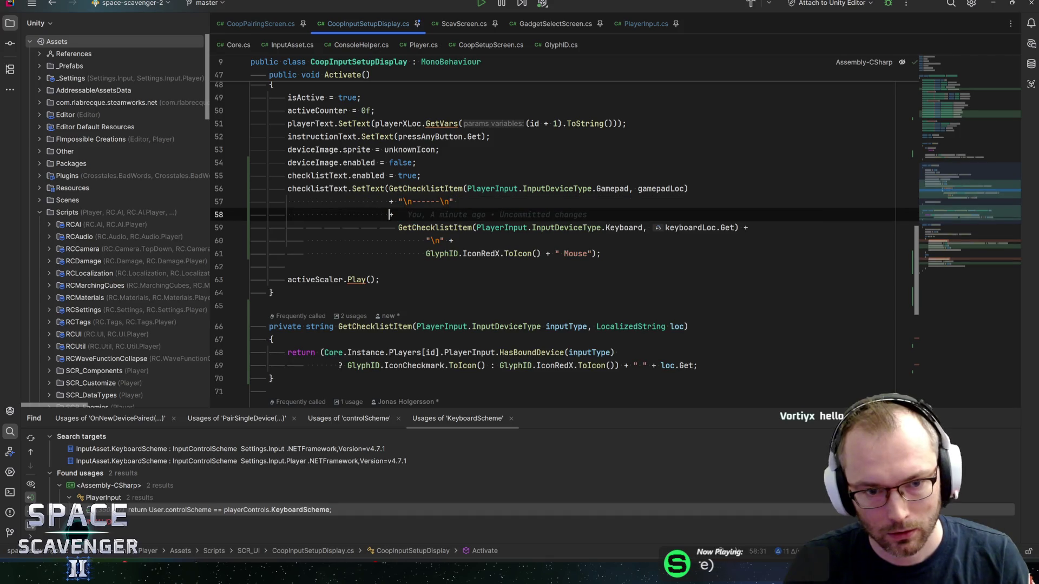
key(Delete)
key(End)
key(BackSpace)
key(BackSpace)
key(Return)
text(+)
key(Delete)
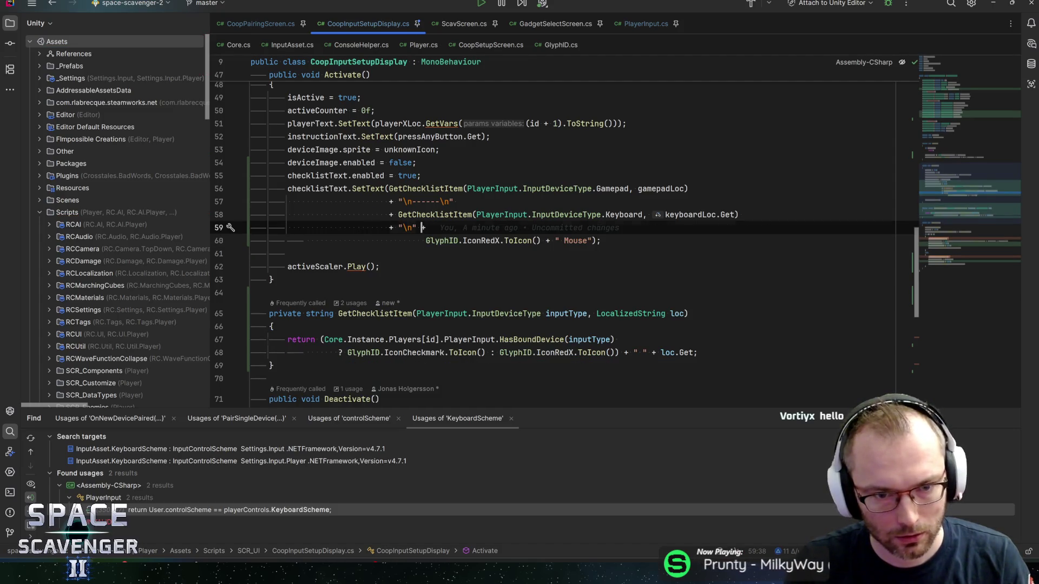
key(Return)
key(Delete)
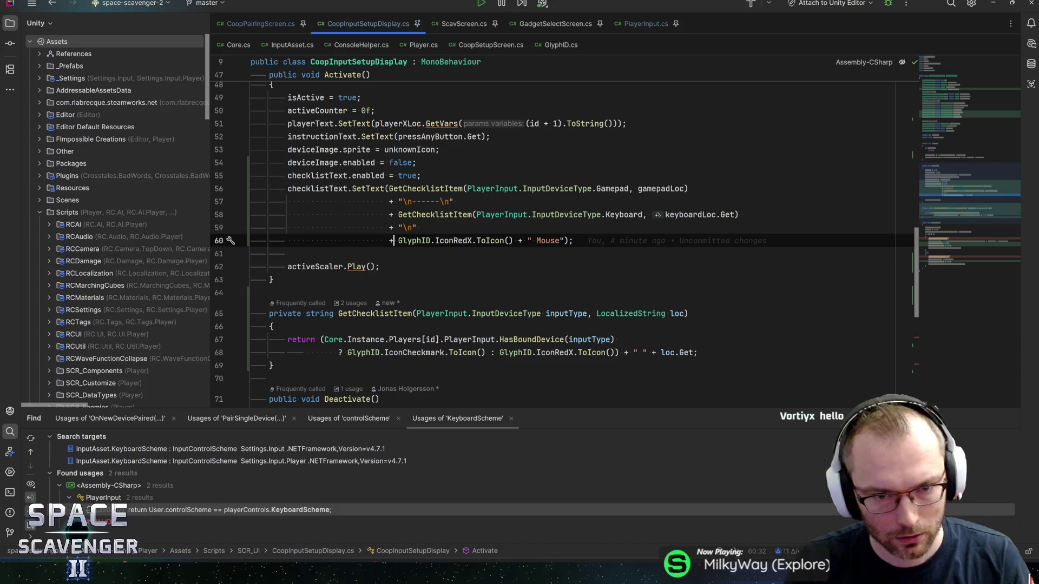
Paste the Keyboard checklist item over the old hard-coded Mouse line, ending with a semicolon
key(Up)
key(Up)
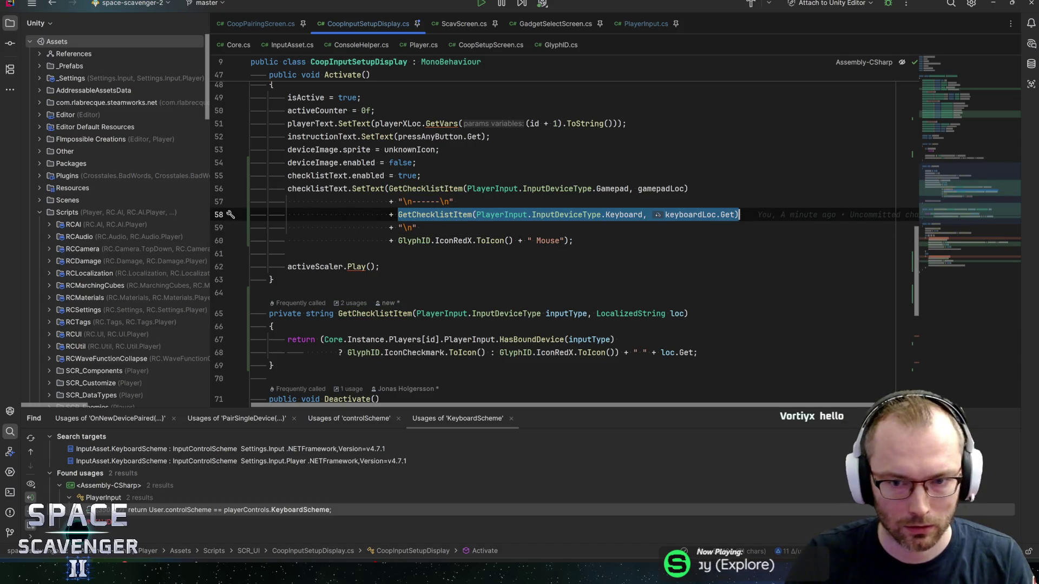
key(Down)
key(Down)
key(End)
key(Home)
key(Right)
key(Right)
key(shift+End)
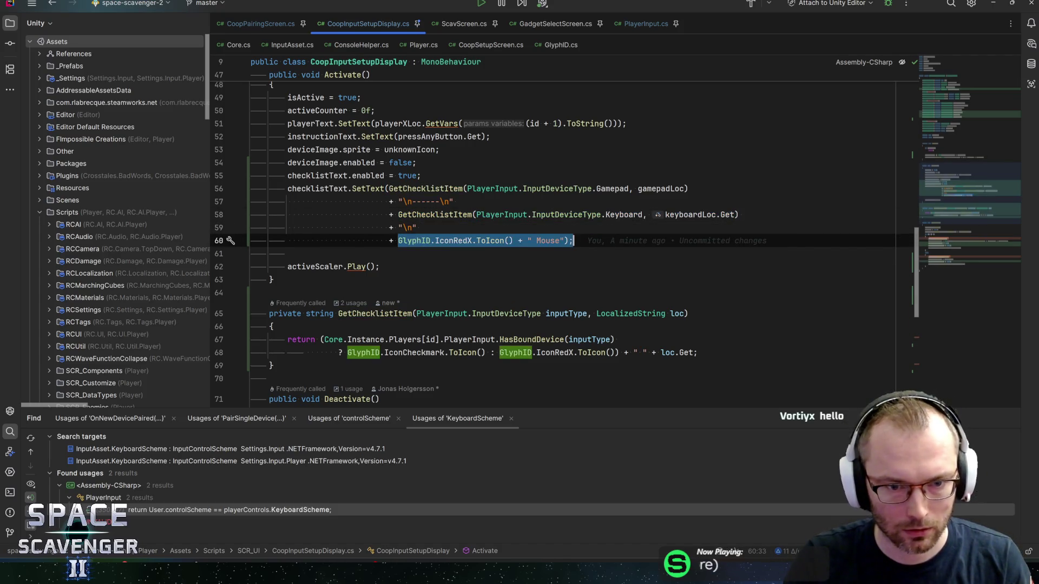
text(GetChecklistItem(PlayerInput.InputDeviceType.Keyboard, keyboardLoc.Get))
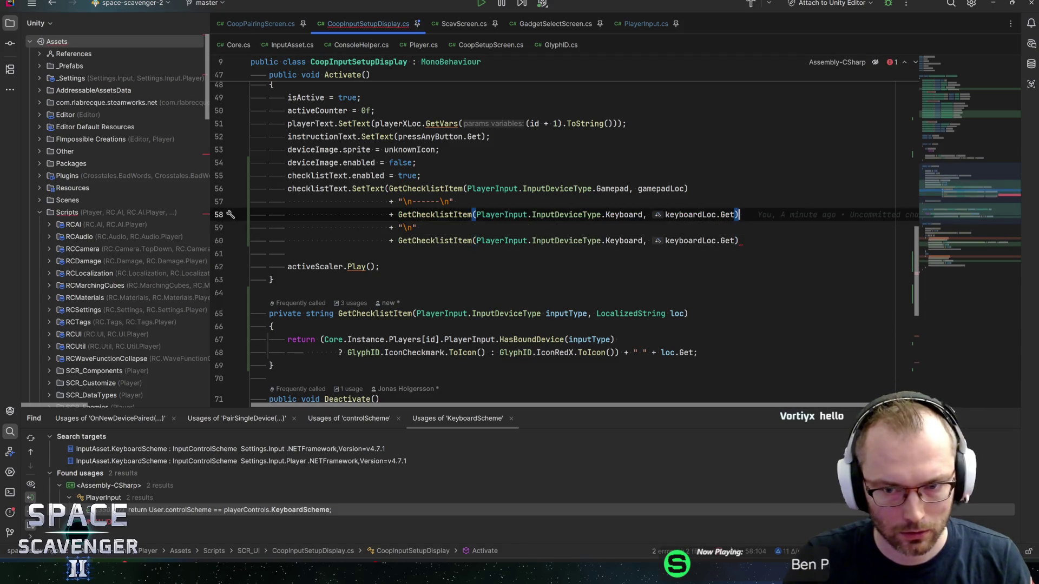
text(;)
Change the upper copied item to GetChecklistItem(Mouse, mouseLoc...)
key(Up)
key(Up)
key(Left)
key(Left)
key(Left)
key(ctrl+w)
text(mouse)
key(Return)
key(ctrl+Left)
key(ctrl+Left)
key(ctrl+w)
text(Mouse)
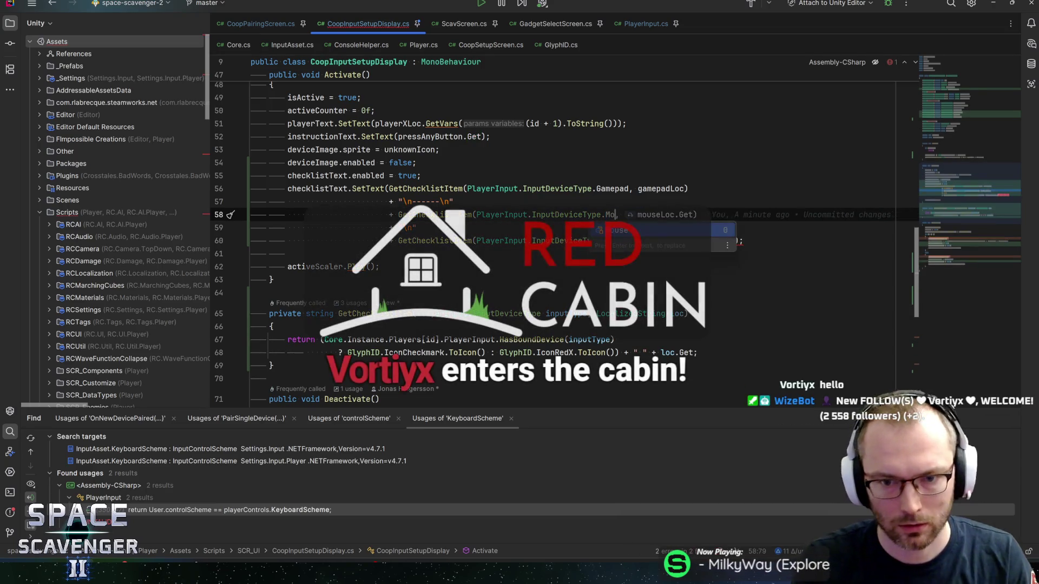
key(End)
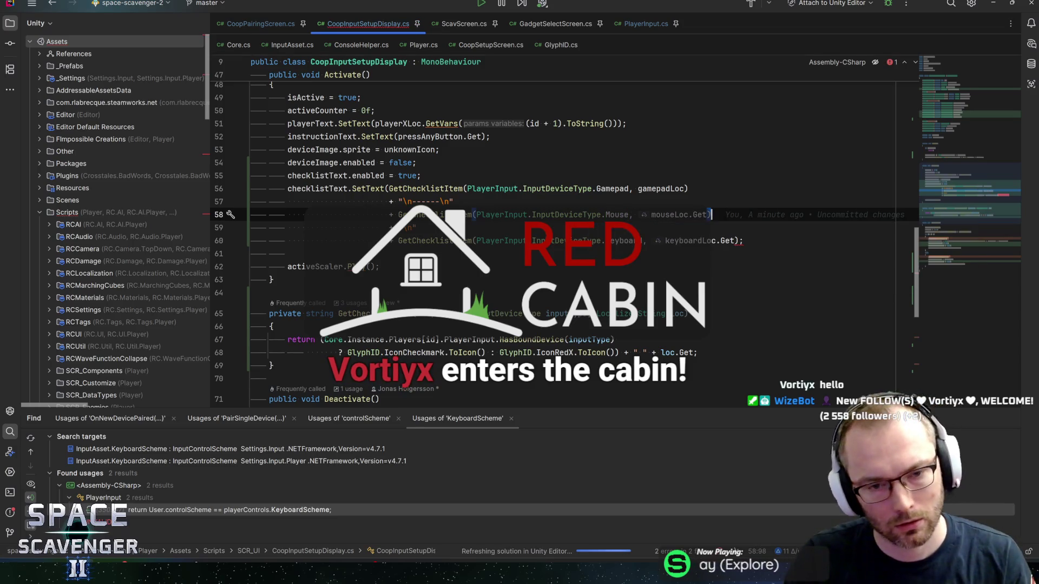
key(Down)
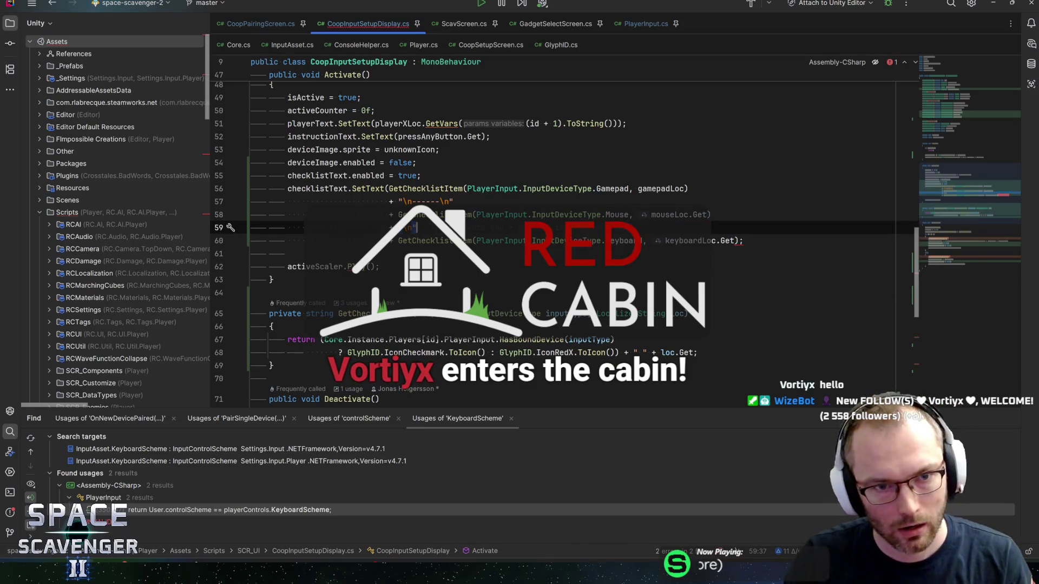
click(421, 175)
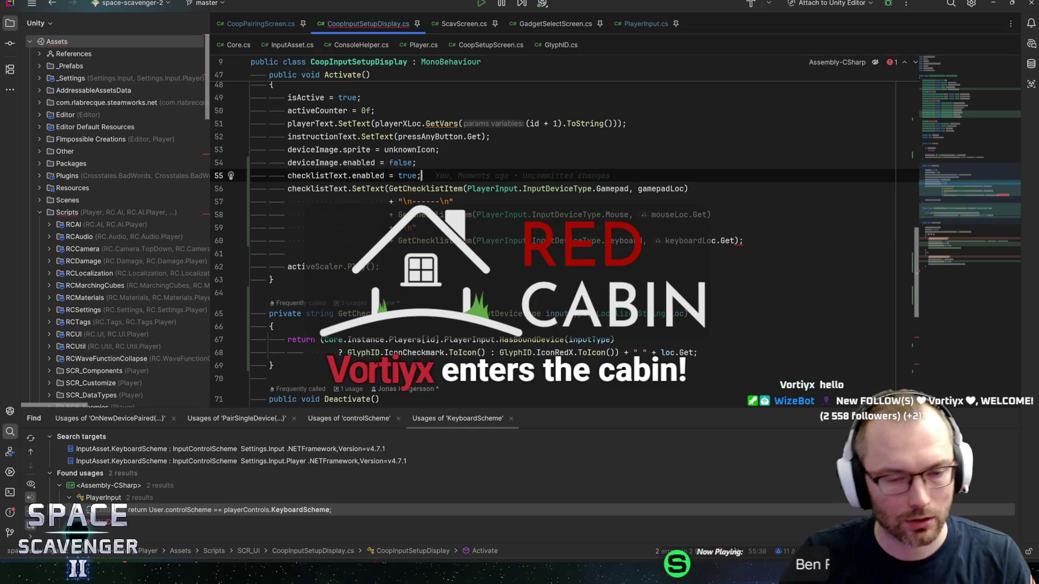
Insert an UpdateChecklist(true); call at the top of the checklist code
key(ctrl+alt+Return)
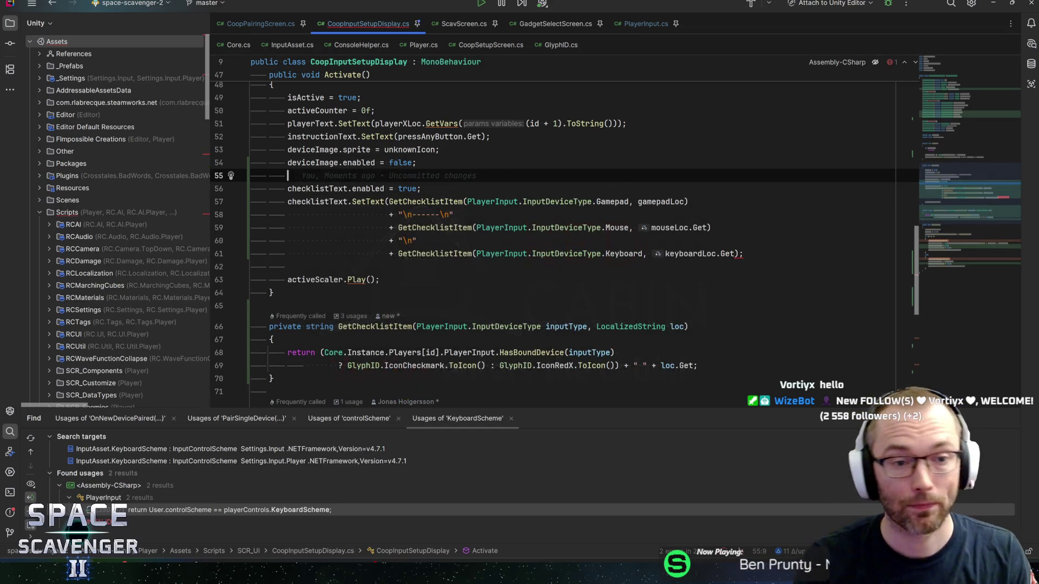
text(UpdateChecklist)
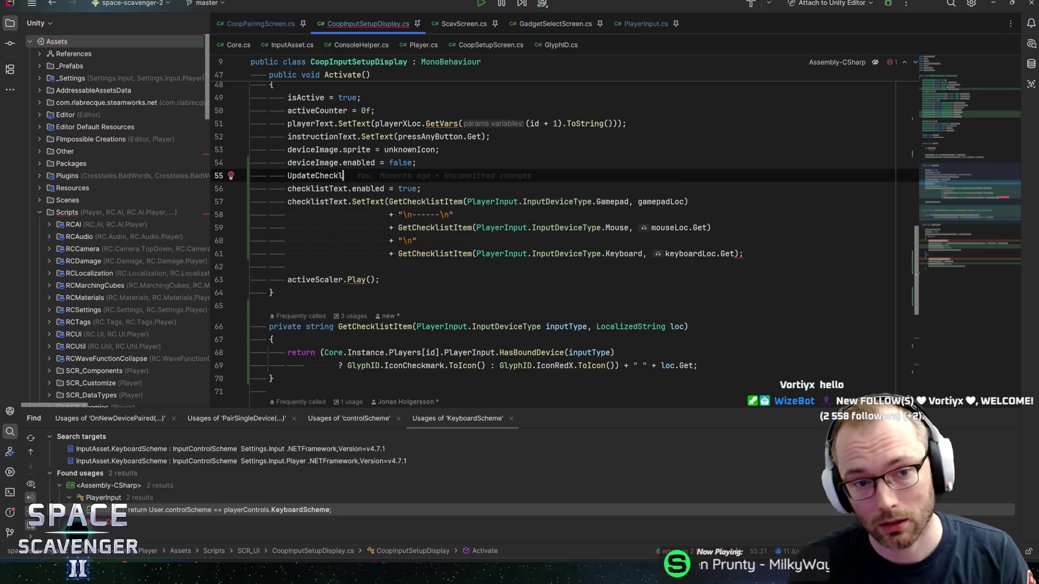
text(();)
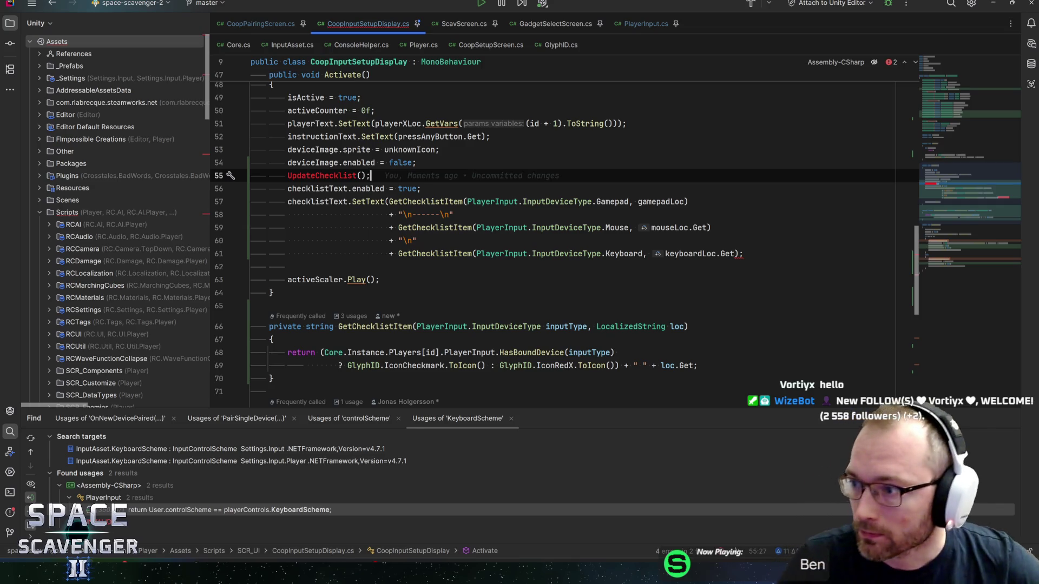
scroll(562, 238, up, 3)
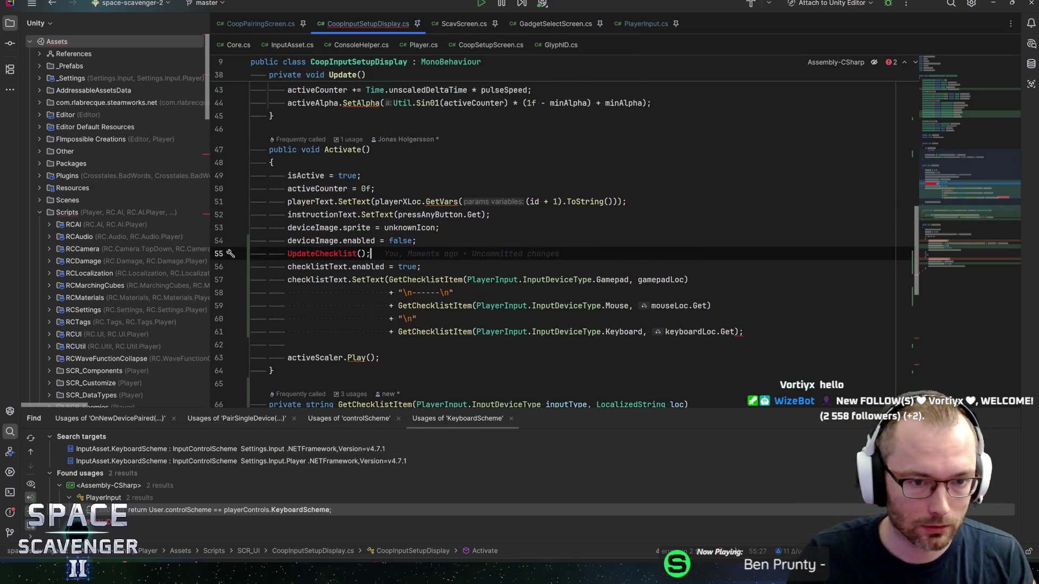
scroll(563, 238, down, 1)
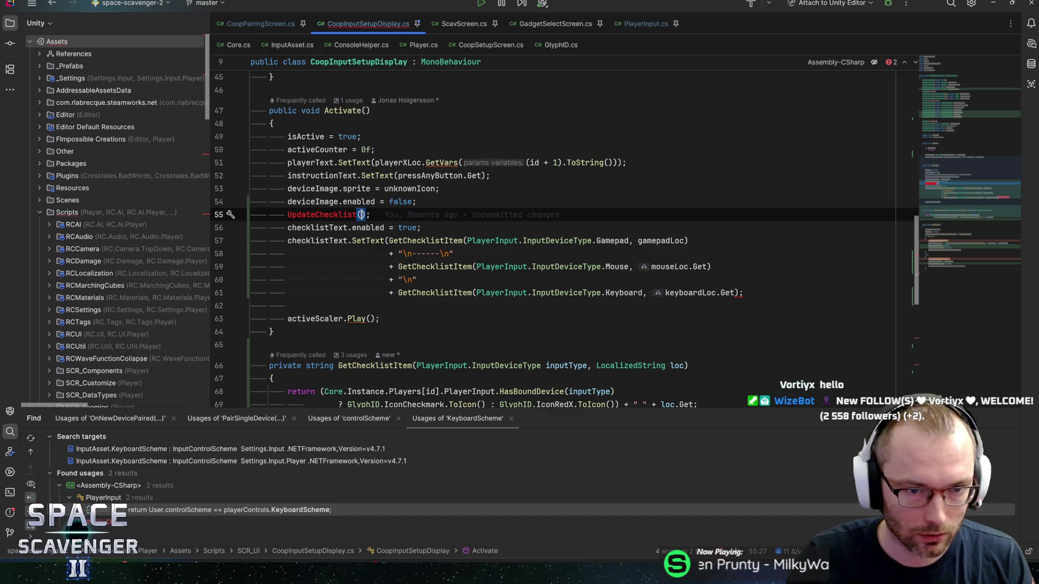
text(true)
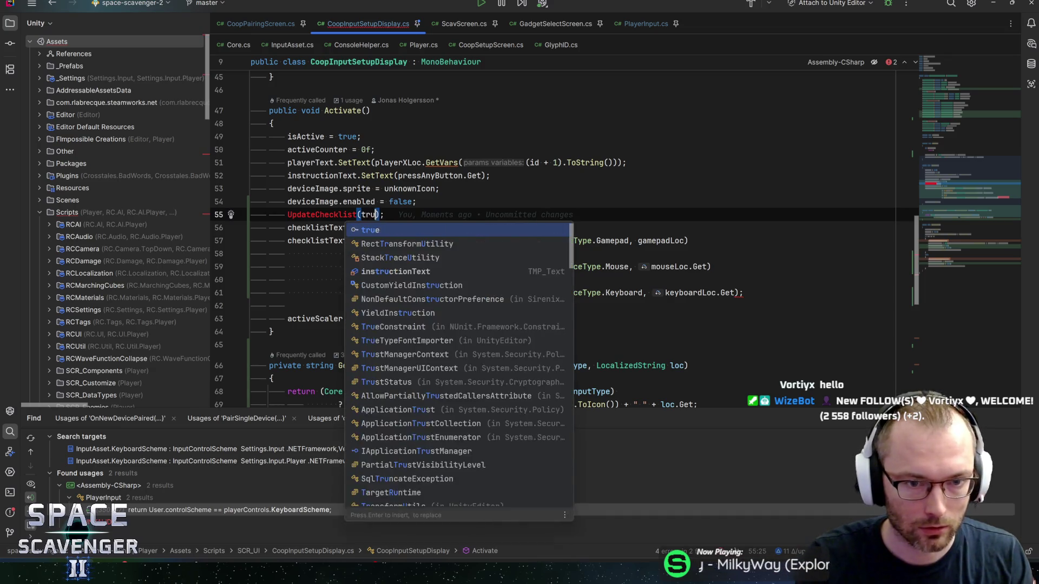
key(Down)
Remove the old checklistText-setting lines from Activate
key(Home)
key(shift+Down)
key(shift+Down)
key(shift+Down)
key(shift+Down)
key(shift+Down)
key(shift+Down)
key(ctrl+c)
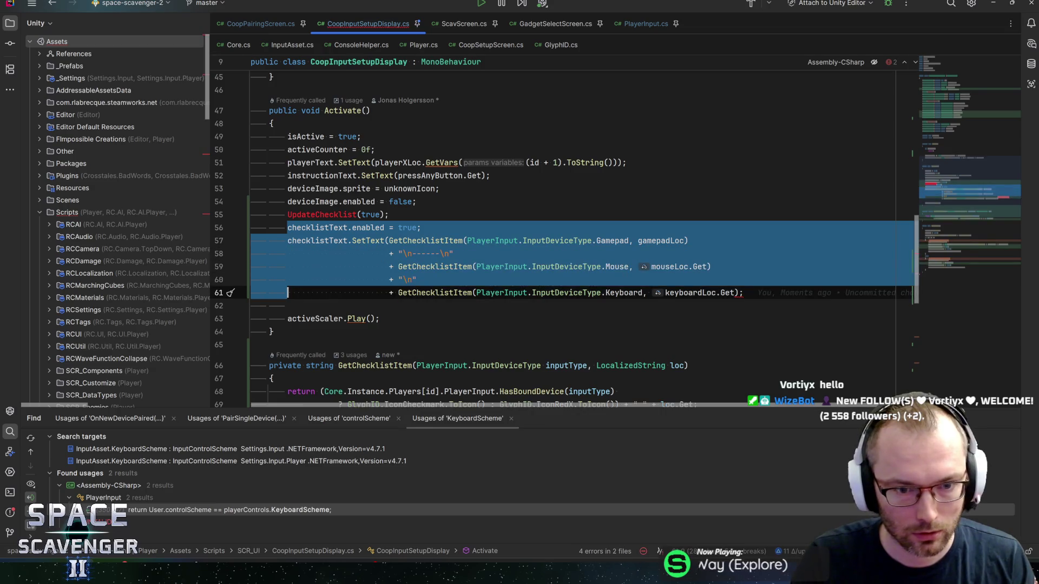
key(Delete)
key(Up)
key(End)
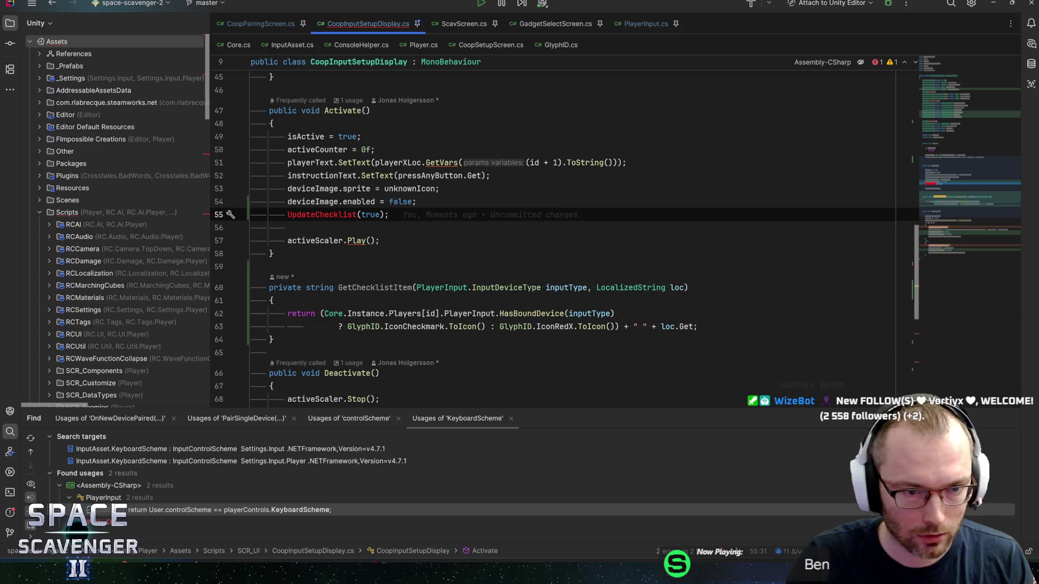
Begin declaring a private void UpdateChecklist method below Activate
key(Down)
key(Down)
key(Down)
key(Return)
key(Return)
text(private void UpdateChe)
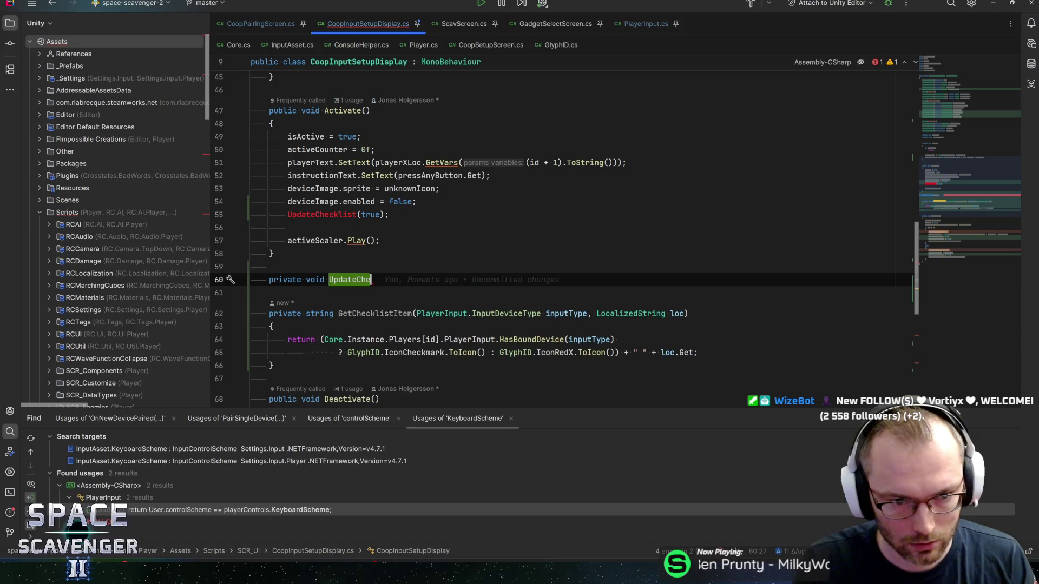
text(ck)
Paste the checklist code into UpdateChecklist and give it a bool enableText parameter
text(())
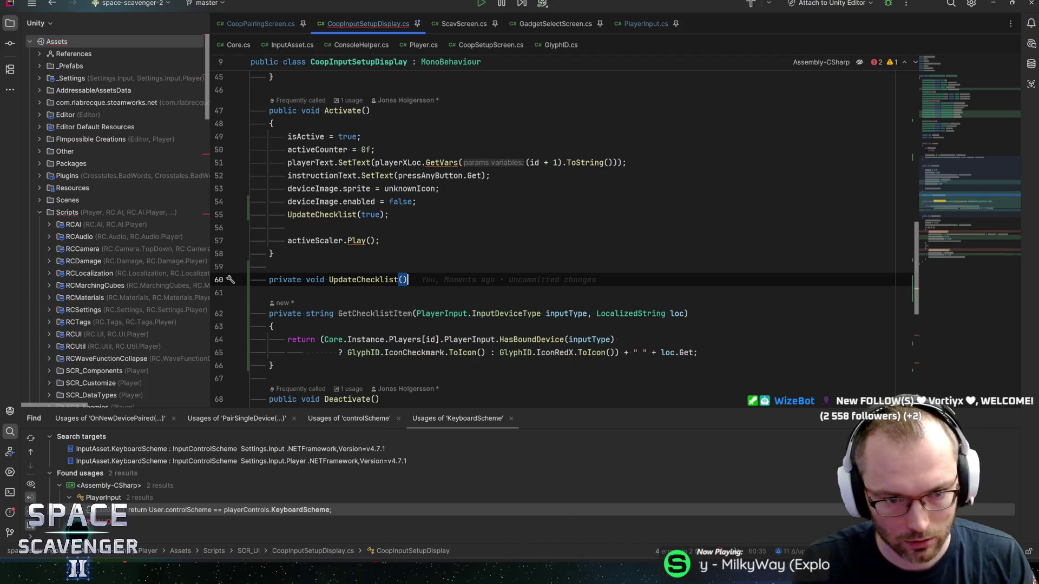
text({)
key(Return)
key(ctrl+v)
click(403, 280)
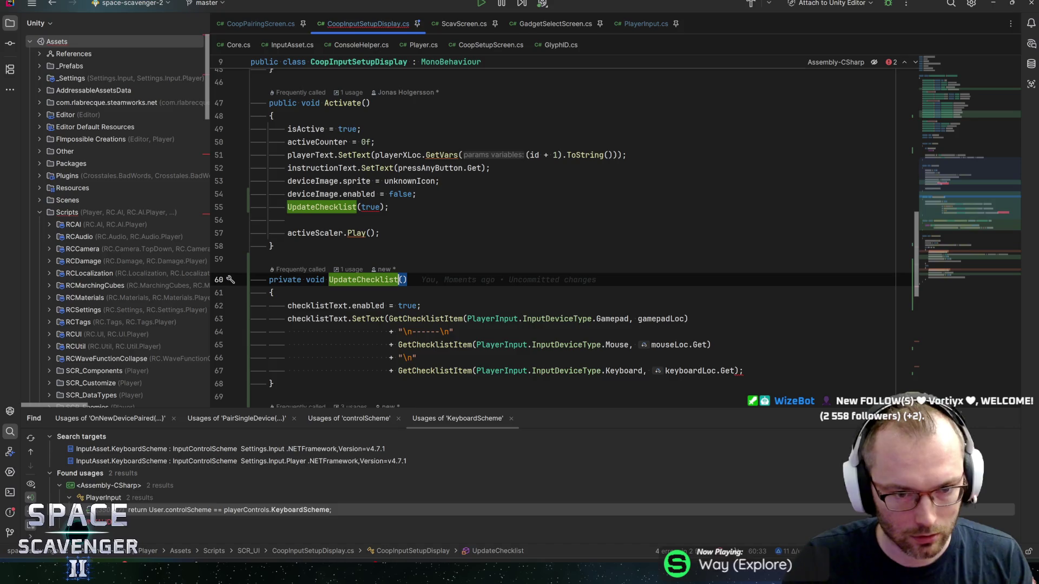
text(bool enabled)
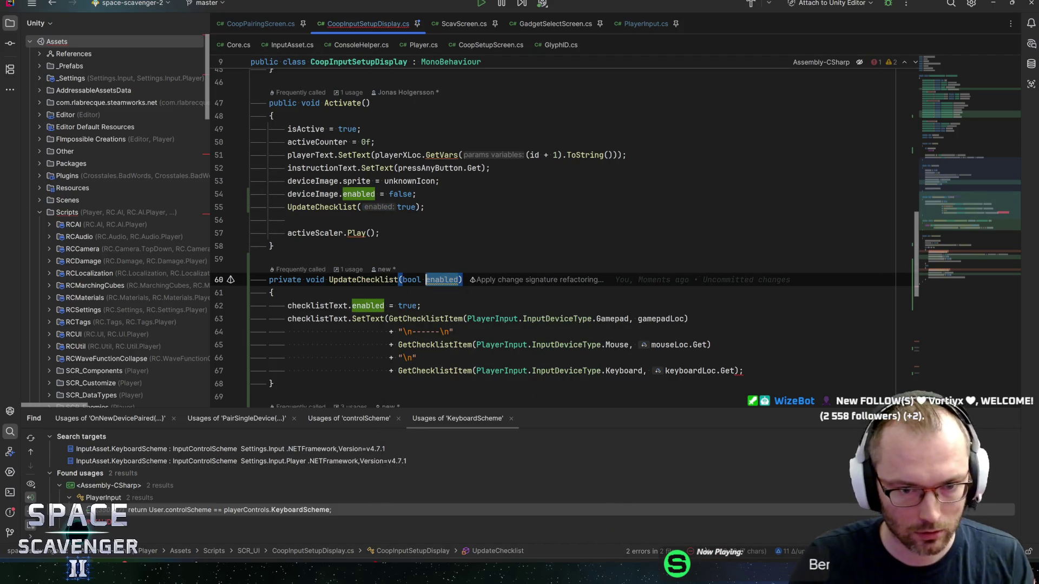
key(BackSpace)
text(Text)
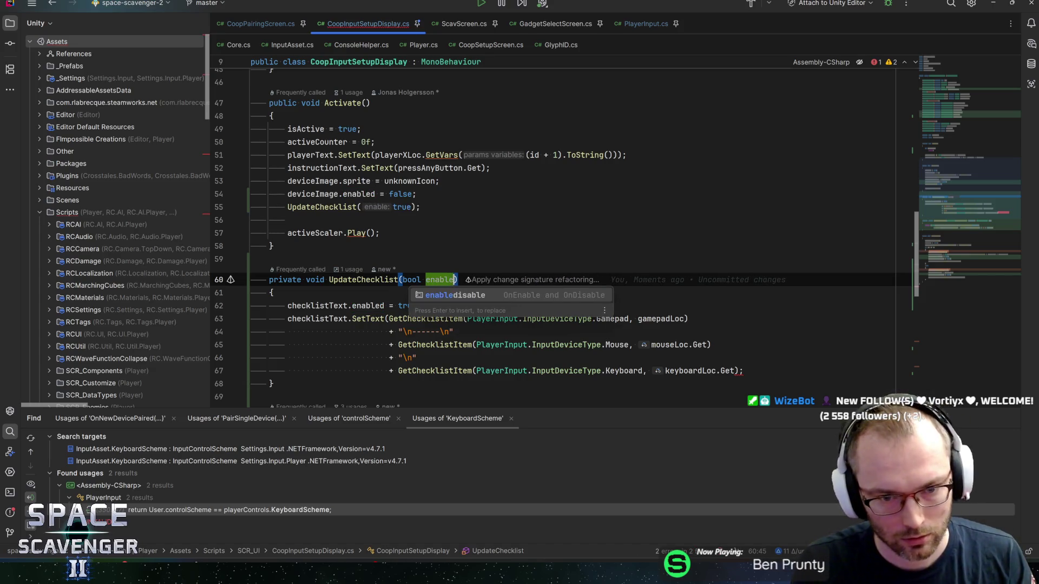
Set checklistText.enabled from enableText instead of true
double_click(408, 305)
text(enableText)
scroll(541, 233, down, 5)
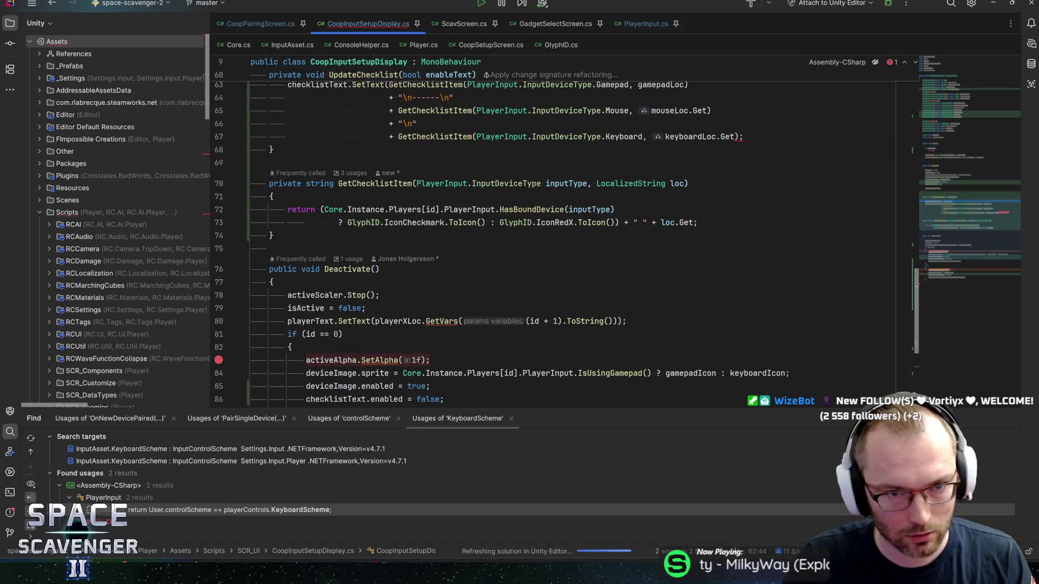
scroll(541, 233, up, 3)
Add the missing closing parenthesis to the SetText call on line 67
click(738, 253)
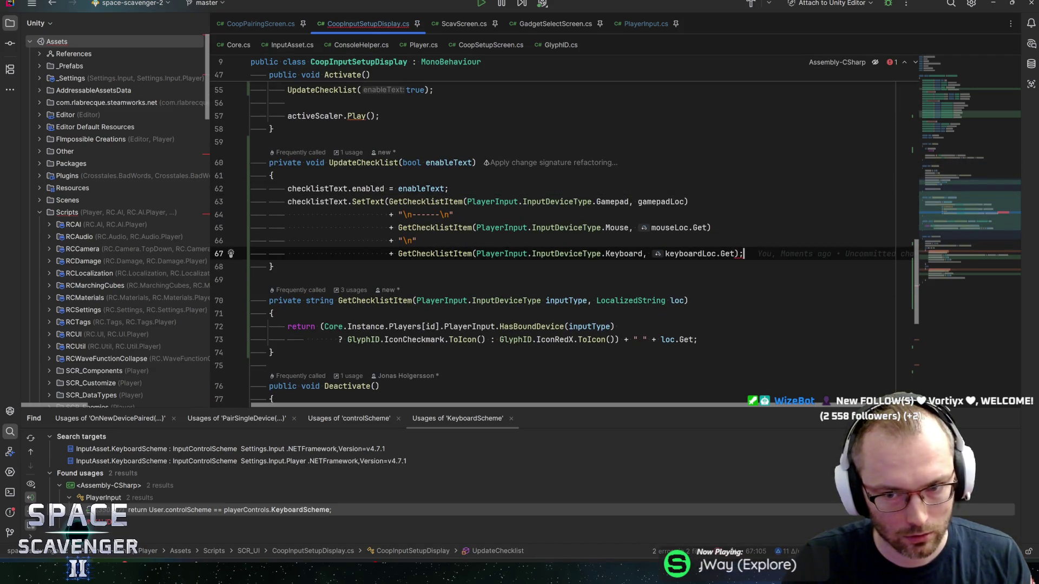
text())
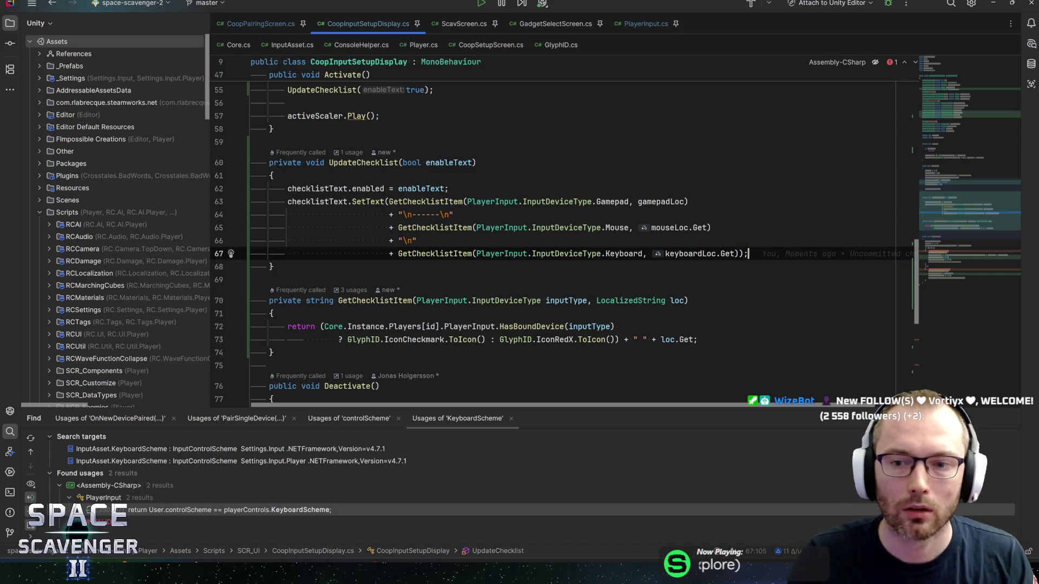
key(End)
scroll(541, 232, up, 4)
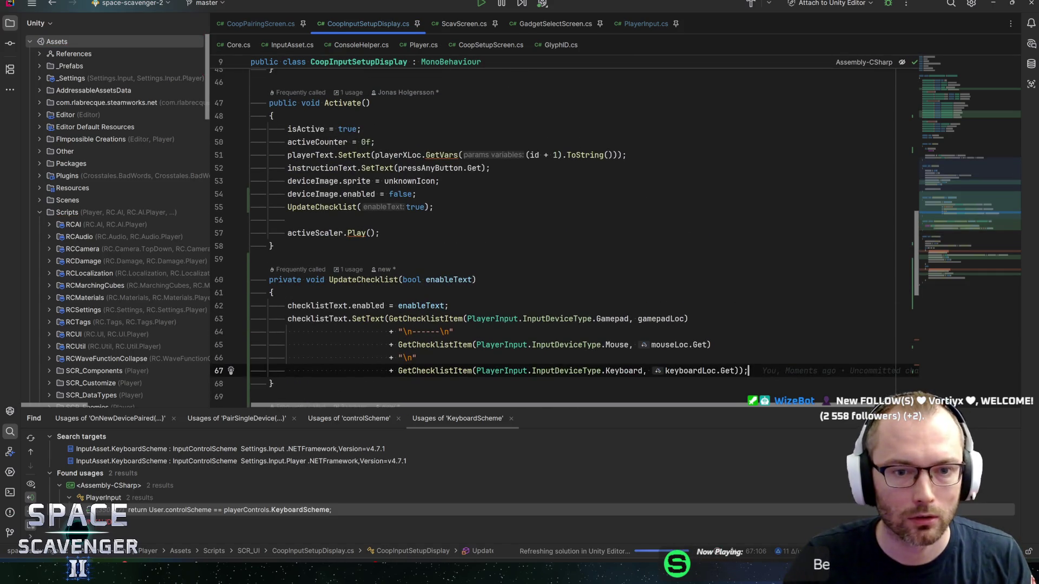
scroll(541, 232, down, 2)
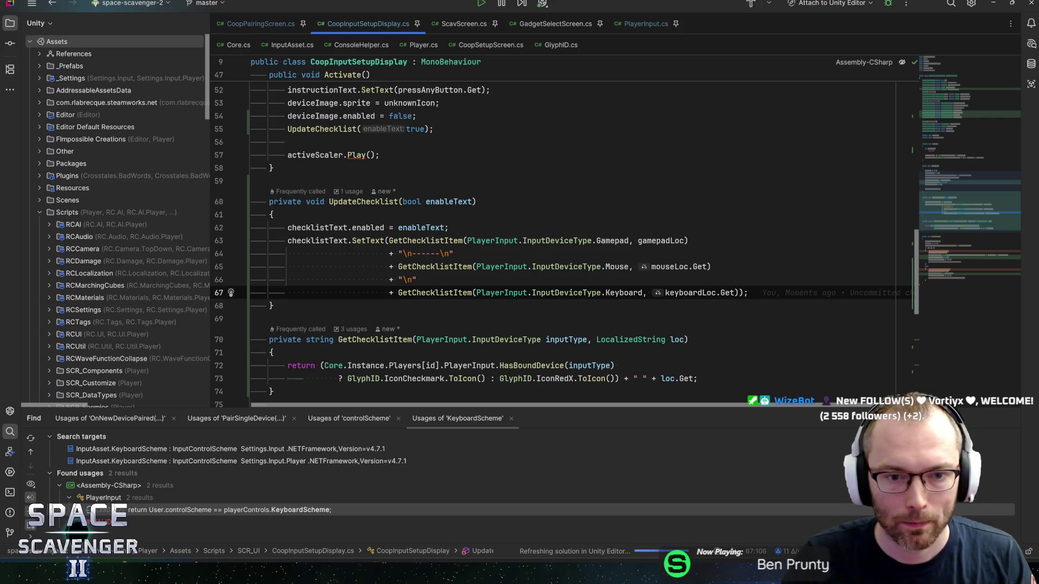
click(441, 253)
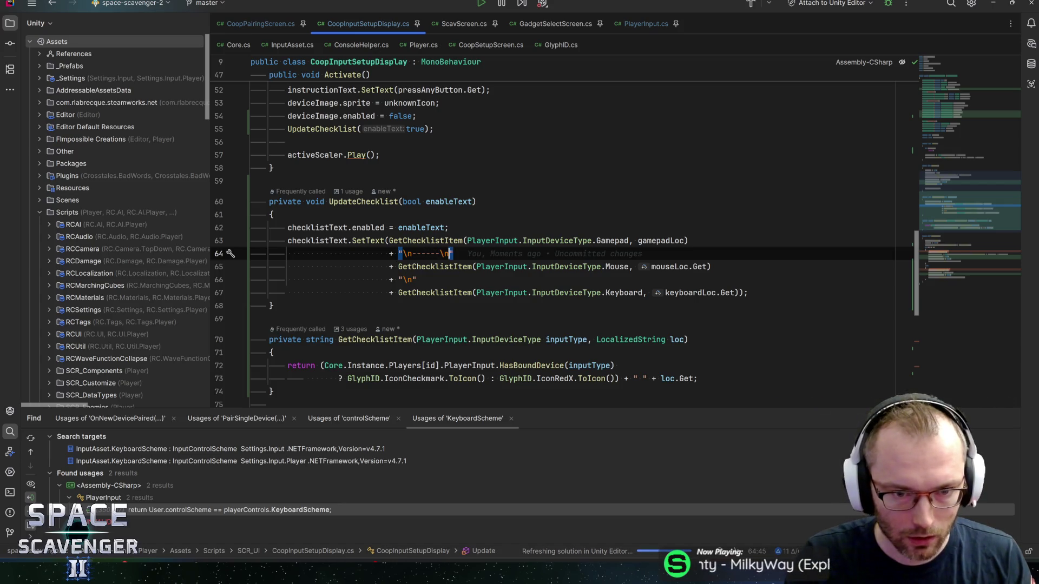
key(Home)
scroll(541, 233, down, 3)
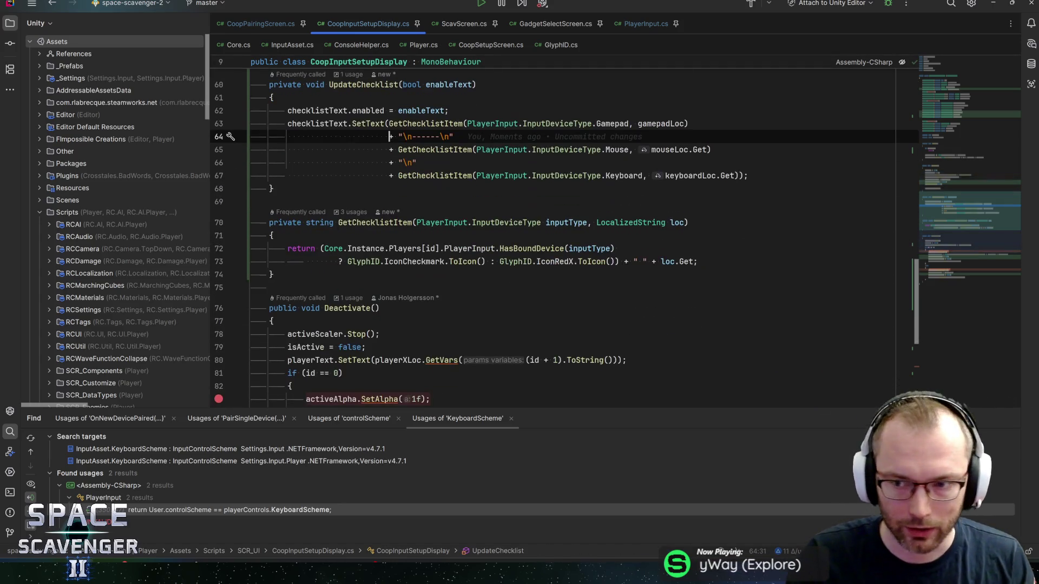
scroll(562, 238, down, 1)
scroll(563, 238, up, 4)
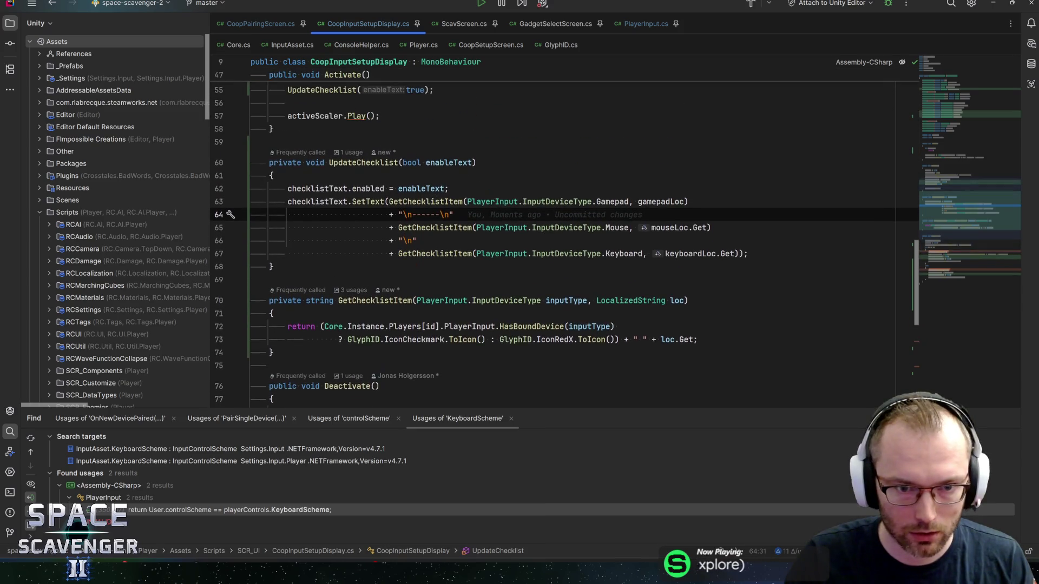
scroll(562, 238, down, 4)
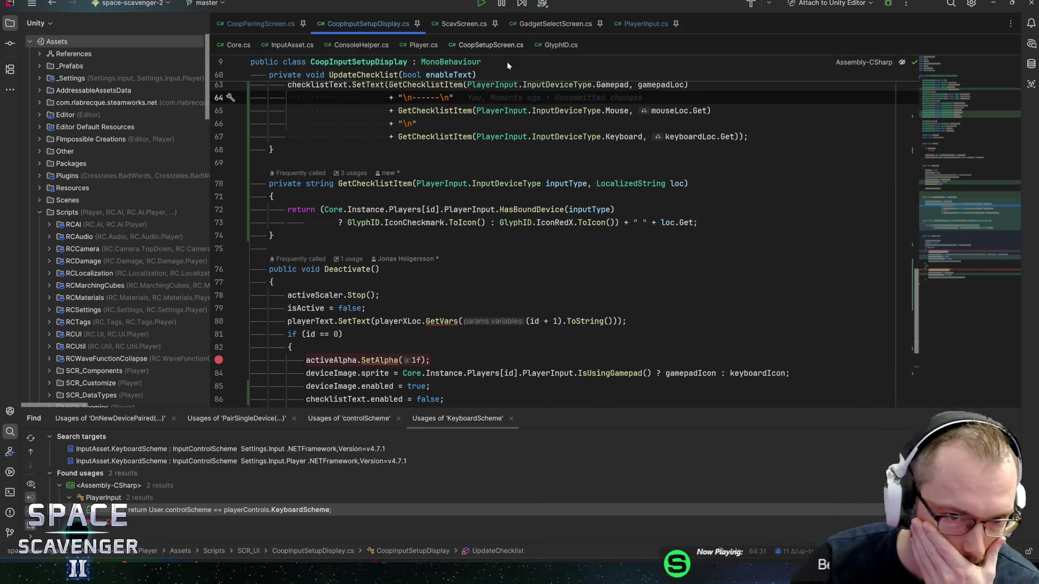
scroll(507, 62, up, 2)
scroll(508, 62, down, 3)
scroll(562, 238, down, 2)
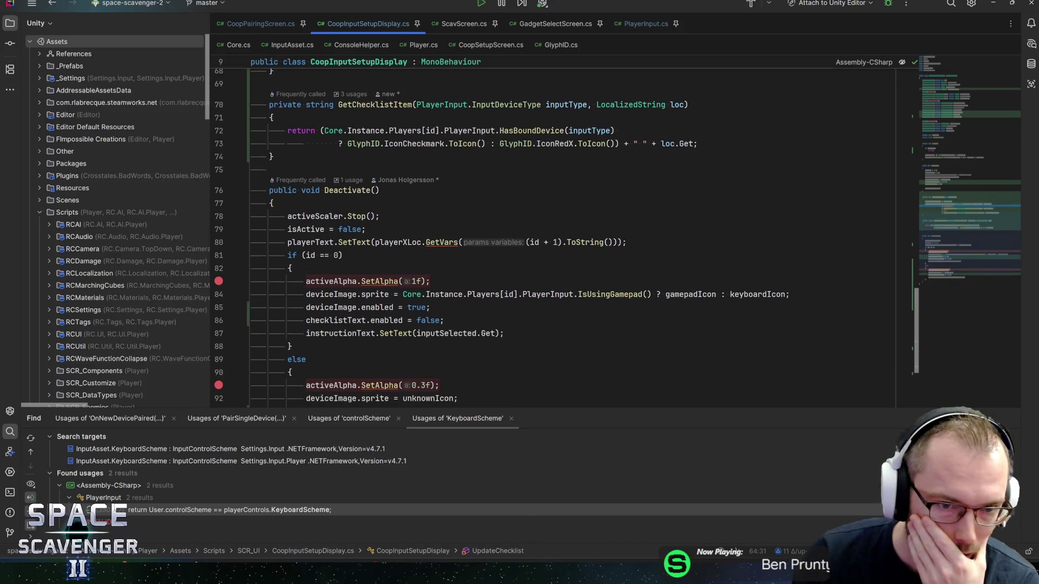
click(343, 190)
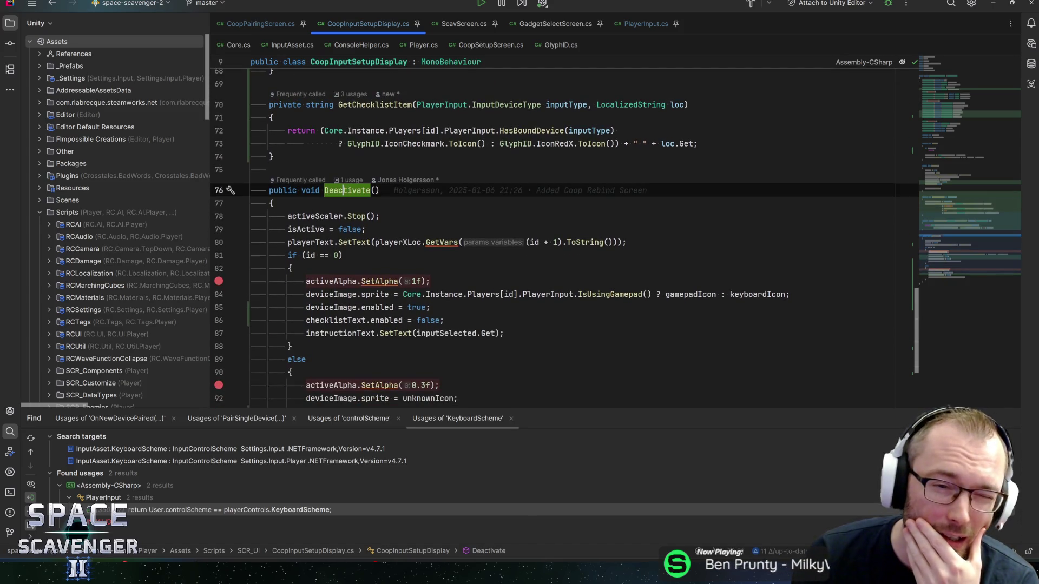
click(290, 216)
click(303, 229)
click(305, 241)
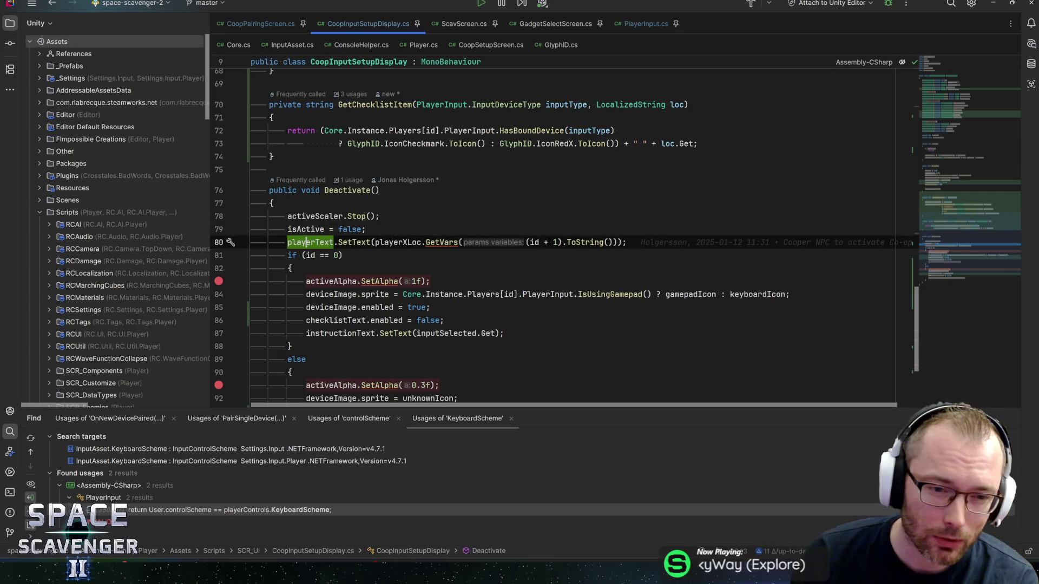
click(355, 307)
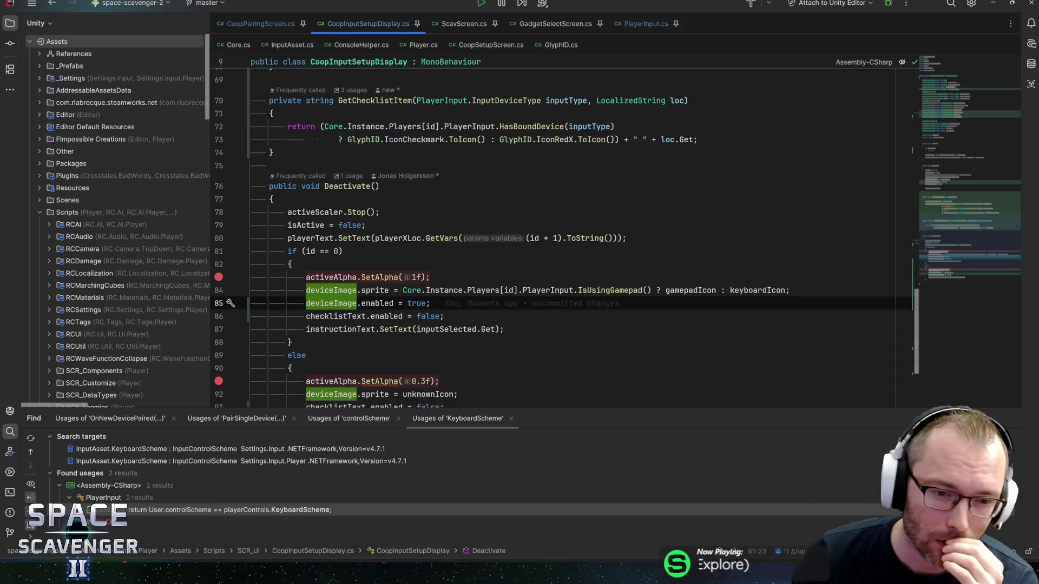
scroll(355, 307, down, 3)
scroll(562, 238, up, 2)
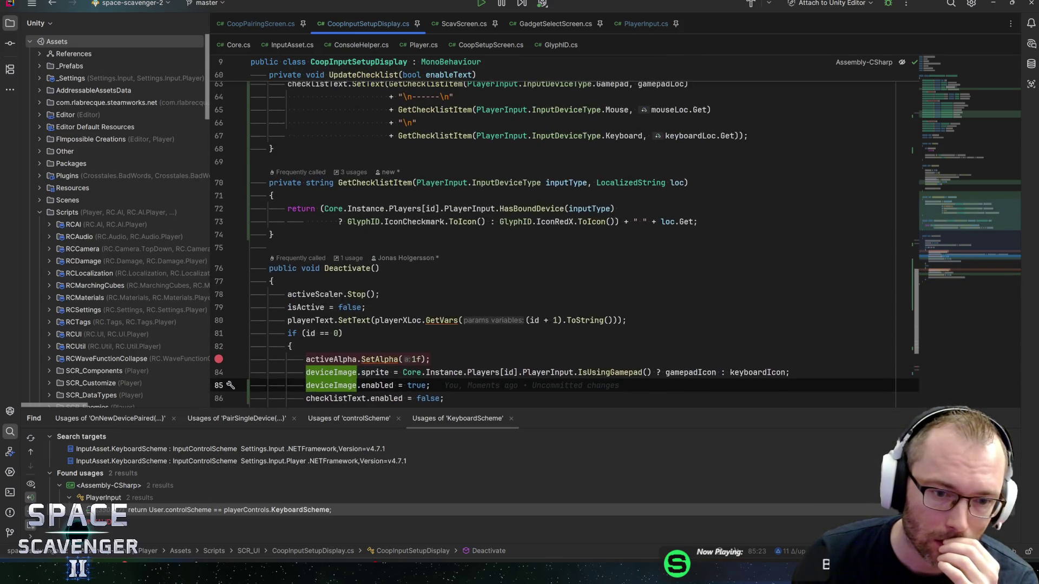
key(ctrl+Right)
key(ctrl+Right)
key(ctrl+Right)
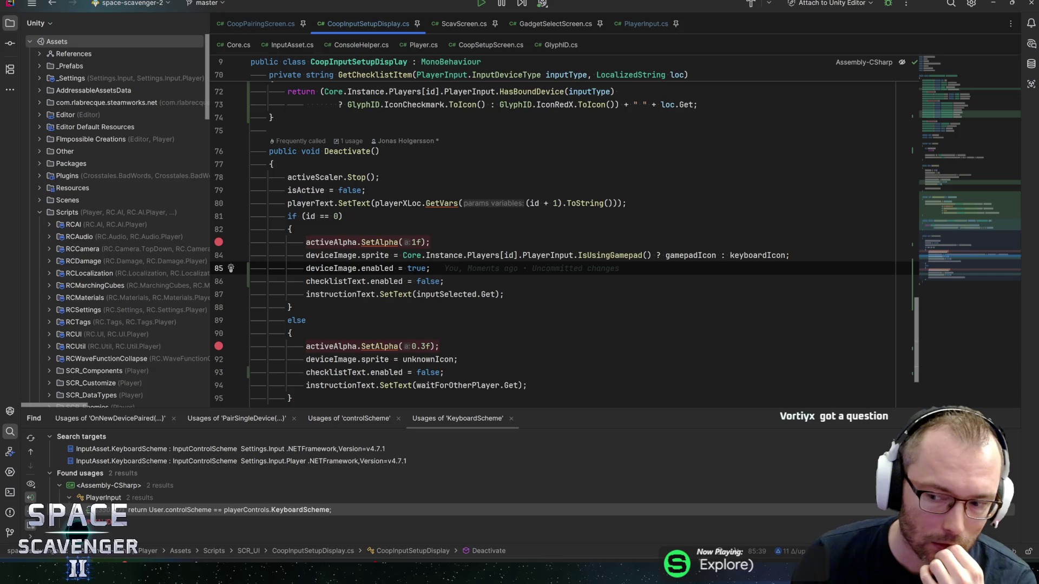
Review the unknownIcon line in the else branch of the checklist code
scroll(563, 233, down, 2)
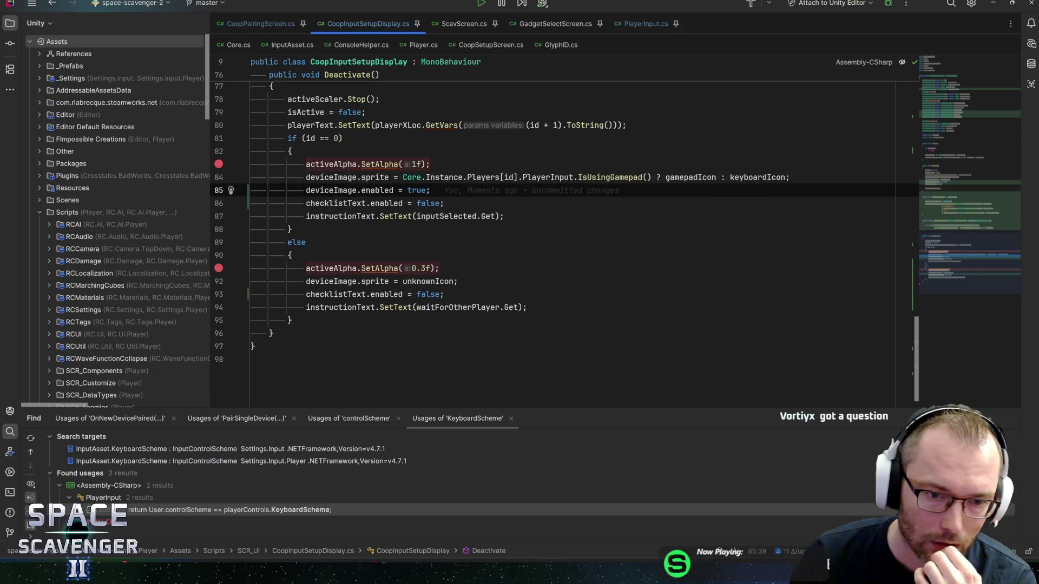
click(458, 282)
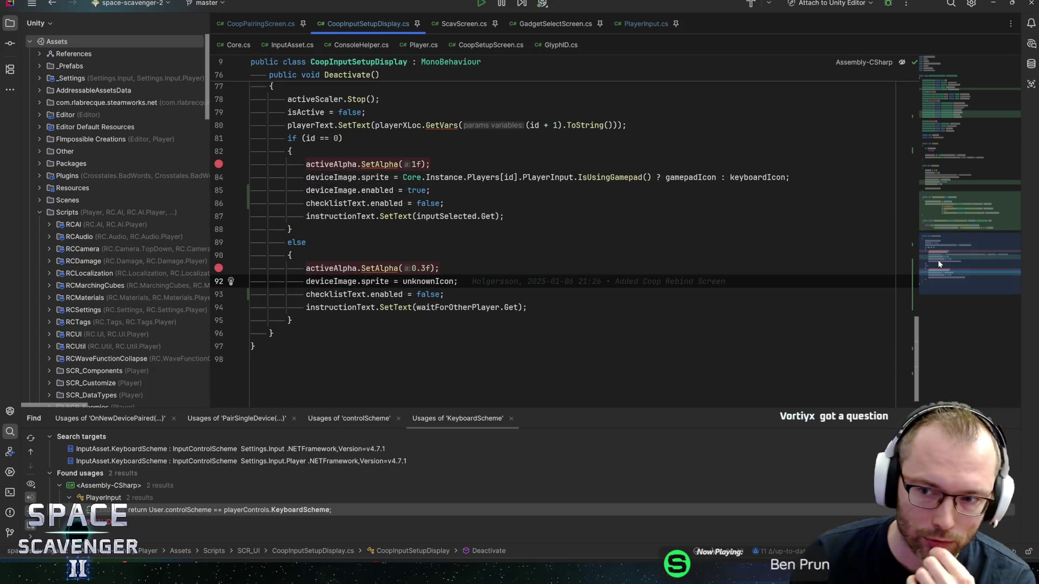
scroll(952, 234, up, 4)
scroll(953, 238, up, 8)
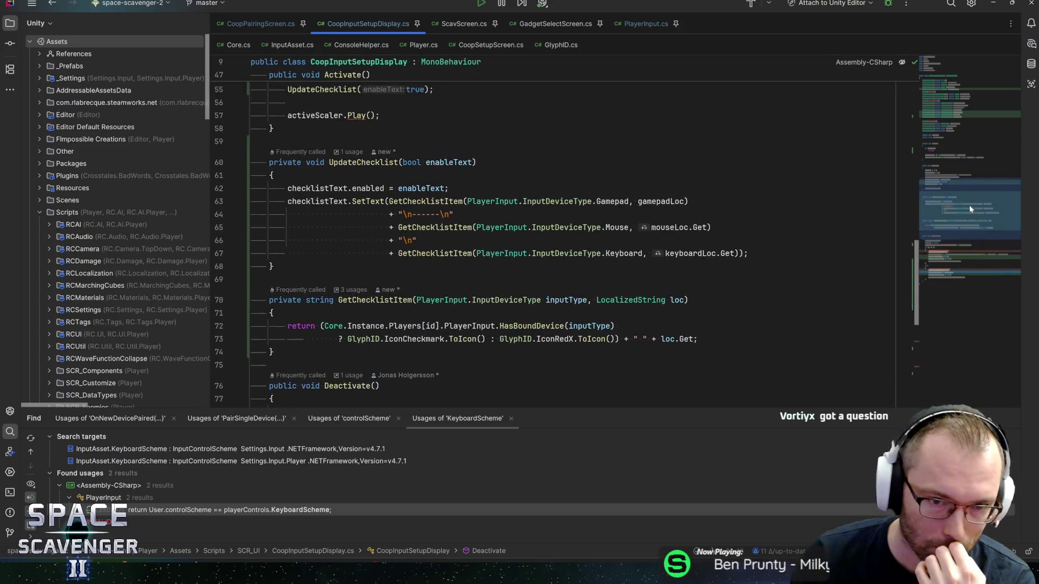
scroll(968, 179, up, 2)
scroll(967, 172, up, 3)
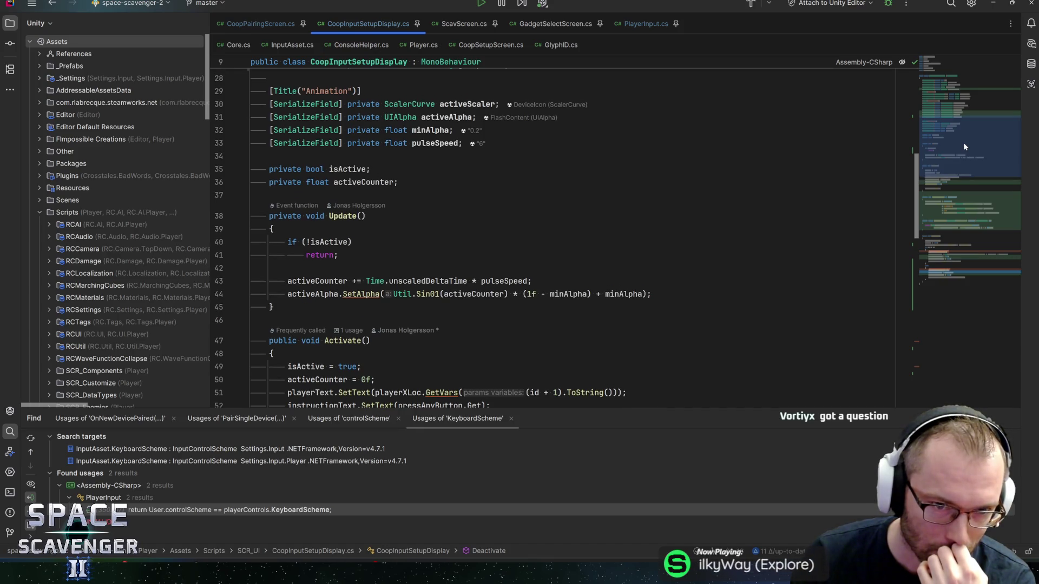
scroll(964, 146, down, 2)
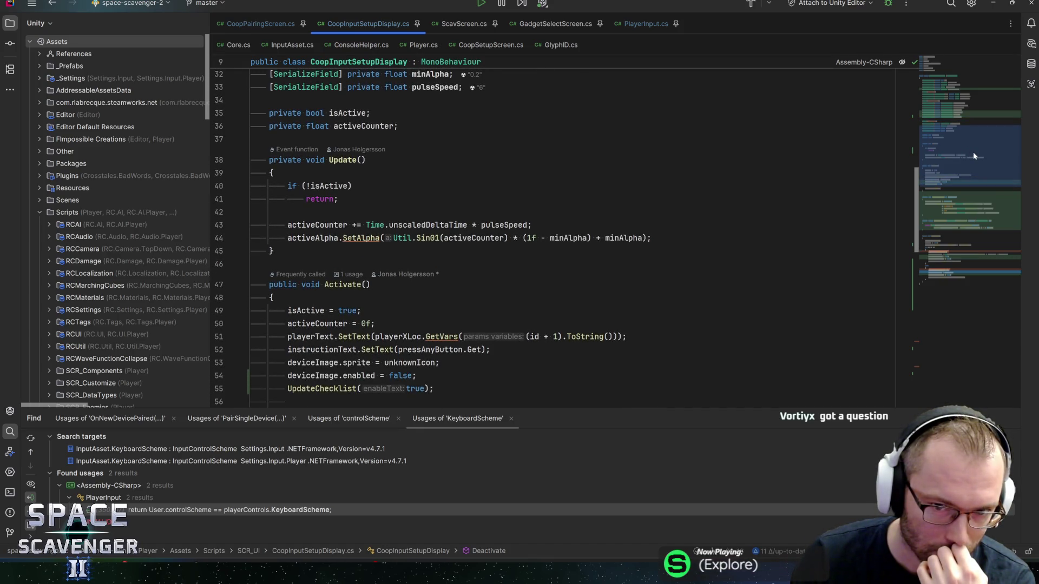
scroll(973, 156, down, 4)
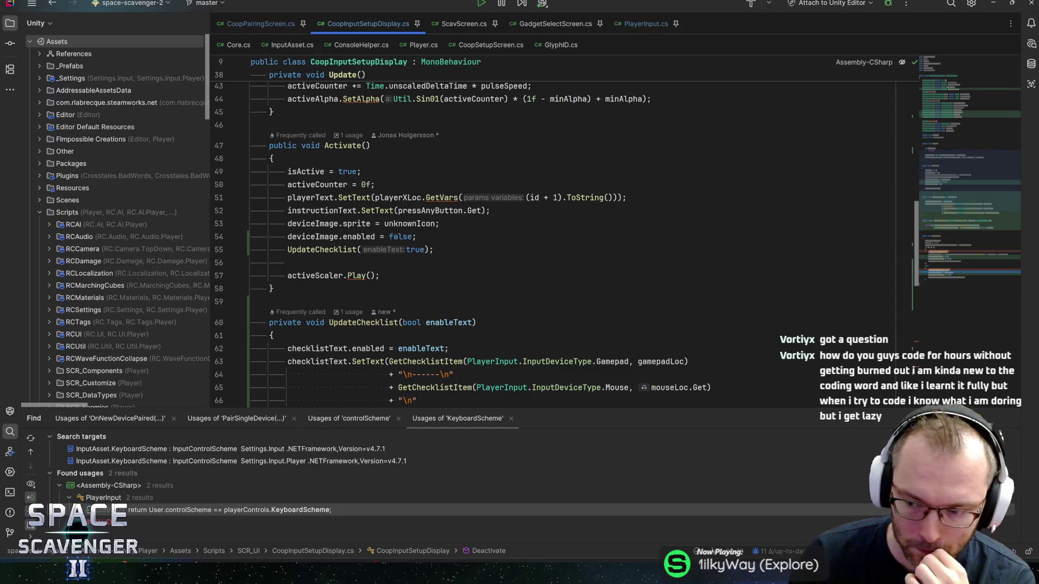
Delete the blank line before activeScaler.Play() in Activate and return to Unity
click(273, 336)
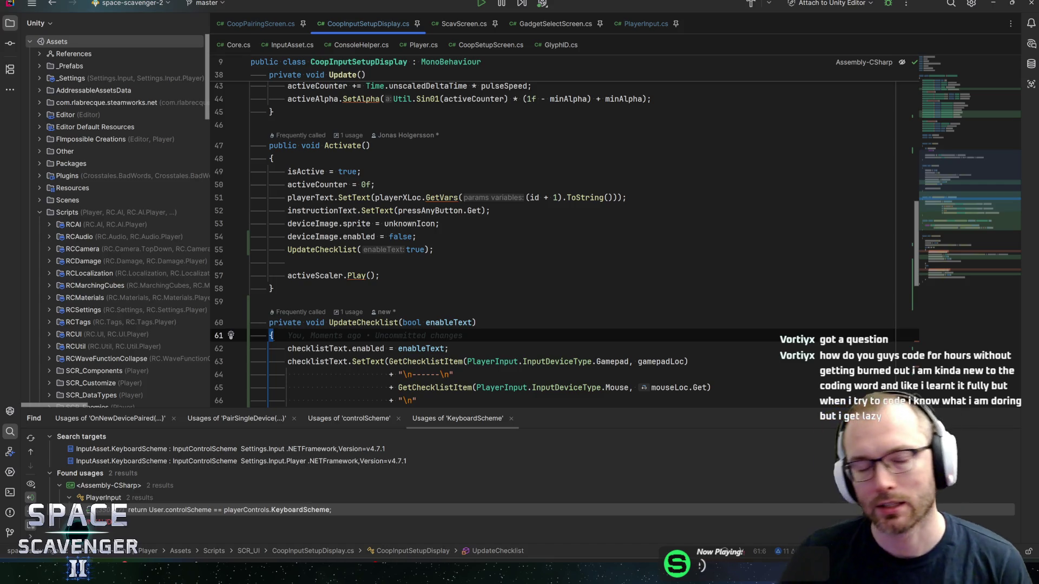
click(379, 275)
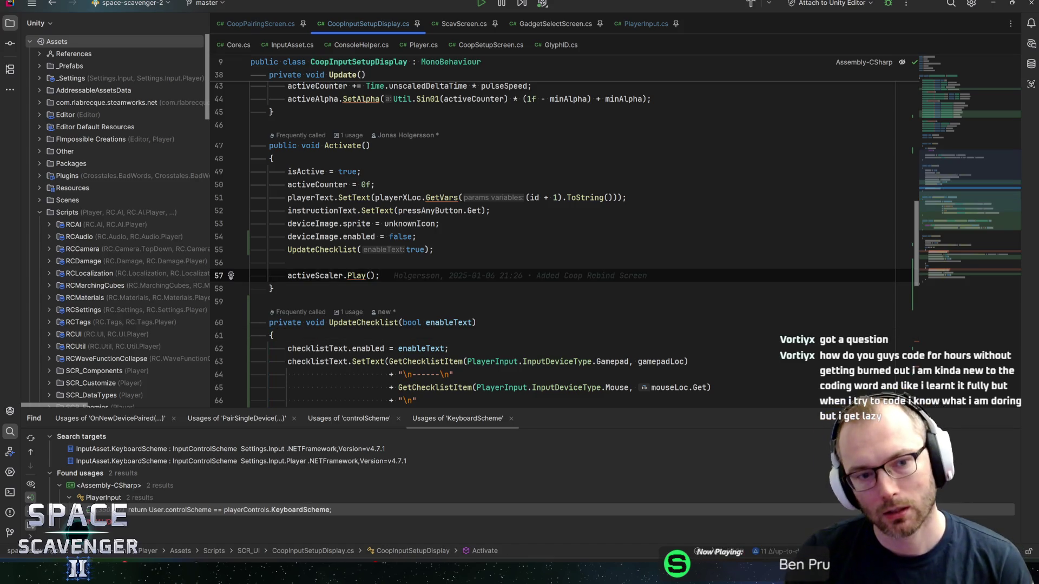
key(Up)
key(BackSpace)
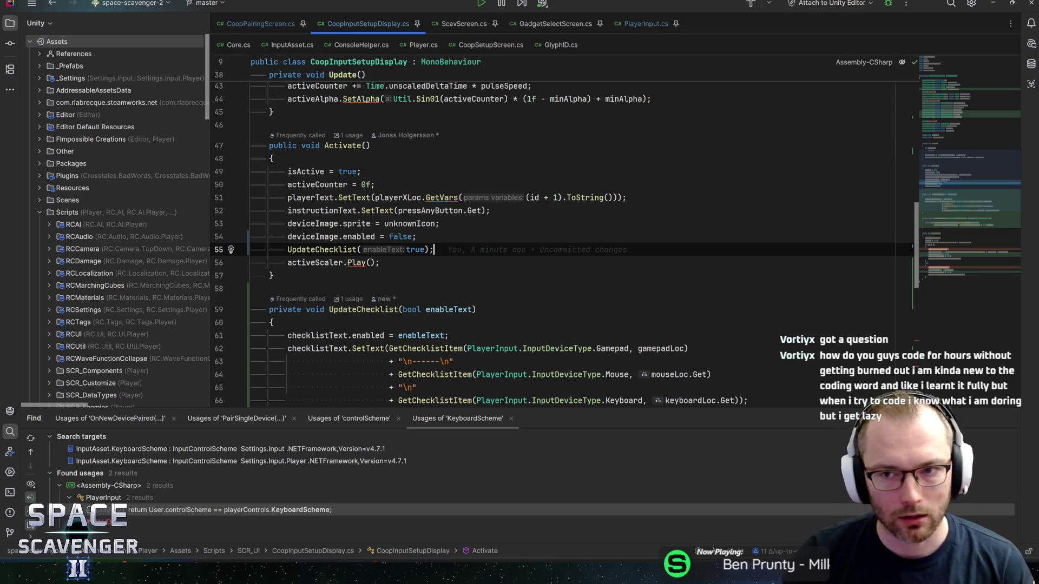
key(alt+Tab)
key(alt+Tab)
key(alt+Tab)
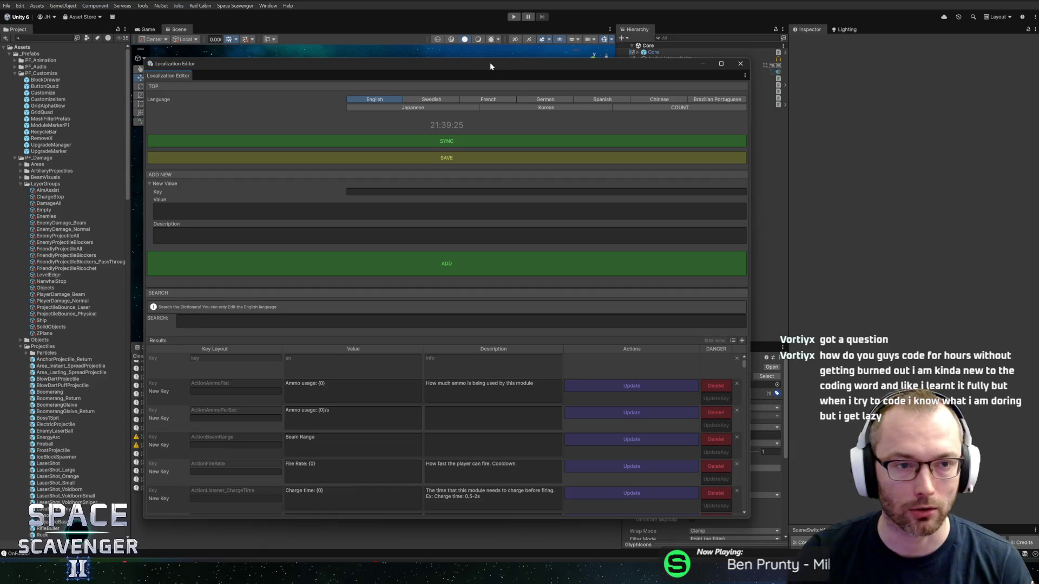
Move the Localization Editor up and right and stretch it wider so more columns show
mouse_move(490, 66)
mouse_down()
mouse_move(528, 43)
mouse_move(508, 44)
mouse_up()
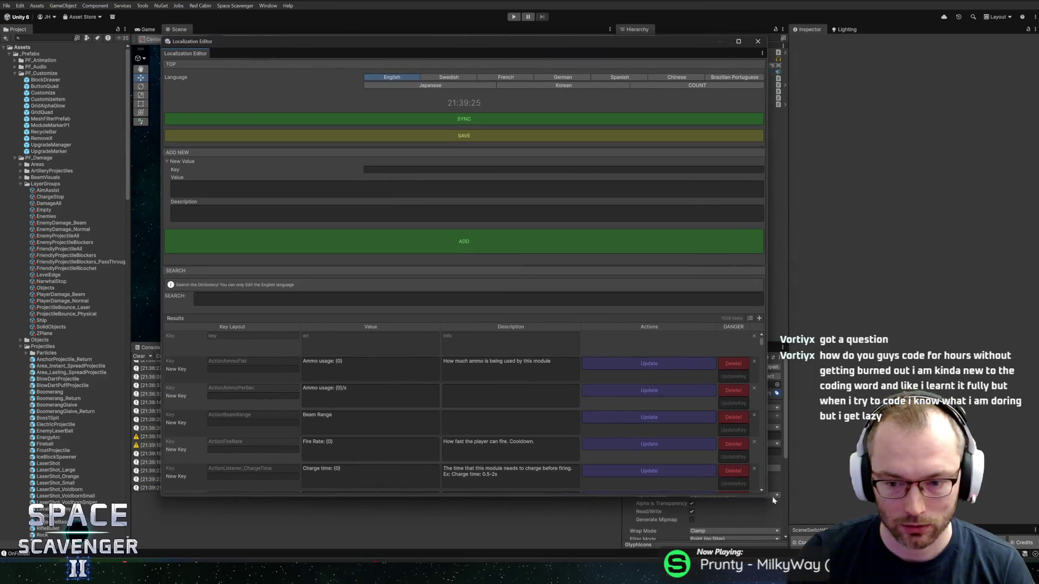
drag(774, 501, 847, 518)
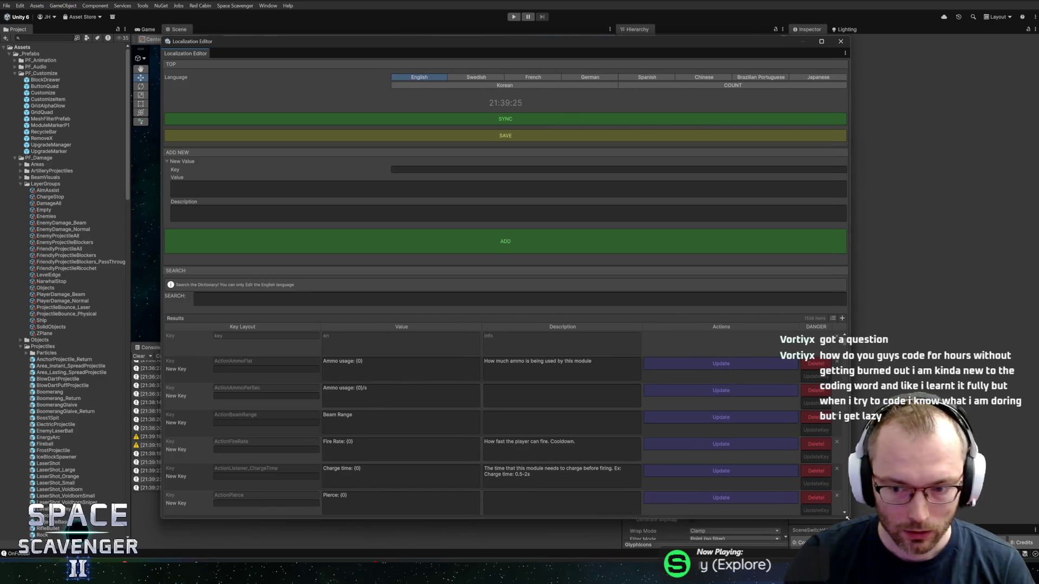
mouse_move(469, 36)
mouse_down()
mouse_move(470, 84)
mouse_move(460, 38)
mouse_move(467, 62)
mouse_up()
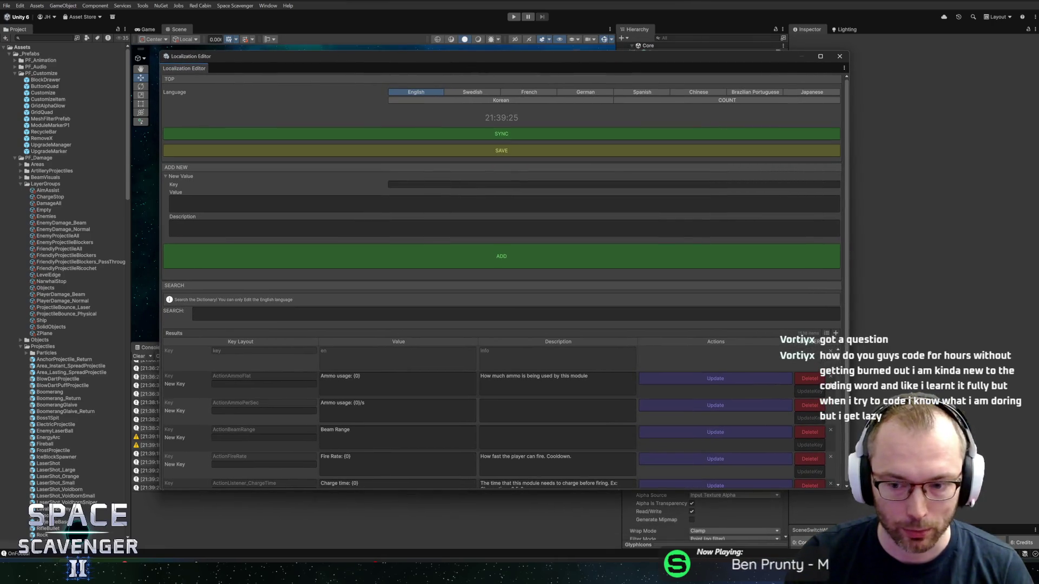
mouse_move(848, 489)
mouse_down()
mouse_move(930, 509)
mouse_move(907, 514)
mouse_up()
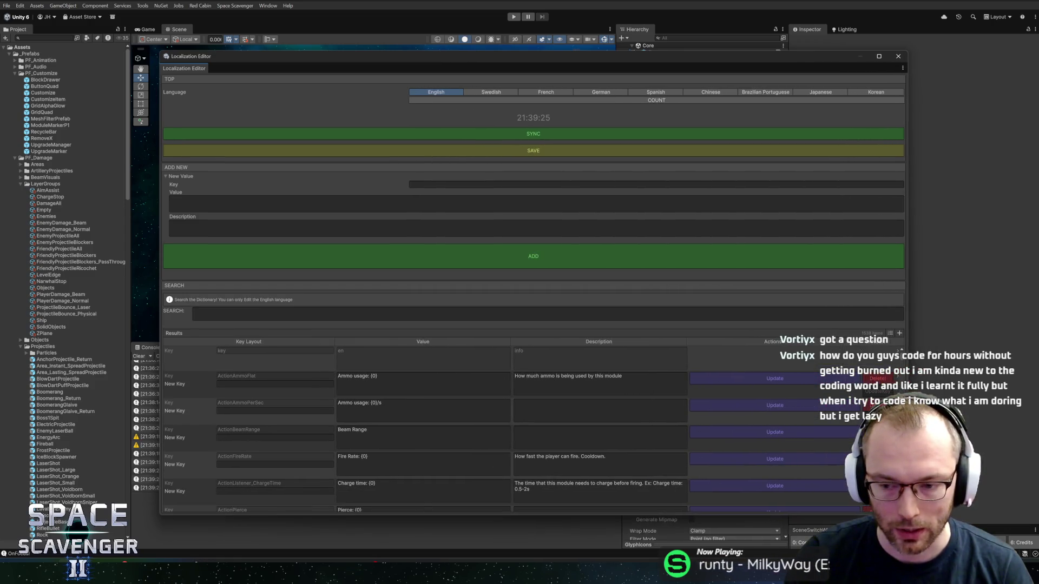
Close the Localization Editor, widen the Hierarchy and project asset list, and shorten the console
click(898, 55)
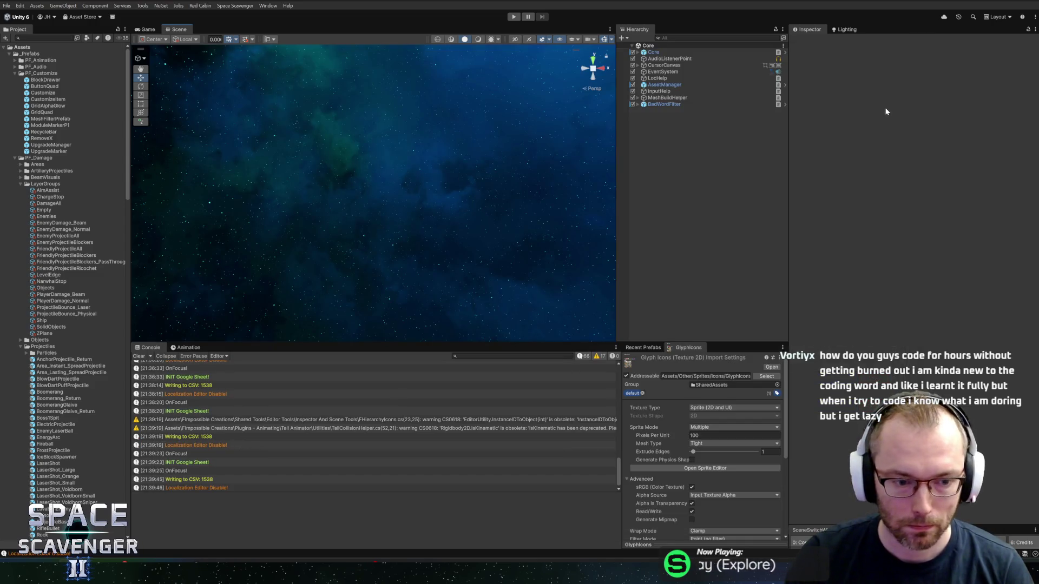
click(648, 348)
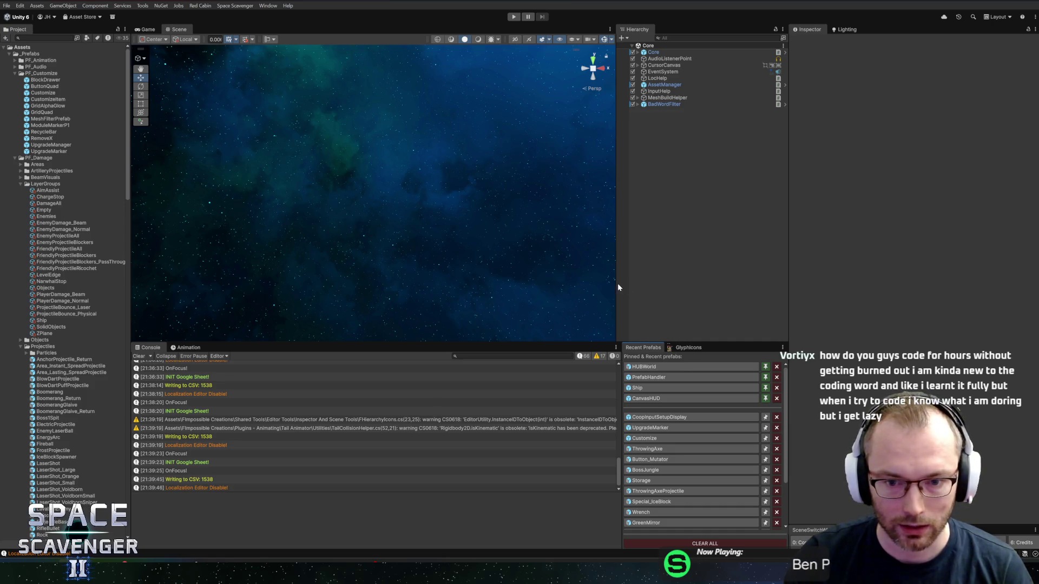
drag(616, 283, 612, 283)
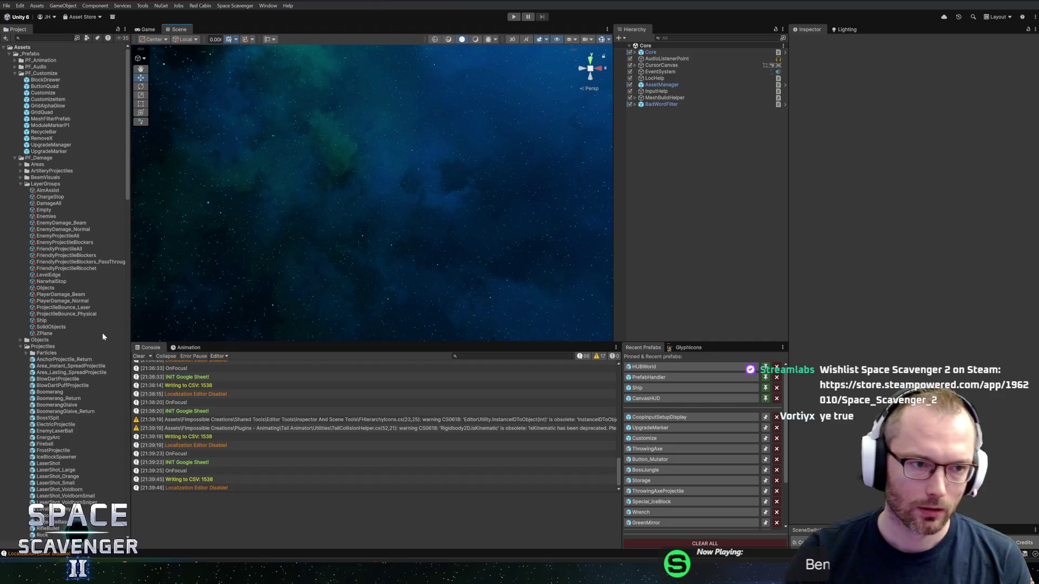
drag(130, 281, 147, 280)
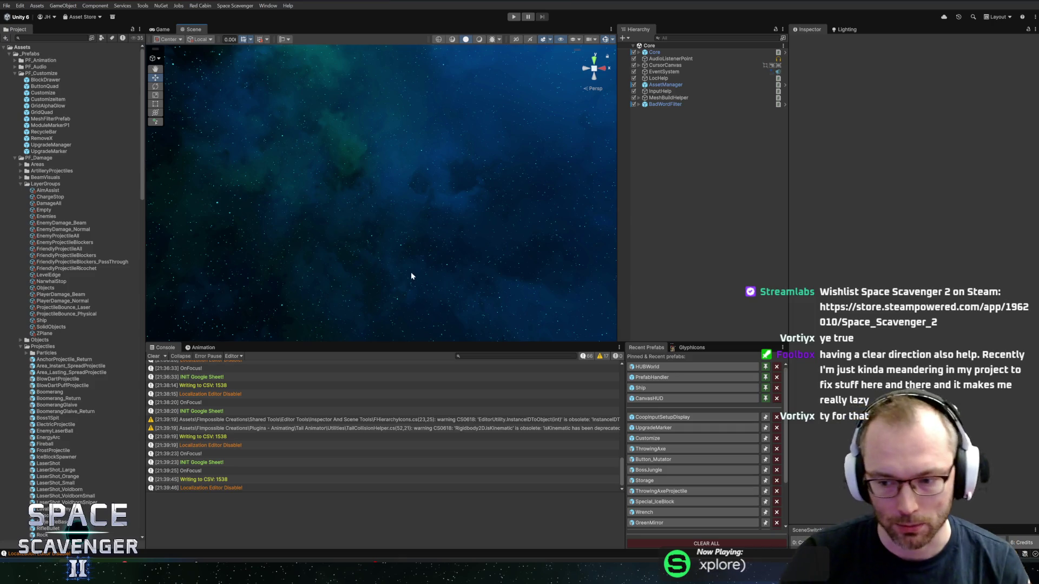
drag(389, 343, 398, 348)
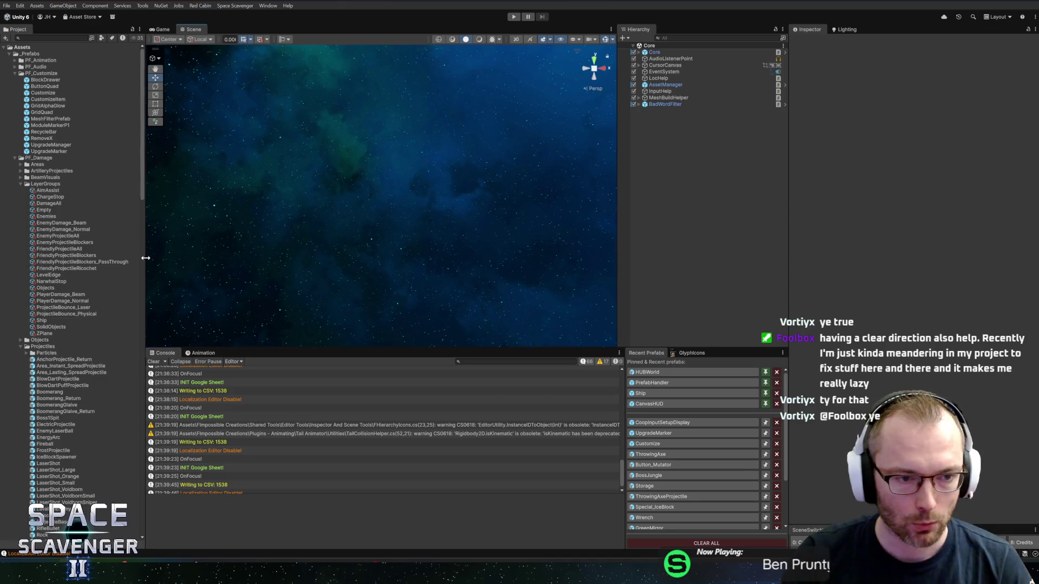
Narrow the project list slightly and shift the Hierarchy/Inspector divider right to narrow the inspector
drag(145, 258, 141, 259)
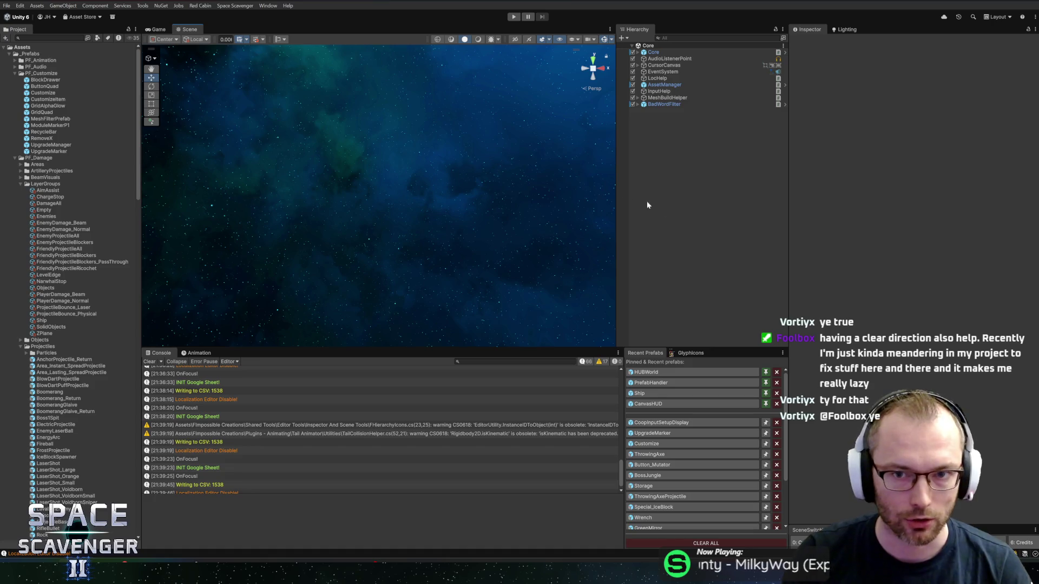
drag(788, 218, 806, 219)
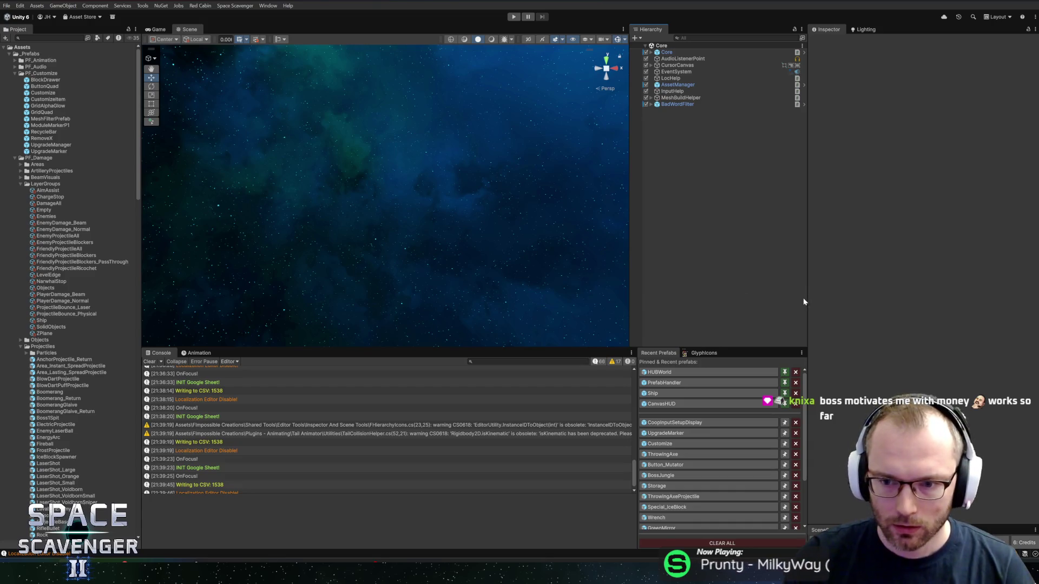
drag(807, 298, 818, 303)
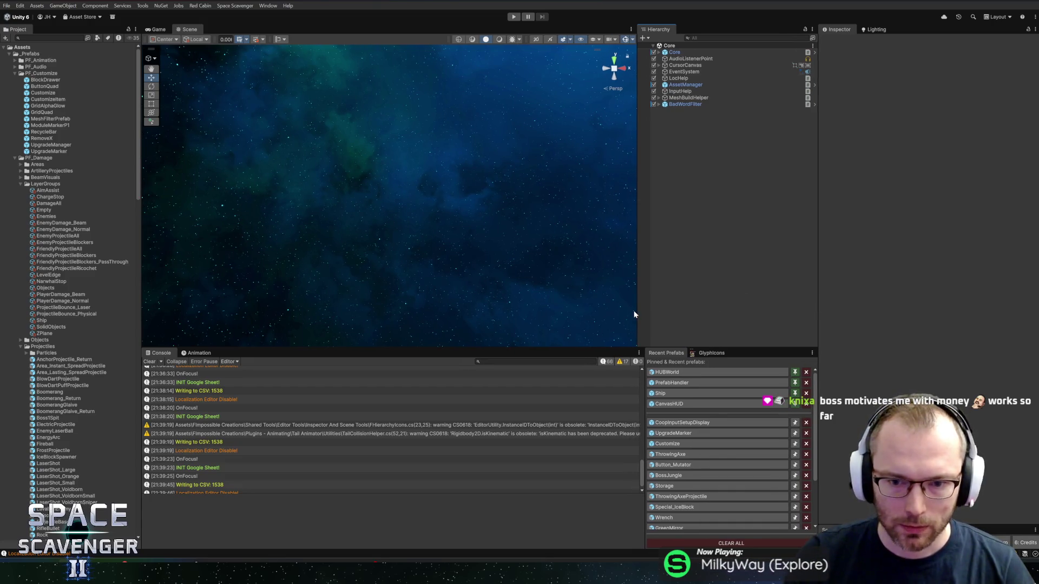
drag(637, 309, 637, 309)
scroll(171, 383, down, 1)
Clear the console, make the scene view taller, and open CoopInputSetupDisplay from Recent Prefabs
click(149, 361)
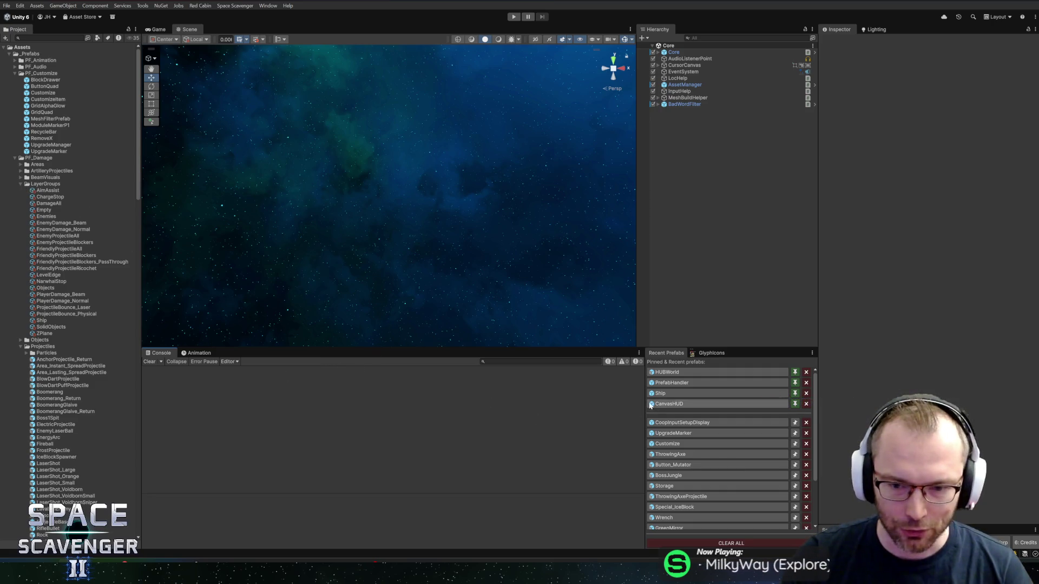
drag(643, 415, 645, 416)
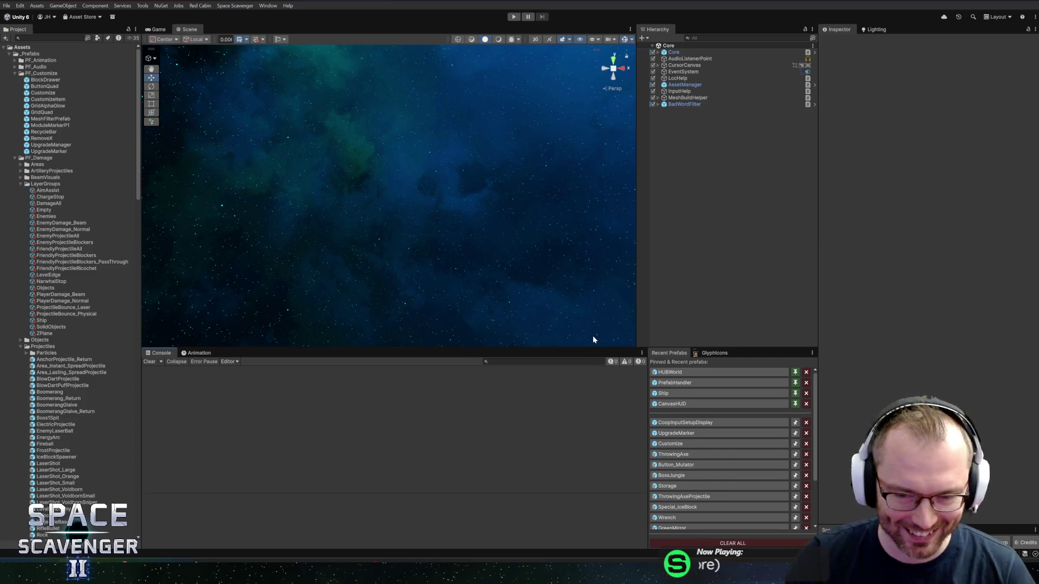
drag(584, 349, 585, 377)
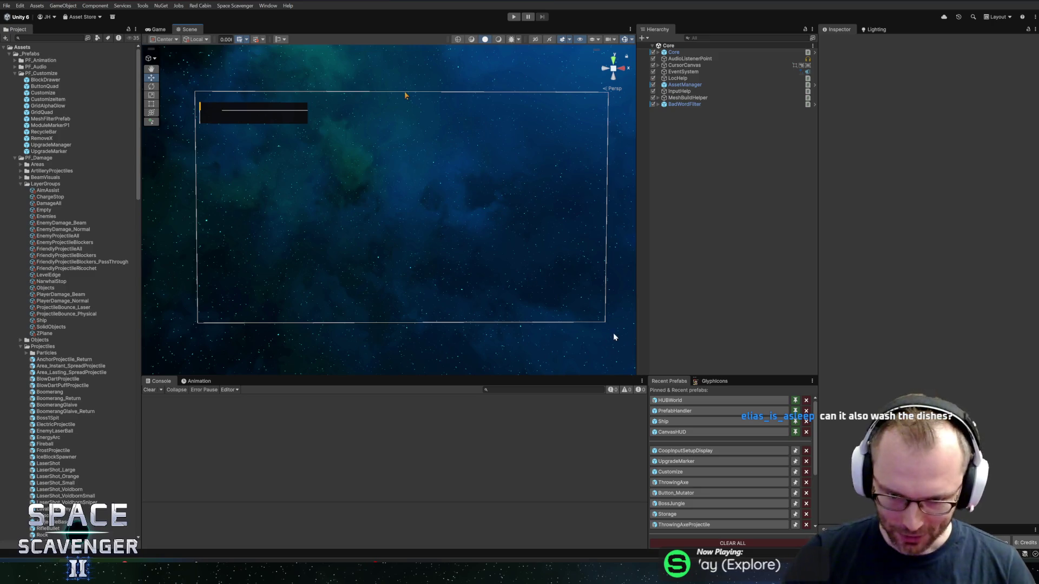
drag(501, 220, 469, 199)
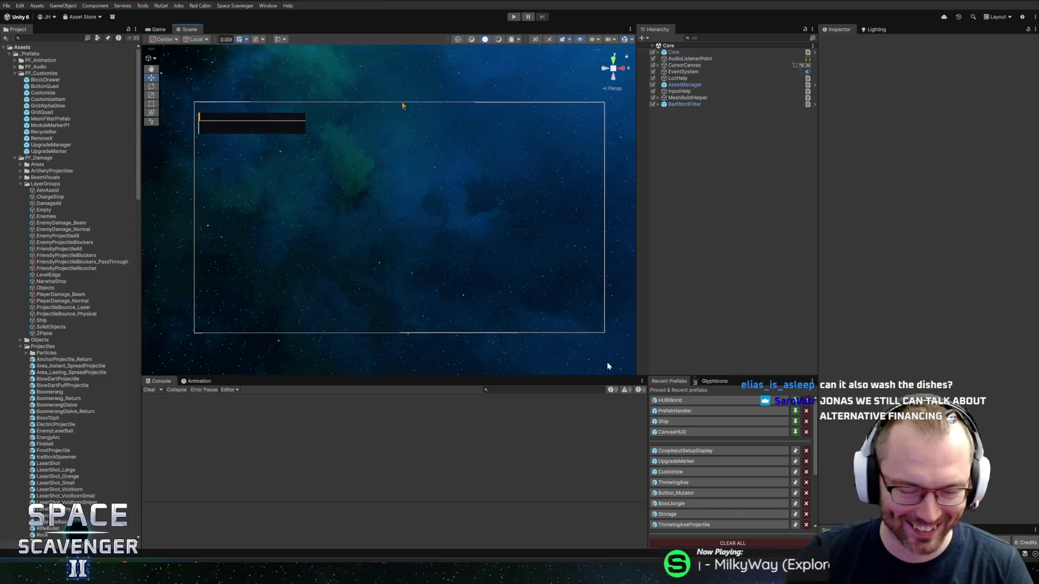
click(672, 452)
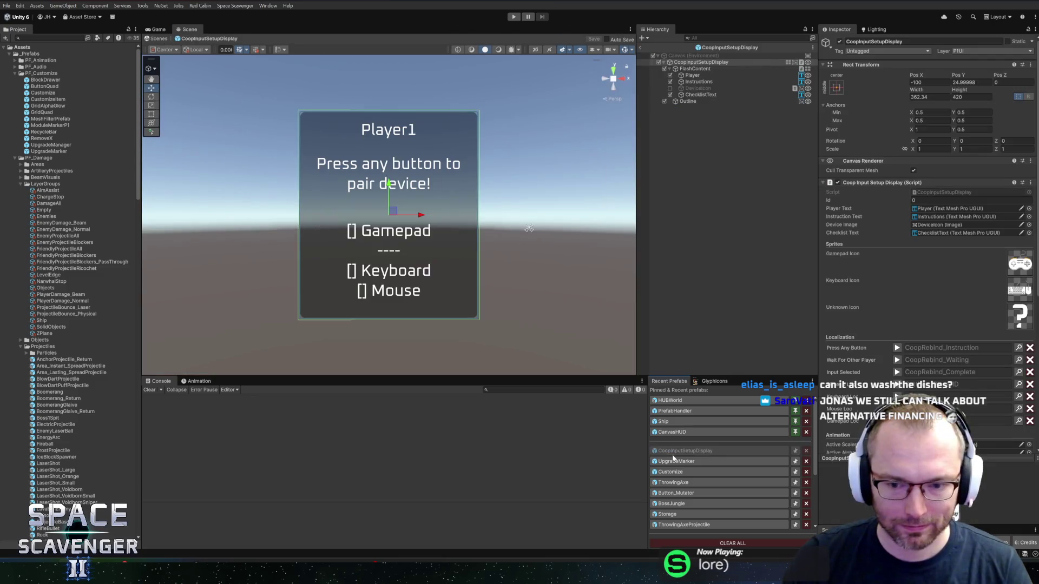
Open the Localization Editor and enter the new key InputType_Keyboard
scroll(901, 302, down, 3)
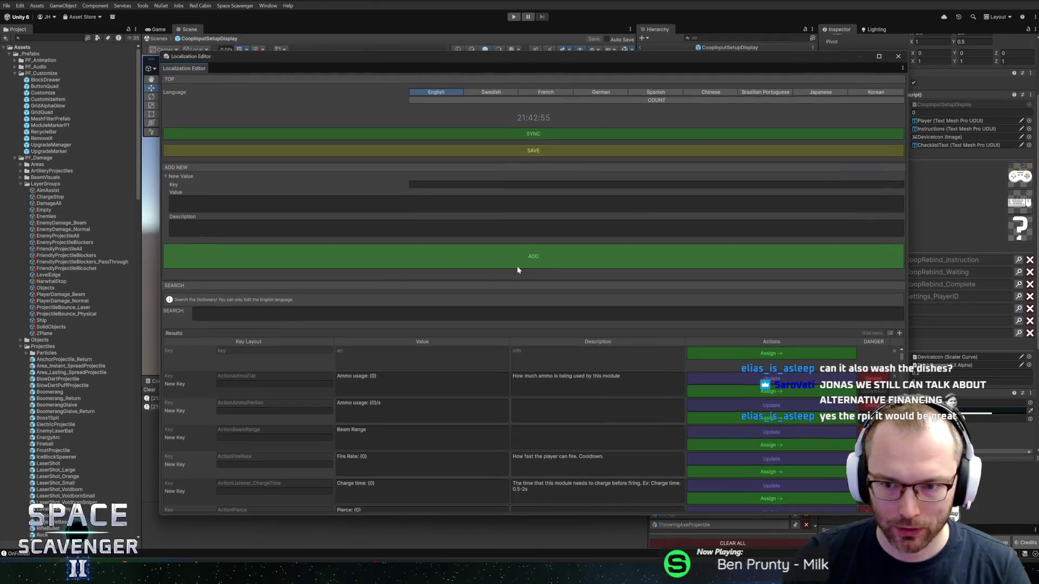
click(374, 312)
text(In)
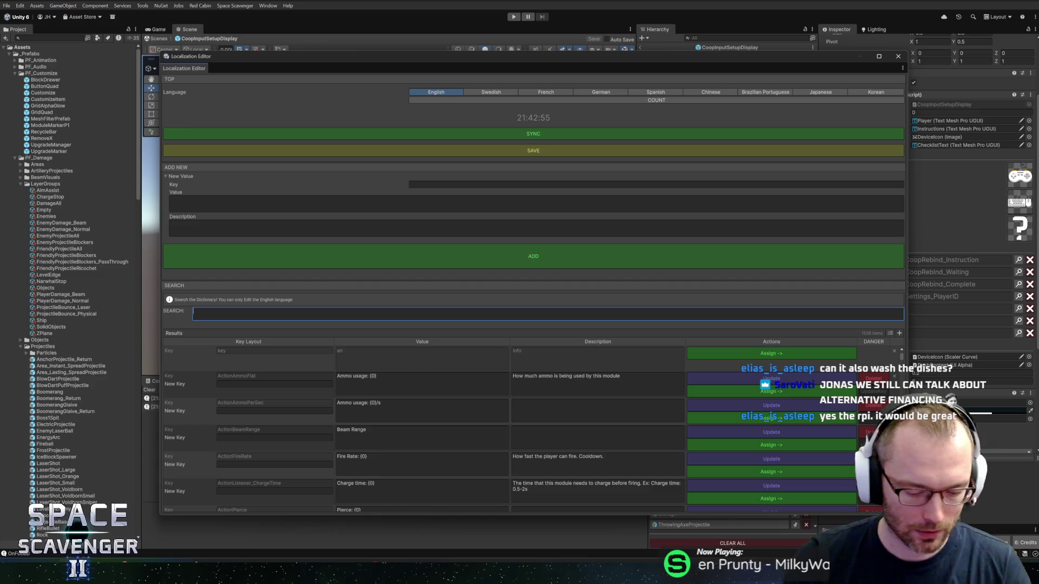
text(putType_Keyboar)
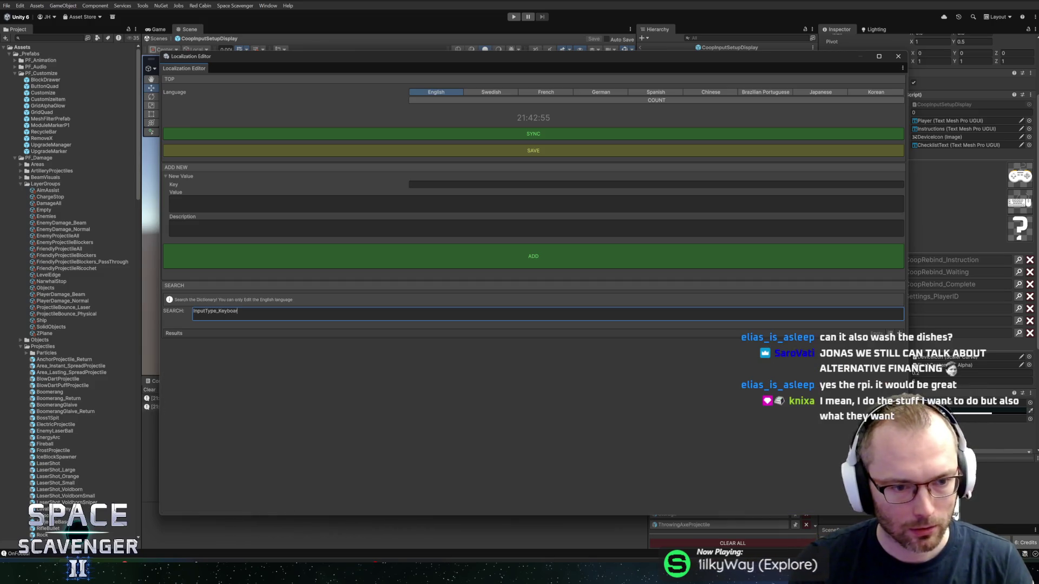
key(ctrl+a)
key(ctrl+c)
key(BackSpace)
key(ctrl+v)
Give it value Keyboard and description 'The PC keyboard used for input.', add it, and assign it
click(383, 208)
text(eyboar)
click(352, 223)
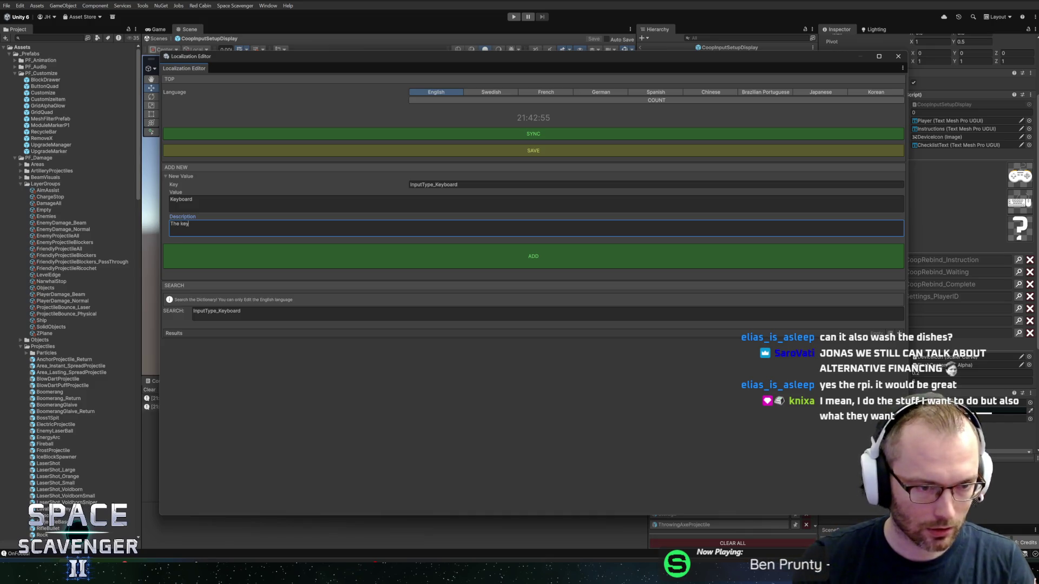
key(BackSpace)
key(BackSpace)
key(BackSpace)
text(PC)
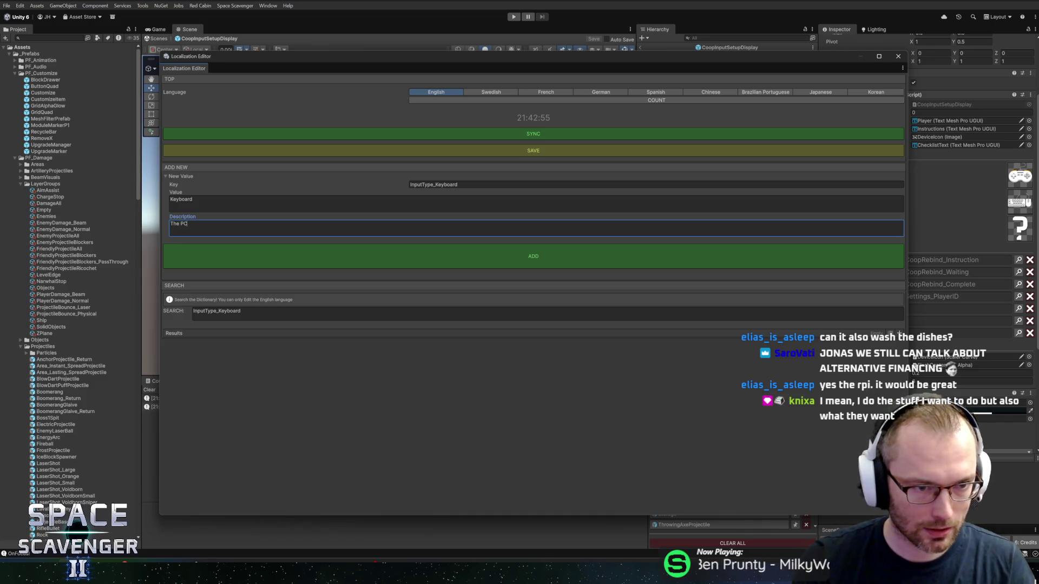
text( keyub)
text(boa)
text( used for )
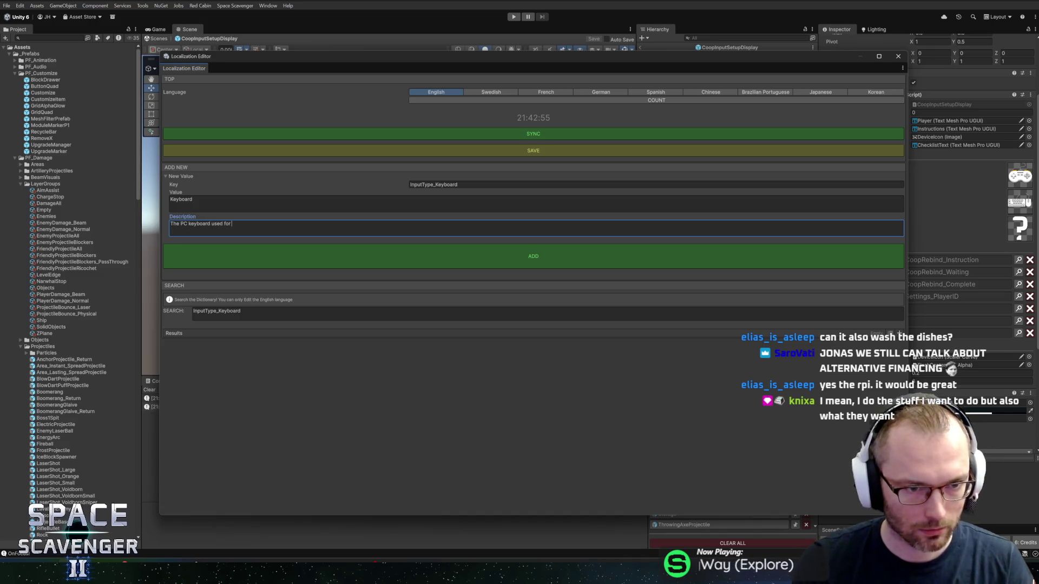
text(inpu.)
click(533, 256)
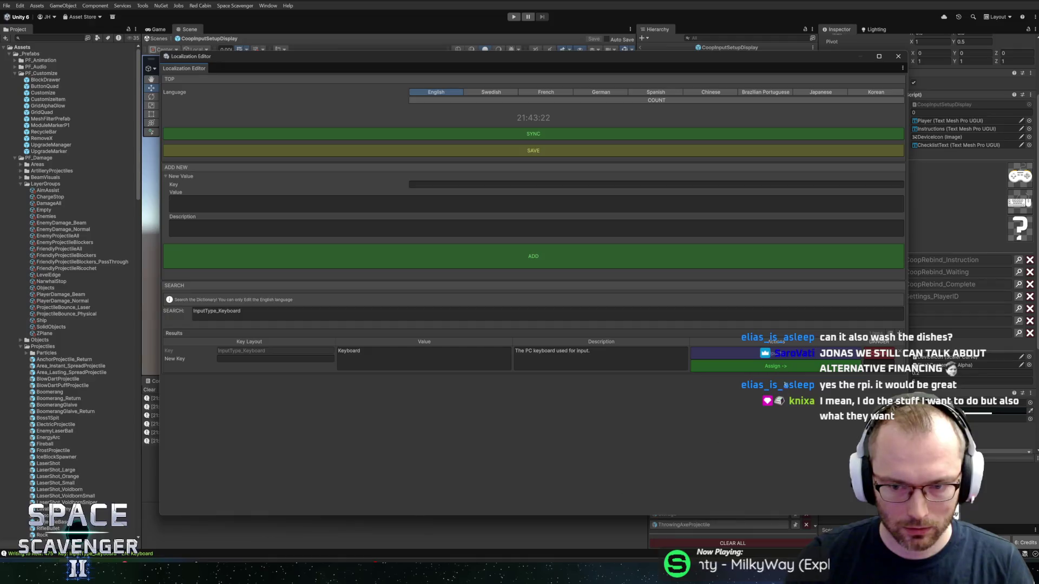
click(790, 366)
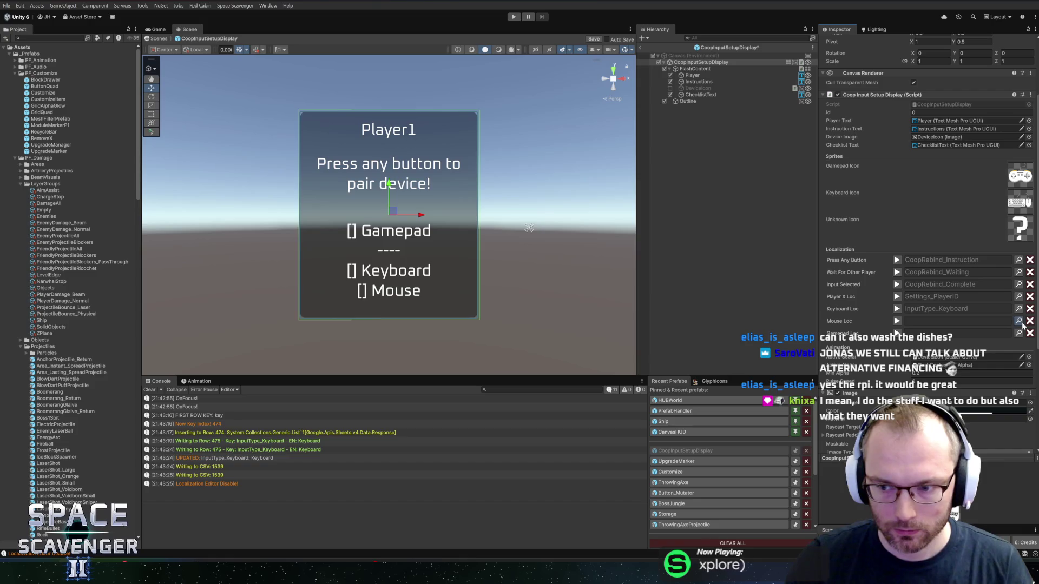
Add InputType_Mouse with value Mouse and description 'The PC input device', assigned to Mouse Loc
click(1018, 308)
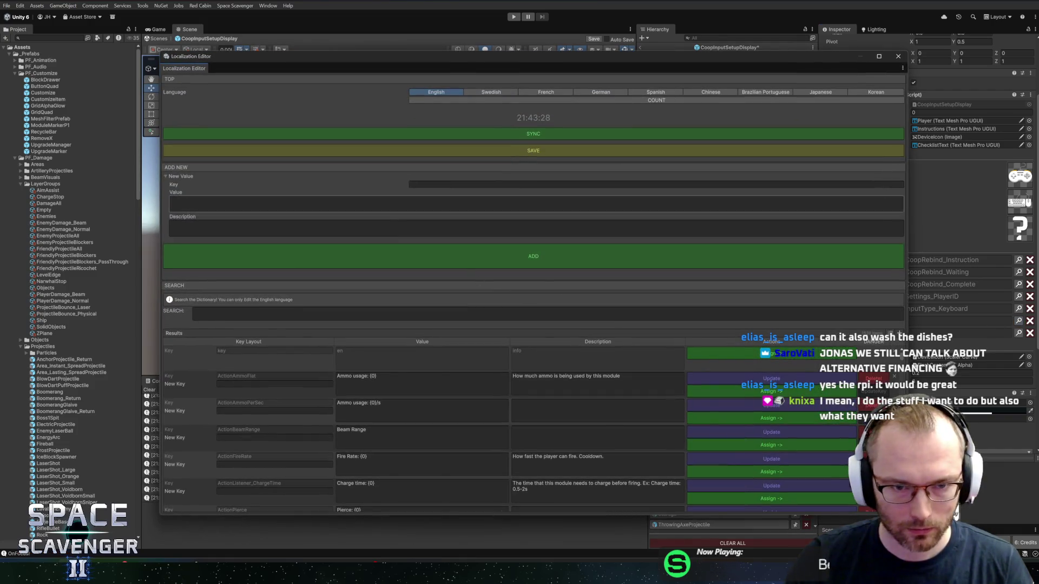
text(InputType_Keyb)
key(BackSpace)
key(BackSpace)
key(BackSpace)
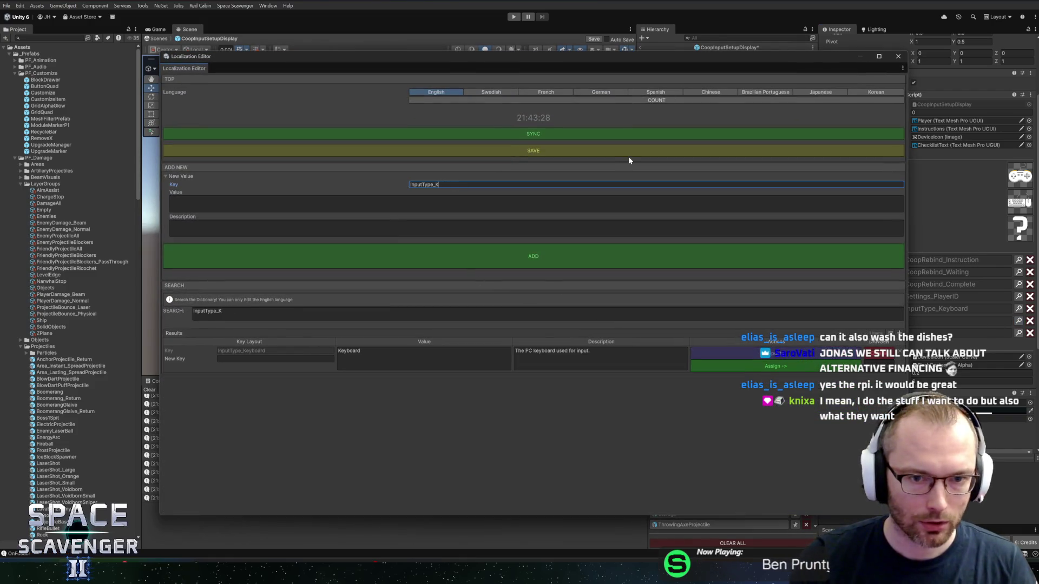
text(Mou)
click(604, 201)
text(Mouse)
click(535, 228)
text(he)
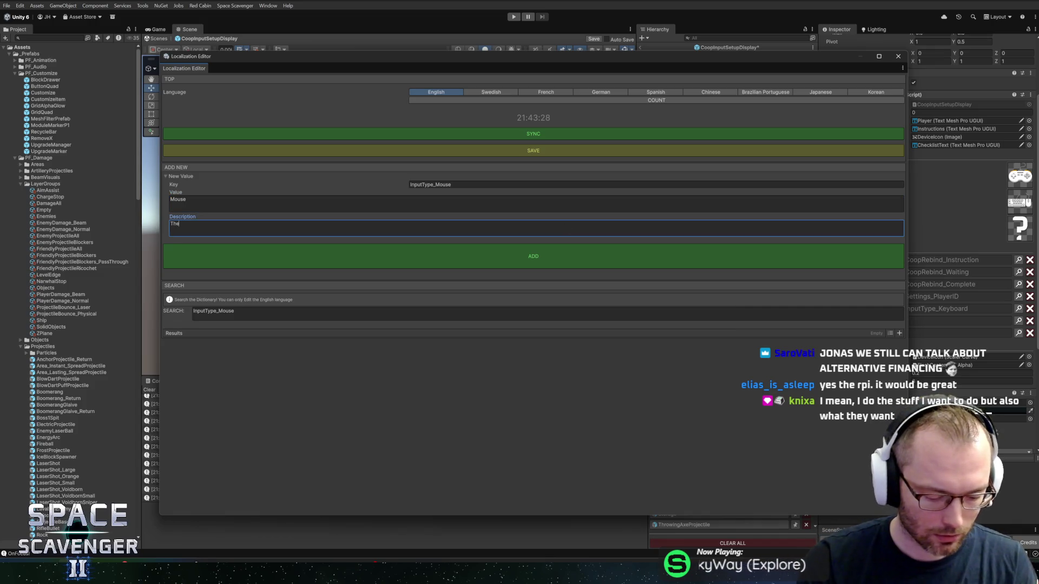
text( PC input)
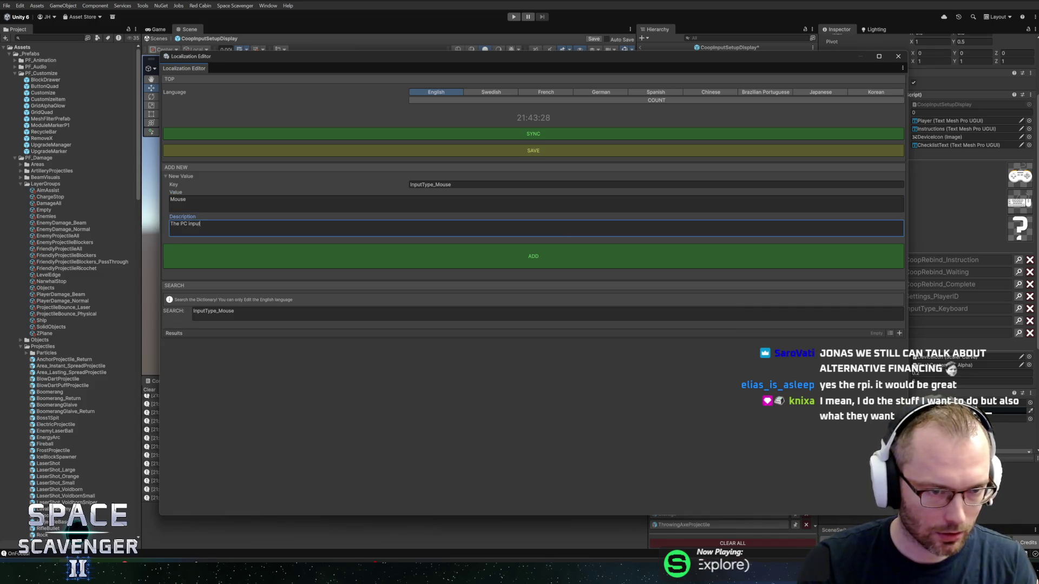
text( device)
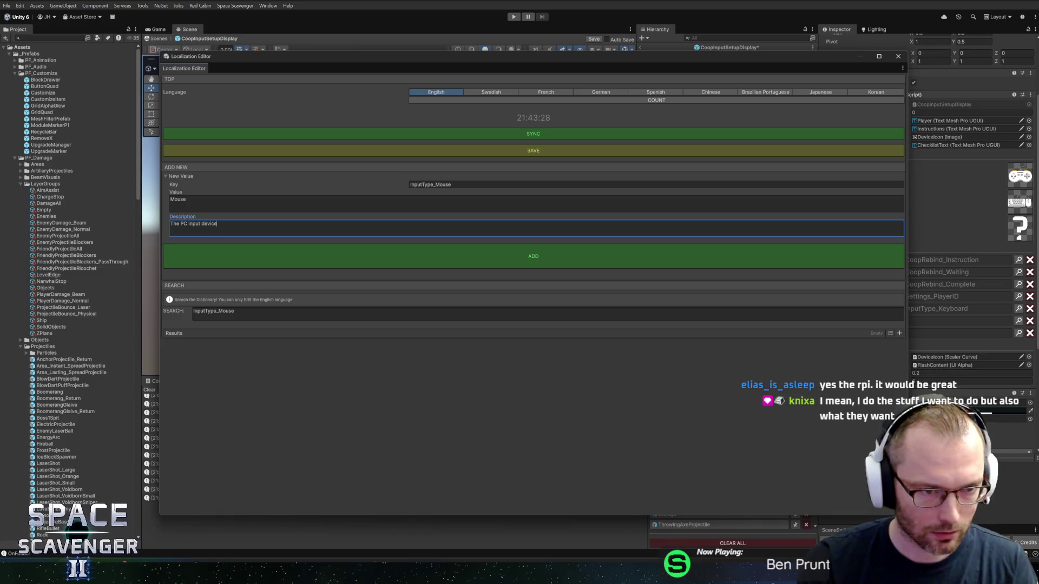
click(478, 257)
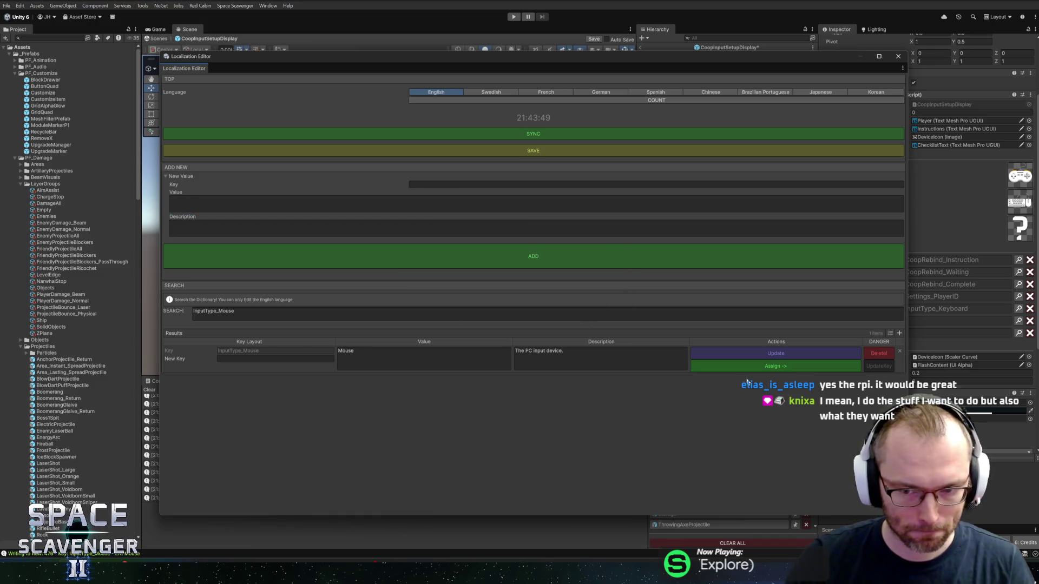
click(755, 367)
click(899, 57)
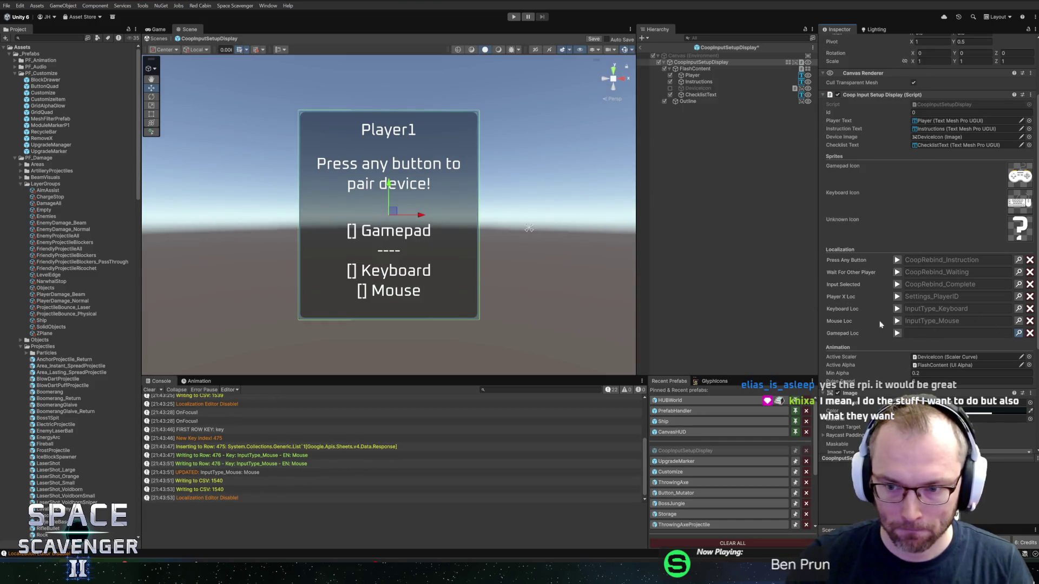
key(ctrl+l)
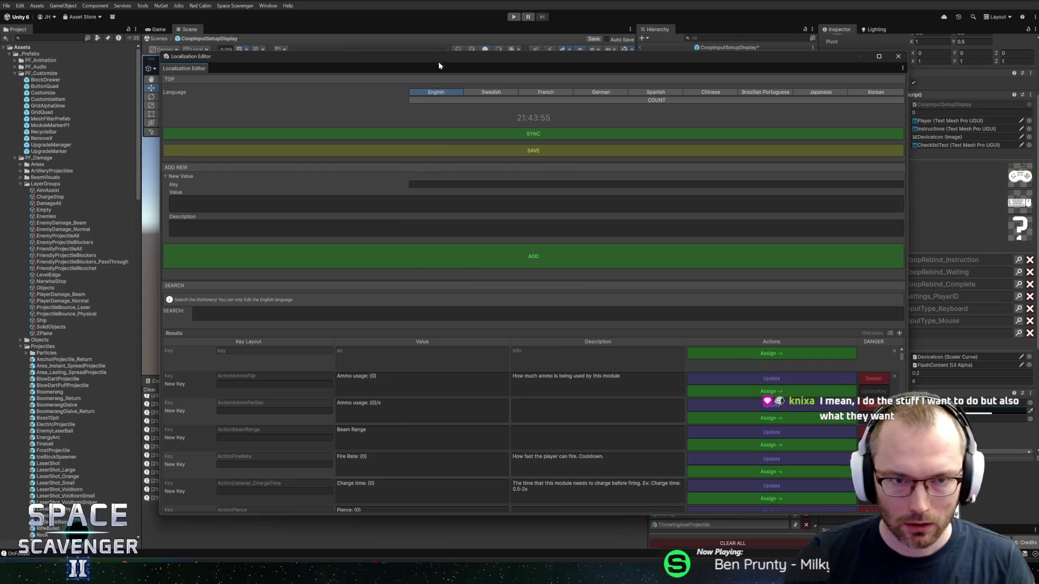
Create key InputType_Gamepad from the pasted keyboard key, with value Gamepad
drag(440, 57, 401, 38)
click(442, 166)
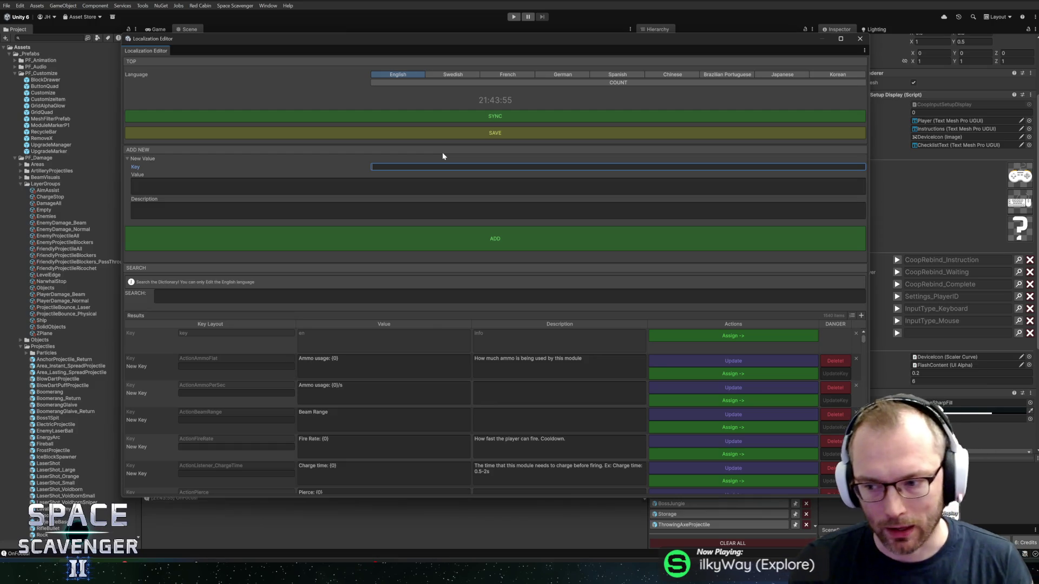
key(ctrl+v)
key(shift+Left)
key(shift+Left)
key(shift+Left)
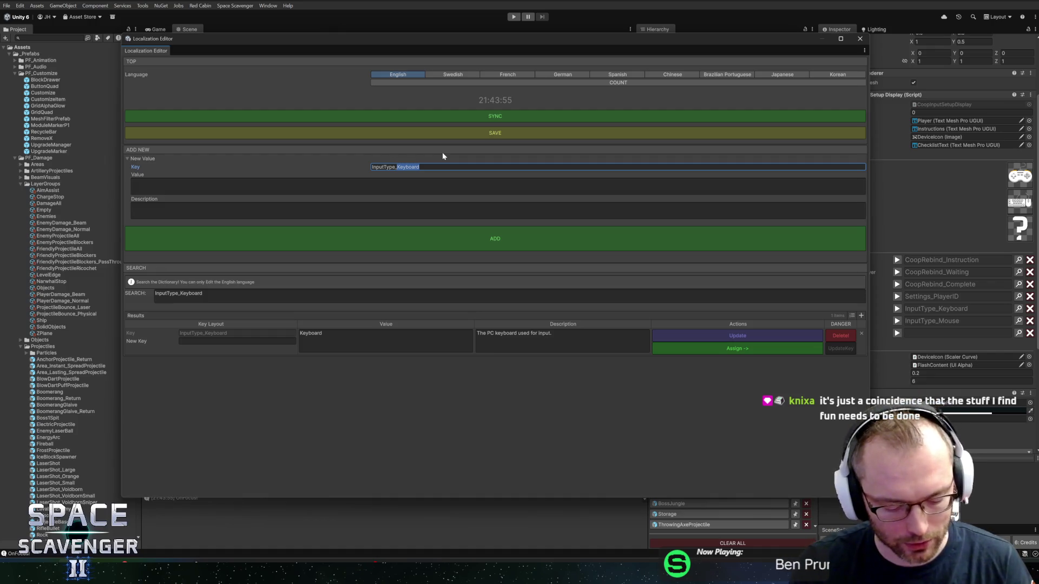
text(_Gamepad)
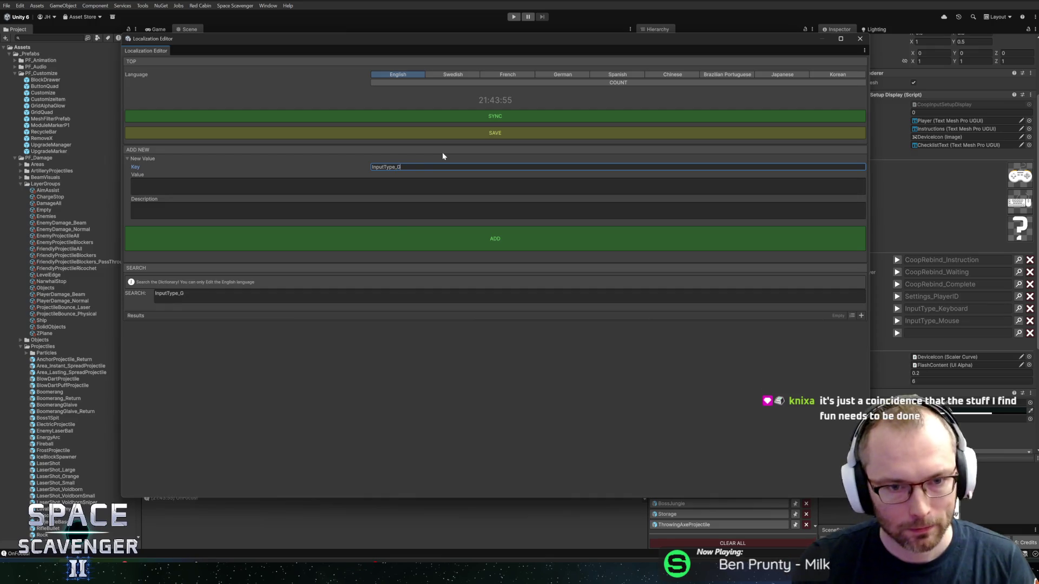
key(Tab)
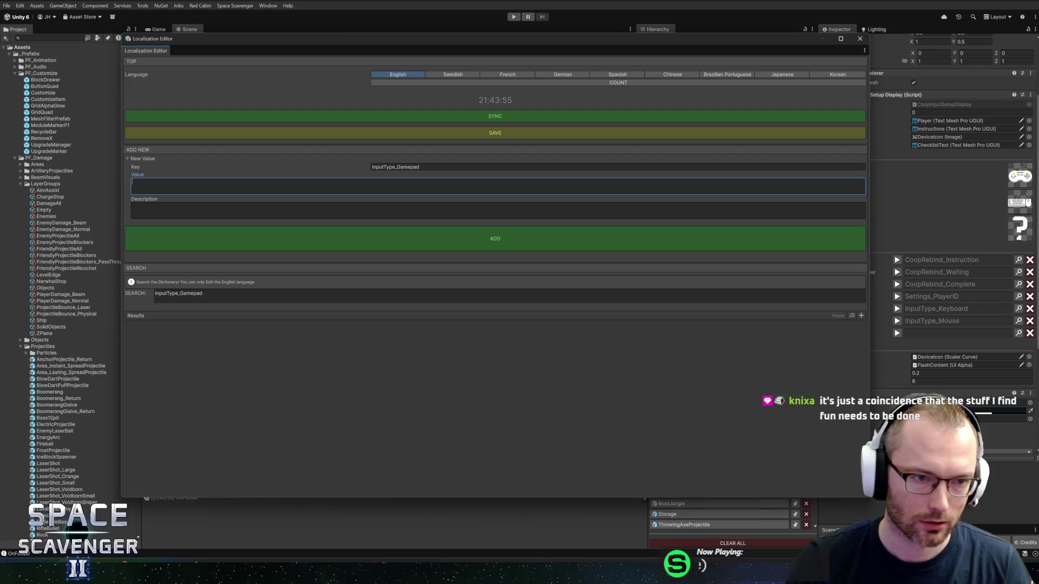
text(Gamepad)
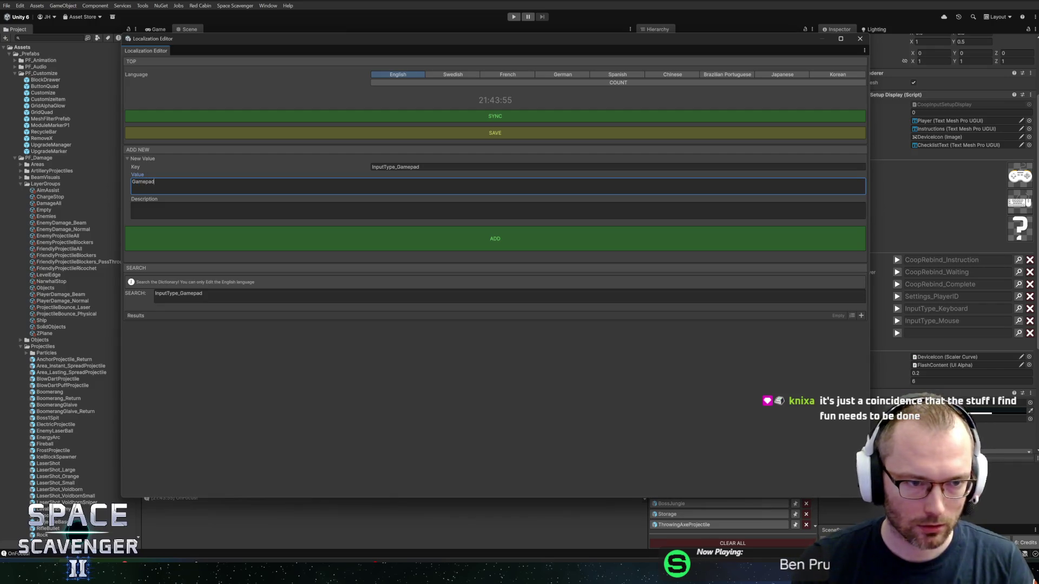
Describe it as a controller or gamepad input device, add the entry, and close the editor
click(133, 210)
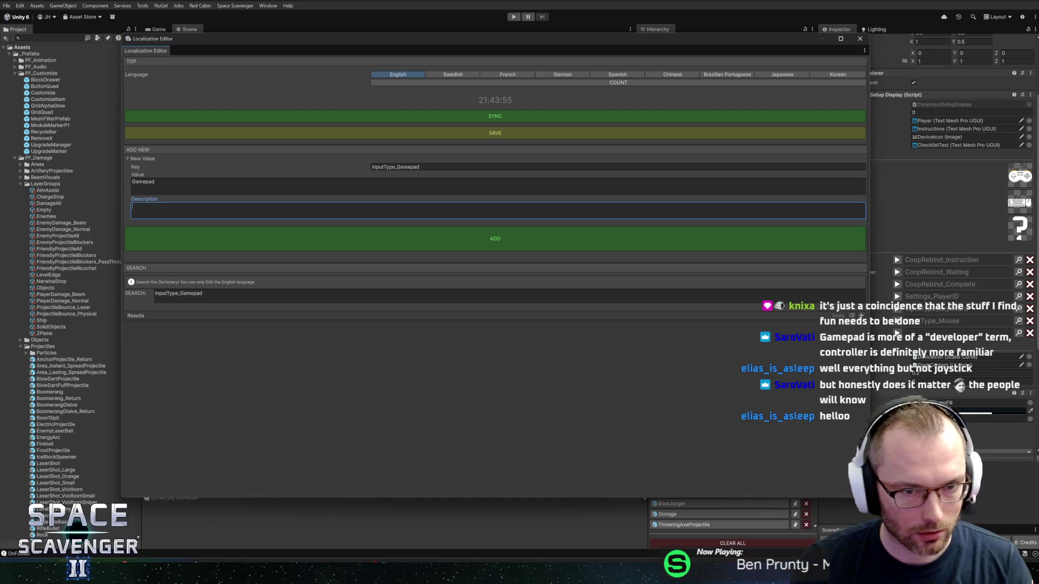
text(Aninput device.)
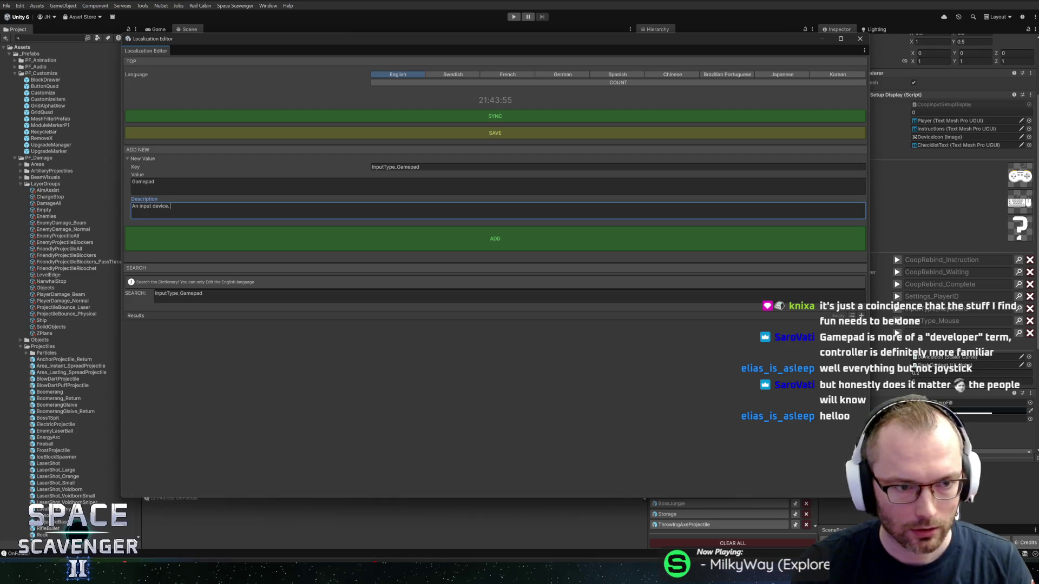
text(A c)
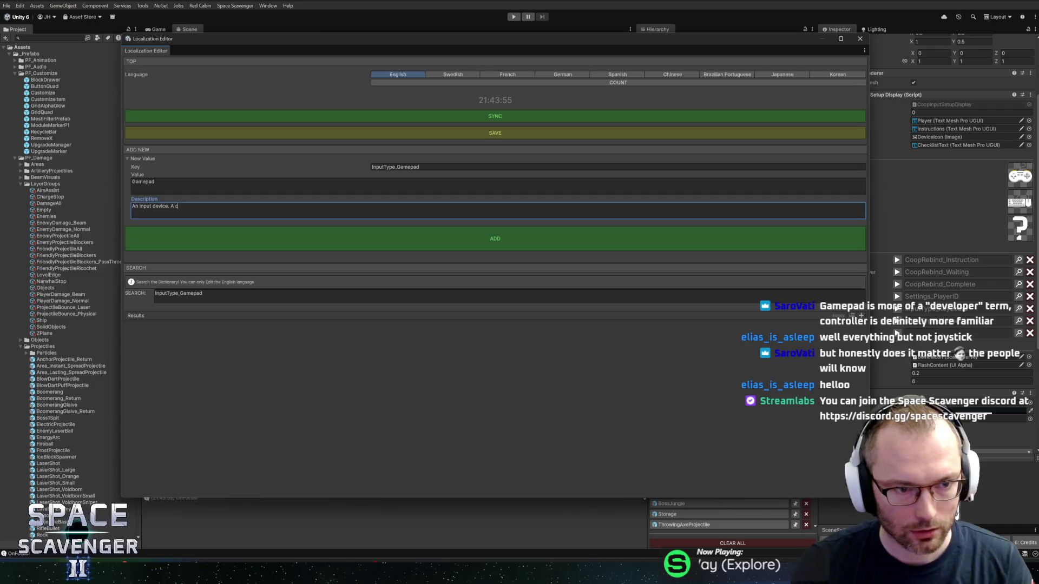
text(ontroller or gamepad)
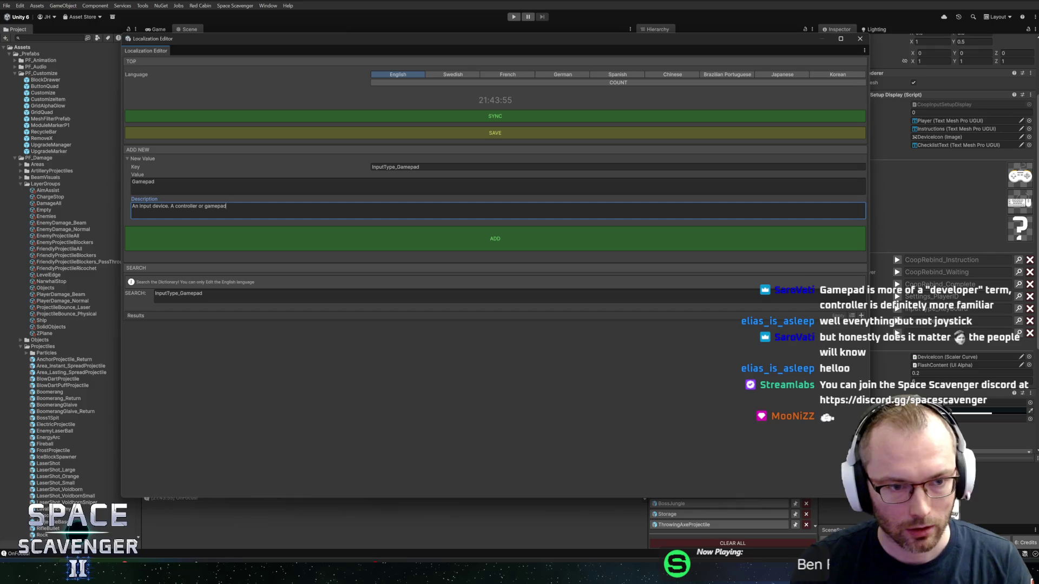
text( device.)
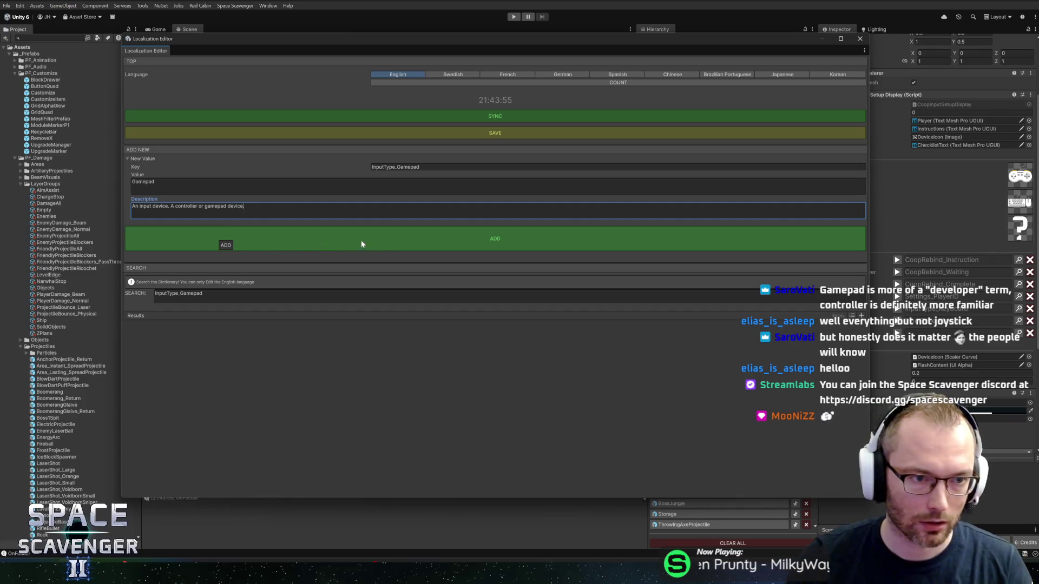
click(346, 242)
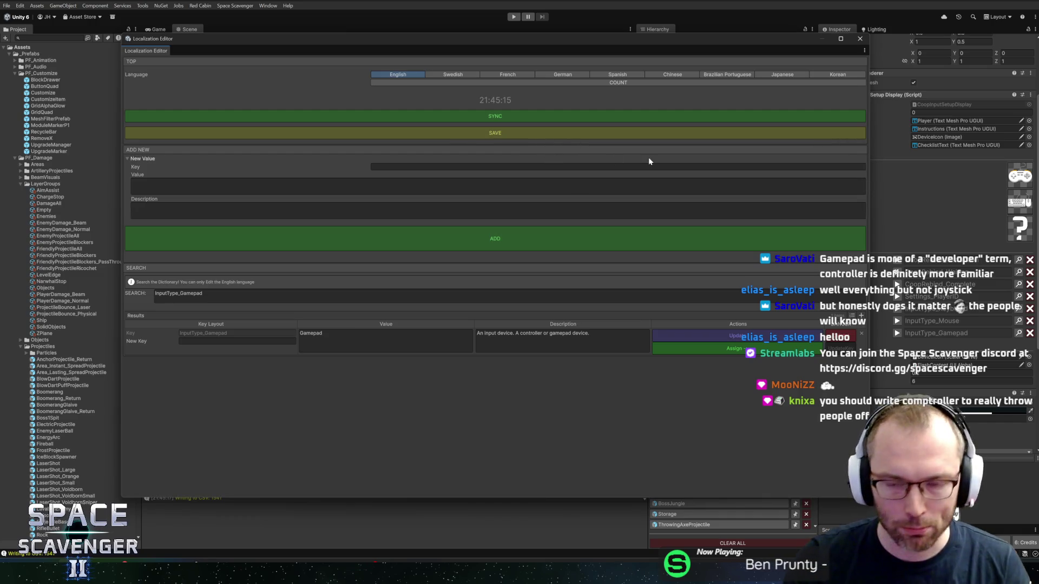
click(860, 40)
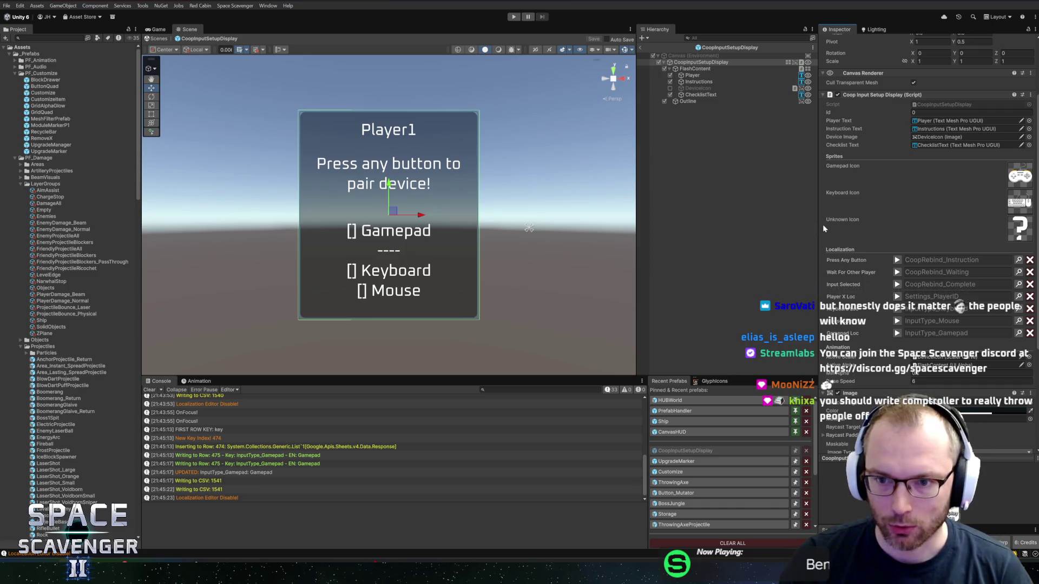
Exit the CoopInputSetupDisplay prefab and enter Play mode
drag(819, 225, 809, 225)
scroll(809, 224, down, 5)
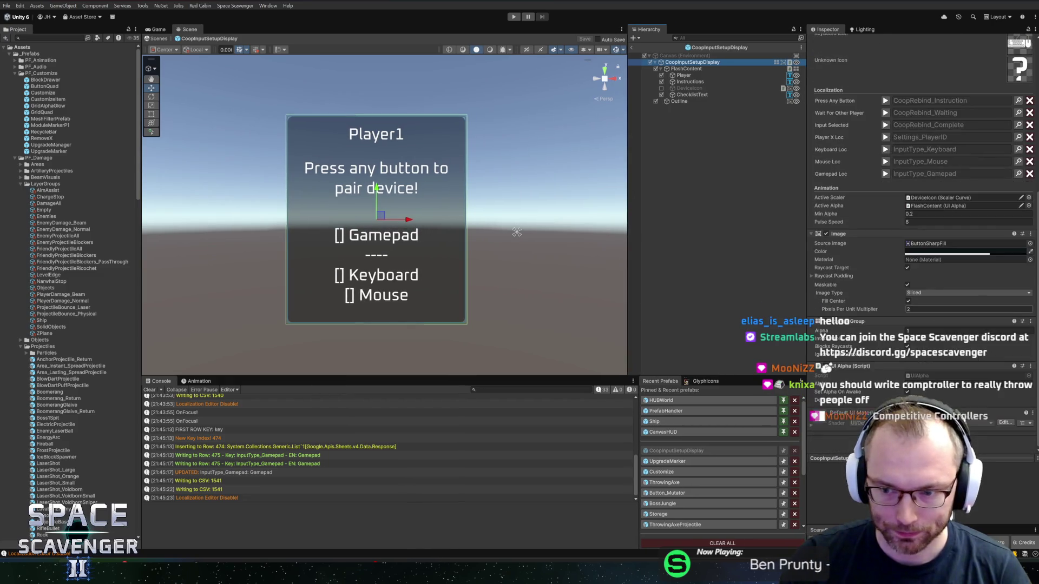
scroll(906, 283, up, 5)
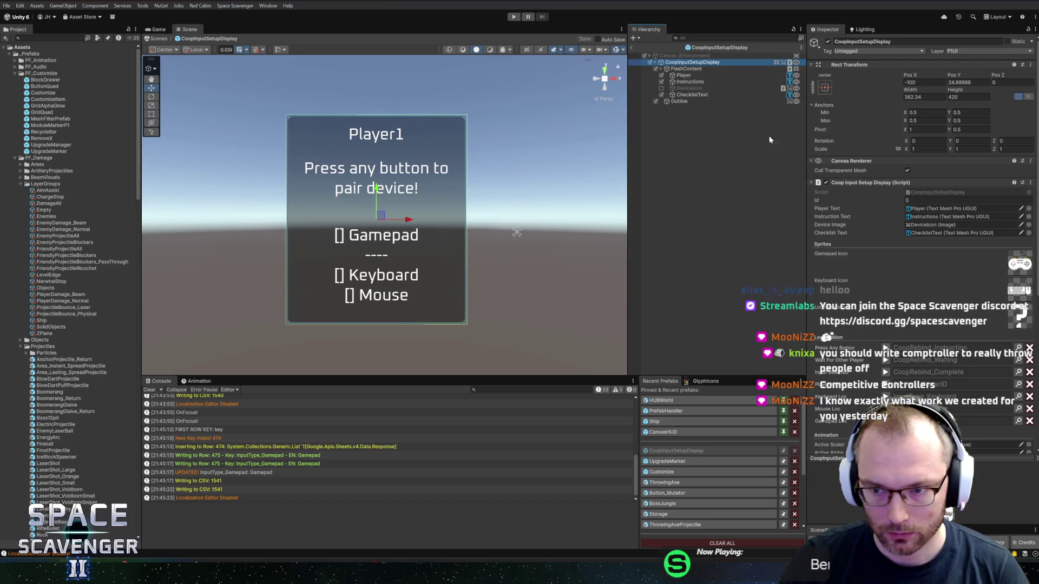
click(514, 16)
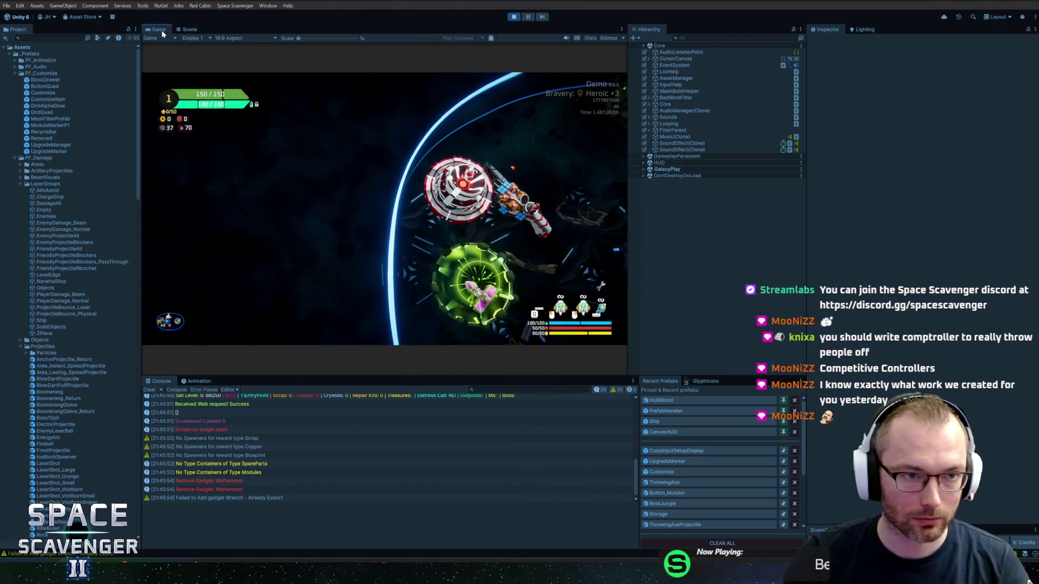
Maximize the Game view, fly to Dr. Cooper, and choose Co-op in the setup options
double_click(159, 29)
key(d)
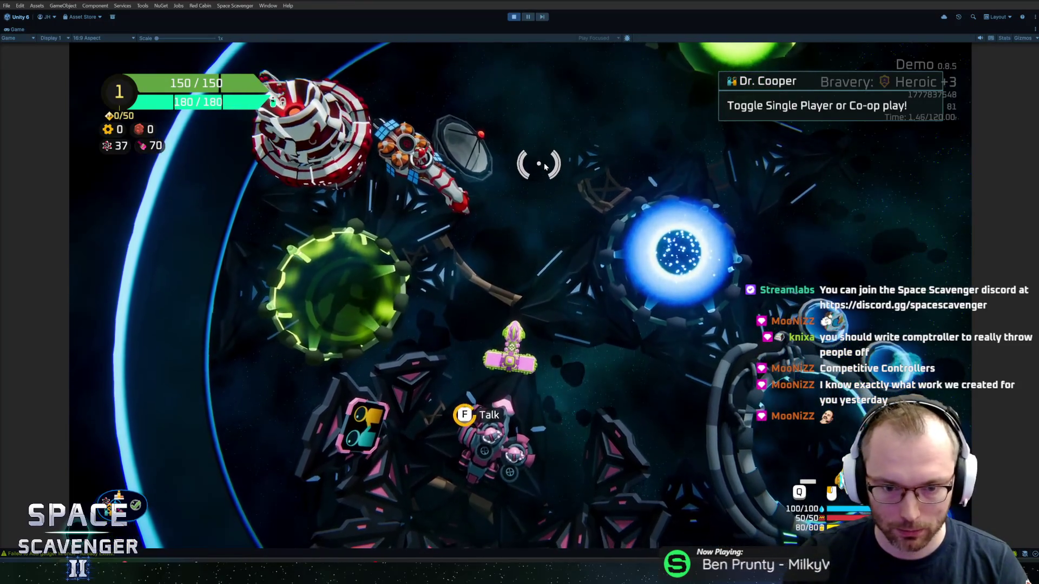
key(f)
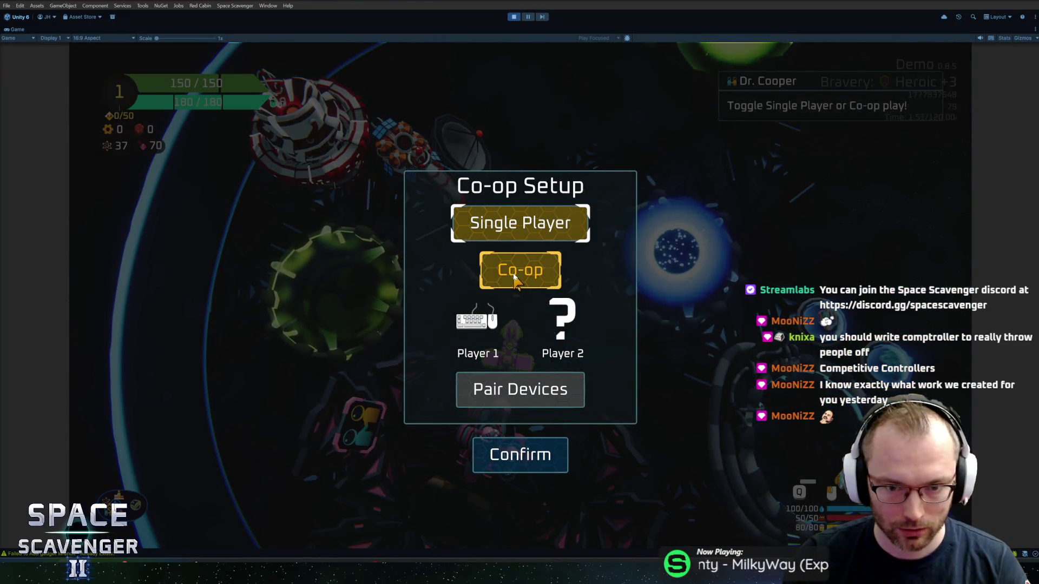
click(515, 278)
Open Pair Devices, pair Player 1's device, and restore the editor layout
key(Up)
key(Down)
key(Down)
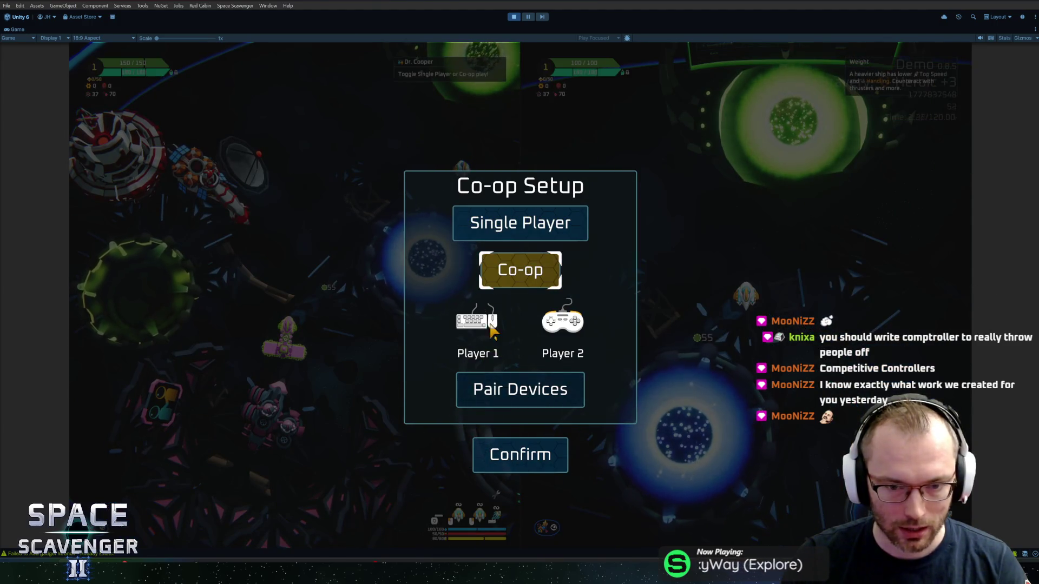
key(Return)
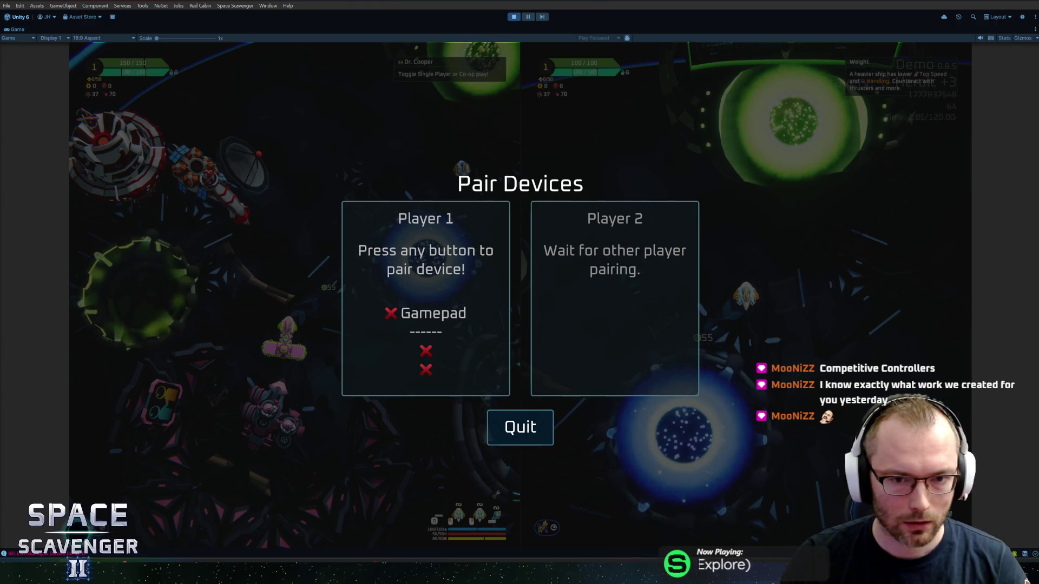
click(503, 377)
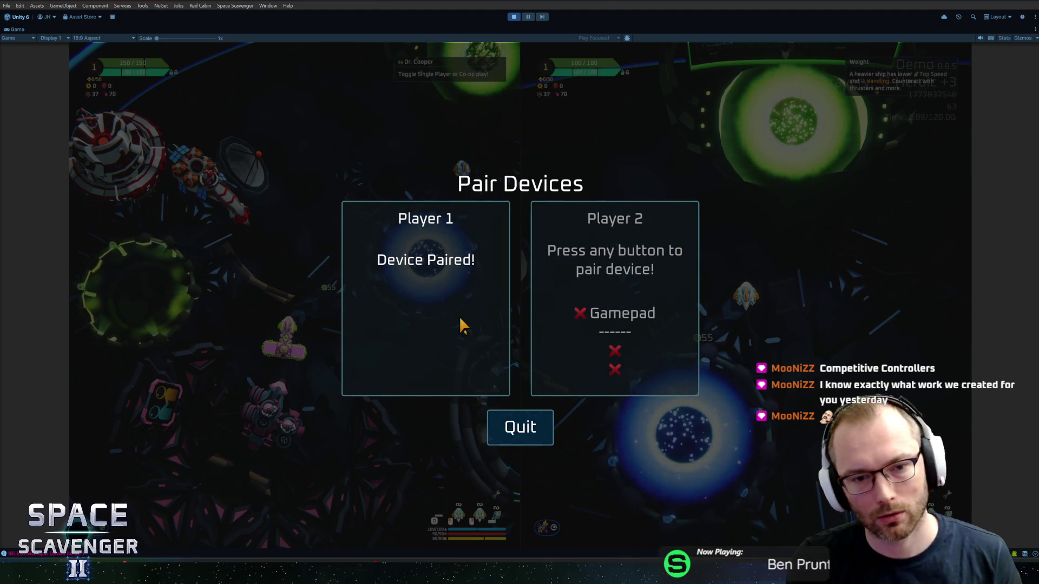
key(ctrl+1)
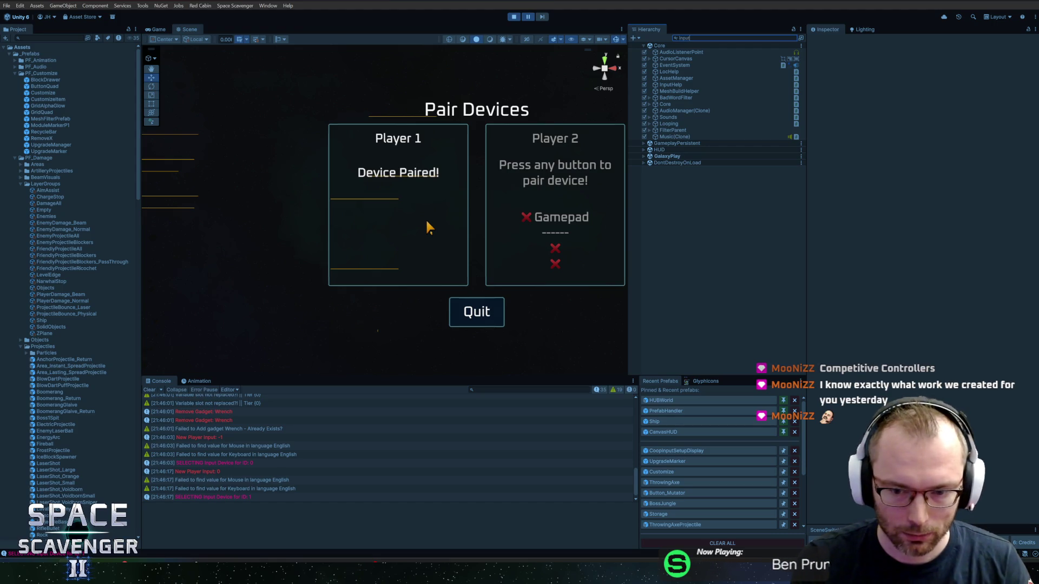
Enable DeviceIcon under CoopInputSetupDisplay > FlashContent in the Hierarchy, then resume the paused game
text(set)
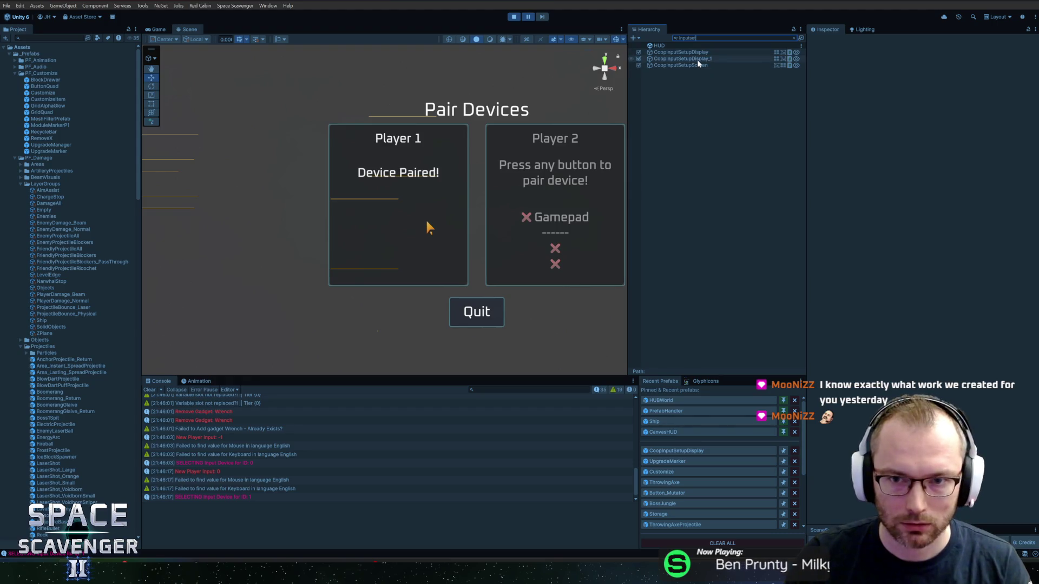
double_click(697, 51)
key(Right)
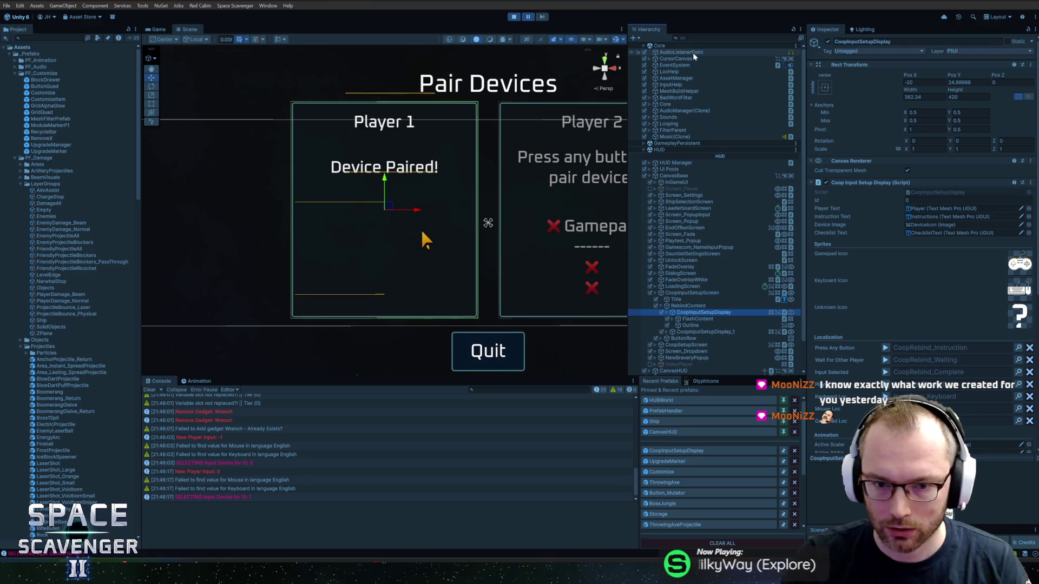
key(Down)
key(Right)
key(Down)
key(Down)
key(Down)
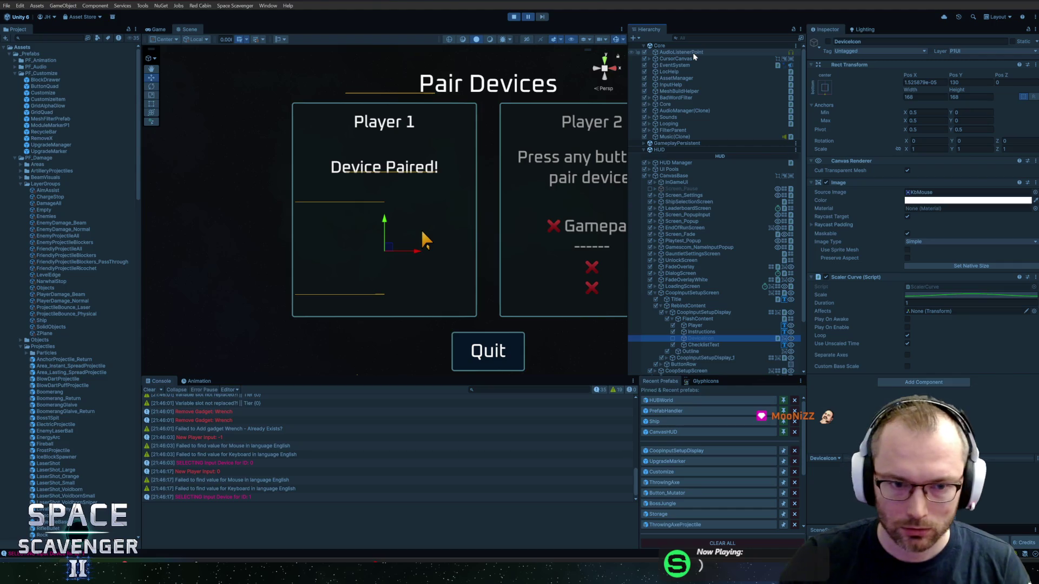
click(672, 338)
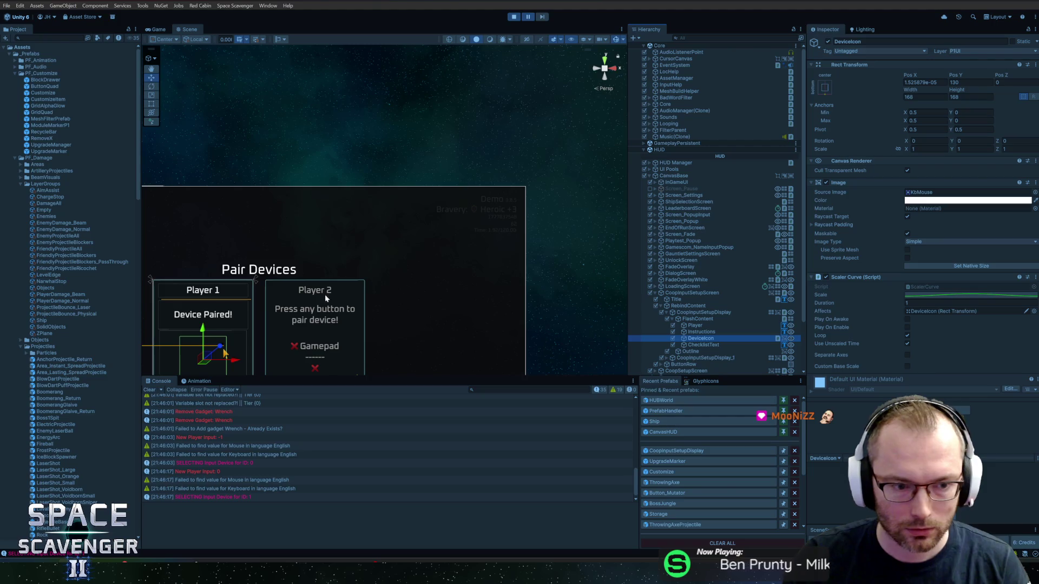
scroll(349, 283, up, 5)
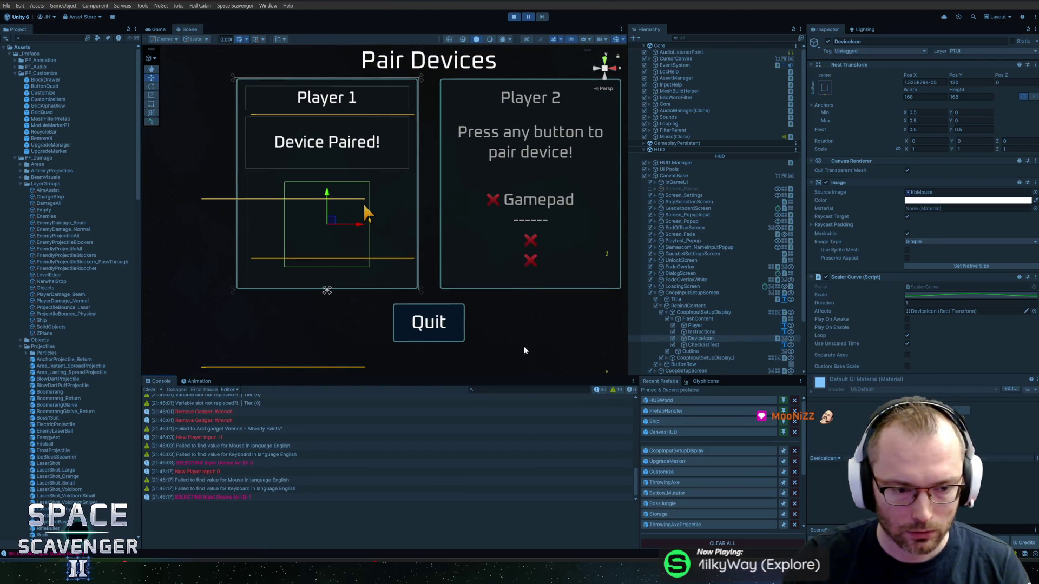
click(528, 17)
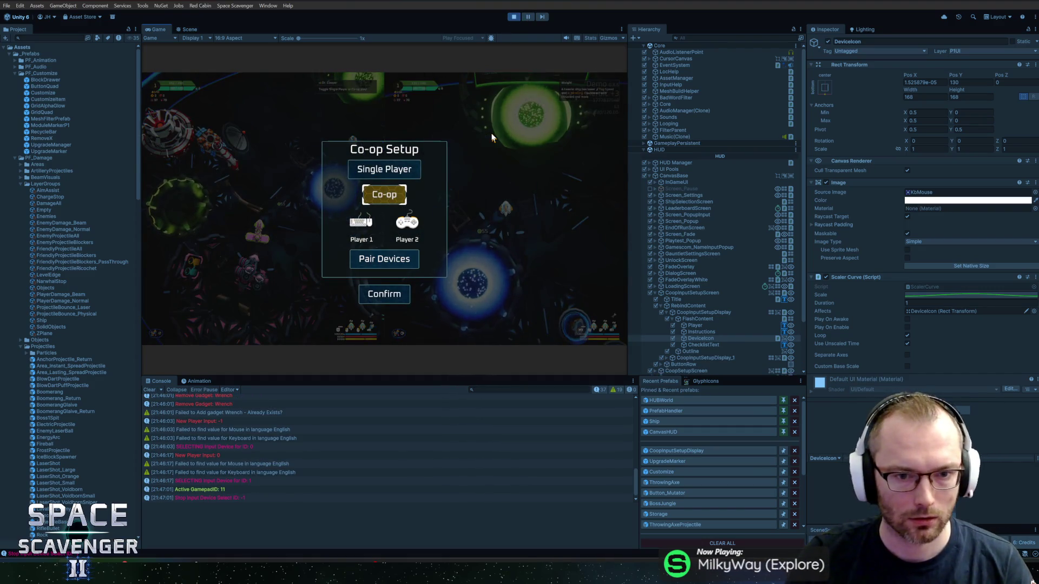
Confirm co-op to start the split-screen game, stop play mode, and switch to Rider
click(385, 293)
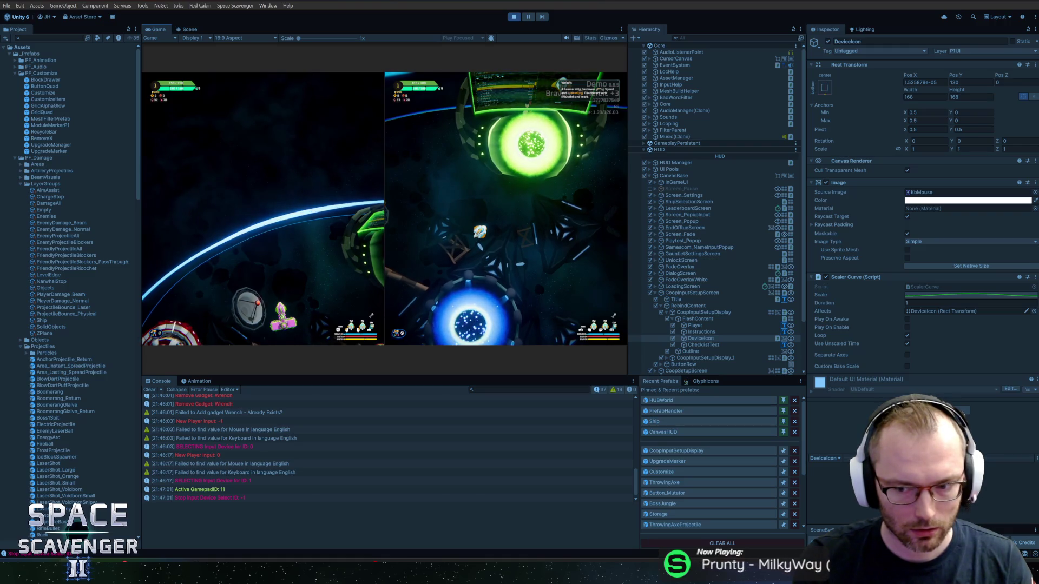
key(ctrl+p)
key(alt+Tab)
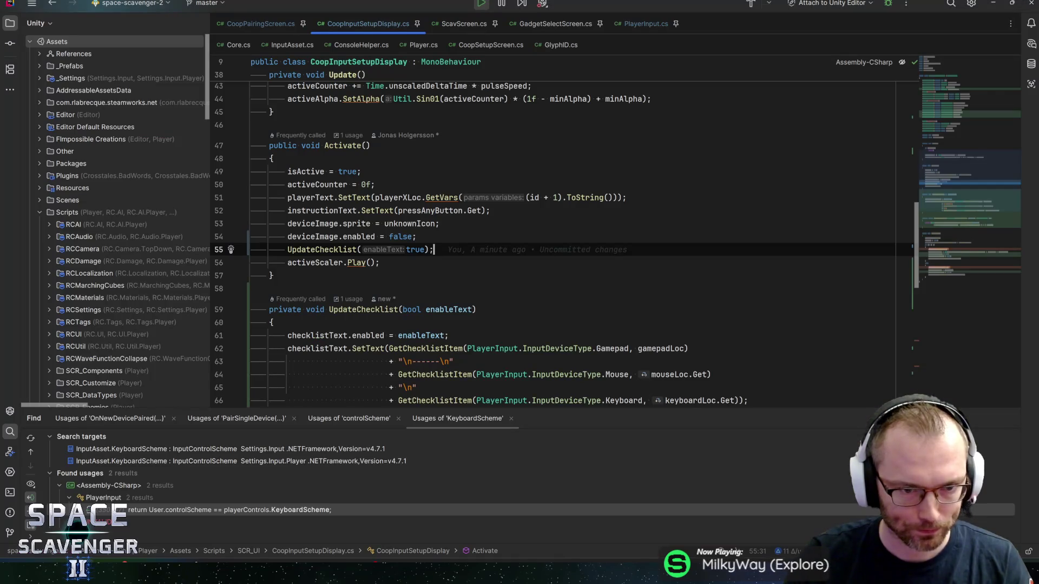
Review UpdateChecklist, the GetChecklistItem declaration and mouseLoc usages, then bring up the HacknPlan board
click(379, 310)
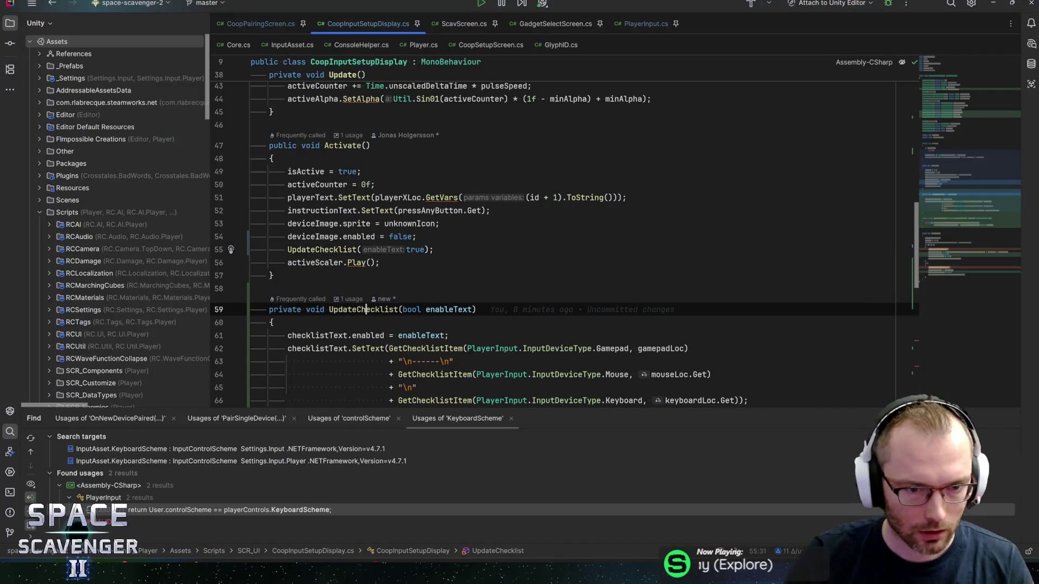
key(Down)
scroll(614, 239, down, 1)
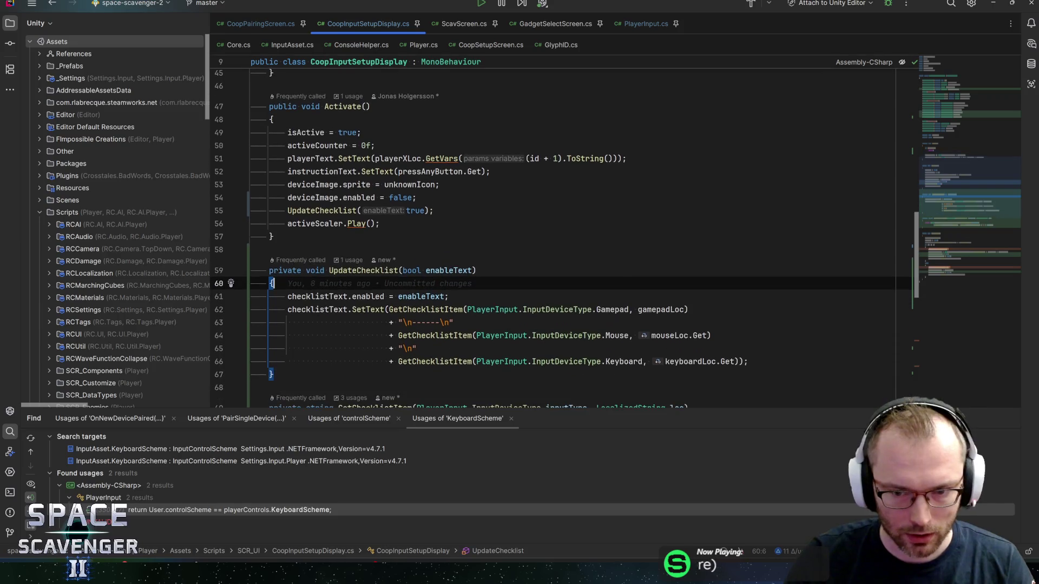
click(674, 335)
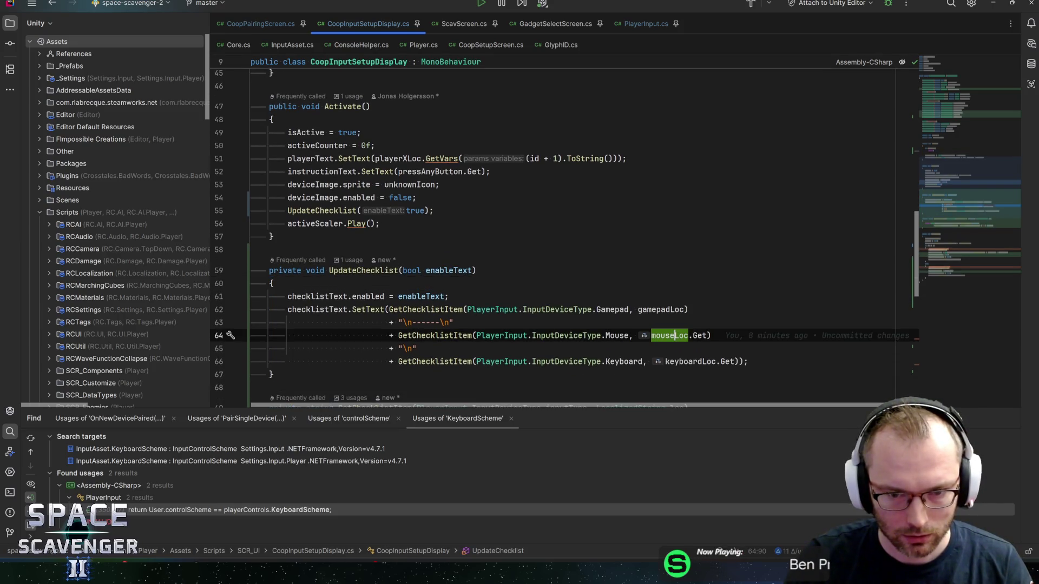
key(alt+Down)
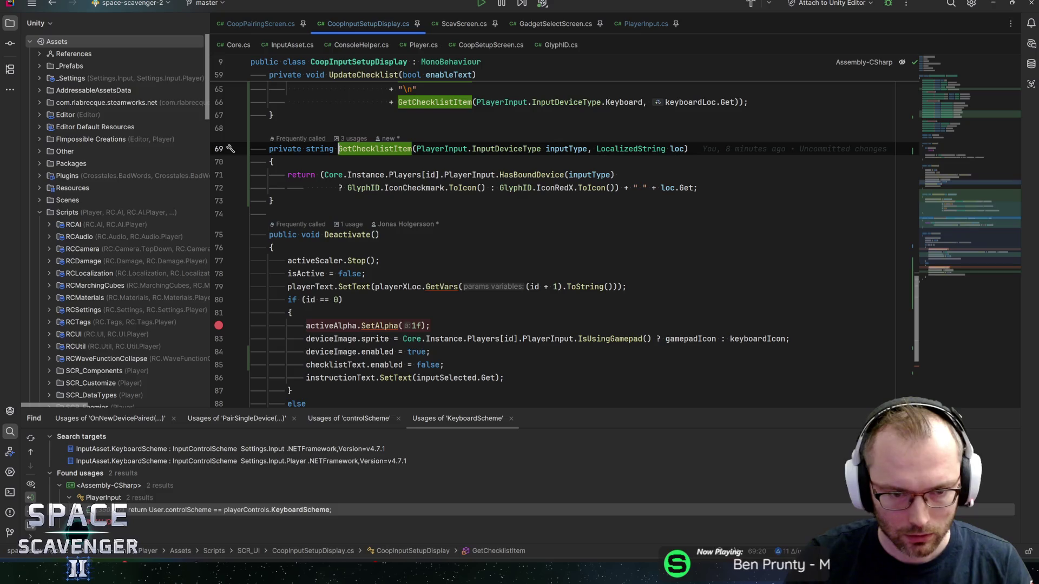
scroll(682, 265, up, 2)
click(682, 265)
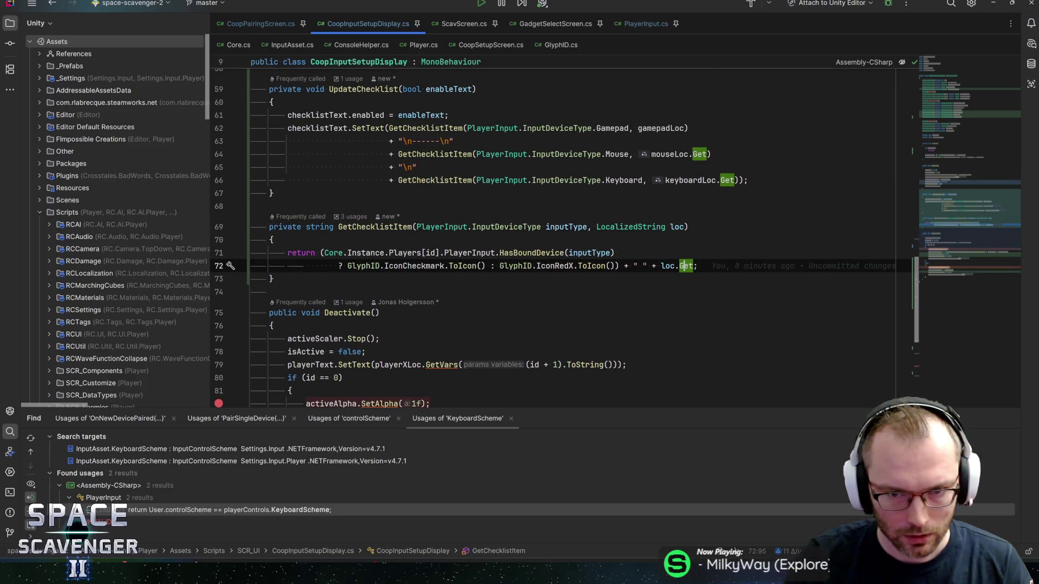
scroll(682, 266, up, 2)
click(659, 232)
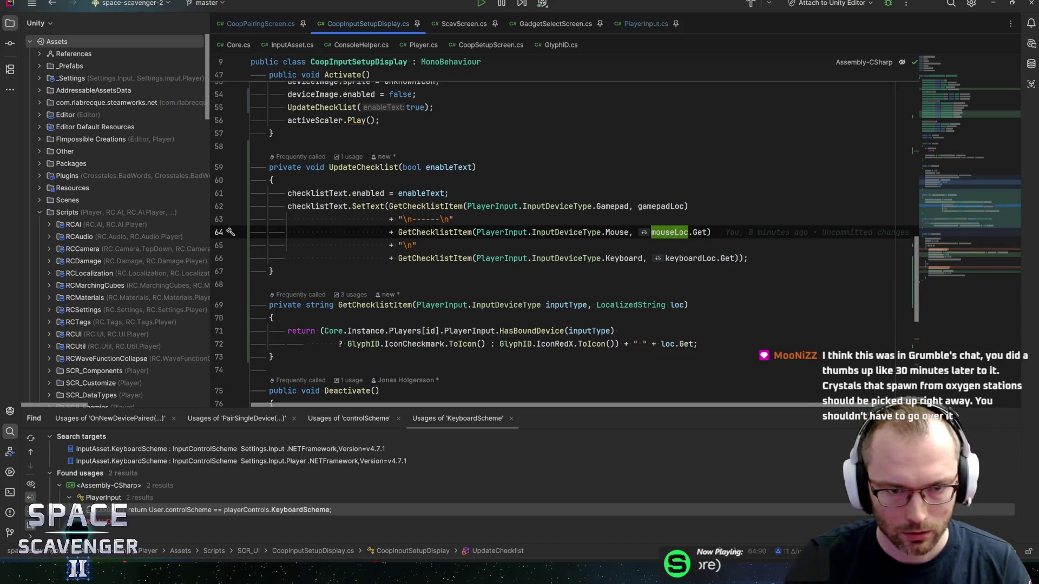
scroll(675, 232, up, 1)
scroll(674, 239, up, 2)
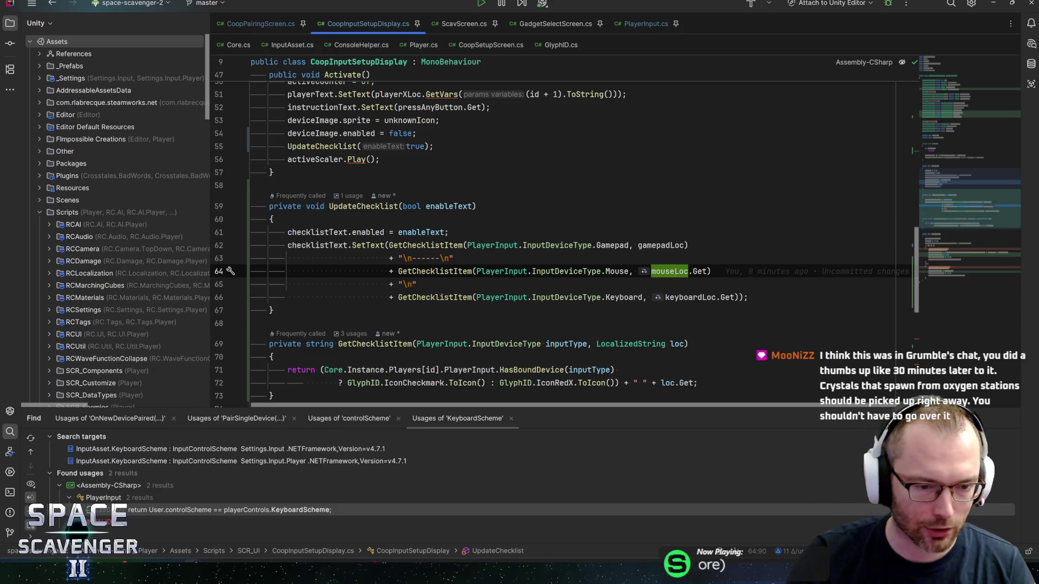
click(290, 531)
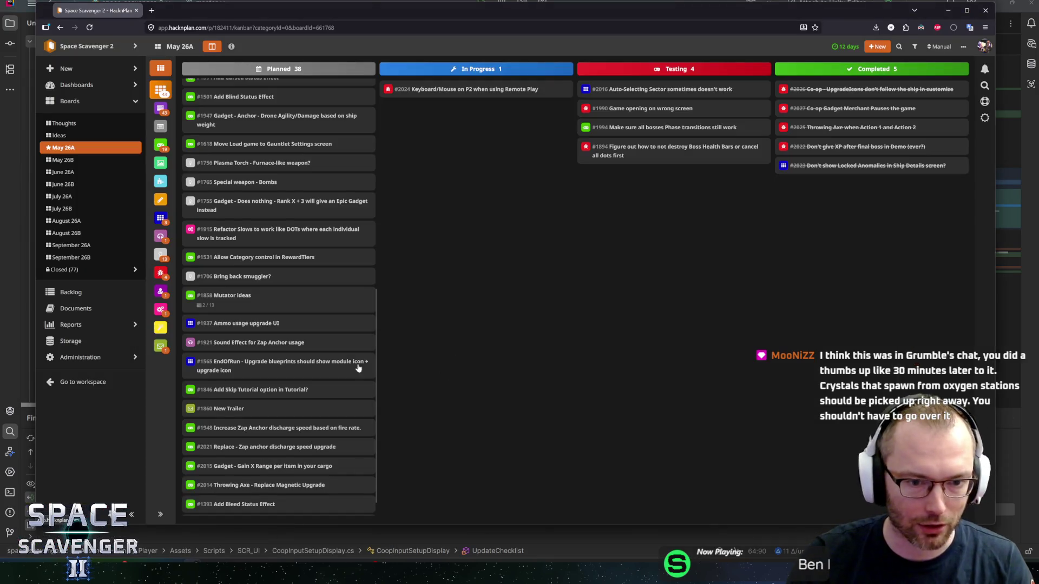
Create a new Polish-category task in the Planned list, its title starting with 'Auto-pickup crystals'
scroll(324, 373, down, 1)
double_click(491, 361)
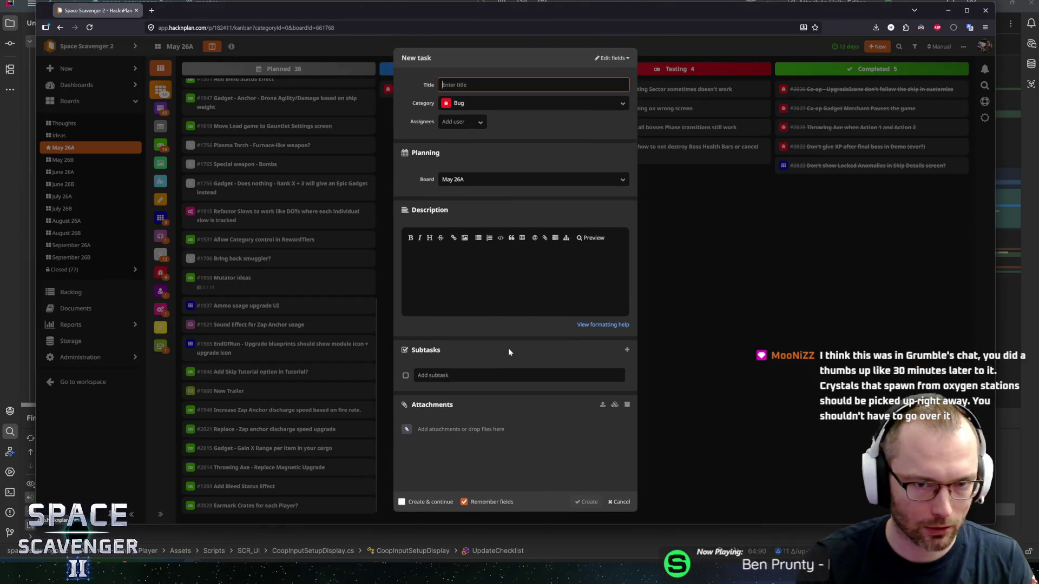
text(Auto-pickup crystals)
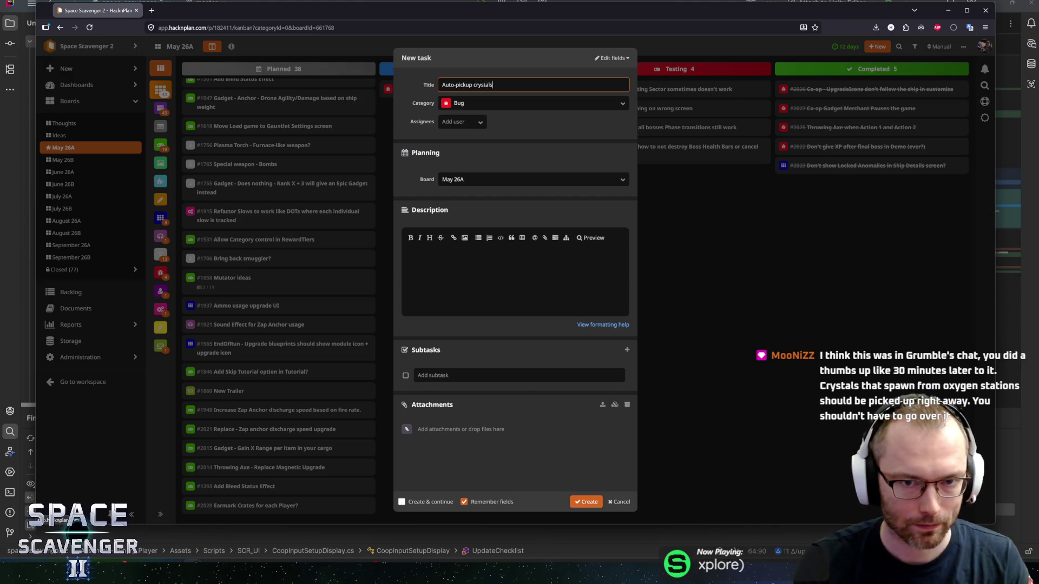
key(Tab)
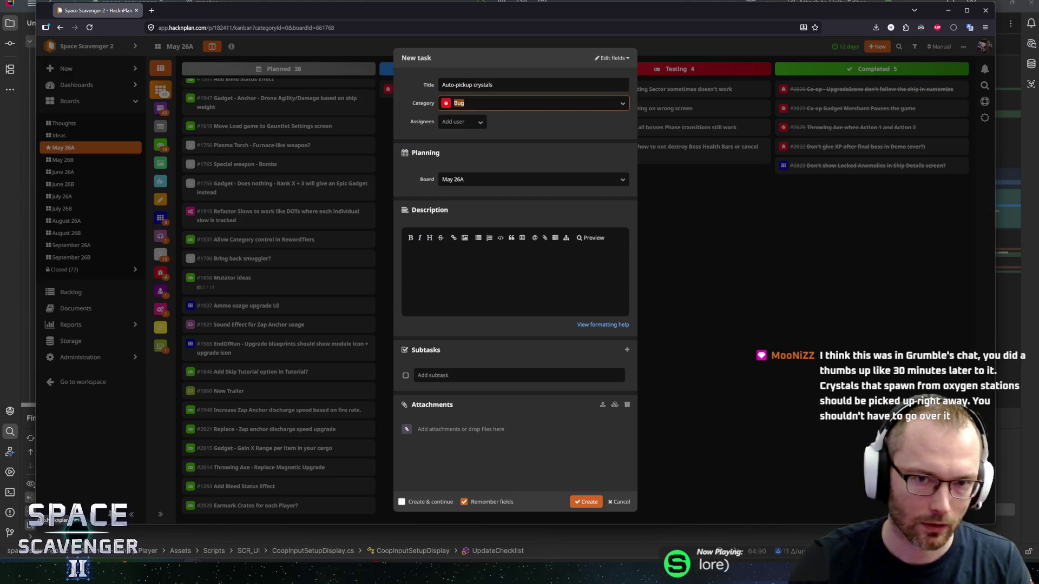
text(polish)
key(Return)
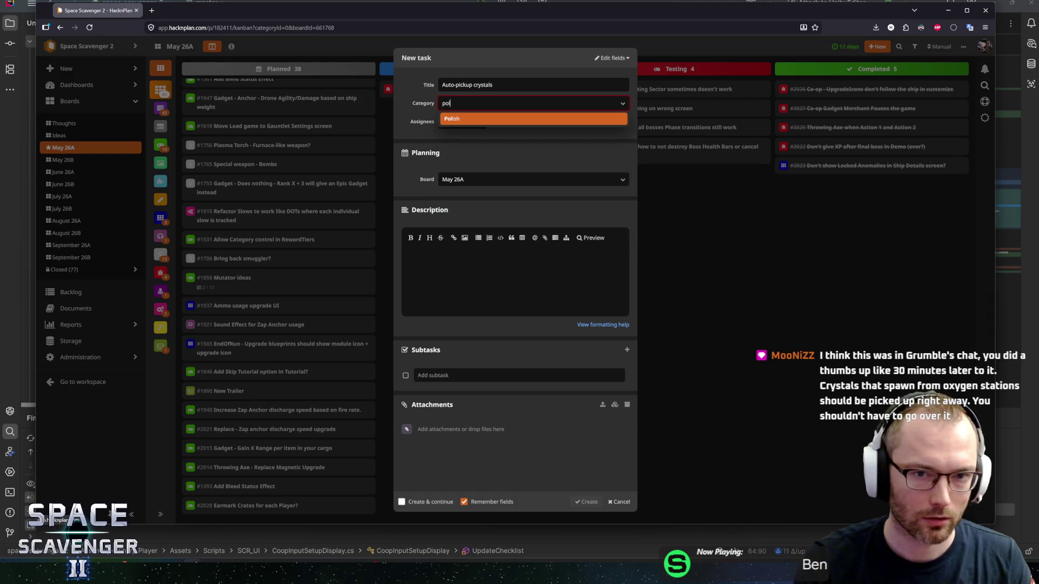
key(ctrl+Return)
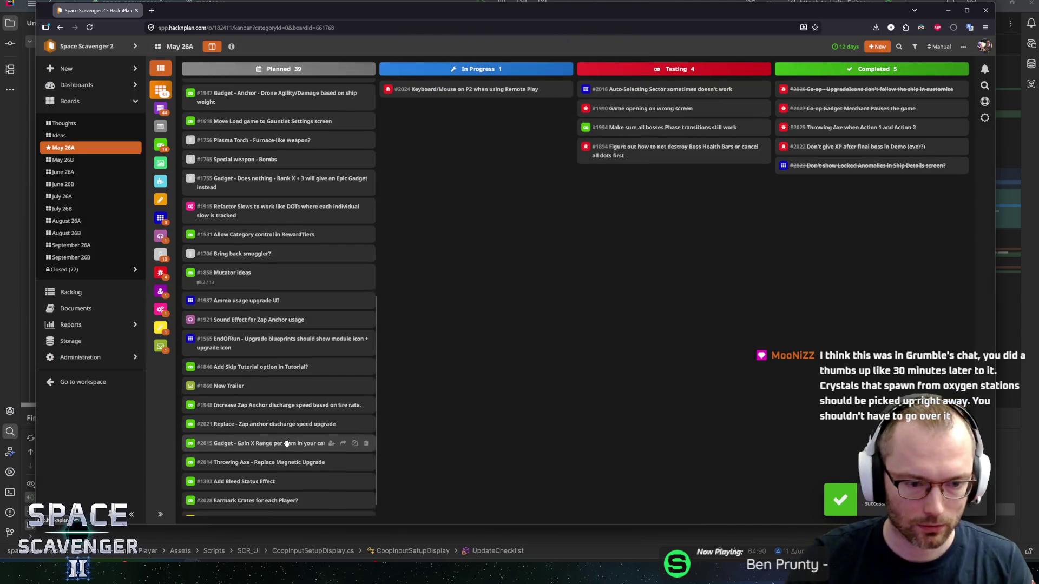
Append 'from O2 stations (and planets?)' to task #2030's title and close its details
scroll(257, 486, down, 1)
click(247, 504)
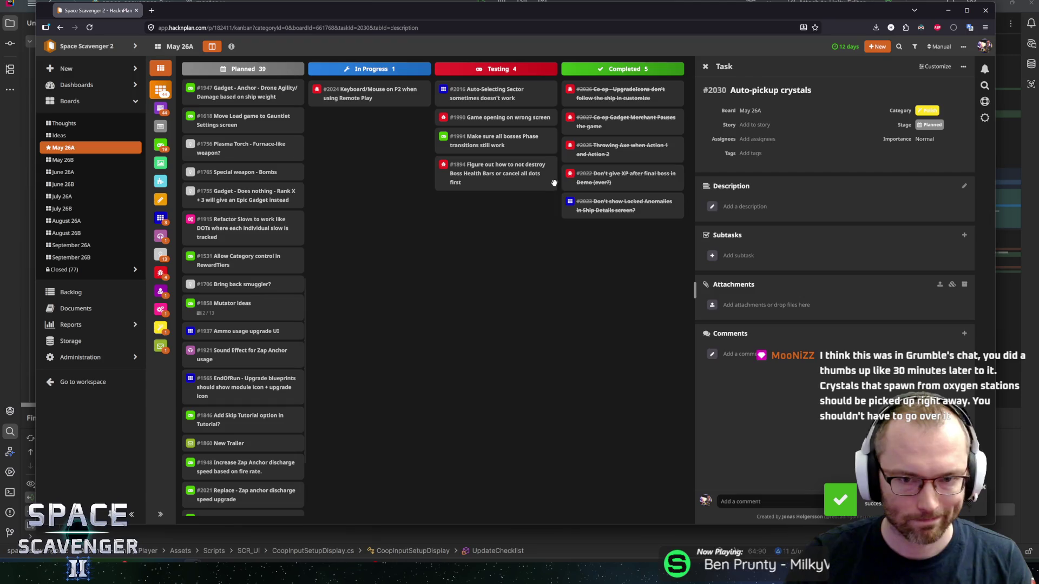
click(806, 91)
key(End)
text(from O2 stations ()
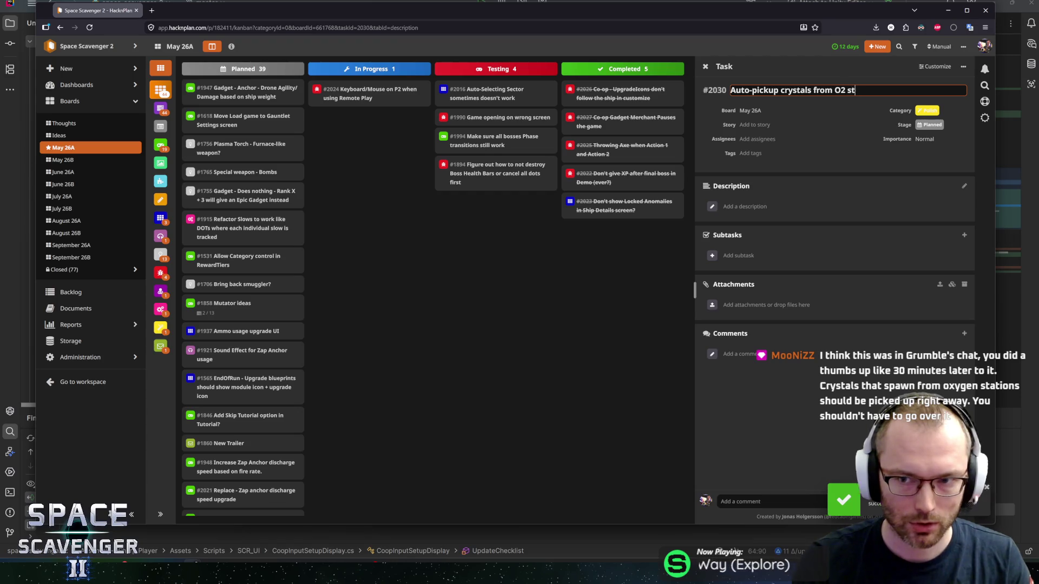
text(and planets?))
key(Return)
scroll(295, 389, down, 3)
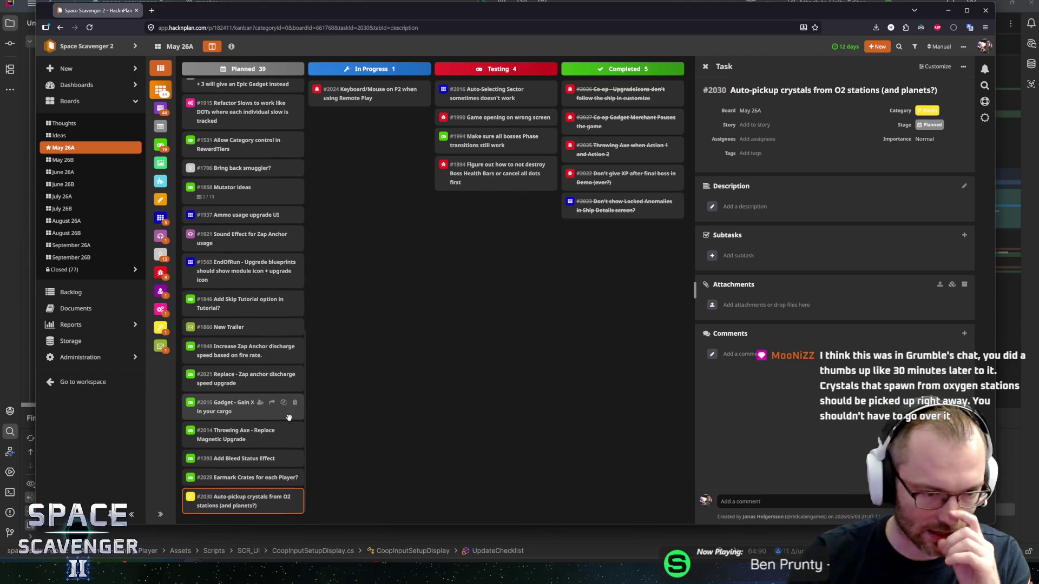
key(Escape)
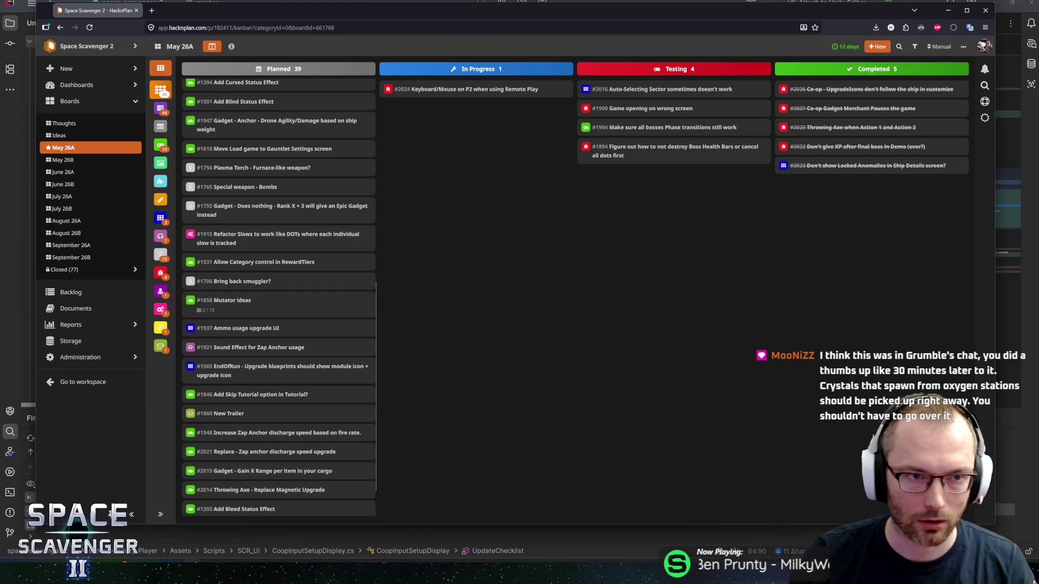
key(alt+Tab)
Inspect the mouseLoc field on the Mouse checklist line, confirming it is a serialized LocalizedString
click(454, 258)
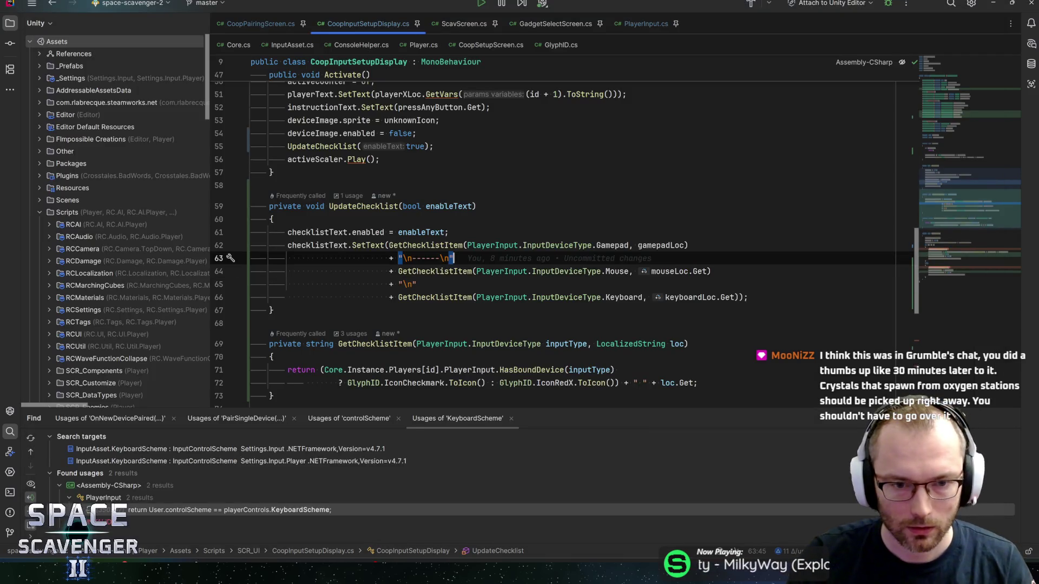
click(712, 271)
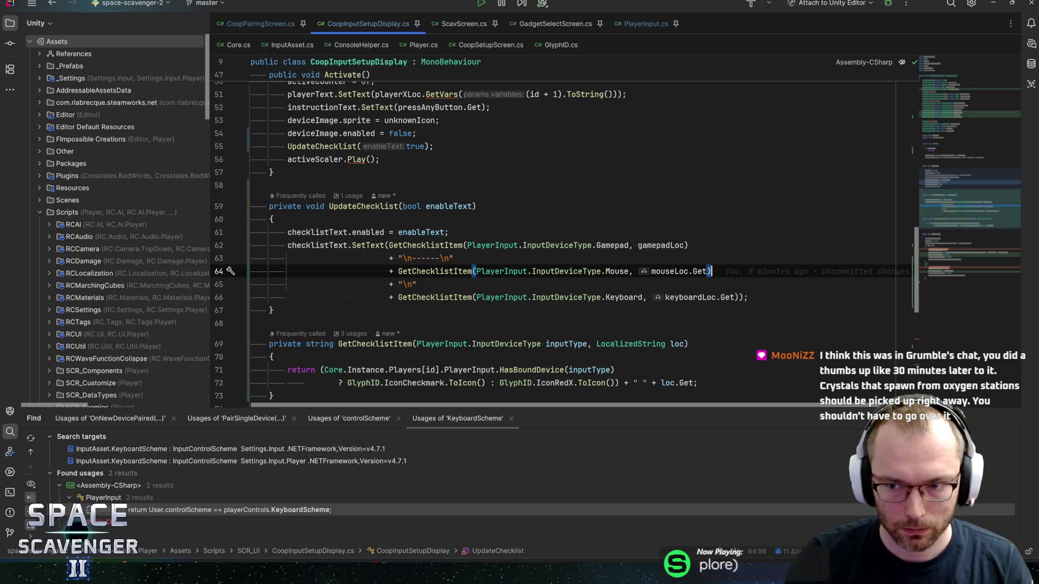
click(664, 271)
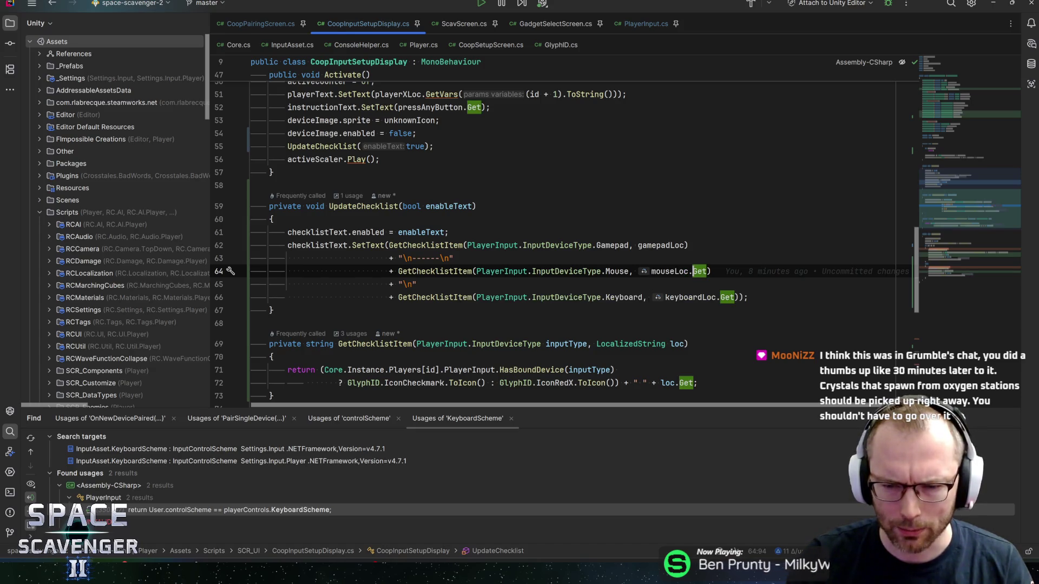
mouse_move(670, 271)
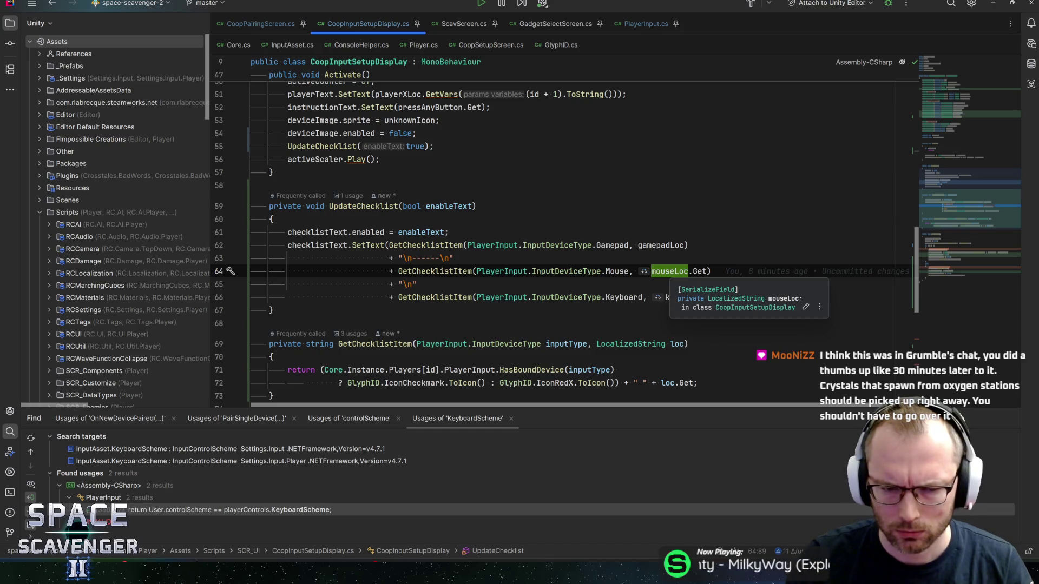
key(alt+Tab)
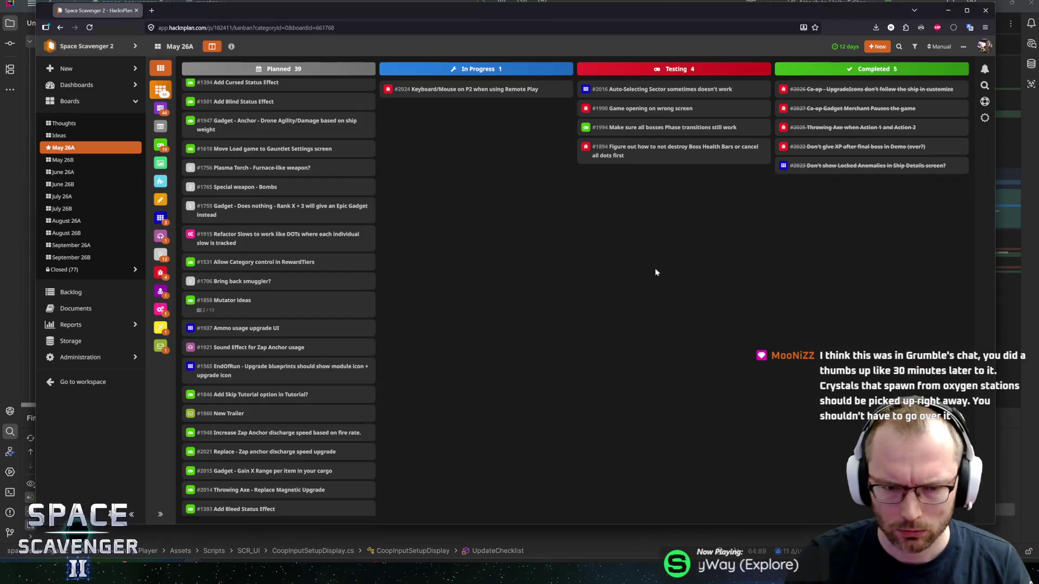
Open the CoopInputSetupDisplay prefab and preview its Mouse Loc and Gamepad Loc localized strings
key(alt+Tab)
key(alt+Tab)
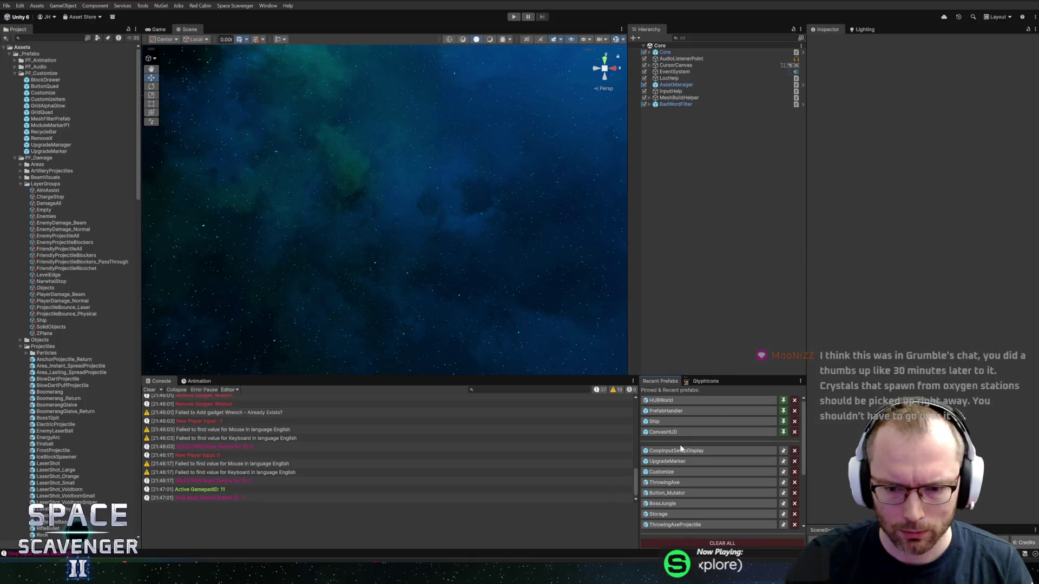
click(682, 451)
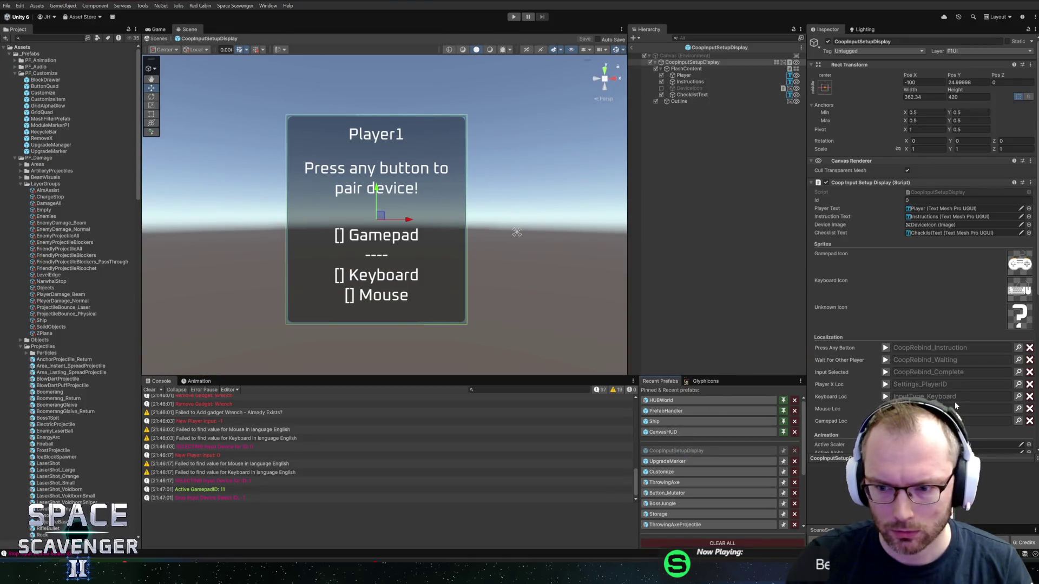
scroll(906, 324, down, 4)
click(884, 321)
click(885, 322)
click(885, 333)
click(885, 333)
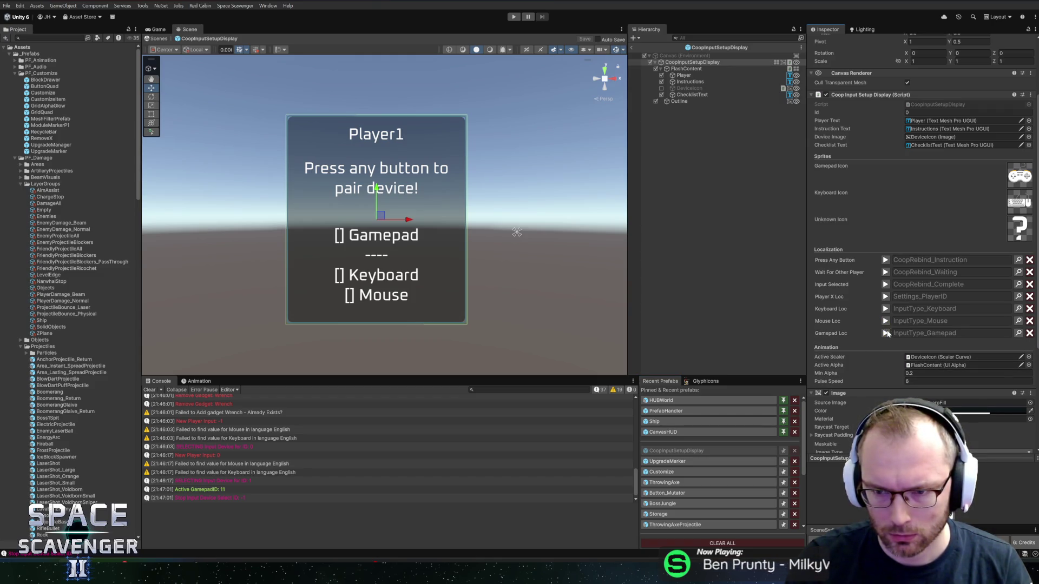
key(alt+Tab)
key(alt+Tab)
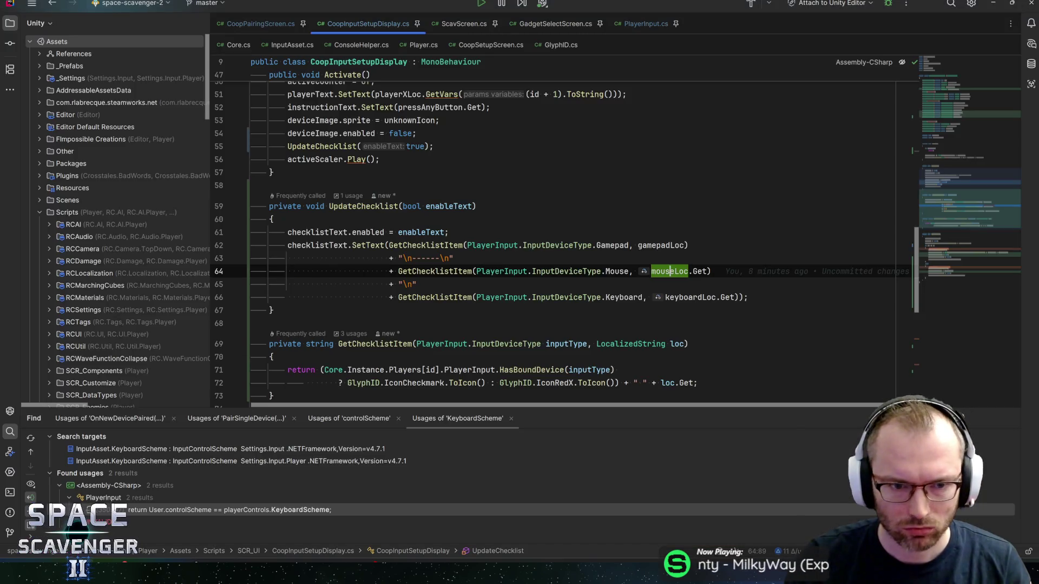
click(320, 245)
click(362, 245)
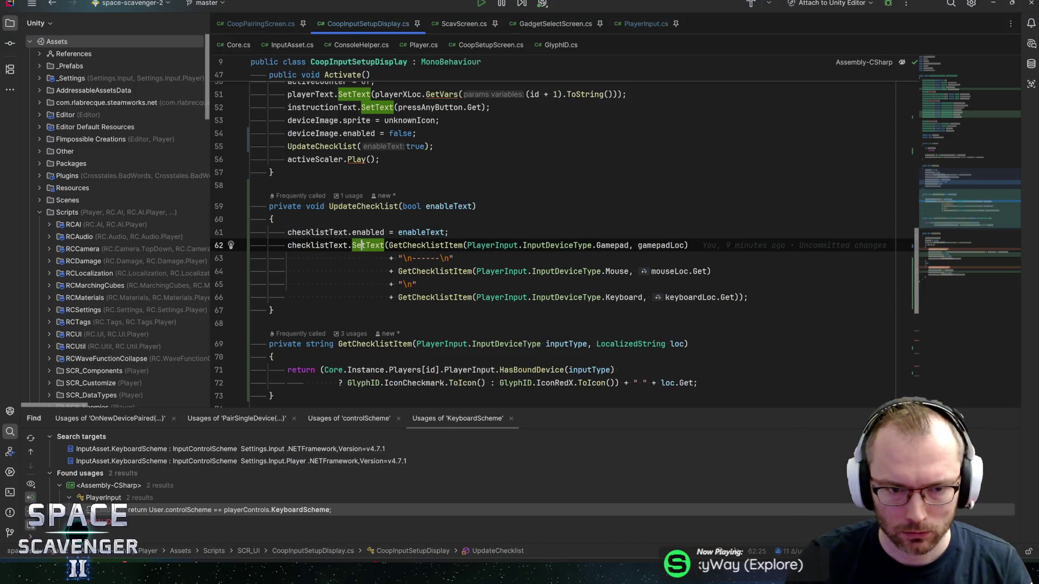
click(406, 245)
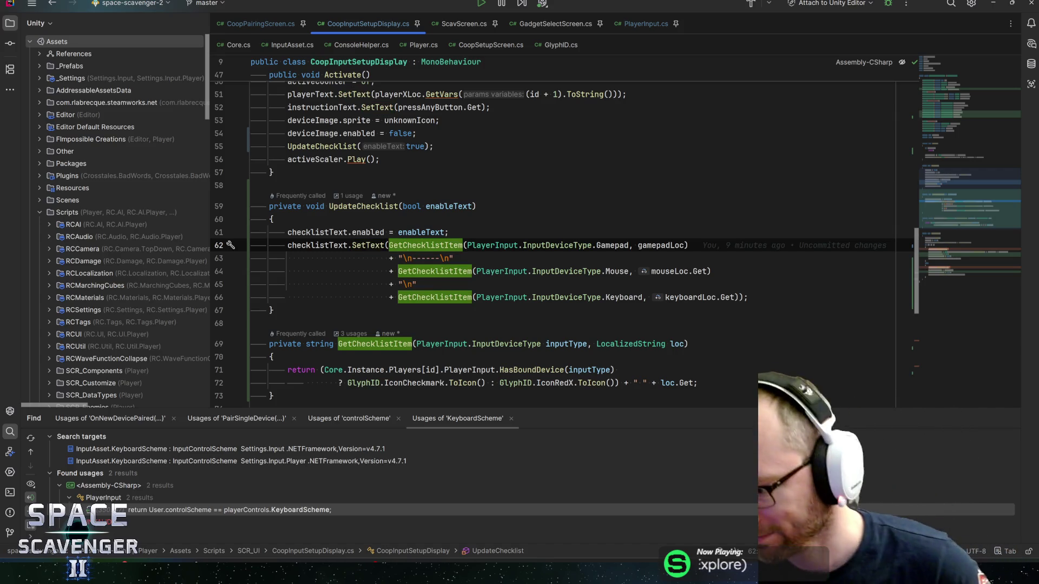
scroll(563, 238, down, 3)
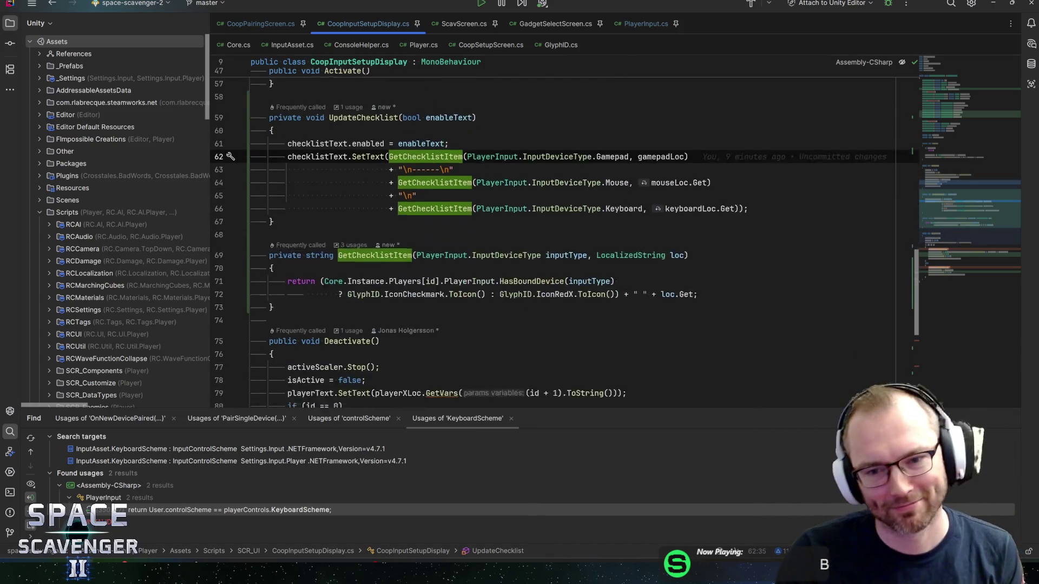
click(615, 252)
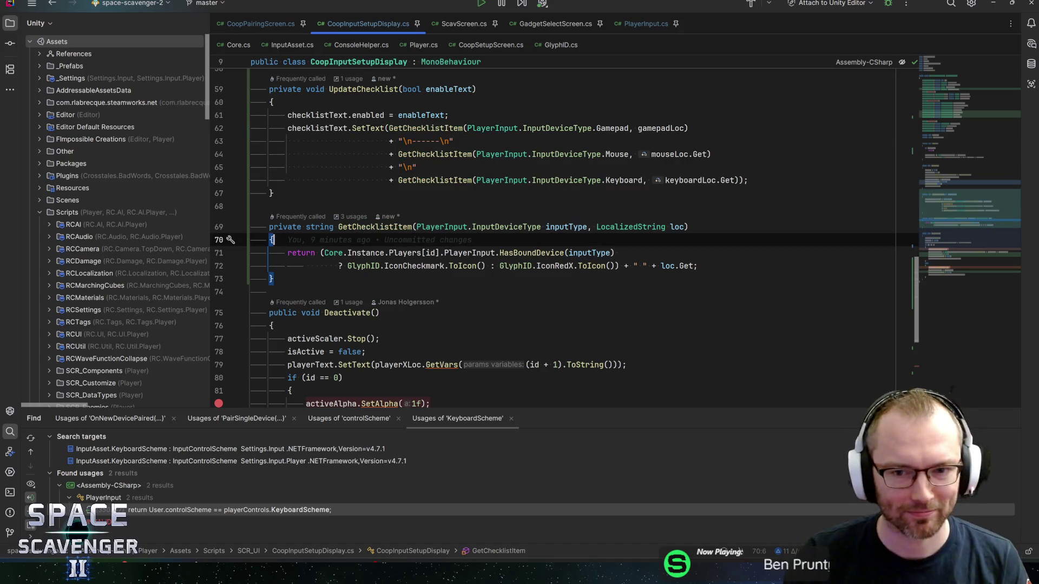
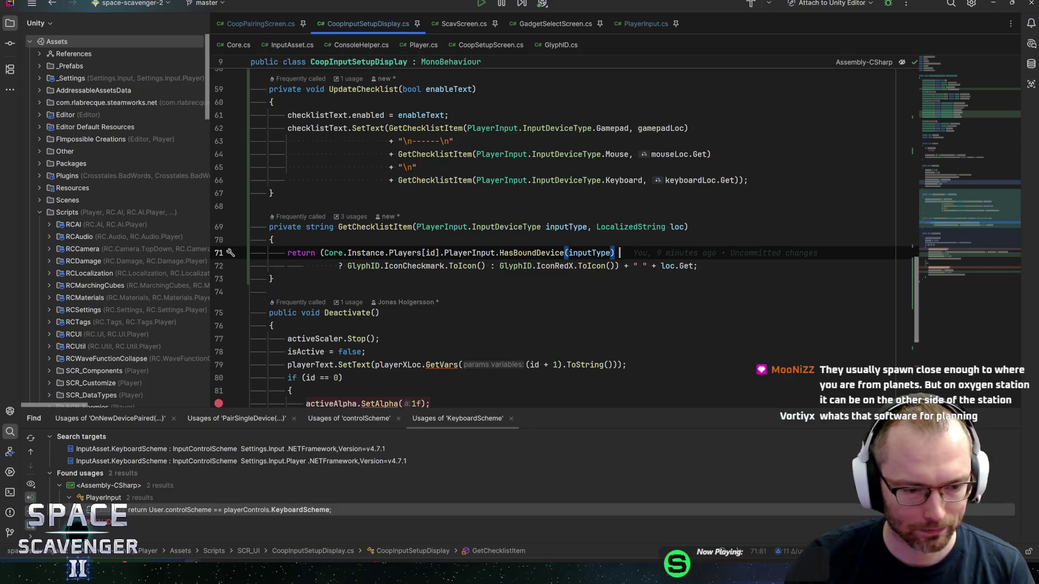
Bring the HackNPlan May 26A board in Firefox in front of Rider
click(282, 522)
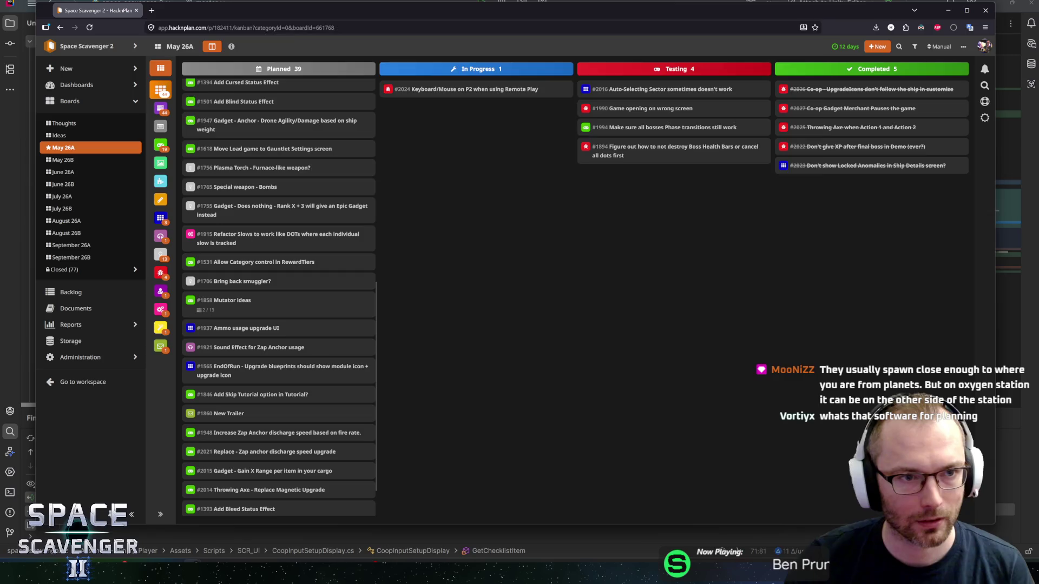
click(311, 27)
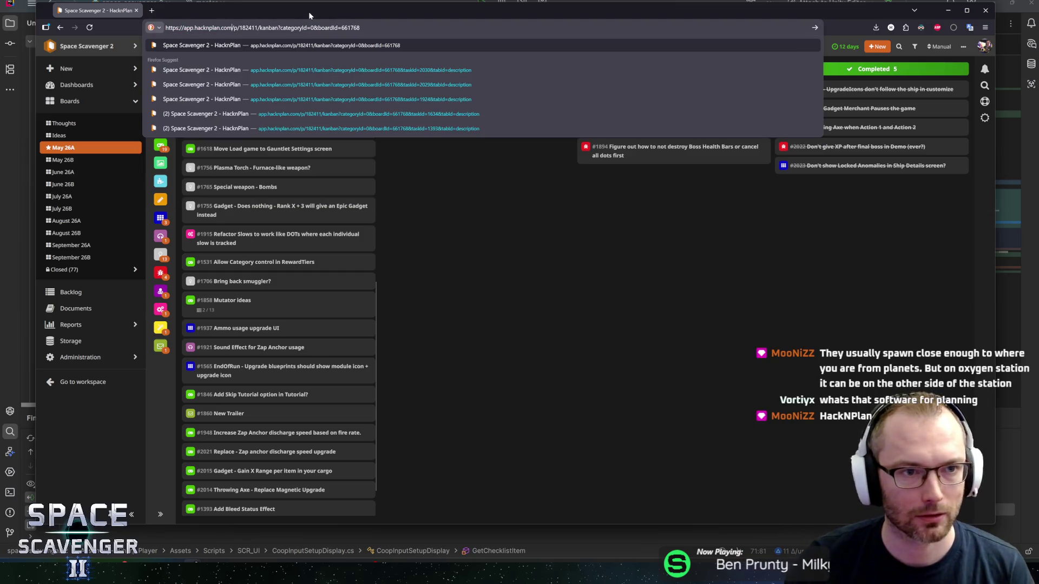
key(Escape)
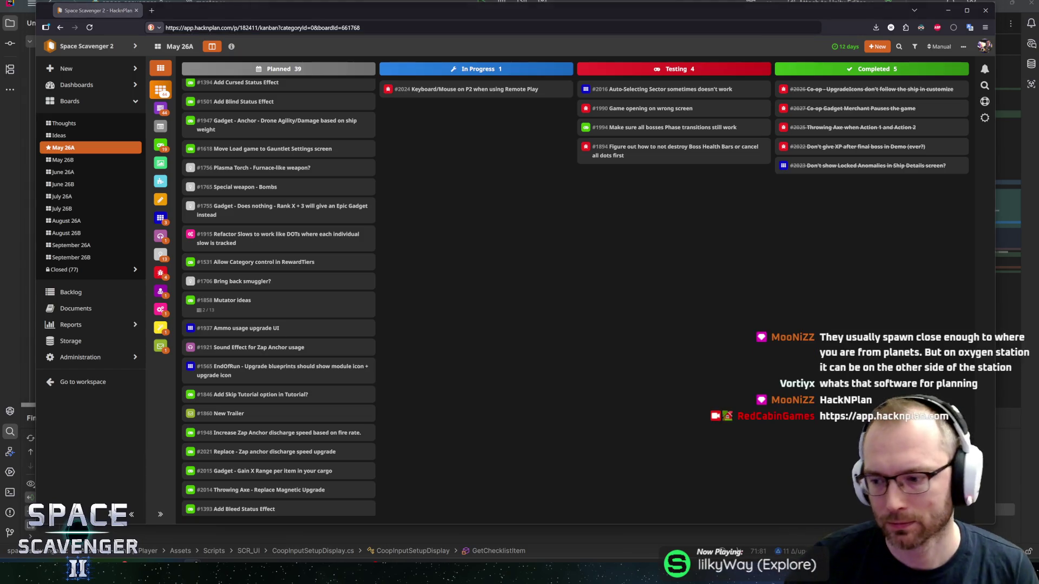
click(416, 292)
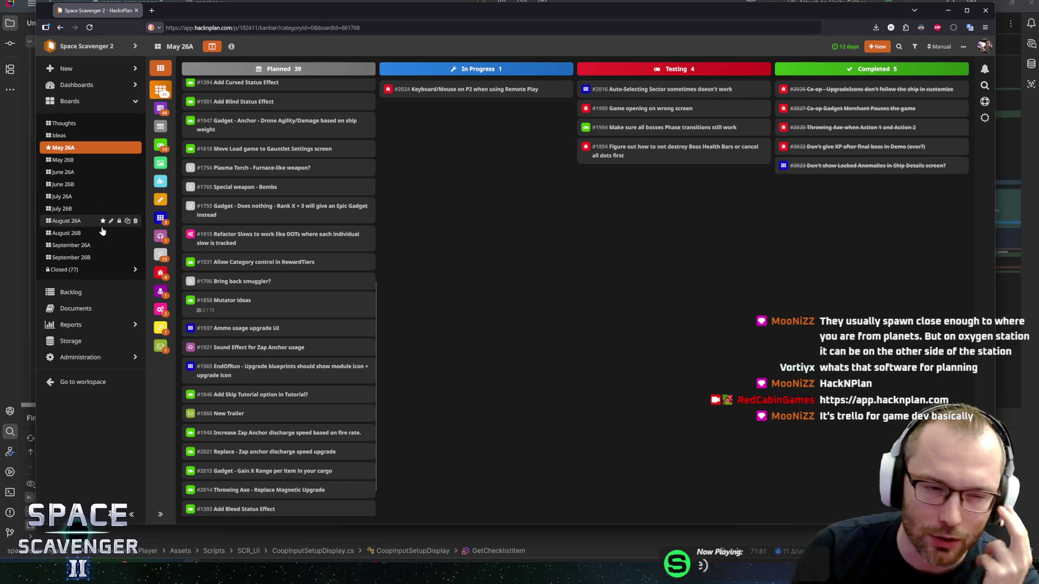
click(64, 161)
click(66, 152)
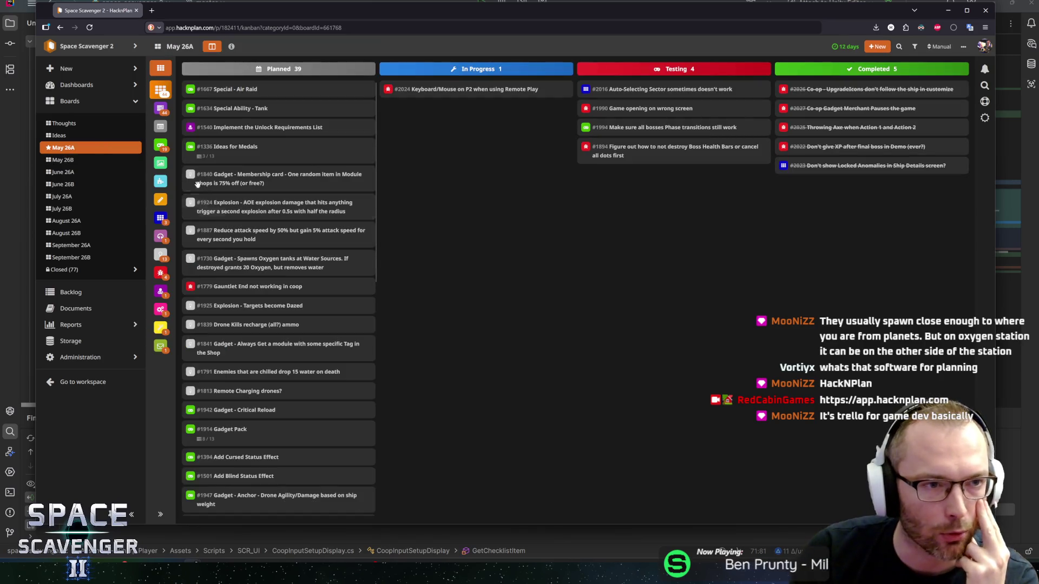
click(64, 162)
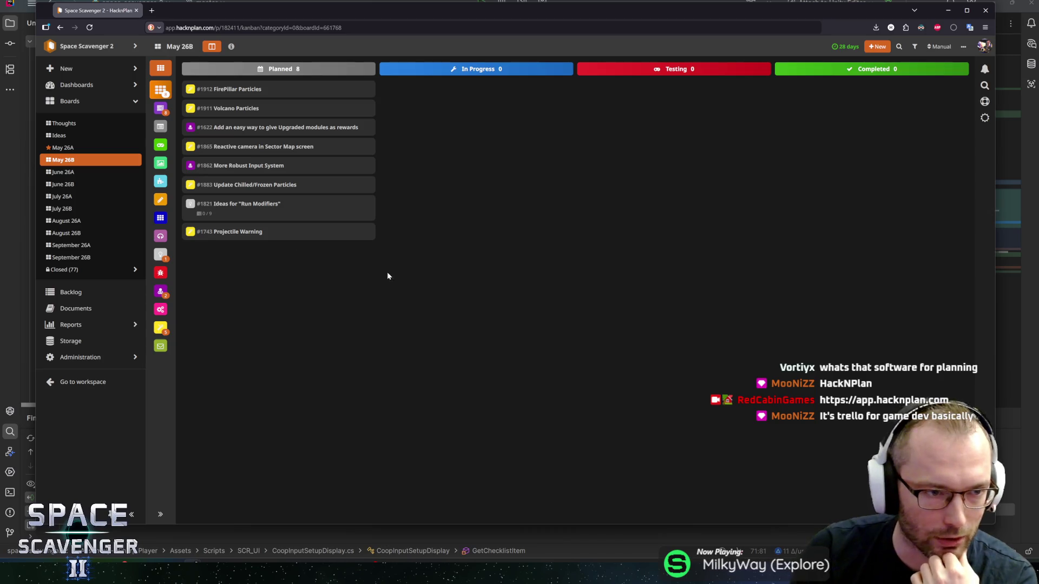
click(58, 151)
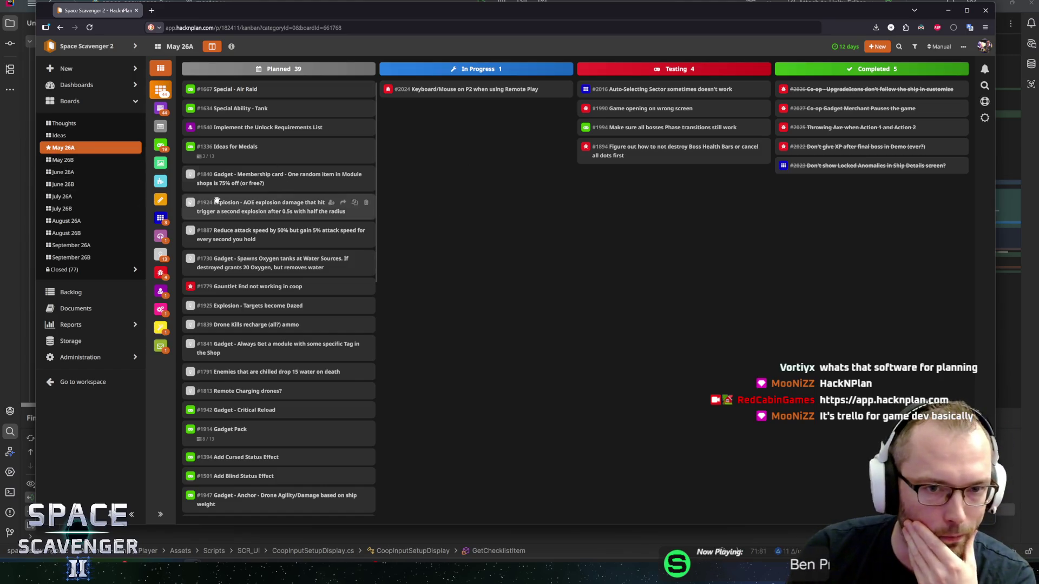
scroll(260, 304, down, 2)
scroll(281, 295, up, 2)
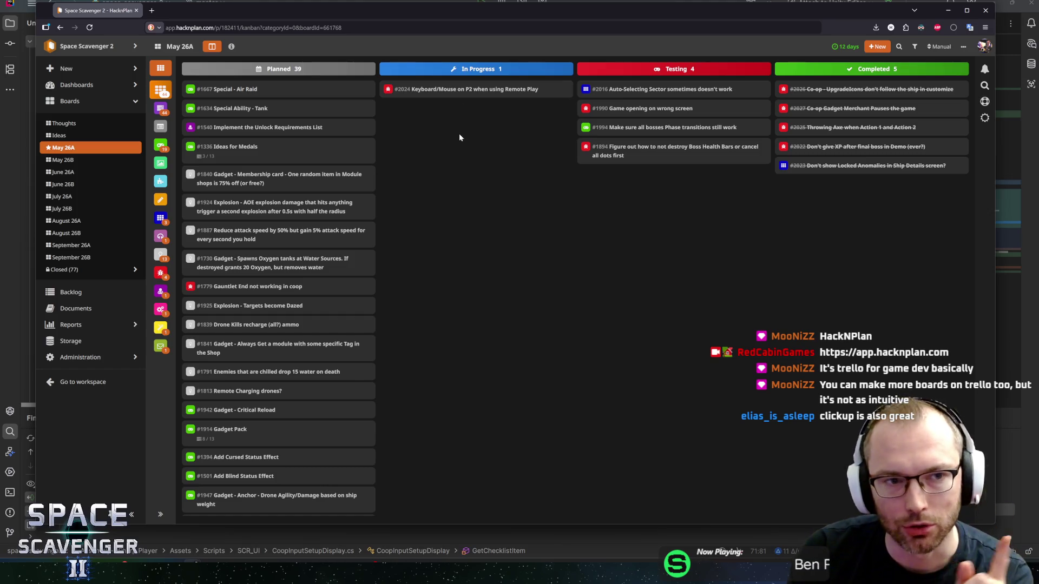
double_click(496, 202)
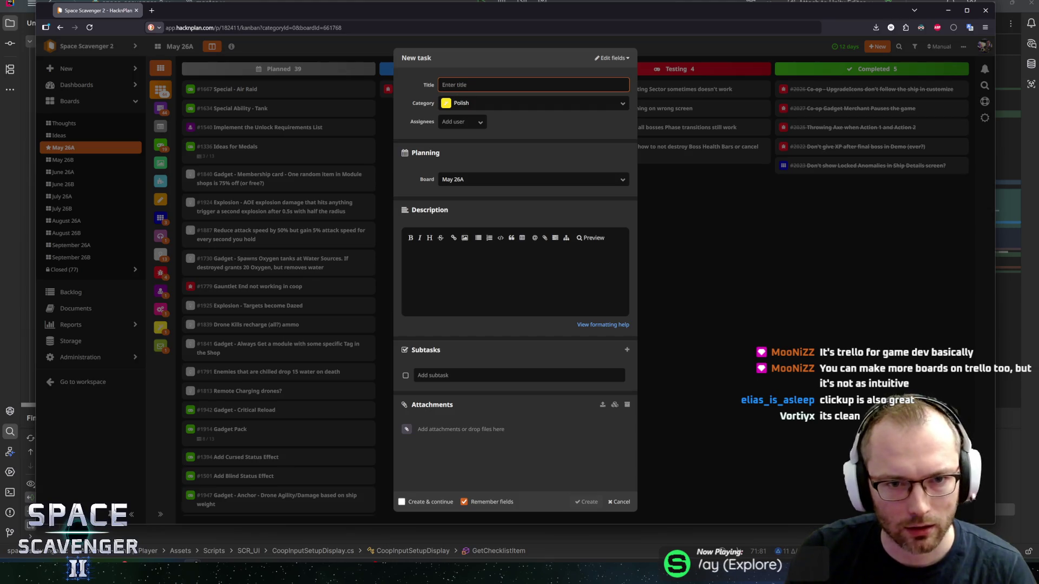
Fill a test task with title 'awdawdawdawd' and a category, then cancel and discard it
key(Return)
text(awdawdawdawd)
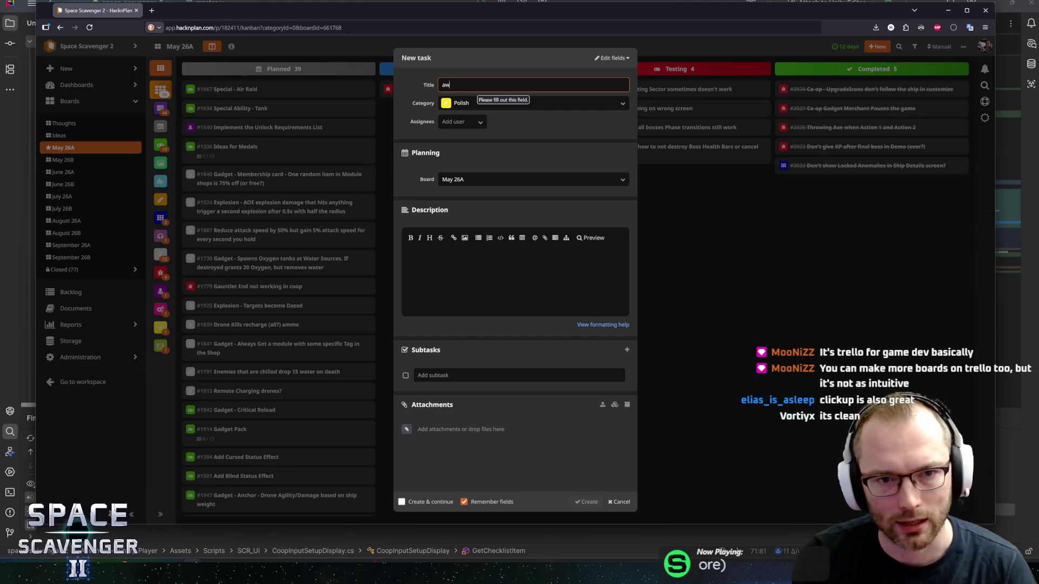
key(Tab)
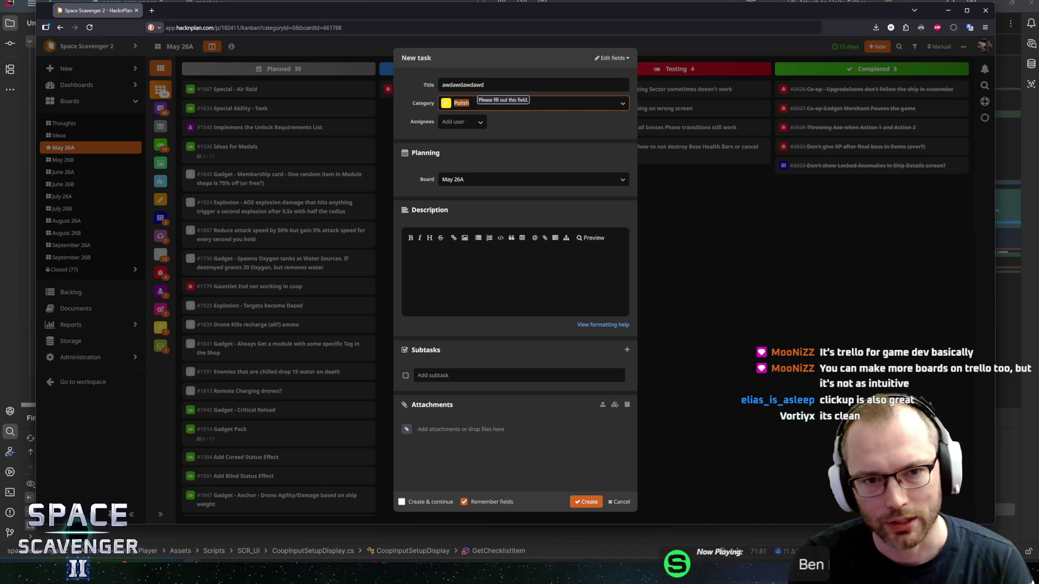
text(a)
key(BackSpace)
key(BackSpace)
text(a)
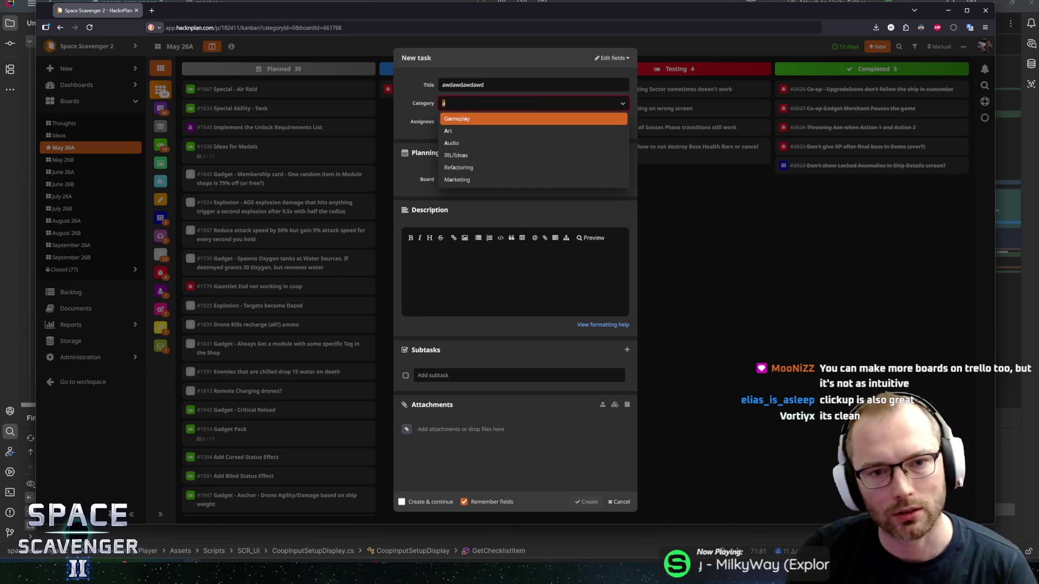
key(BackSpace)
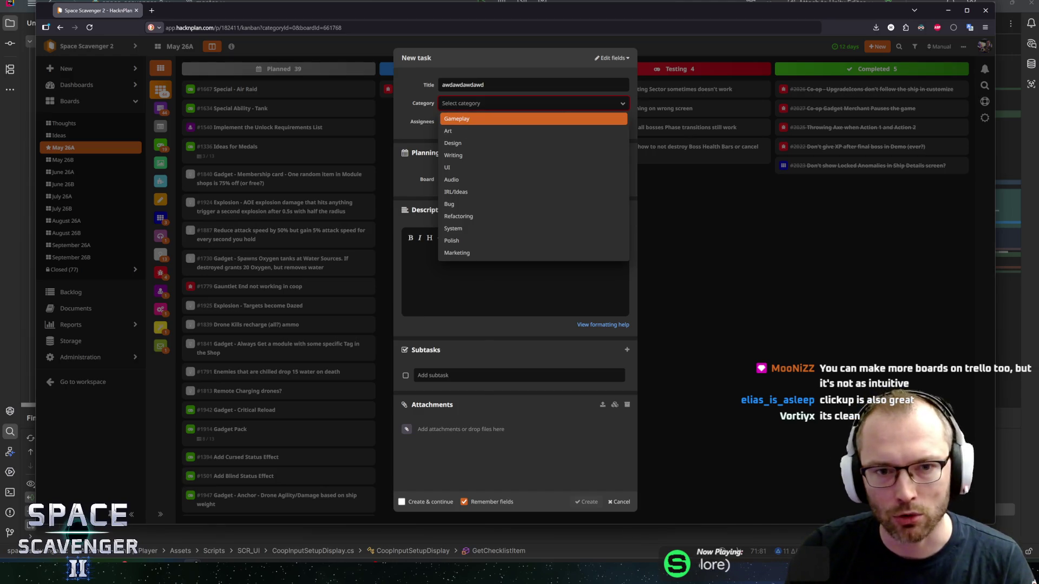
key(shift+Tab)
text(awdawd)
key(Tab)
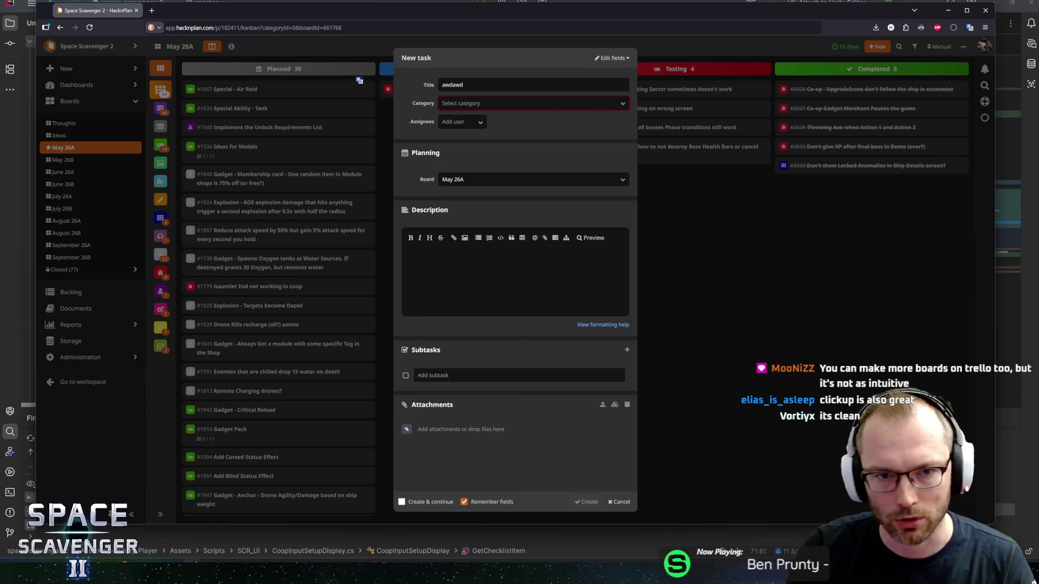
click(617, 502)
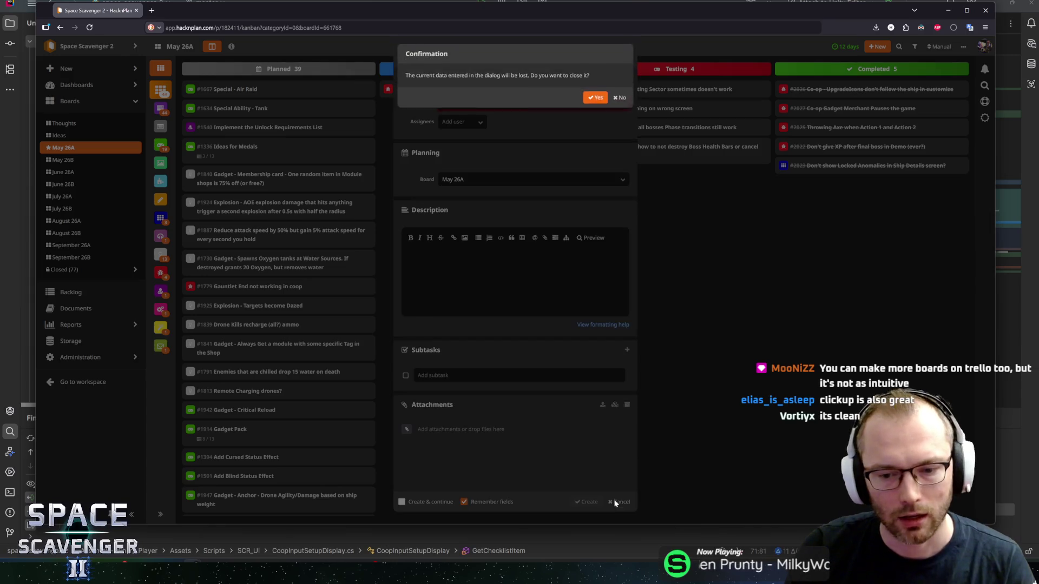
click(594, 102)
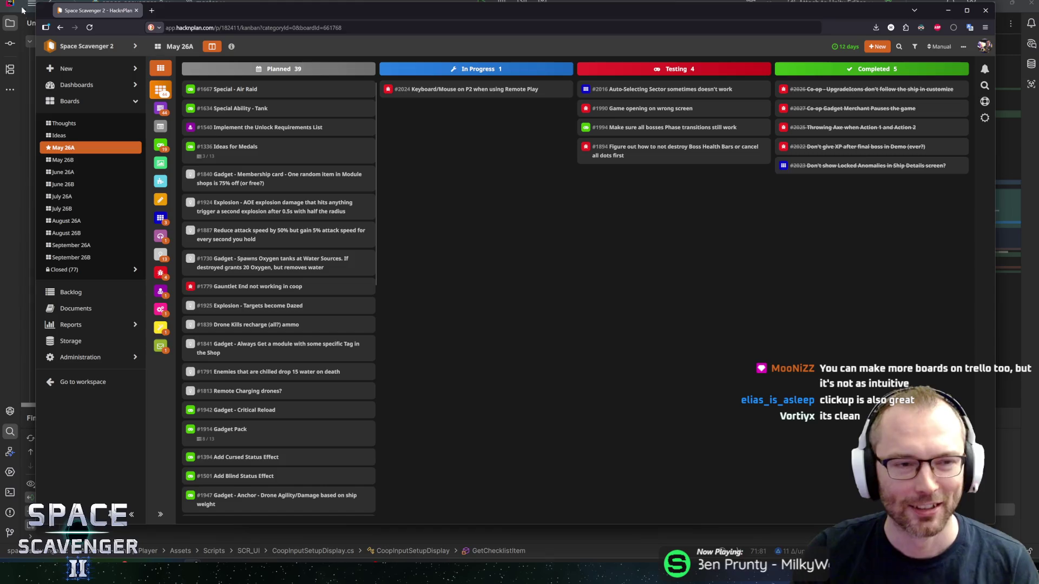
Resize and reposition the browser window, then cycle through open windows with Alt+Tab
mouse_move(37, 3)
mouse_down()
mouse_move(122, 59)
mouse_move(48, 31)
mouse_up()
drag(255, 50, 250, 39)
key(alt+Tab)
key(alt+Tab)
key(alt+Tab)
key(Tab)
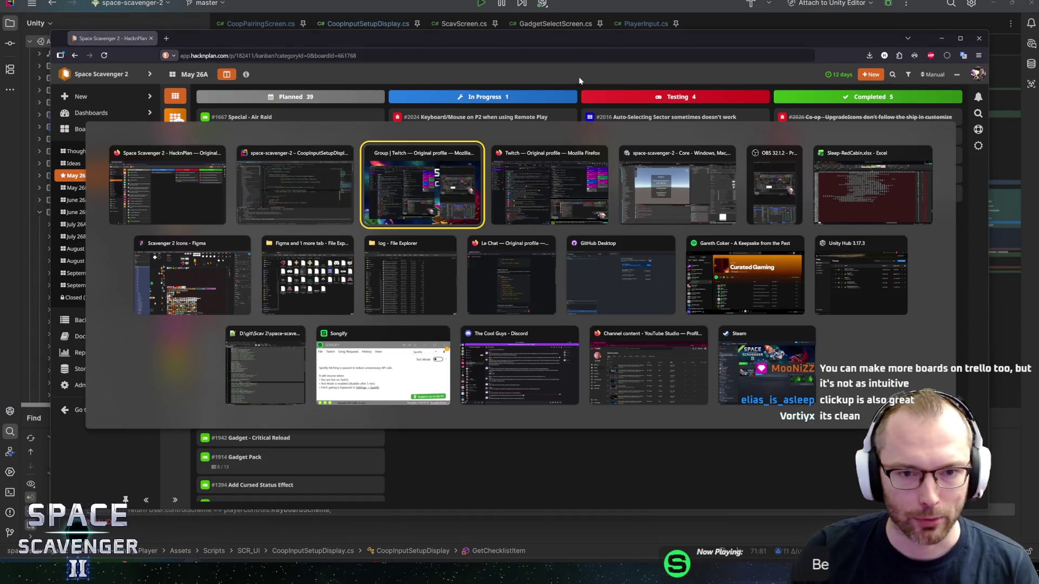
key(alt+Tab)
key(alt+Tab)
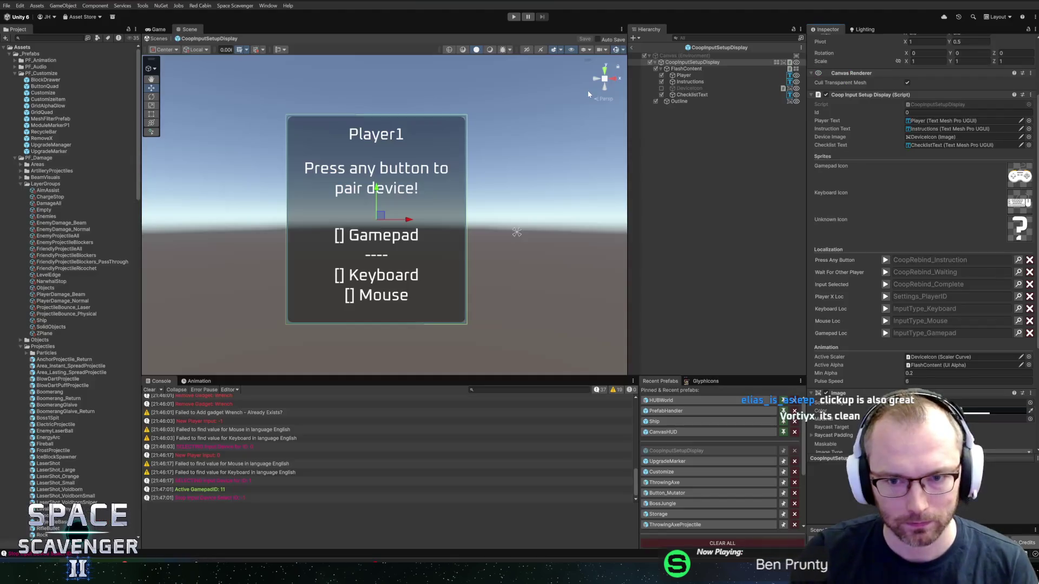
Widen the Inspector panel by dragging the Hierarchy/Inspector splitter left
scroll(970, 311, down, 5)
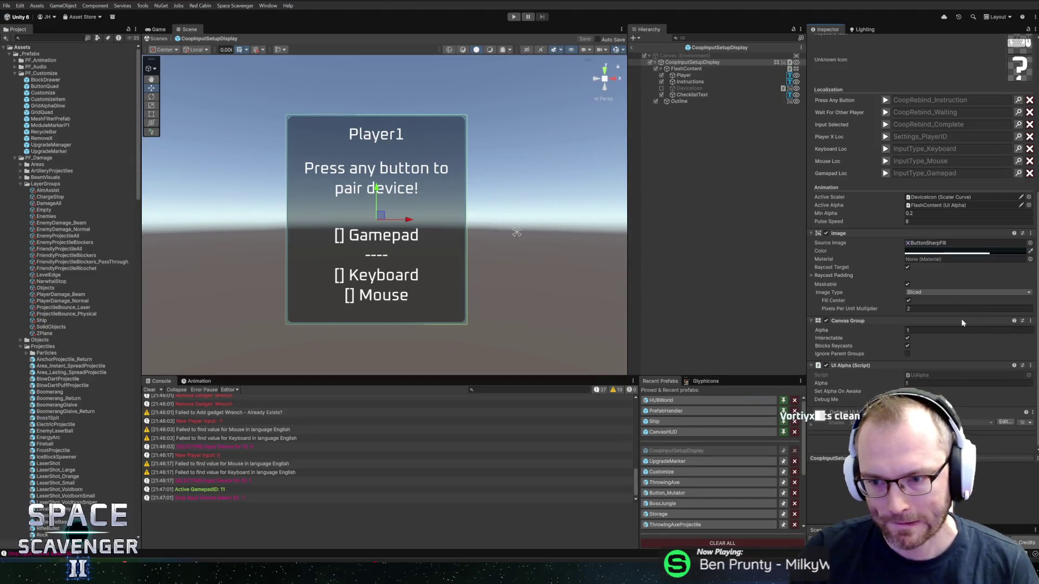
scroll(872, 289, up, 8)
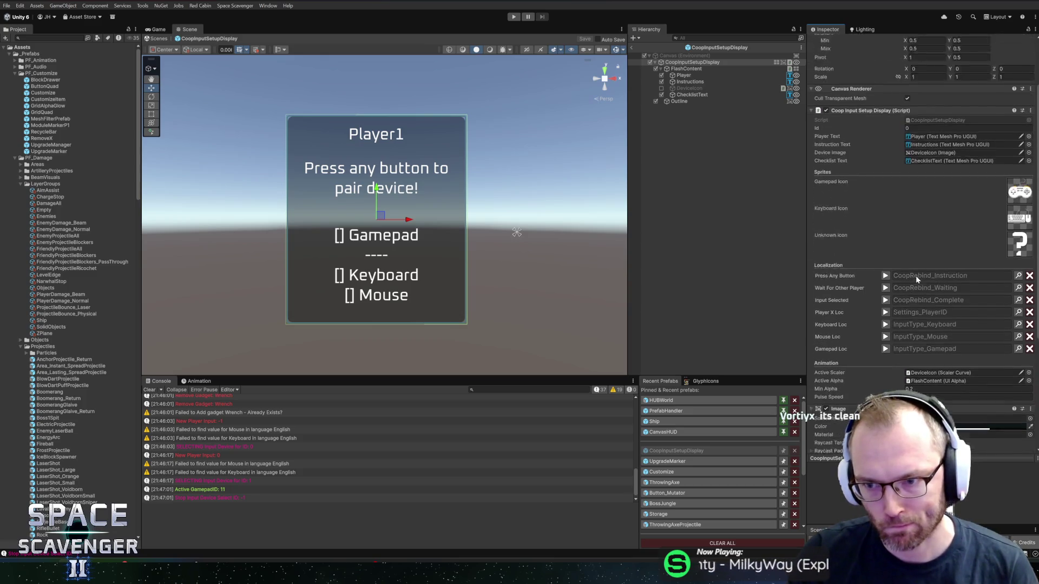
scroll(912, 275, down, 8)
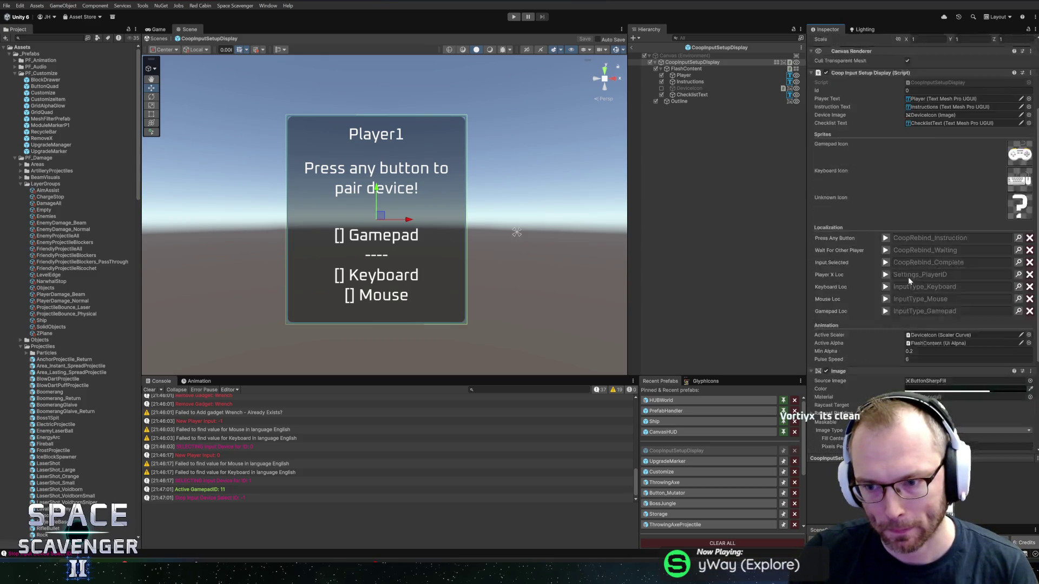
drag(807, 257, 793, 260)
scroll(847, 262, up, 8)
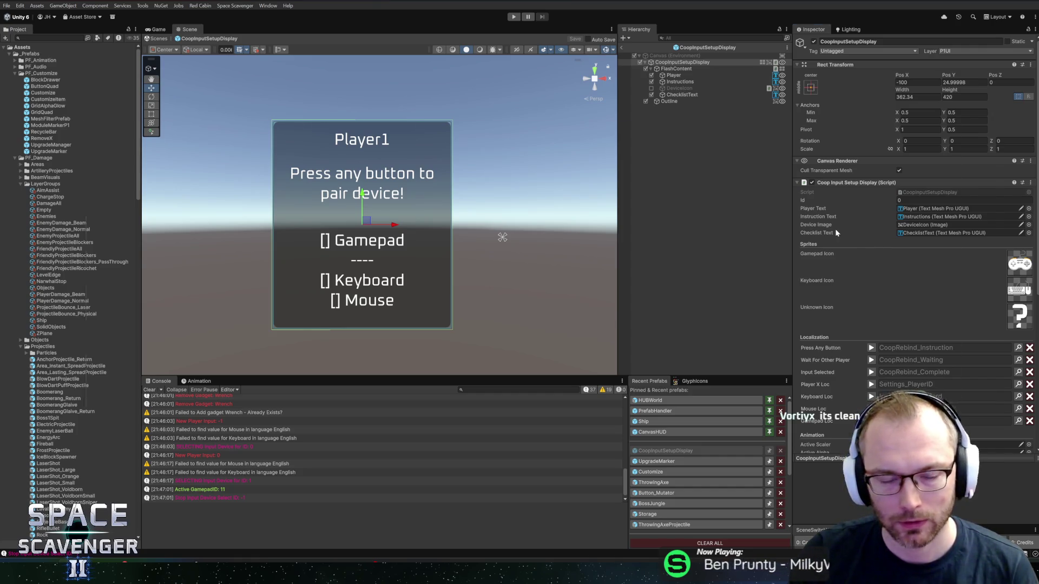
Bring up the HackNPlan board, make the browser slightly taller, then return to Unity
key(alt+Tab)
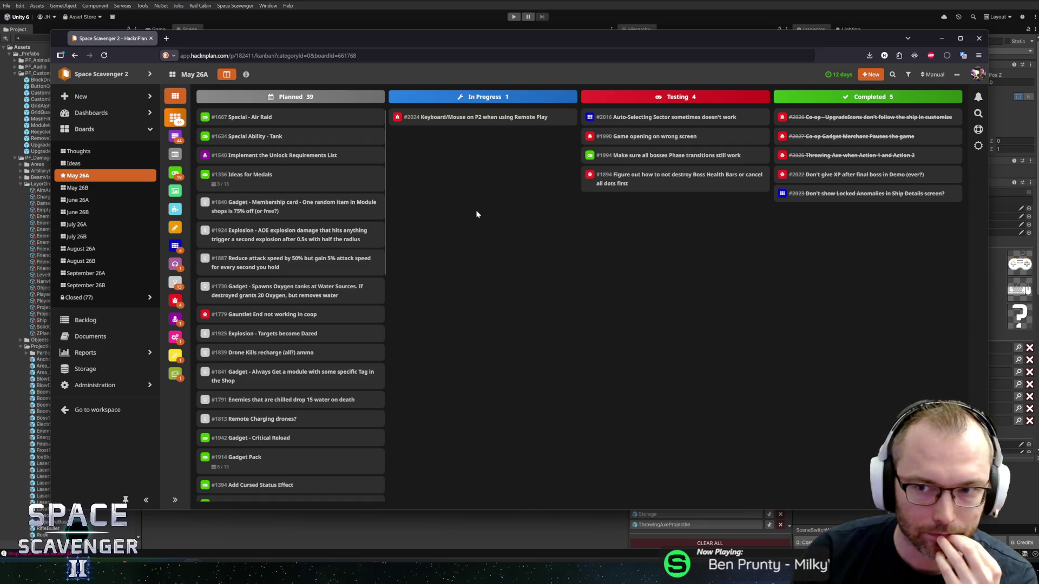
drag(219, 31, 230, 35)
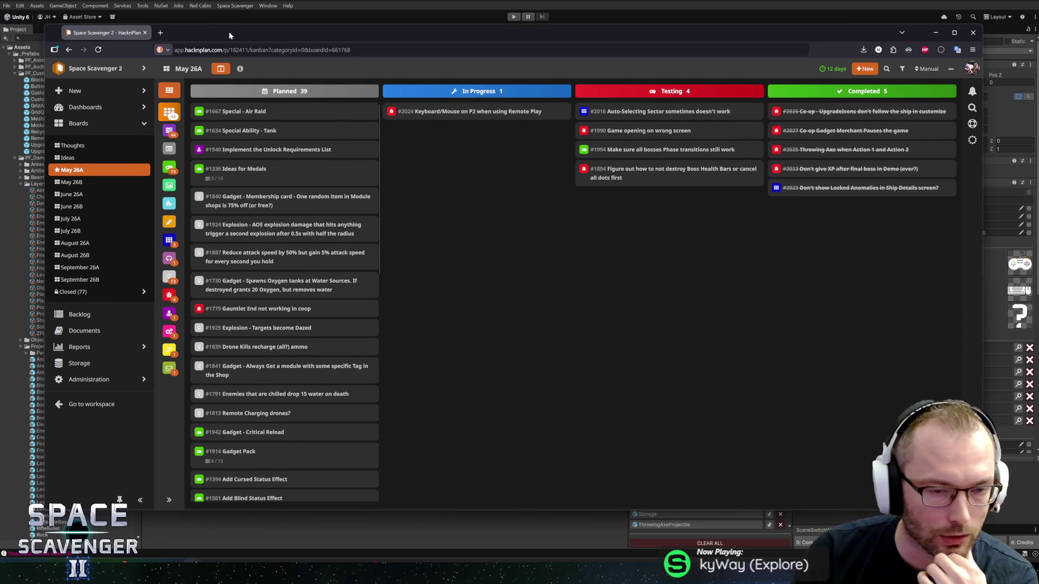
key(alt+Tab)
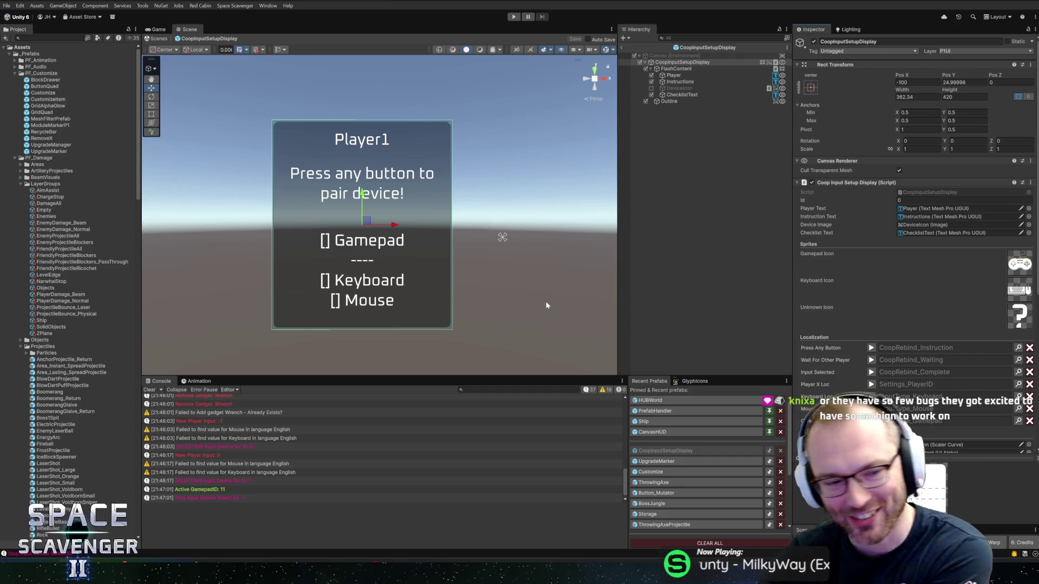
Expand and collapse the Keyboard Loc entry to preview its text, then return to Rider
mouse_move(200, 574)
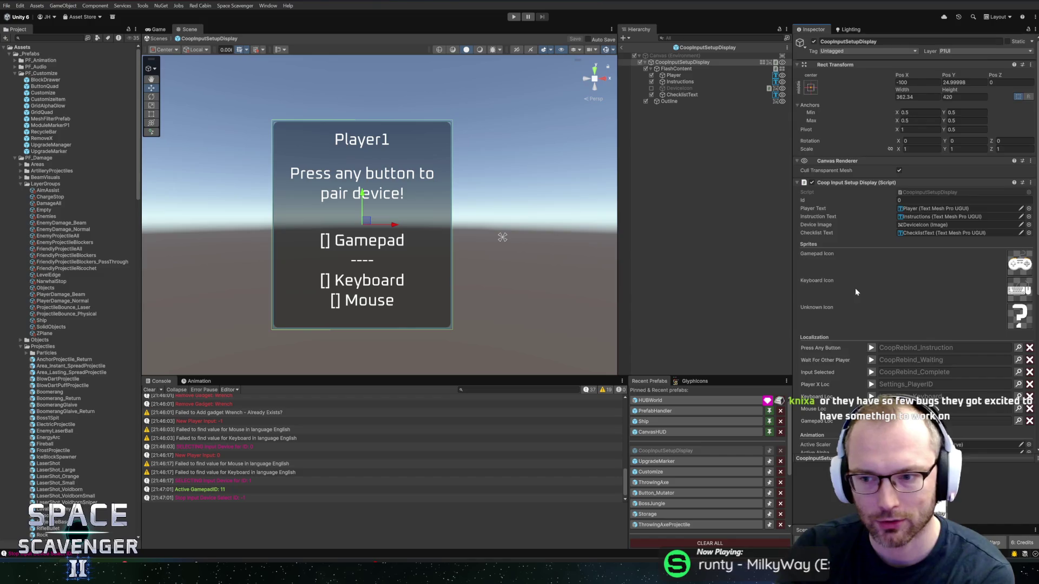
scroll(856, 295, down, 5)
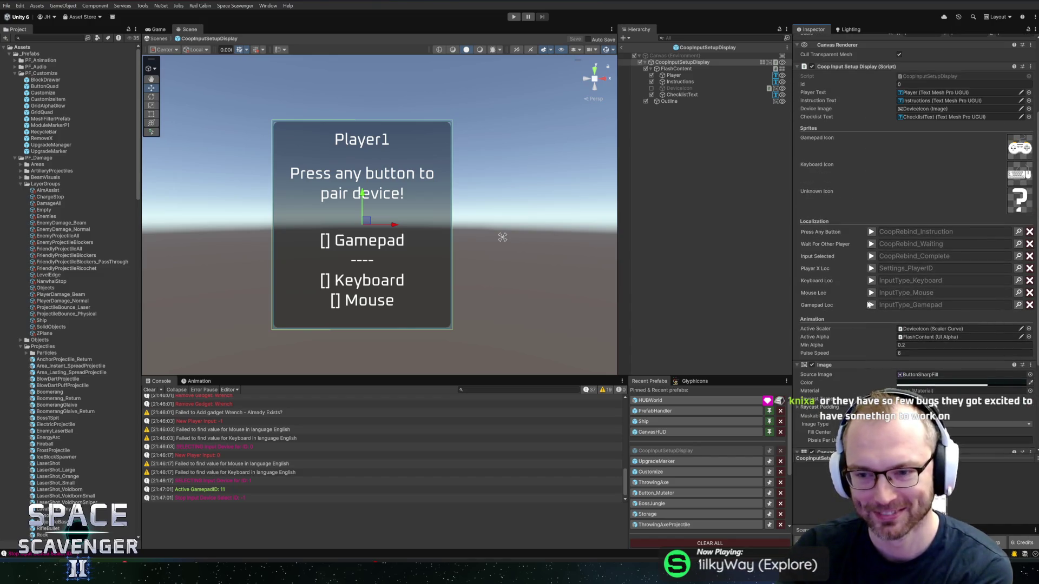
click(871, 281)
click(871, 281)
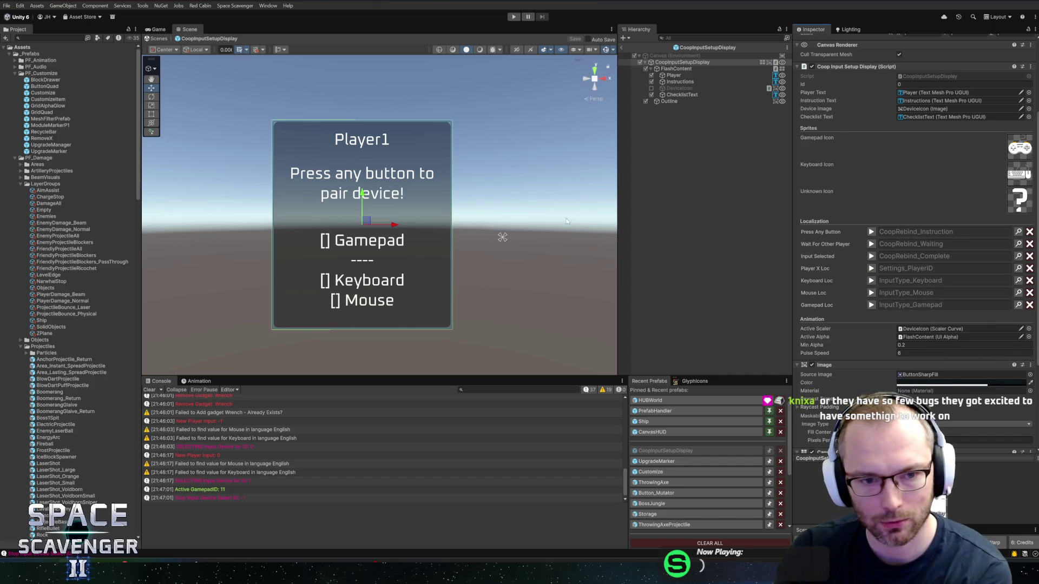
key(alt+Tab)
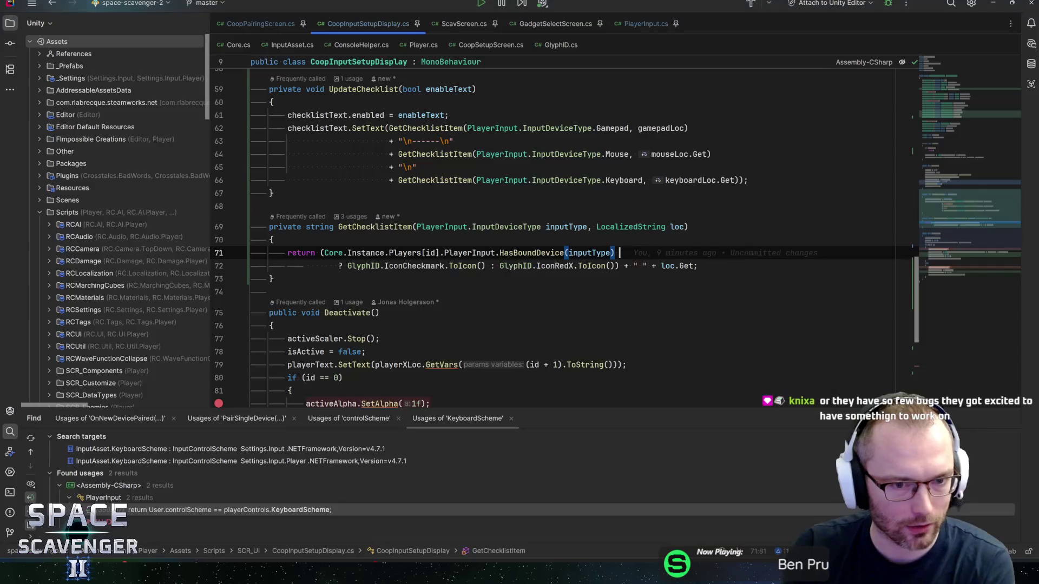
In CoopPairingScreen.cs, set a breakpoint on the player ID check
scroll(562, 238, down, 7)
scroll(563, 238, up, 10)
scroll(563, 238, up, 10)
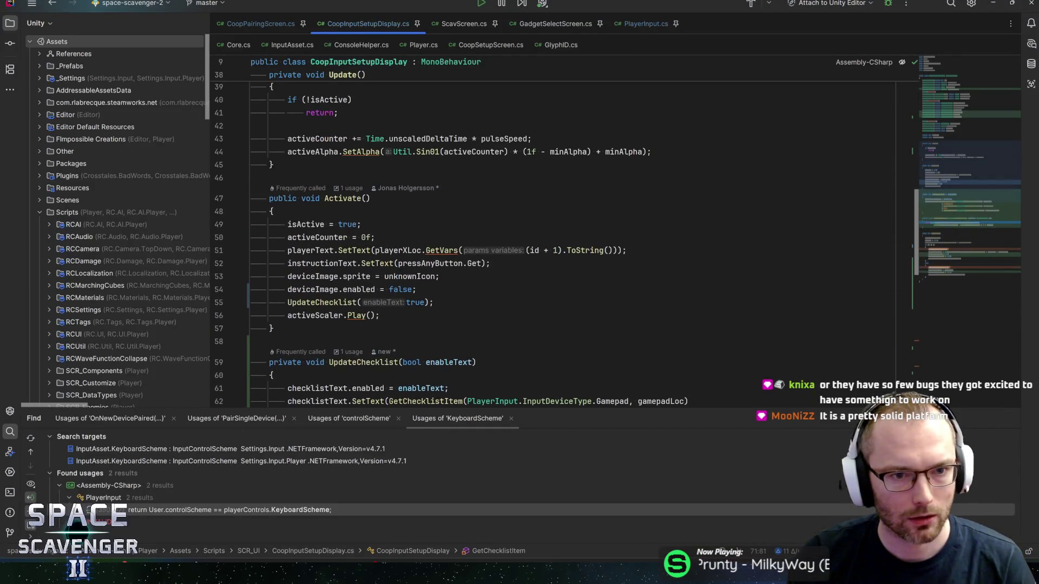
click(260, 23)
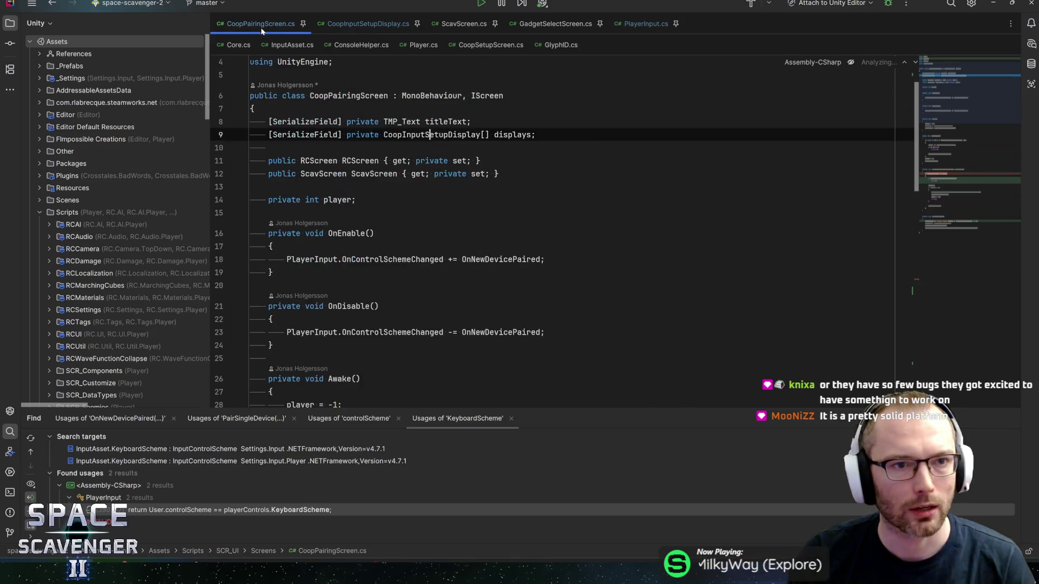
scroll(562, 238, down, 5)
scroll(231, 244, down, 6)
click(219, 240)
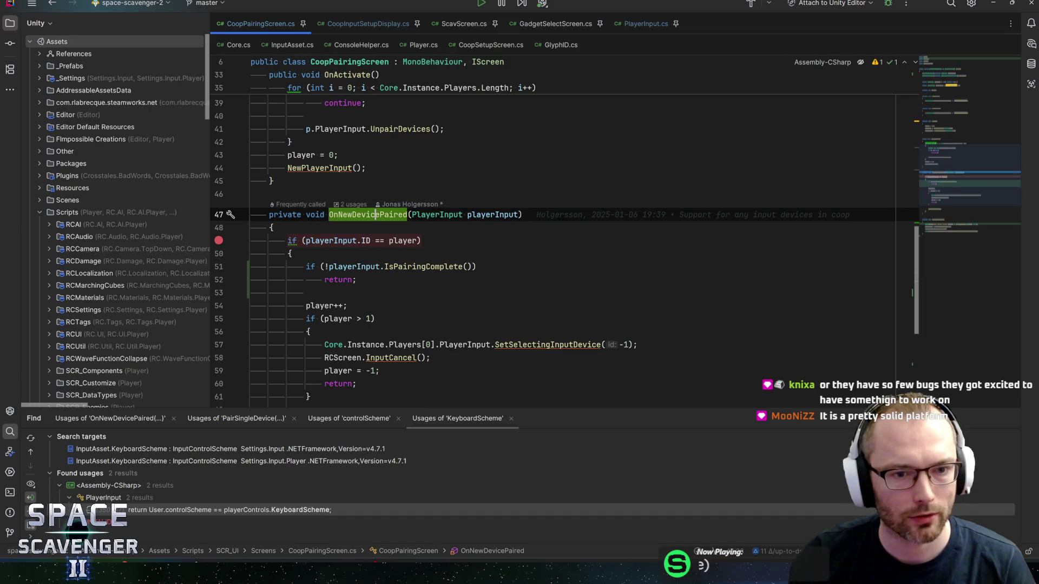
Open an empty line above the IsPairingComplete check
click(477, 266)
key(Return)
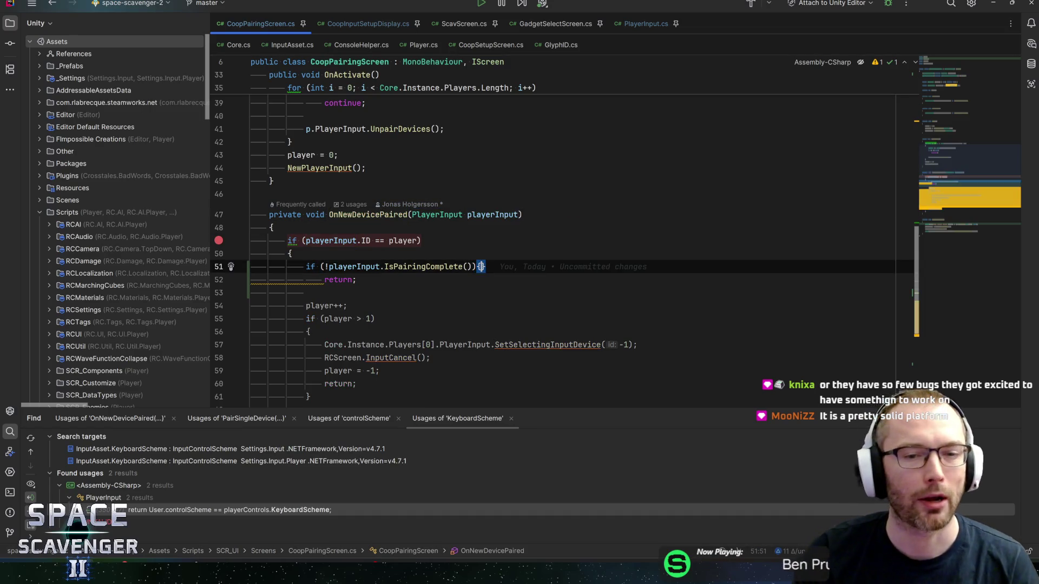
text({)
key(Return)
key(BackSpace)
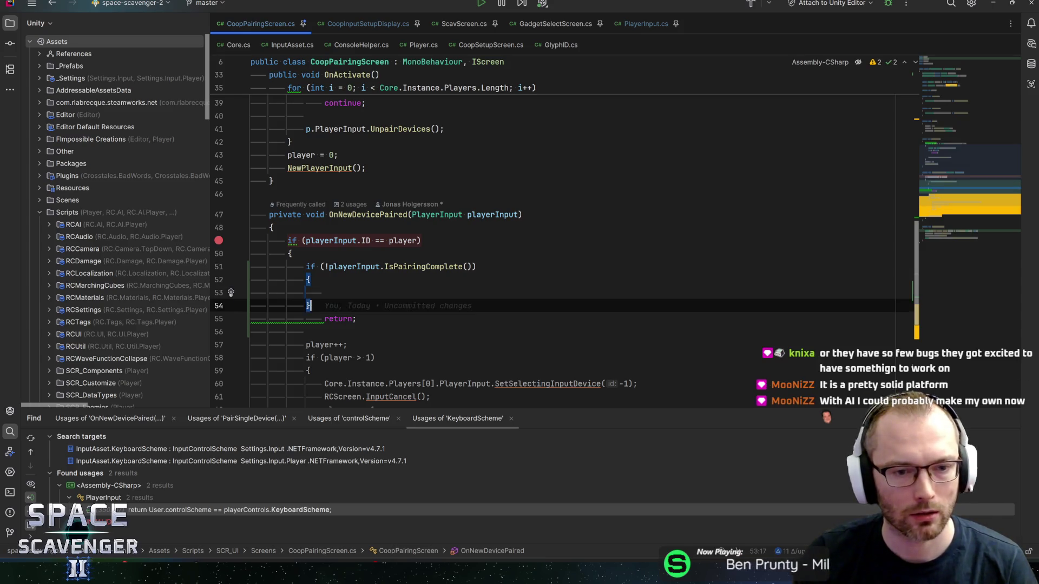
key(ctrl+shift+Down)
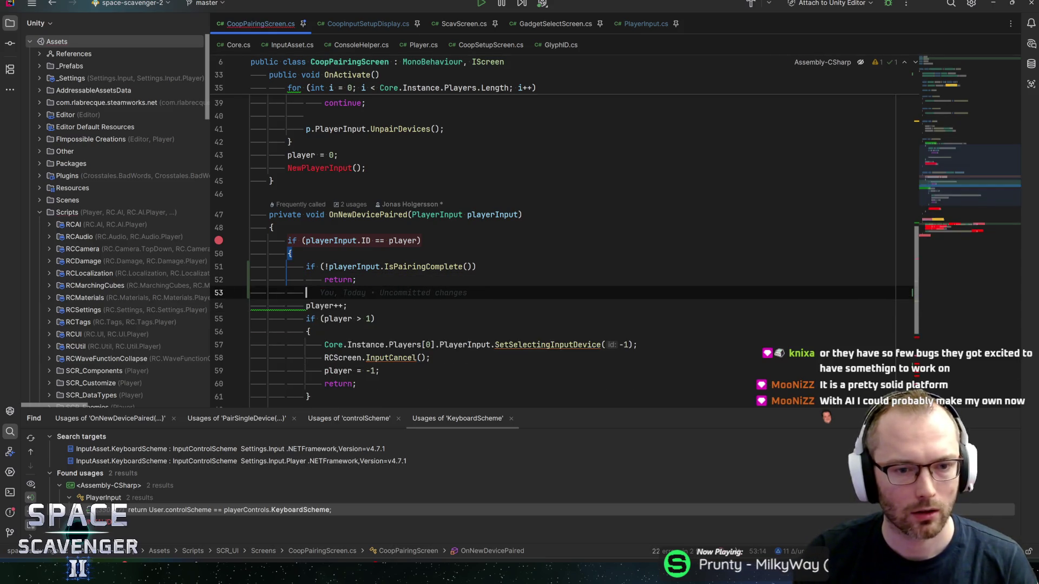
key(ctrl+shift+Up)
key(ctrl+shift+Up)
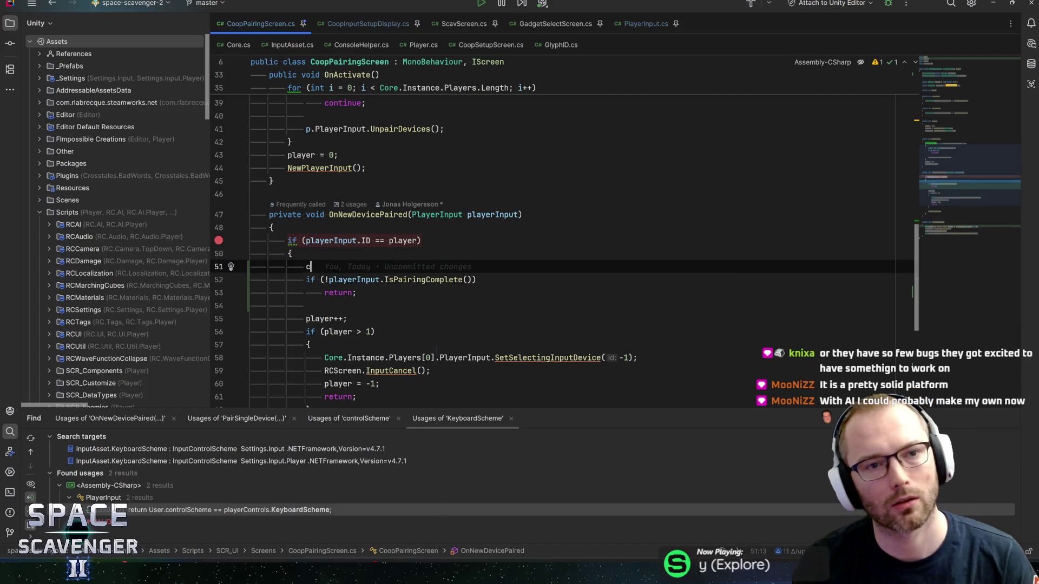
Add the call displays[player].UpdatePairing(); above the pairing check
text(o)
key(BackSpace)
key(BackSpace)
text(pai)
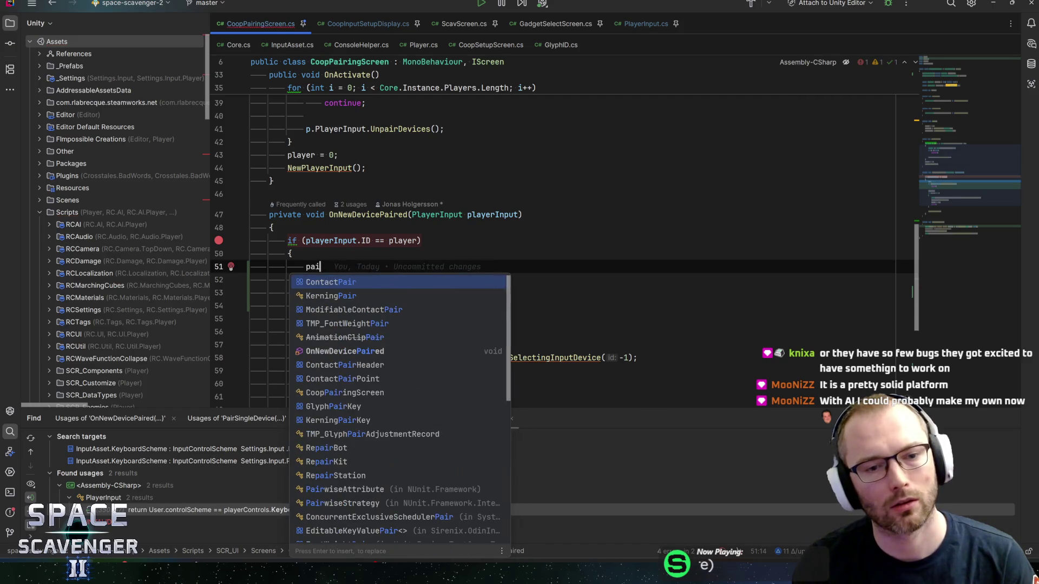
key(BackSpace)
key(BackSpace)
key(BackSpace)
text(scre)
key(Escape)
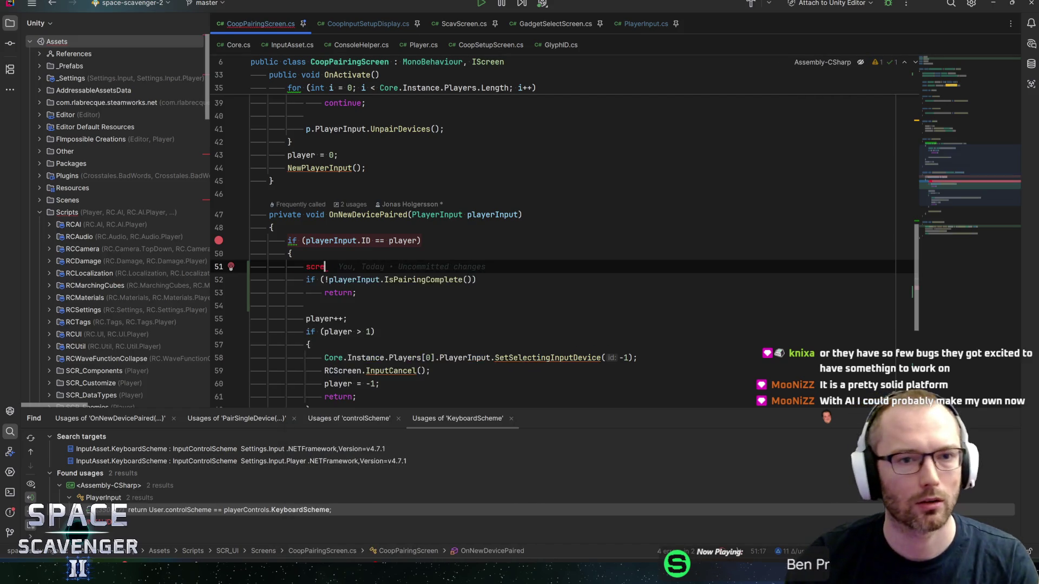
scroll(541, 233, up, 15)
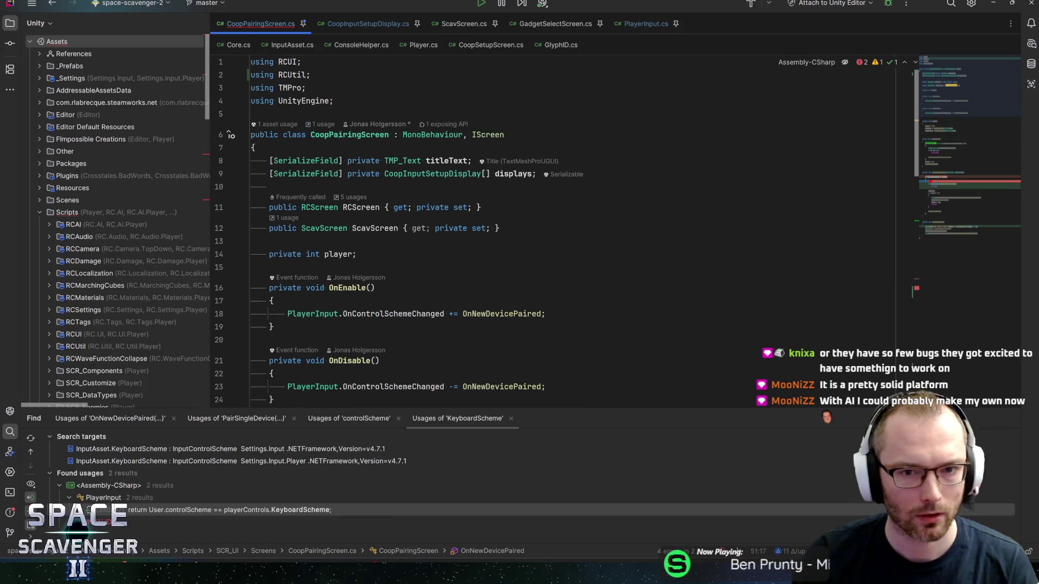
scroll(541, 233, down, 15)
key(BackSpace)
key(BackSpace)
key(BackSpace)
text(displ)
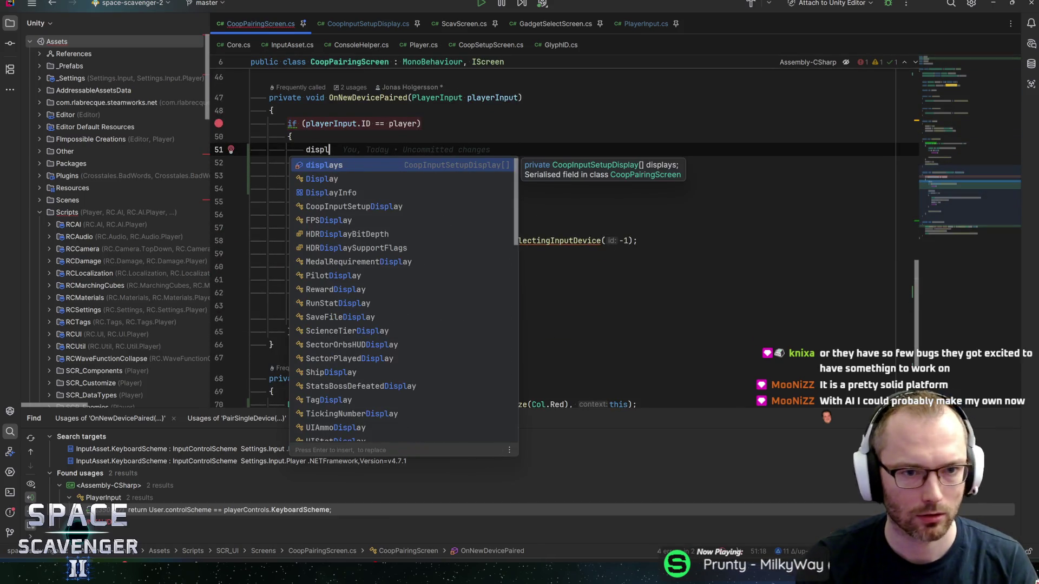
key(Return)
text(.)
key(BackSpace)
text([)
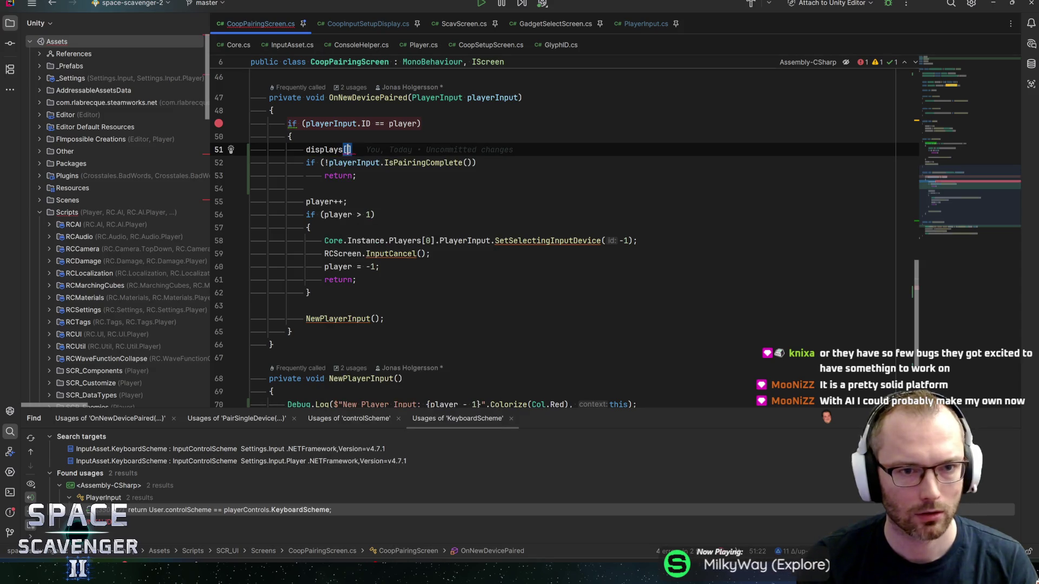
text(player)
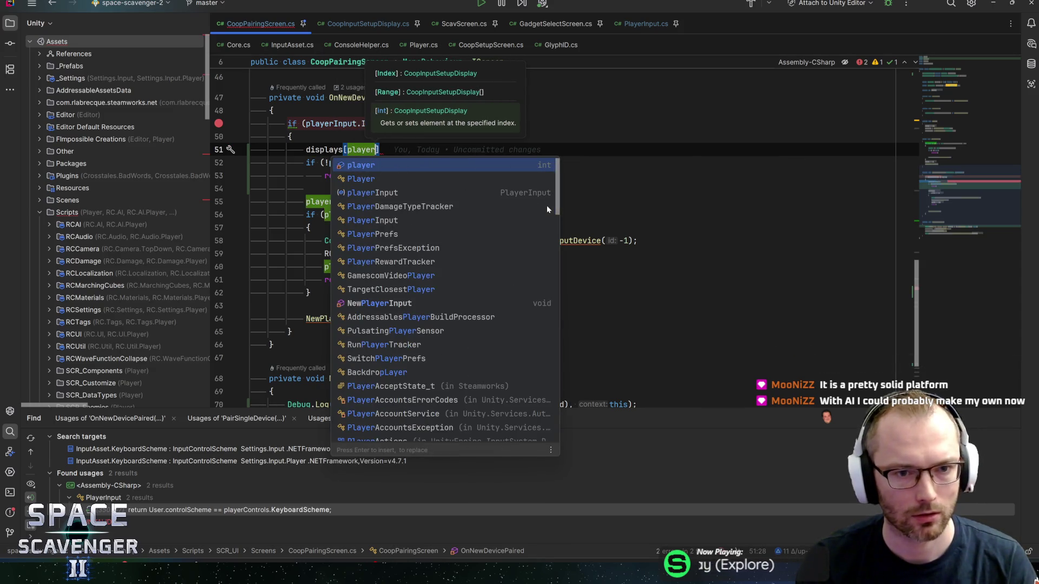
text(])
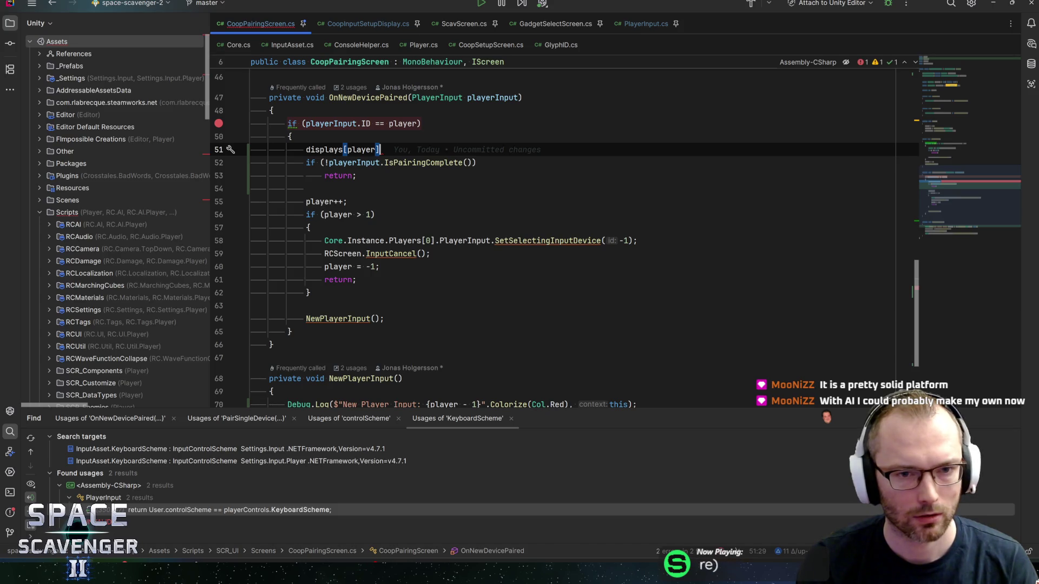
text(.UpdatePairing();)
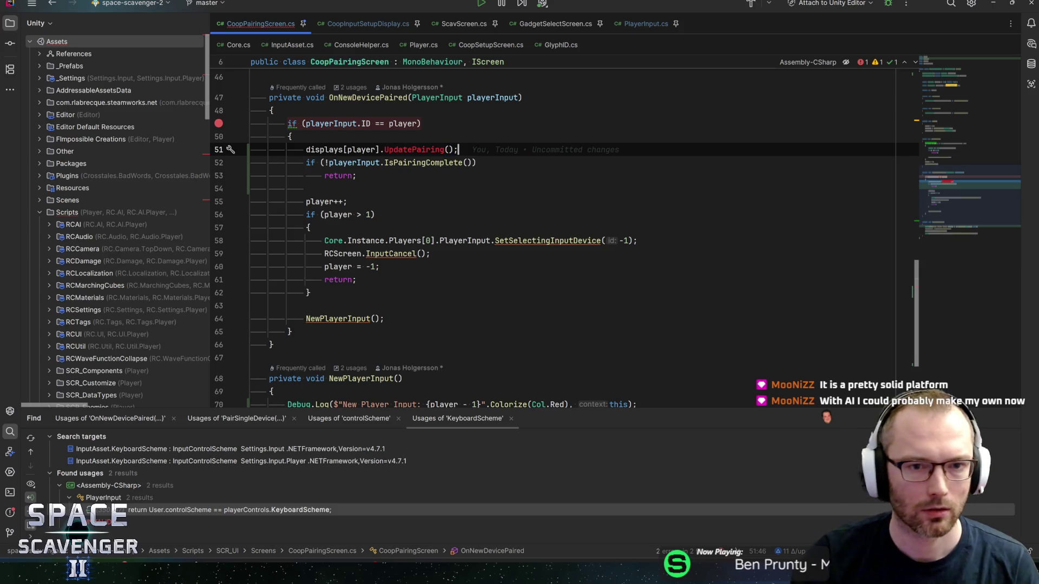
Generate the missing UpdatePairing method calling UpdateChecklist(true), and save
key(alt+Return)
key(Return)
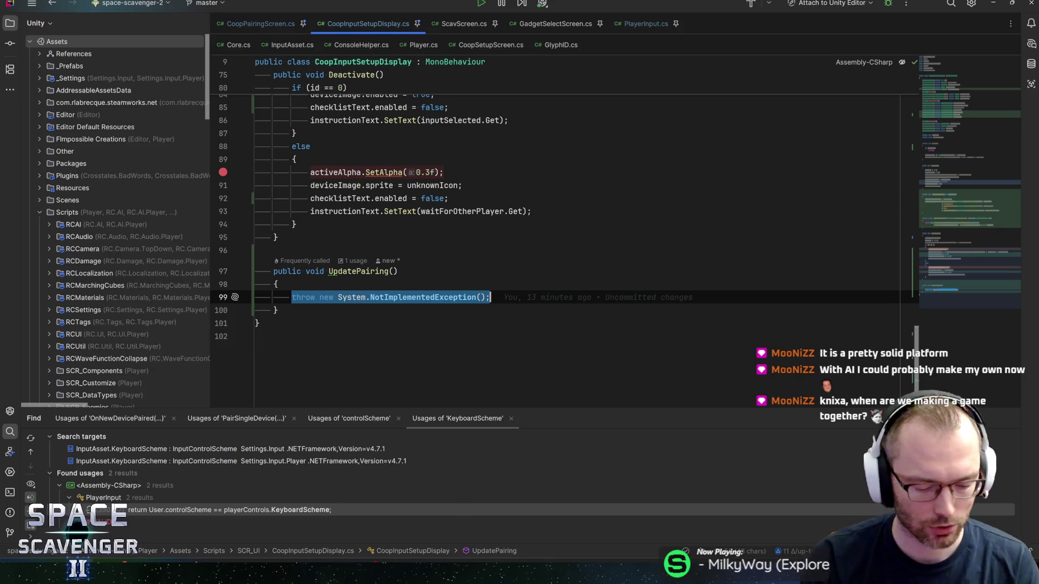
text(Updatech)
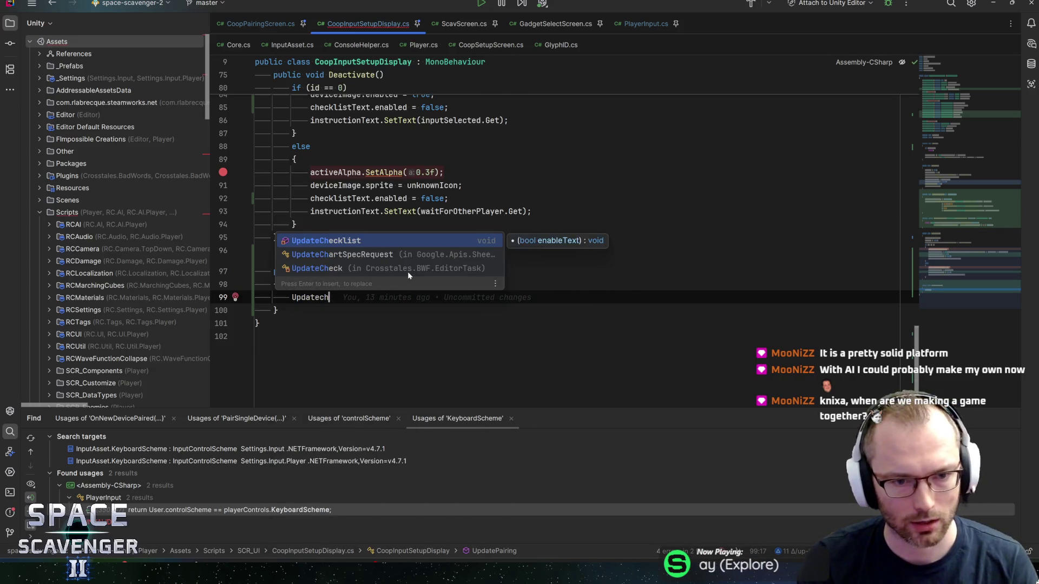
key(Return)
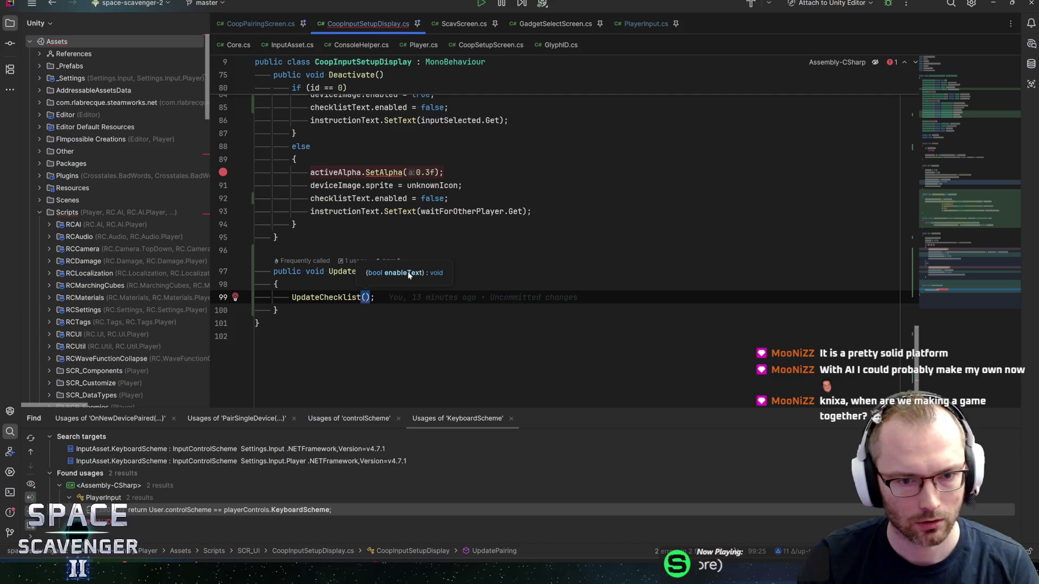
text(true)
key(End)
key(ctrl+s)
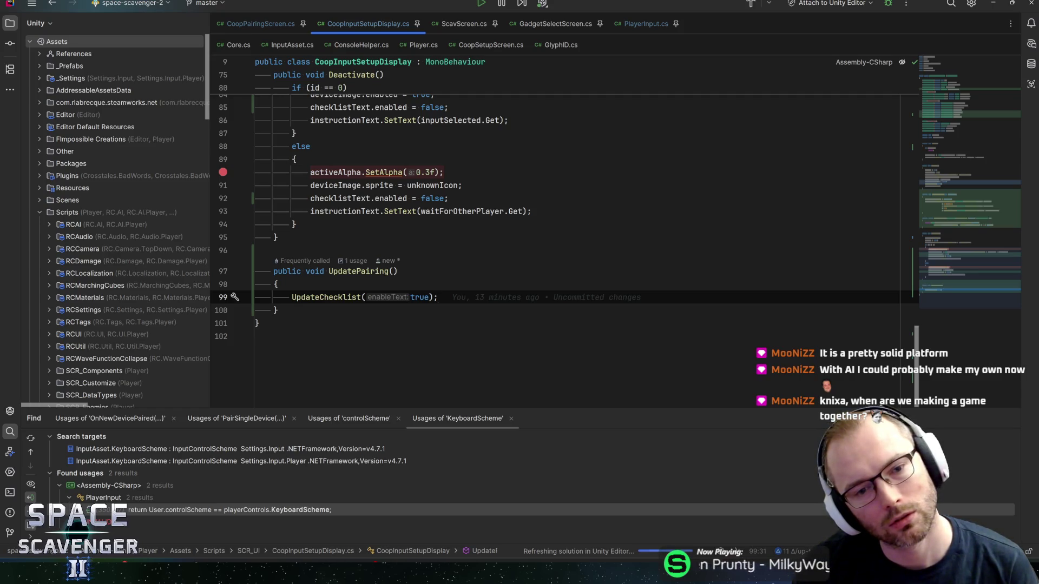
Pass playerInput as the argument of the UpdatePairing call
key(ctrl+minus)
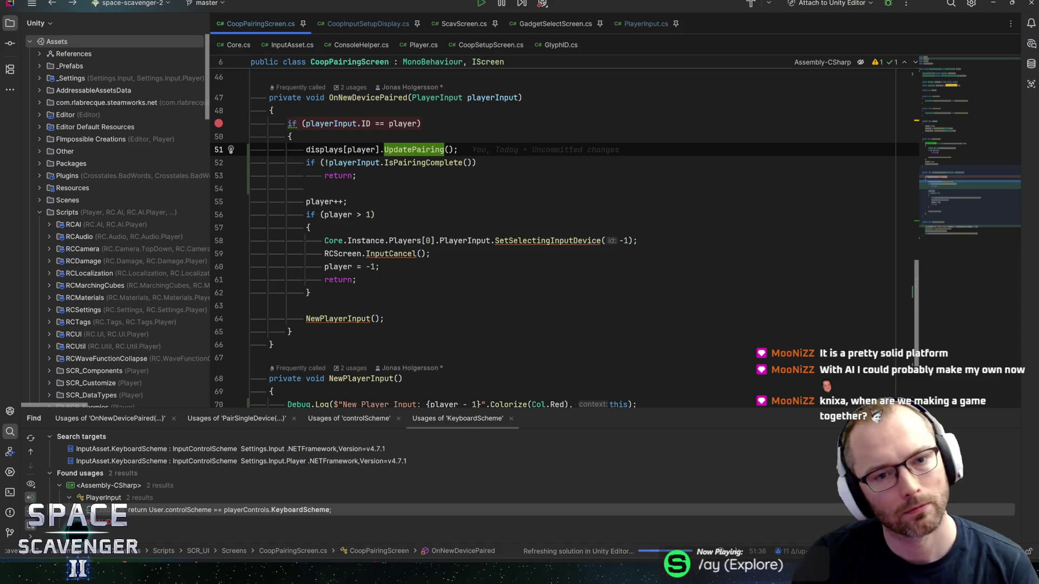
ctrl+click(412, 150)
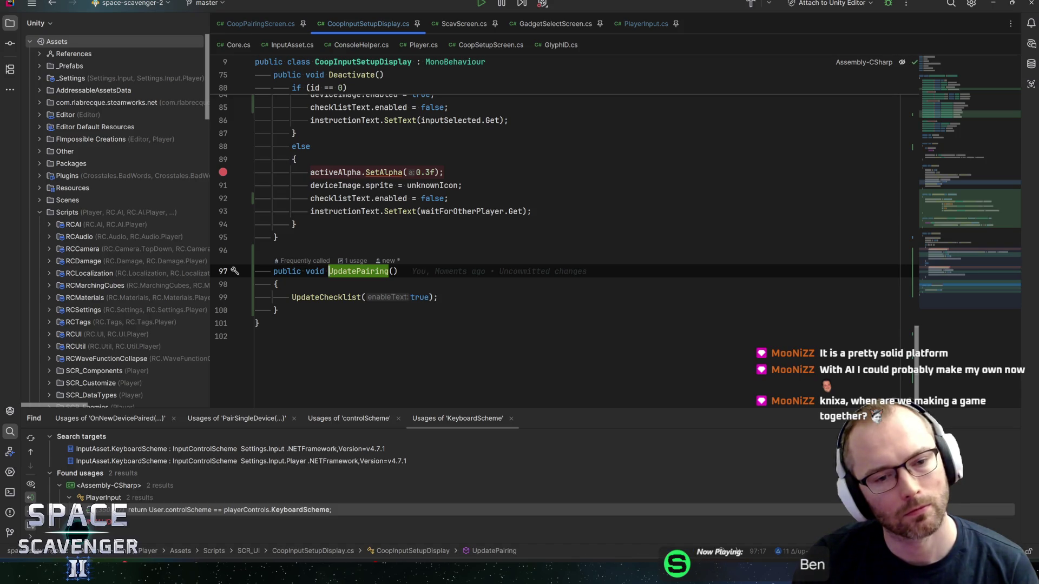
mouse_move(326, 297)
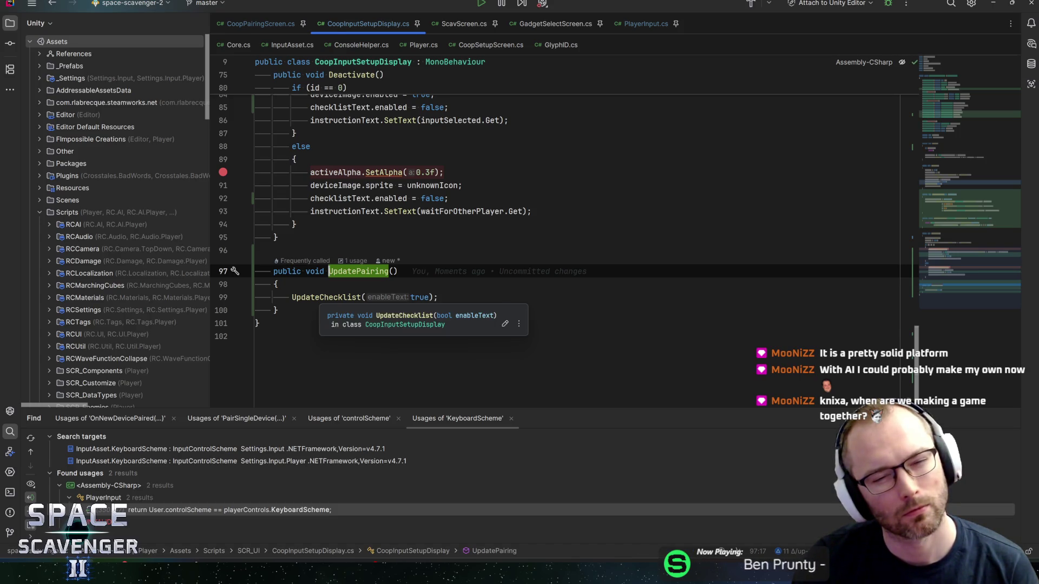
key(ctrl+alt+Left)
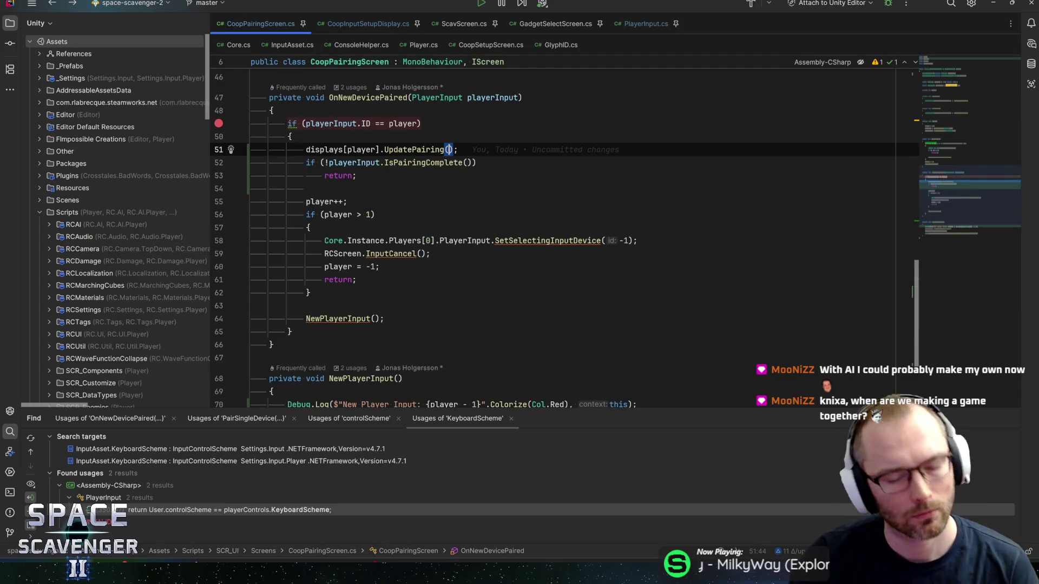
text(playerIn)
key(Return)
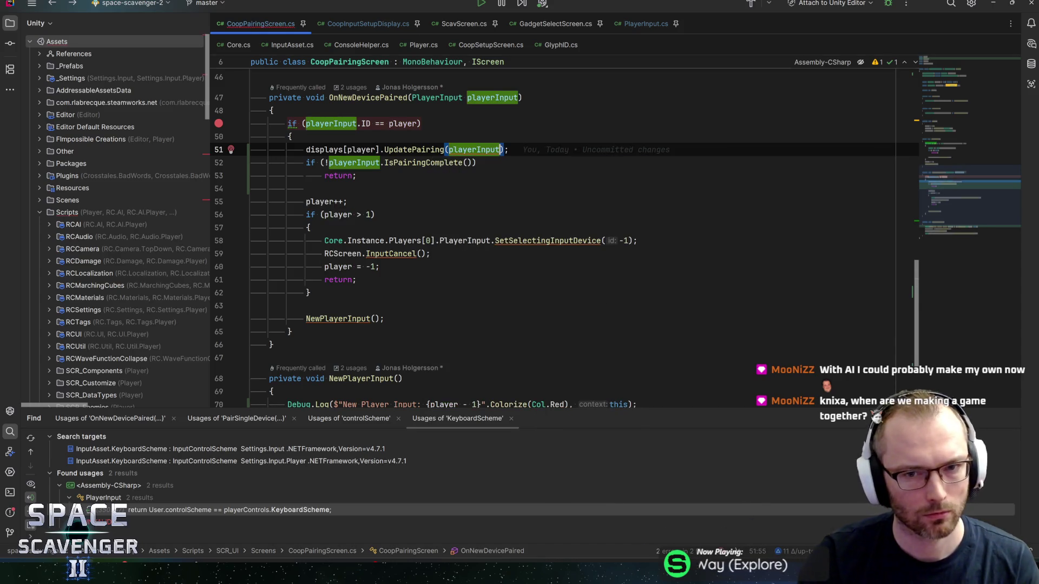
Give the UpdatePairing declaration a PlayerInput playerInput parameter
key(ctrl+alt+Right)
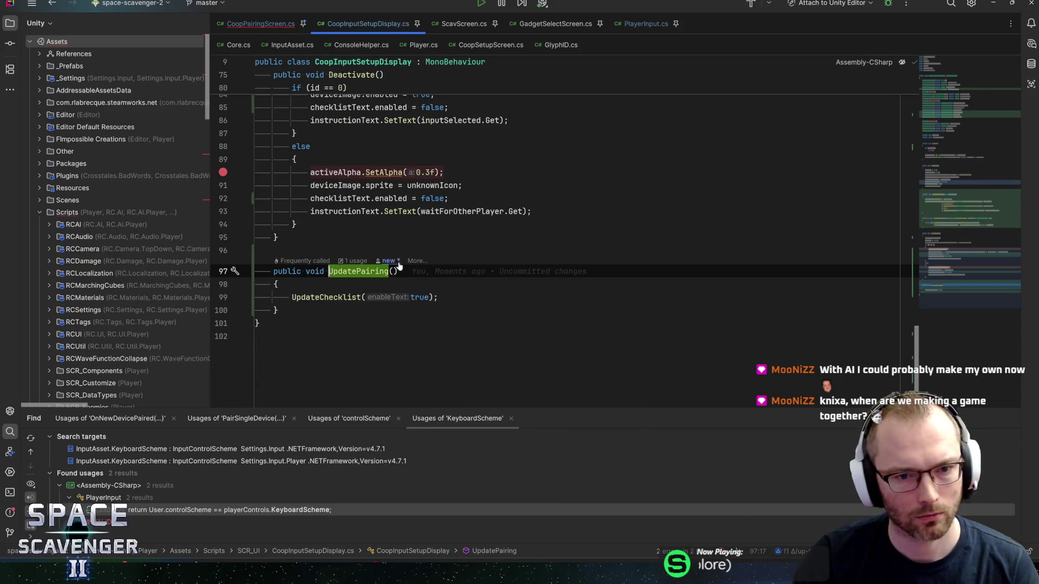
text(PlayerInput )
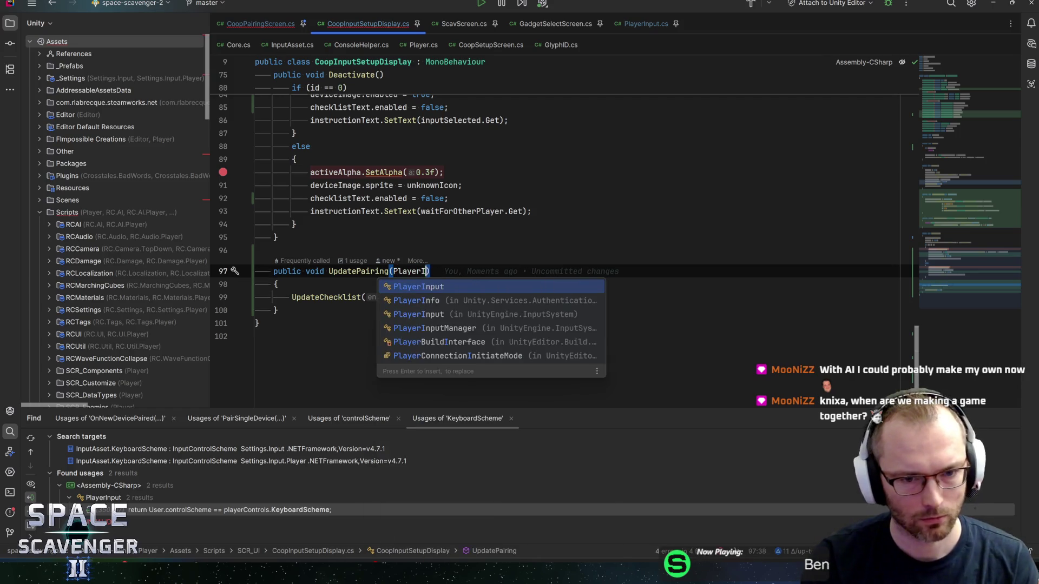
text(playerIn)
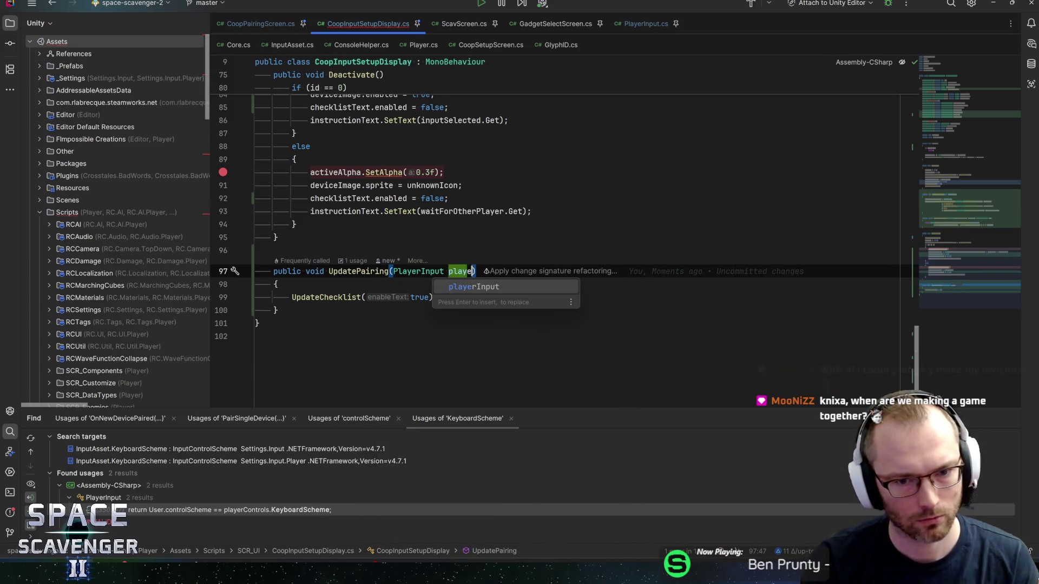
key(Return)
key(Down)
key(End)
key(Return)
Add an if (playerInput.IsPairingComplete) block setting deviceImage.enabled = true
text(if (playerInput)
text(.IsPa)
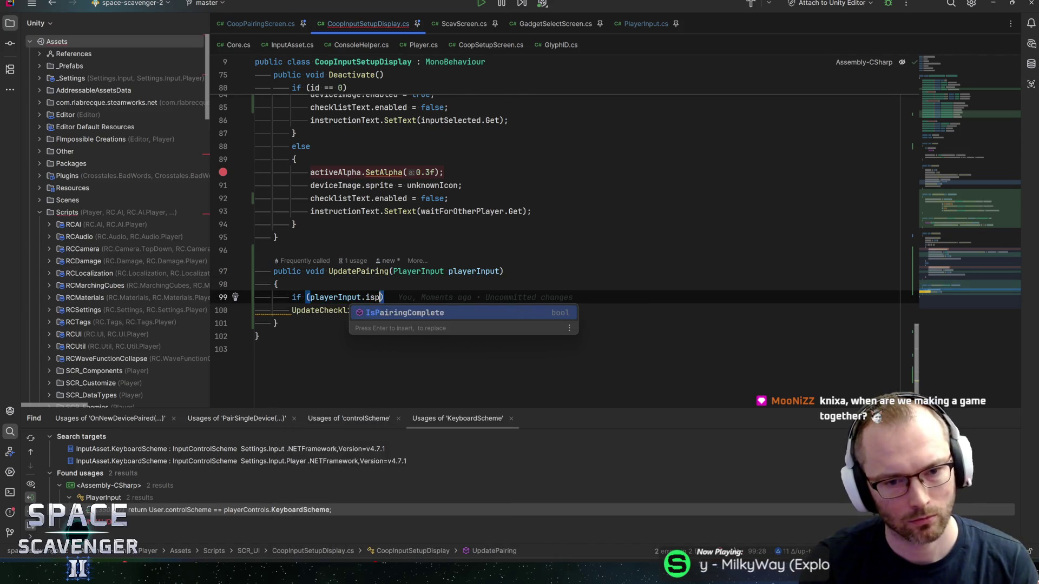
key(Return)
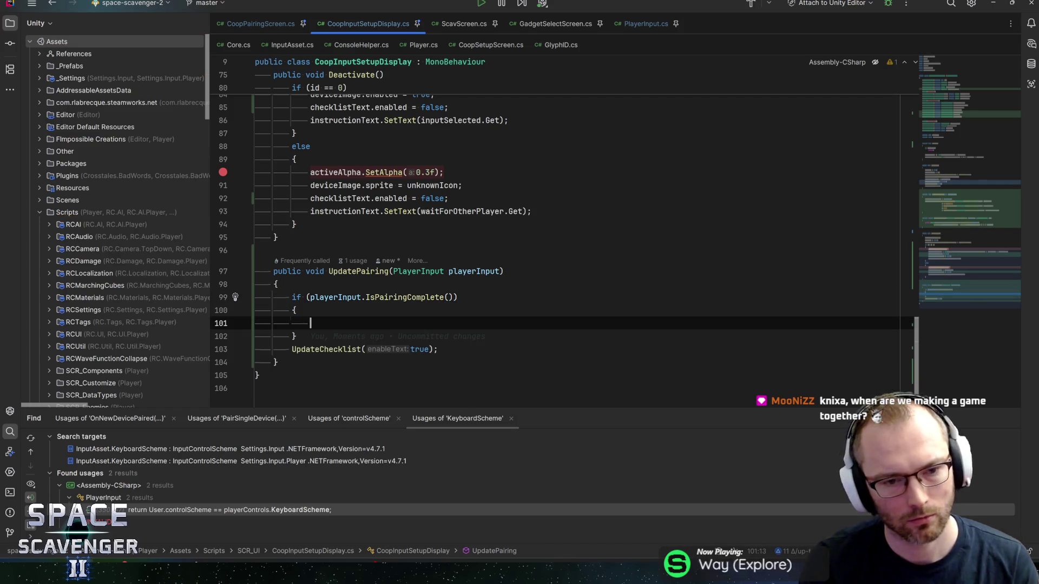
key(Return)
text({)
key(Return)
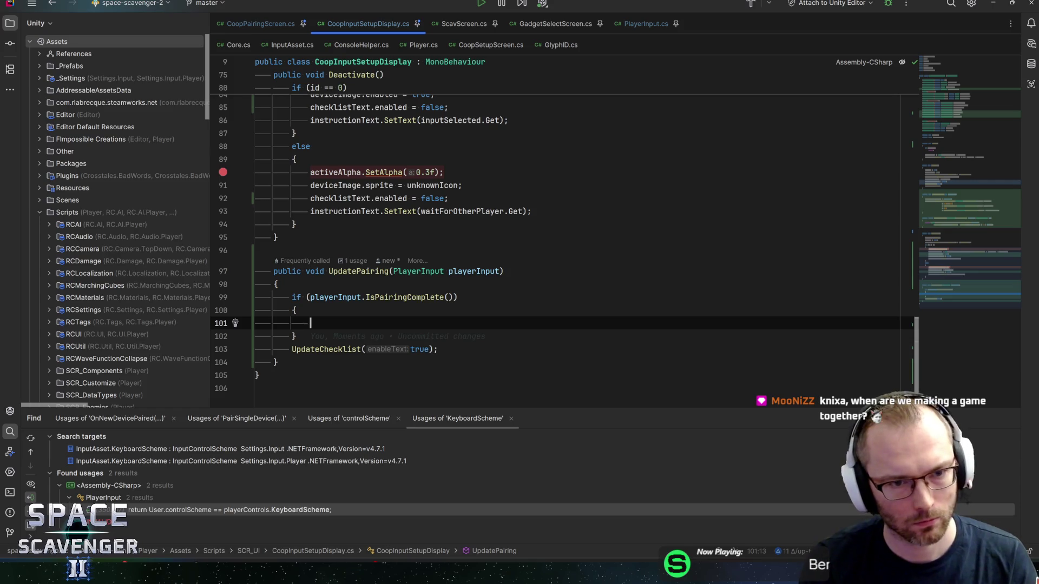
text(deviceImage.)
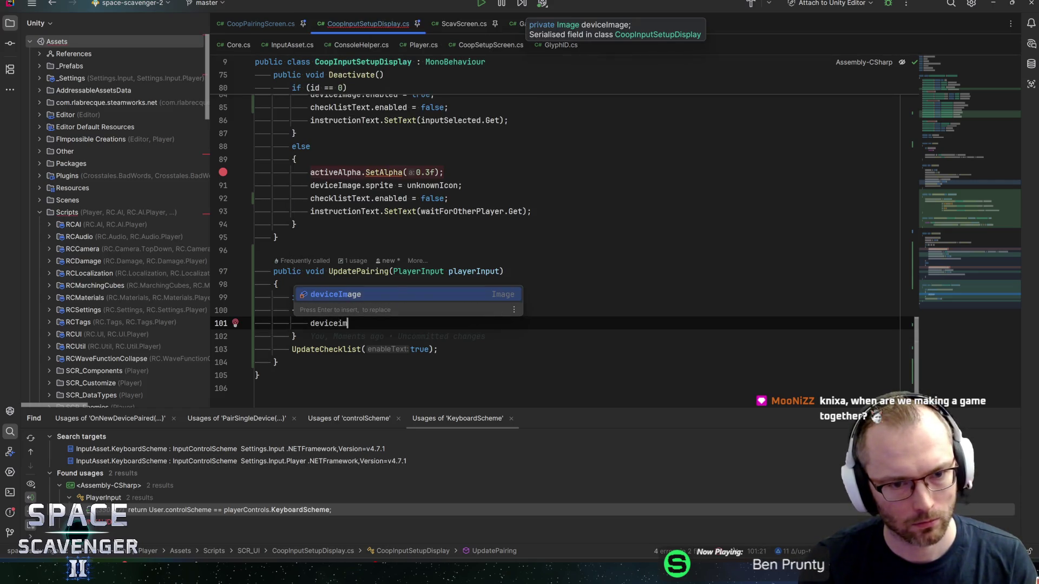
text(ena)
key(Return)
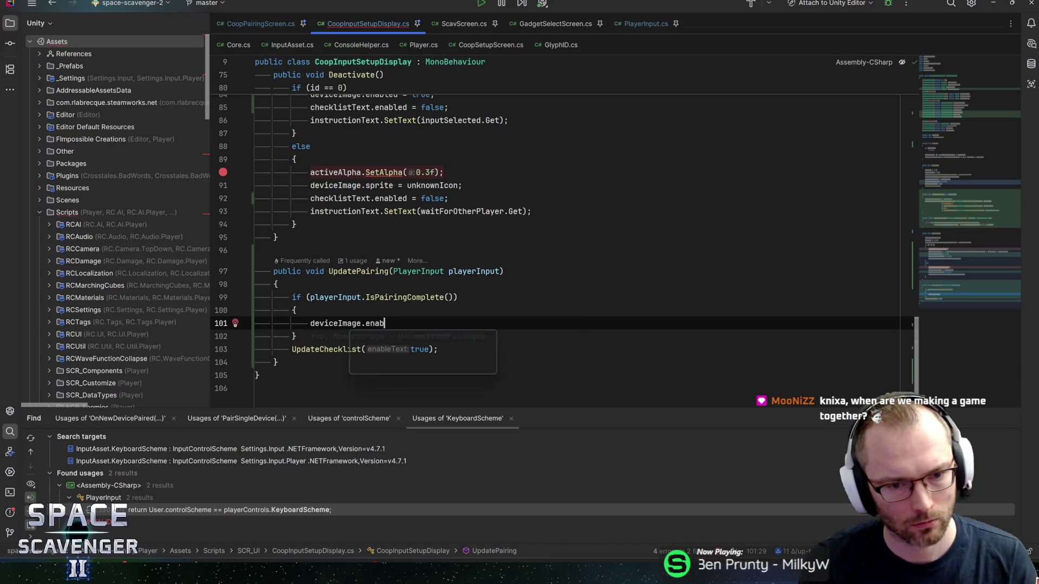
text(led = true;)
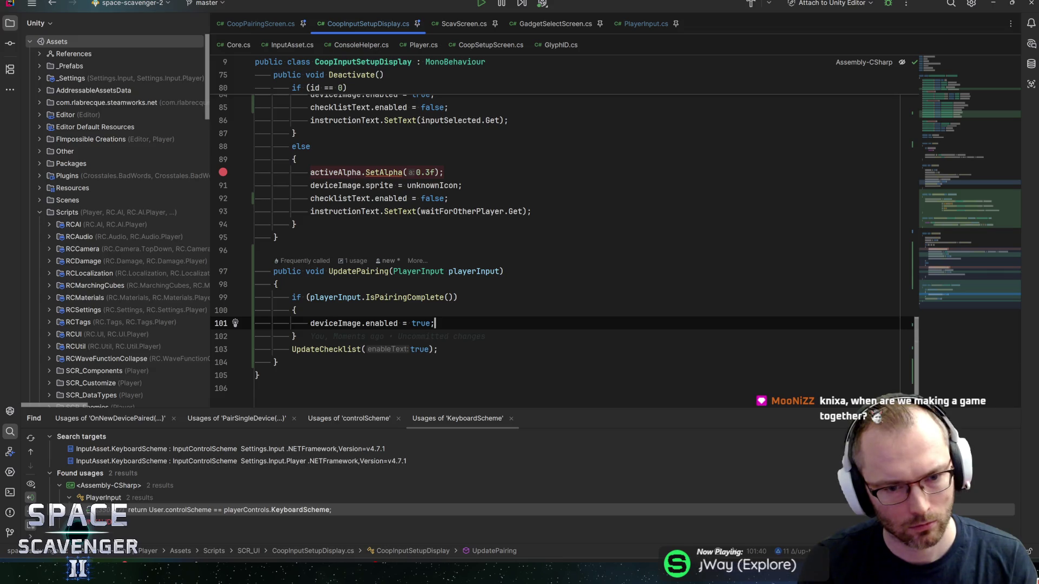
Move the UpdateChecklist call into the if block and change its argument to false
key(Down)
key(Down)
key(alt+shift+Up)
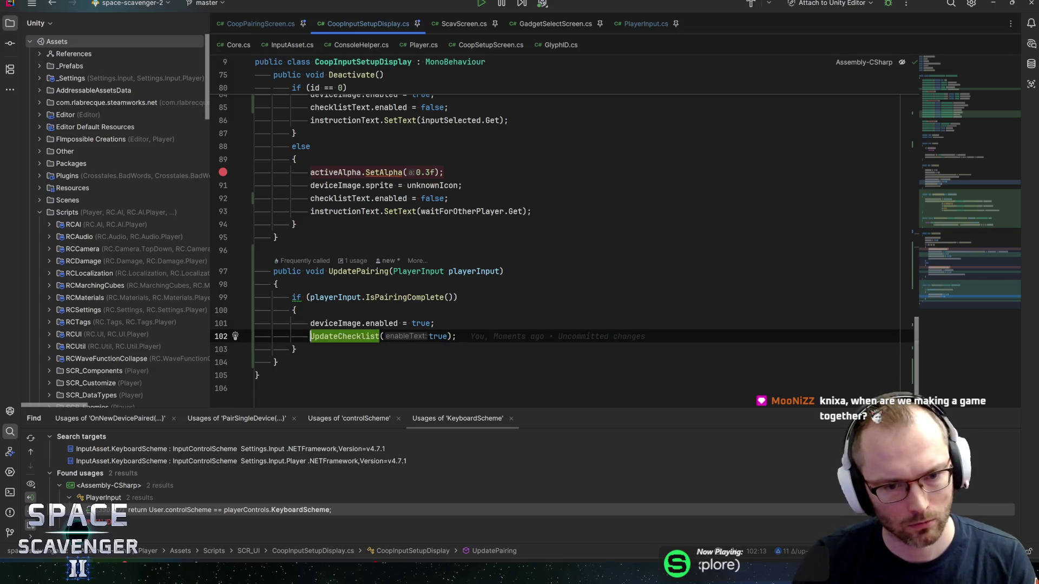
key(BackSpace)
key(BackSpace)
key(BackSpace)
text(fa)
key(Return)
Add an else block calling UpdateChecklist(enableText: true), then switch to Unity to compile
key(Down)
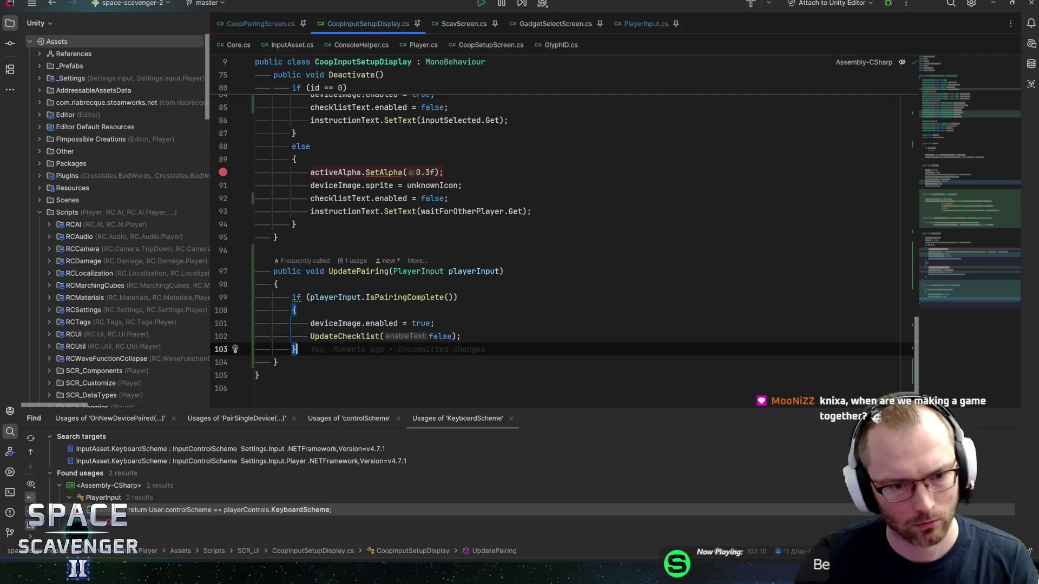
key(End)
key(Return)
text(else)
key(Return)
text({)
key(Return)
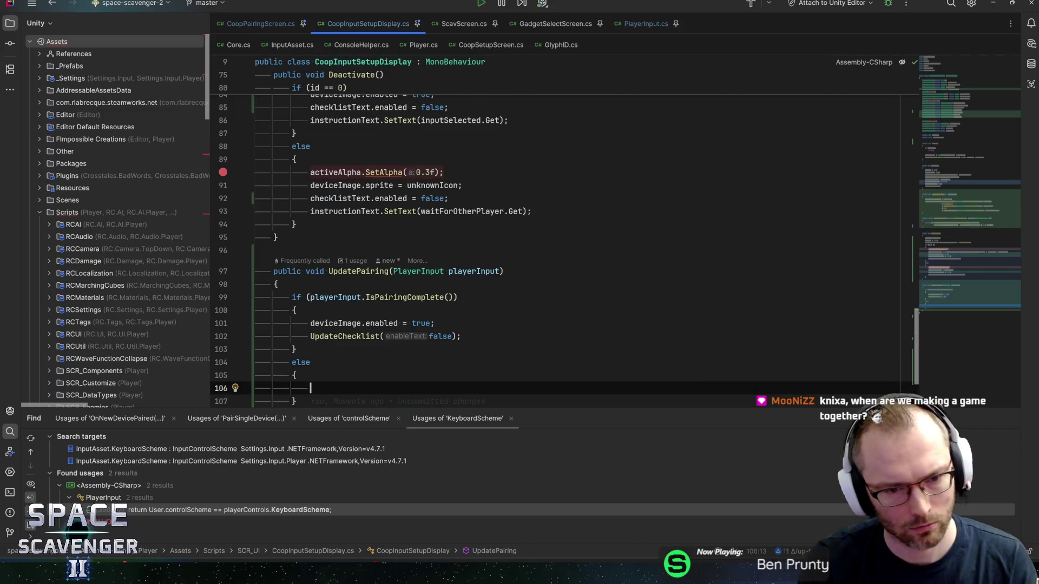
text(UpdateC)
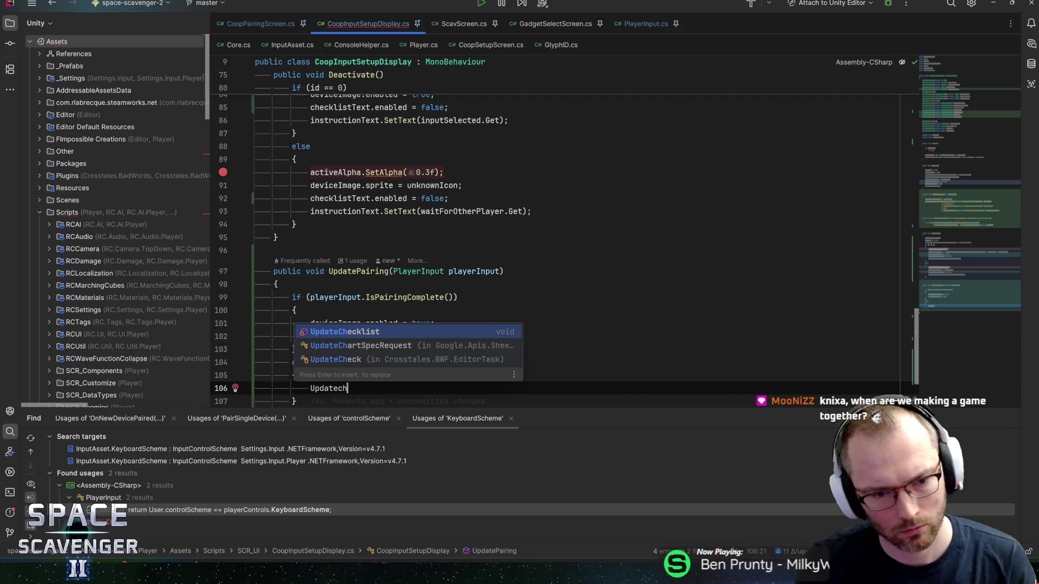
key(Return)
text(t)
key(Return)
key(End)
key(alt+Tab)
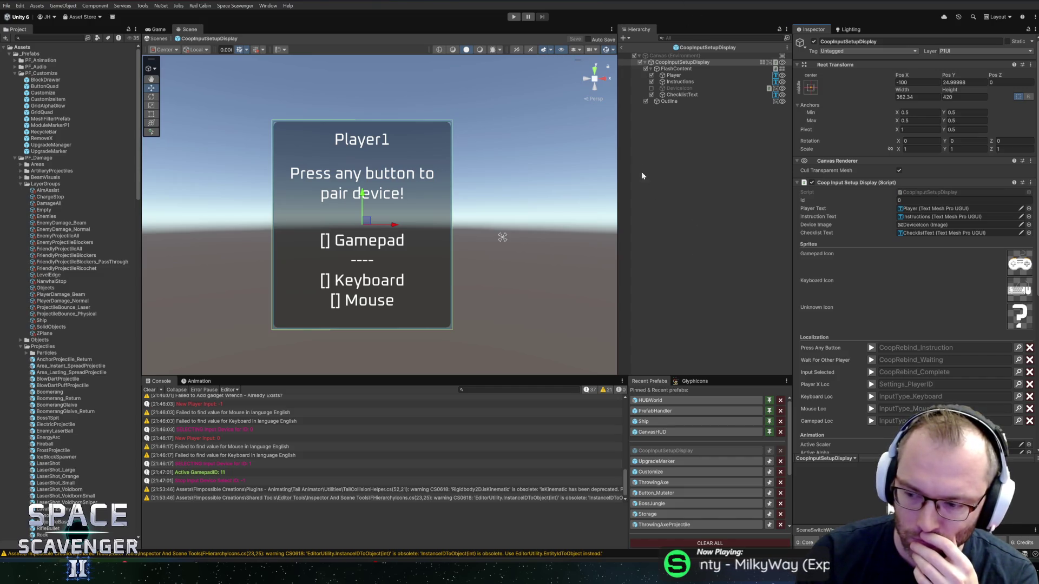
Leave prefab mode, start Play mode and maximize the Game view
click(620, 47)
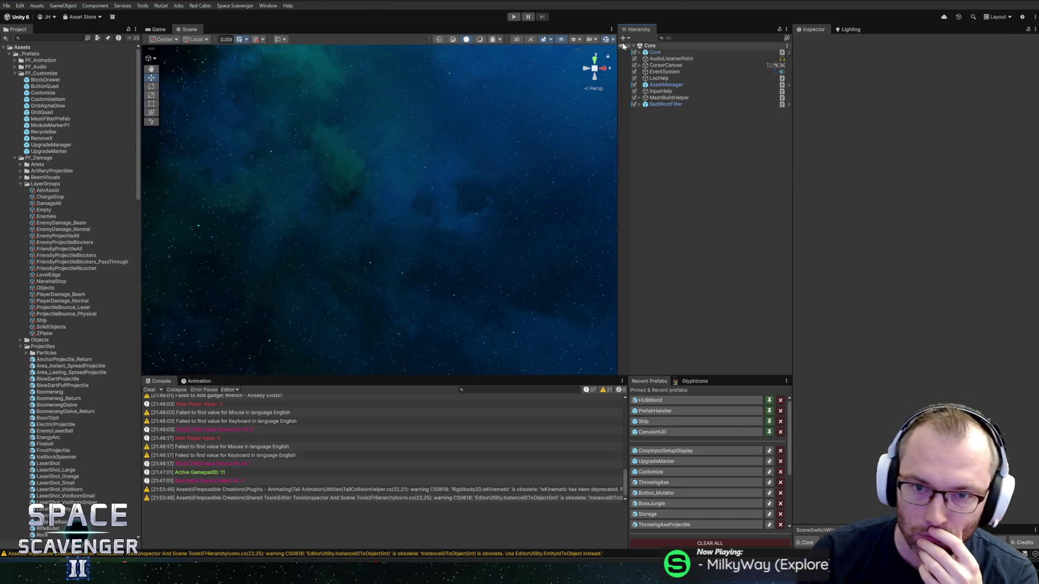
click(514, 17)
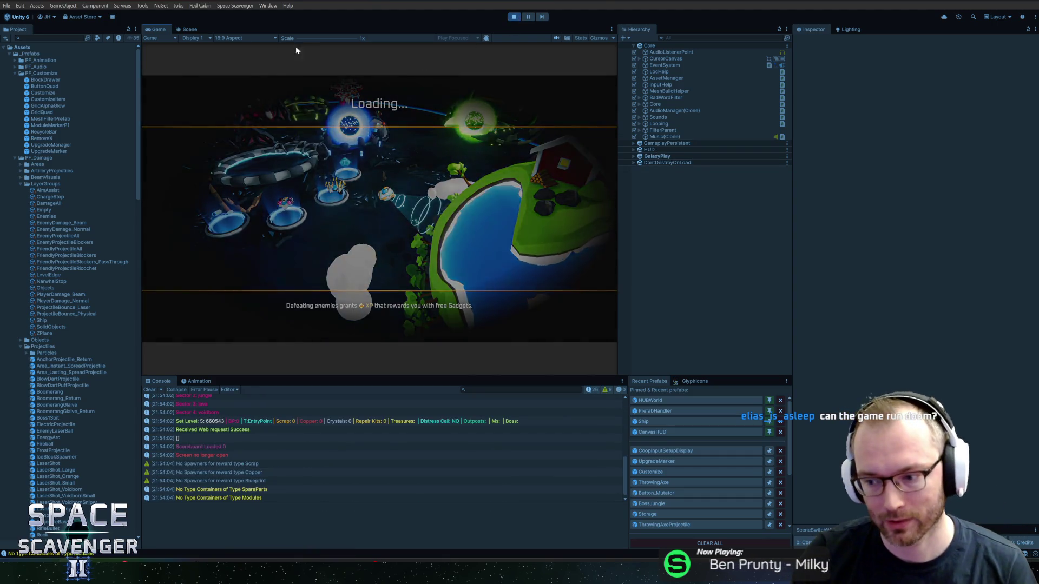
key(shift+space)
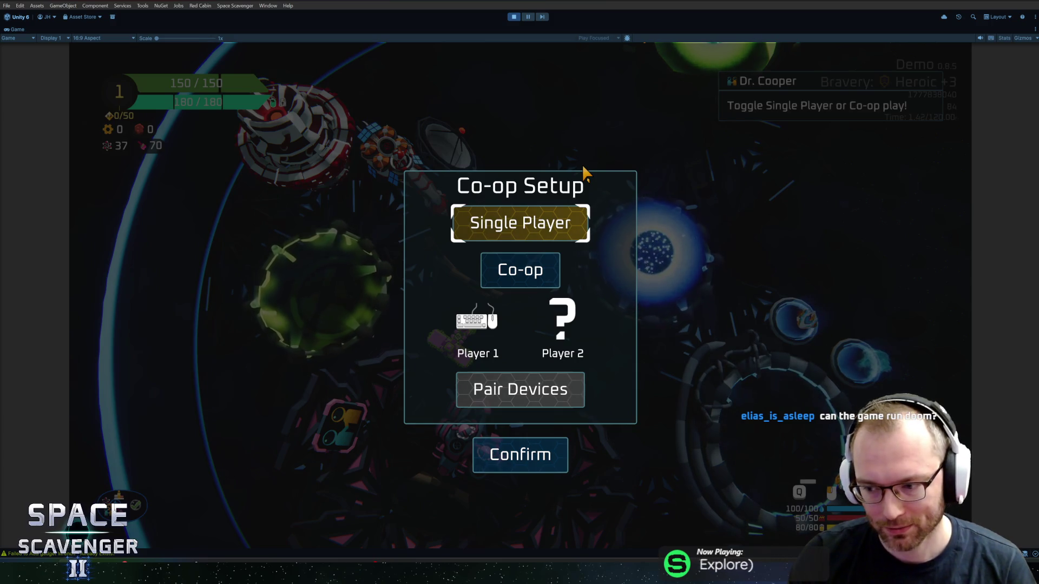
Choose Co-op, open Pair Devices and pair Player 1's device
click(521, 259)
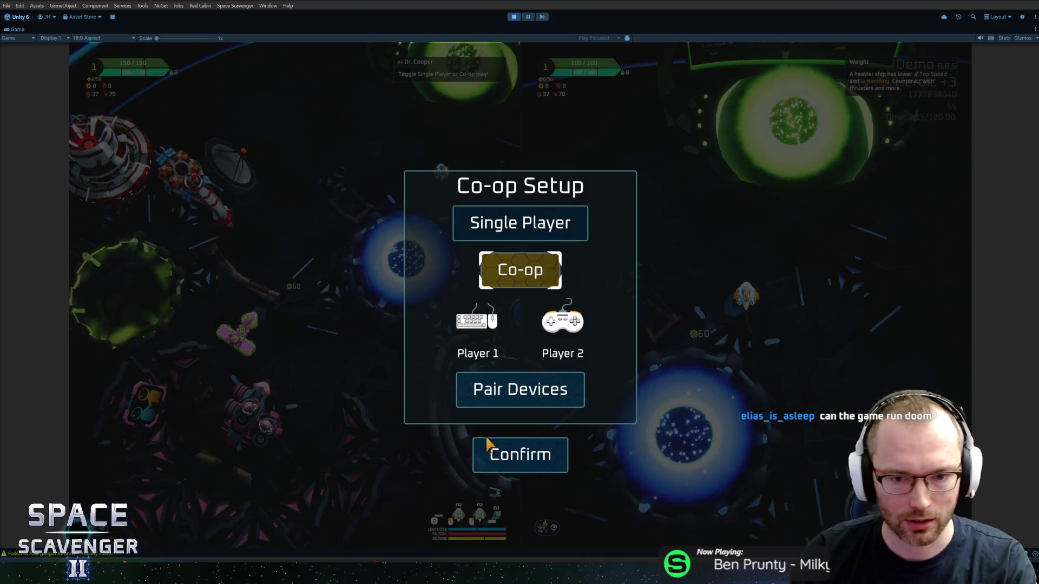
click(512, 400)
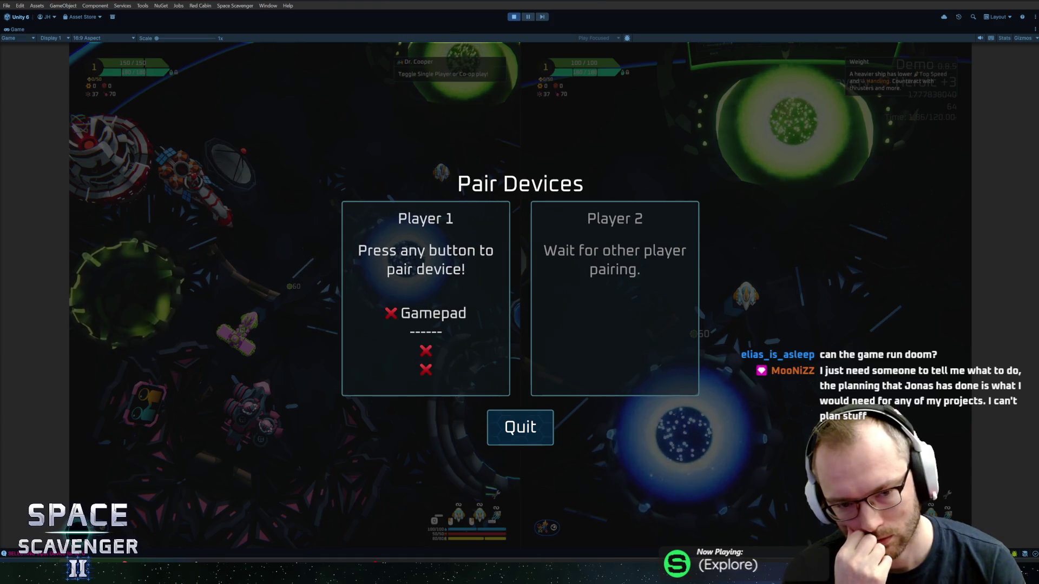
key(space)
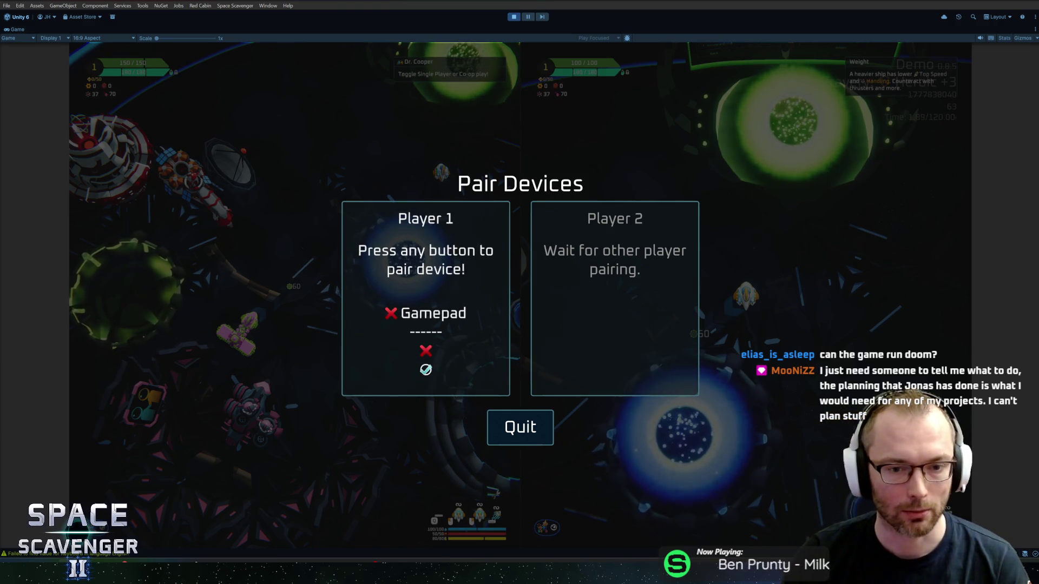
click(529, 378)
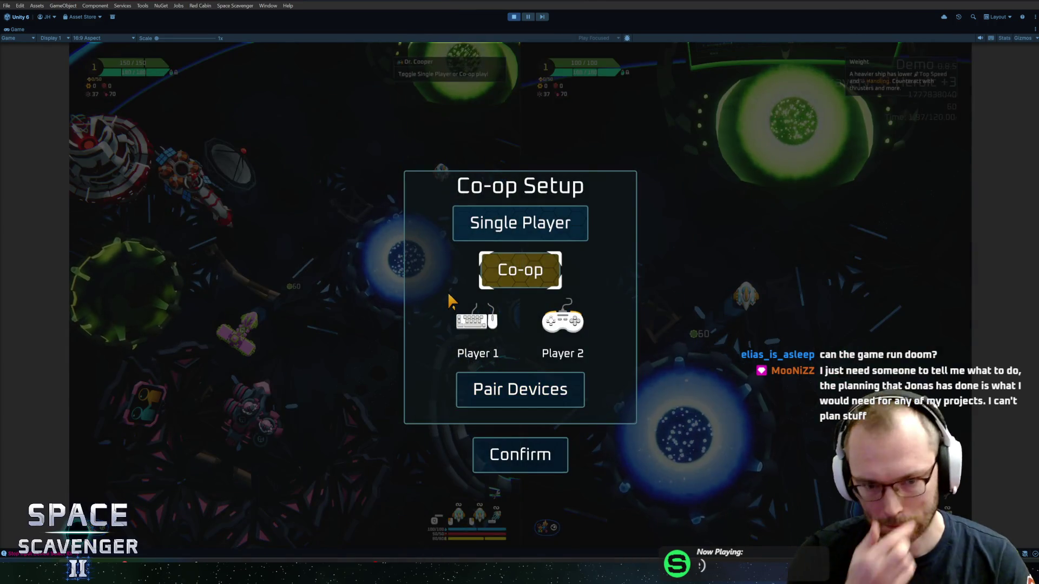
Reopen device pairing, pair Player 1 and the mouse for Player 2, then stop the game
key(Down)
key(Return)
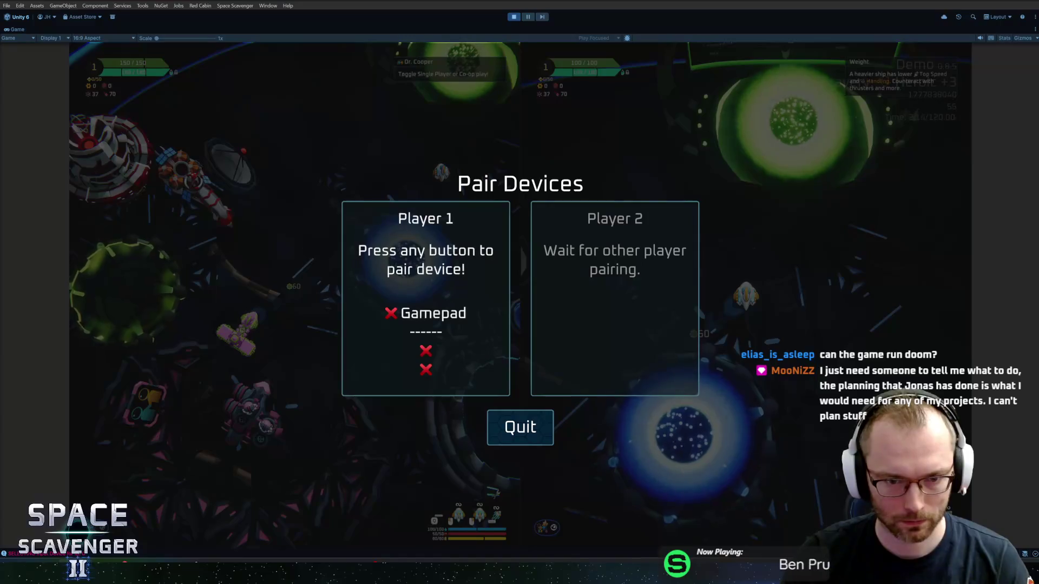
key(Return)
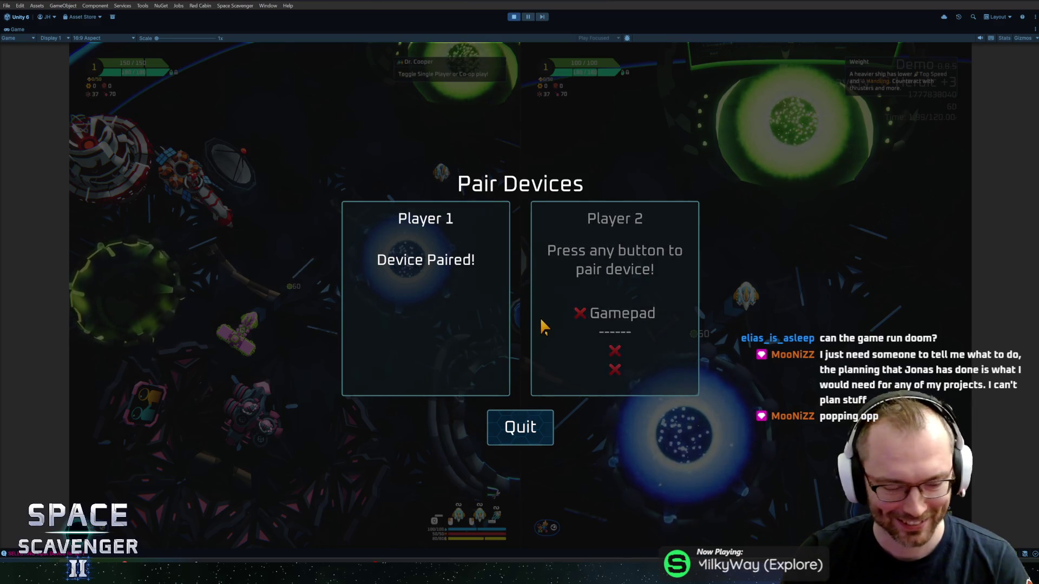
click(541, 390)
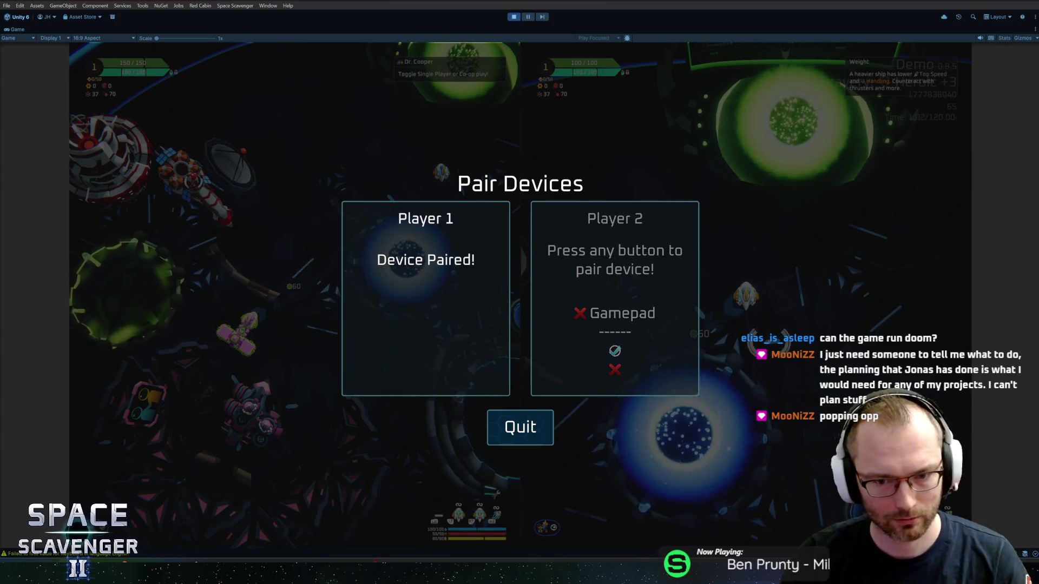
key(space)
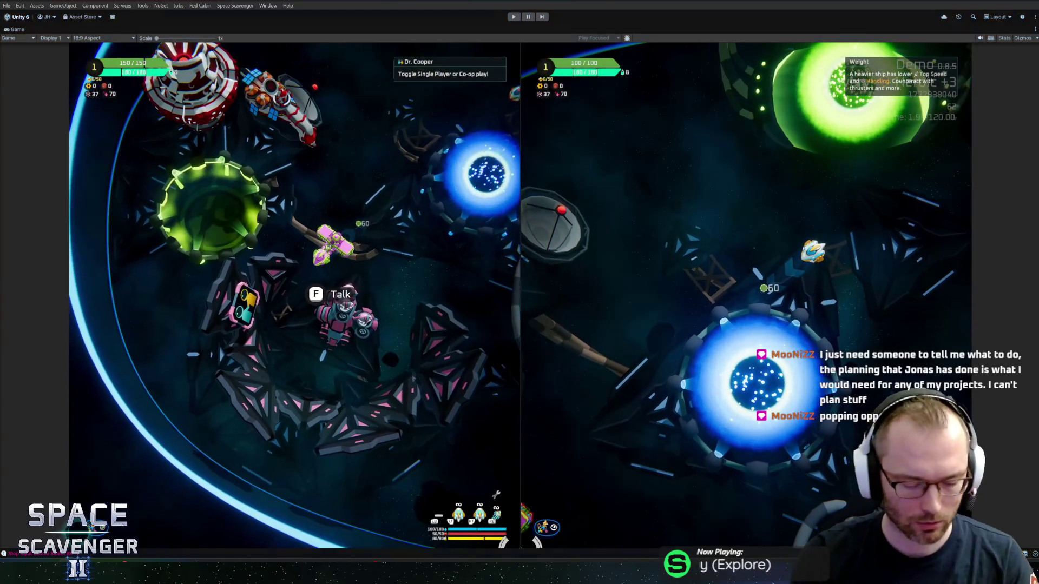
key(ctrl+p)
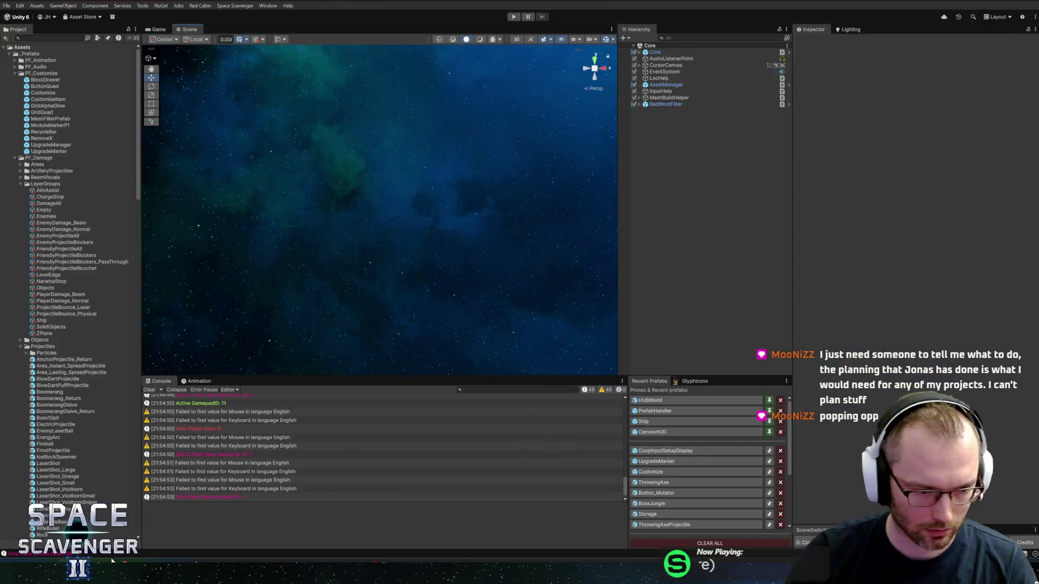
Glance at Rider, then return to Unity's Project window
key(alt+Tab)
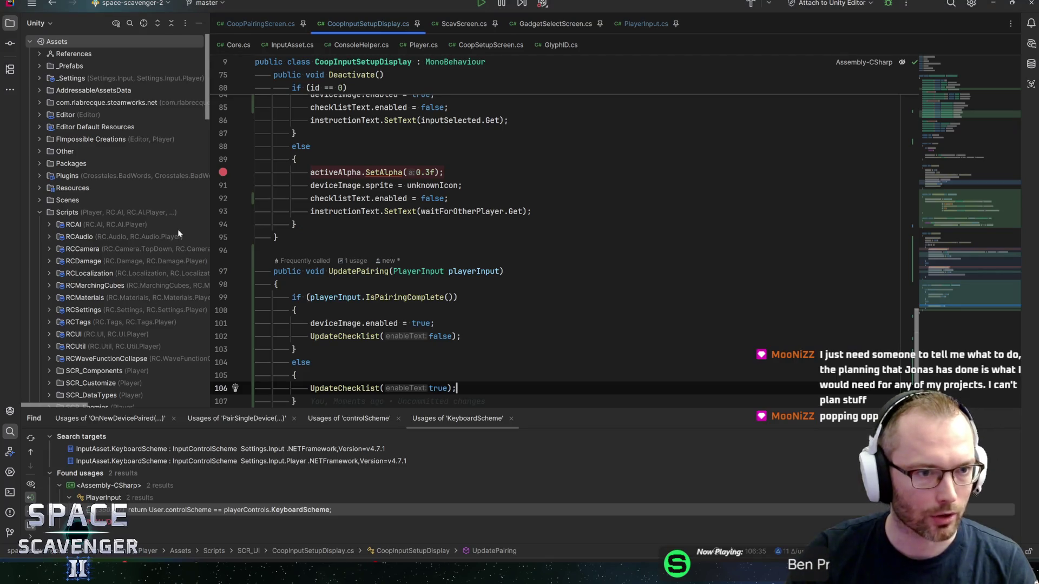
drag(208, 95, 211, 398)
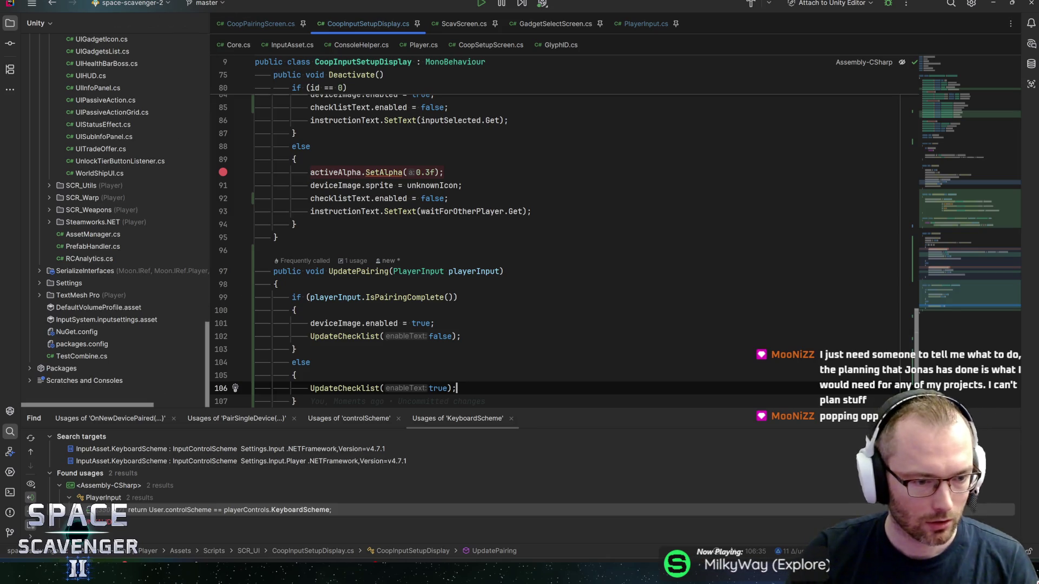
key(alt+Tab)
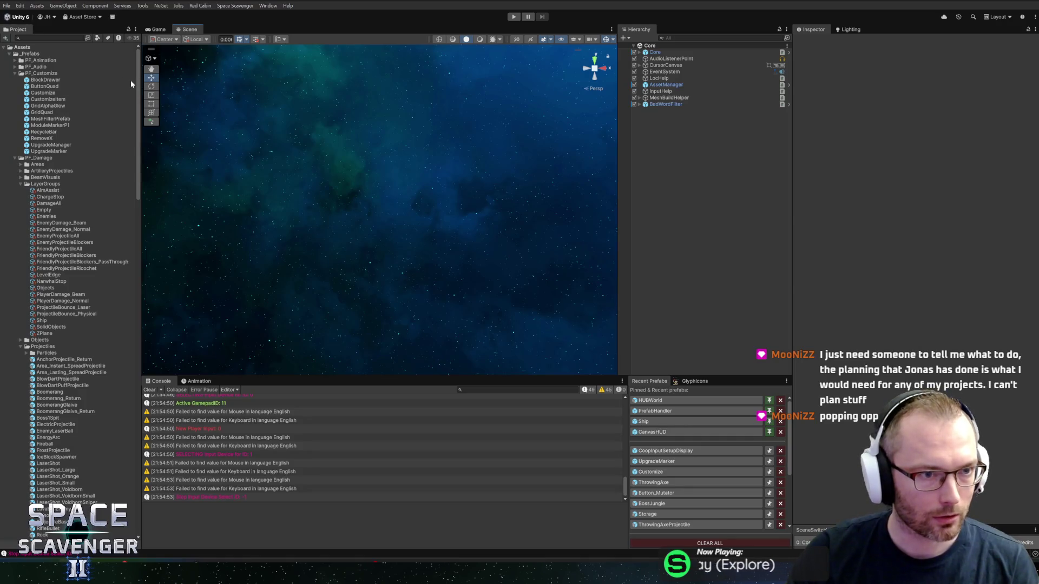
drag(138, 84, 124, 469)
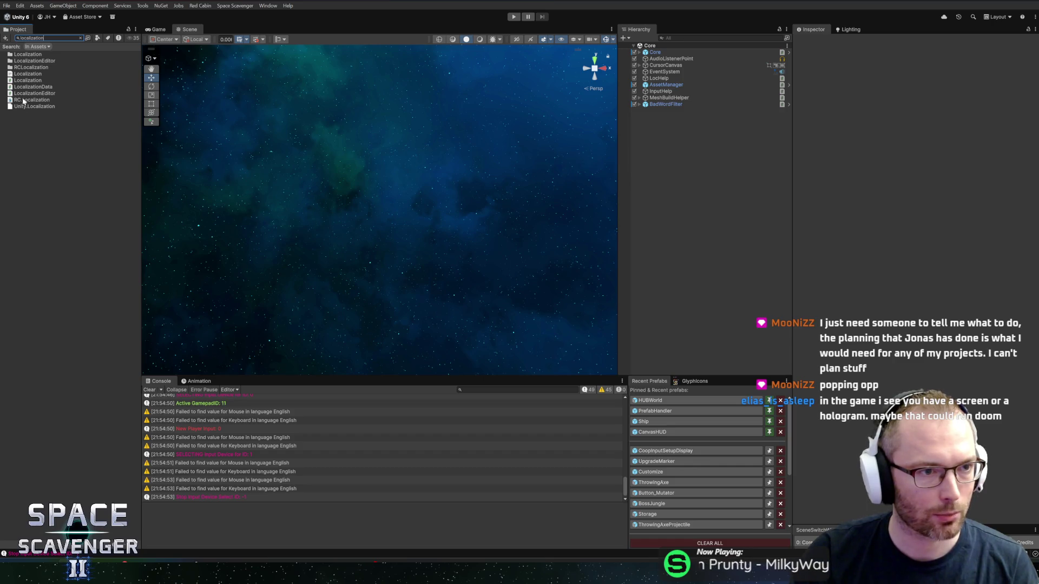
Open the Localization CSV in Rider and search it for 'gamepad'
click(25, 75)
double_click(25, 74)
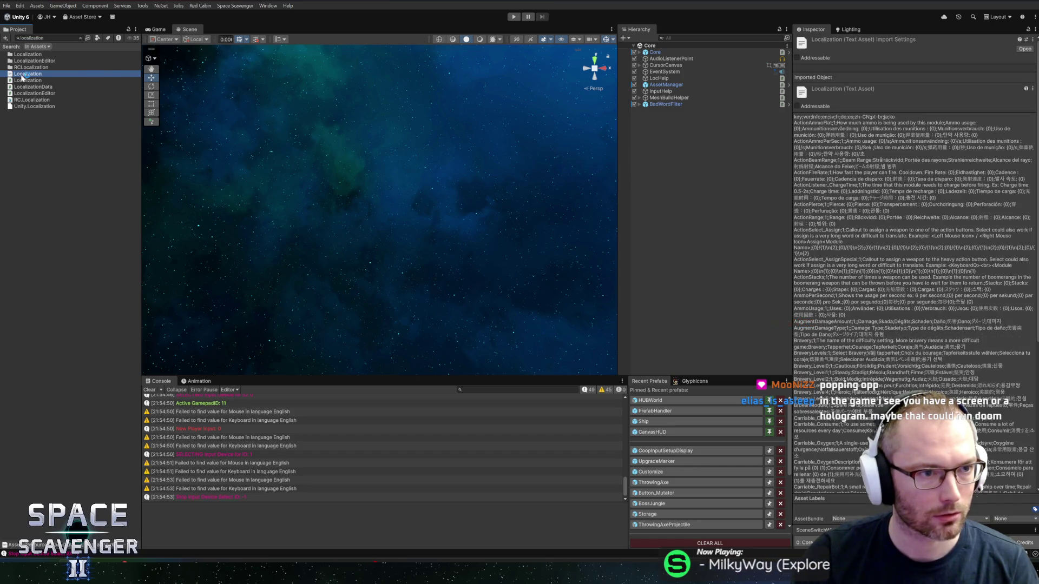
text(gamepad)
key(Return)
key(Return)
key(Return)
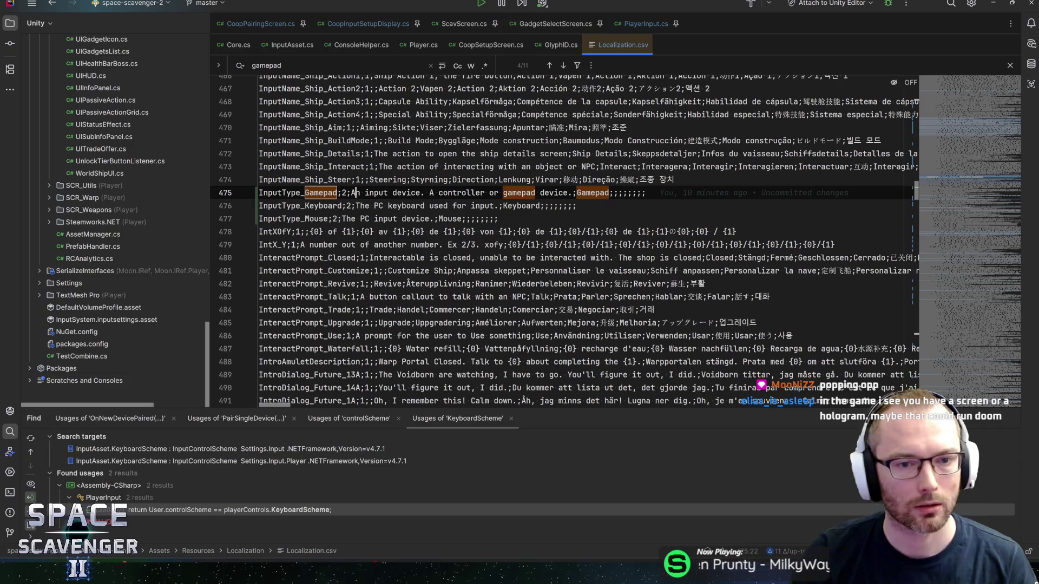
Inspect the InputType Keyboard, Mouse and Gamepad rows on lines 475–477, then return to Unity
click(319, 205)
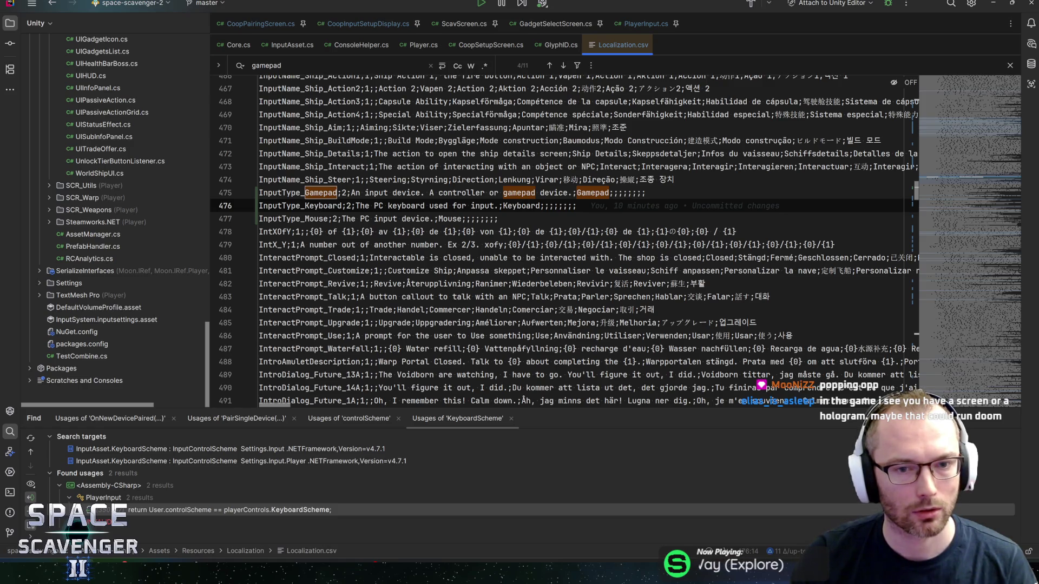
click(586, 193)
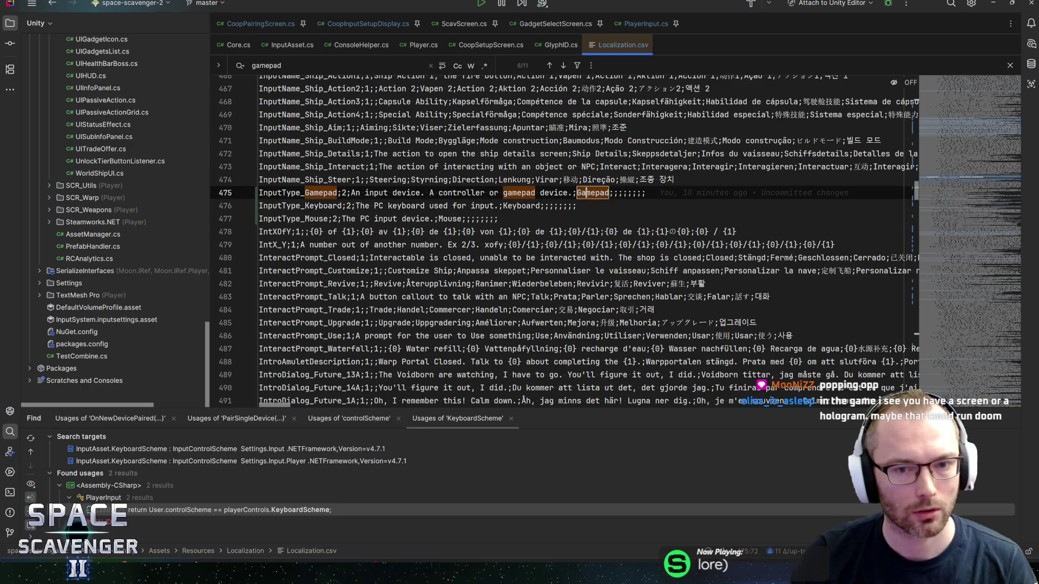
click(449, 218)
click(586, 192)
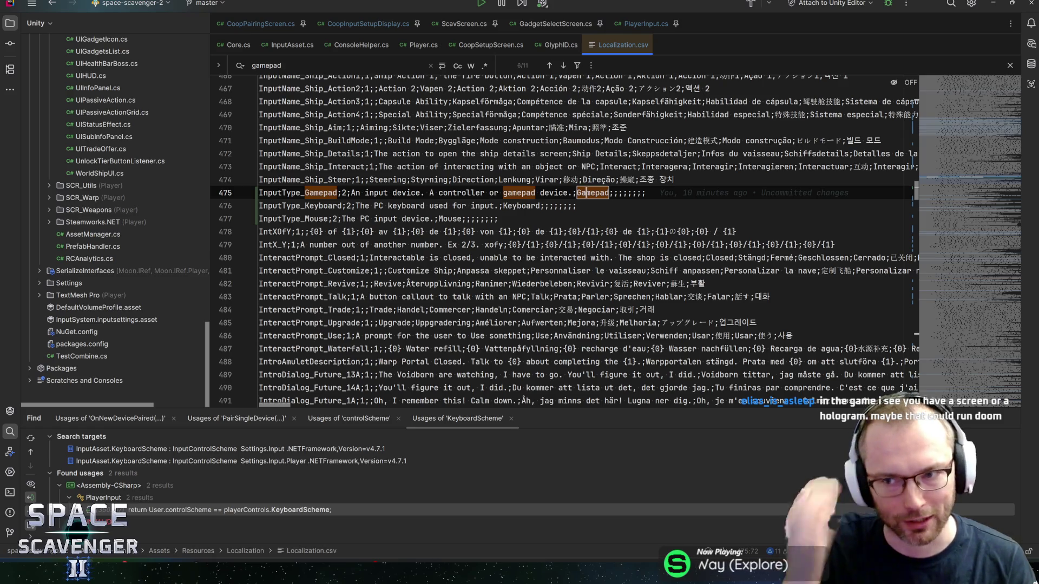
key(alt+Tab)
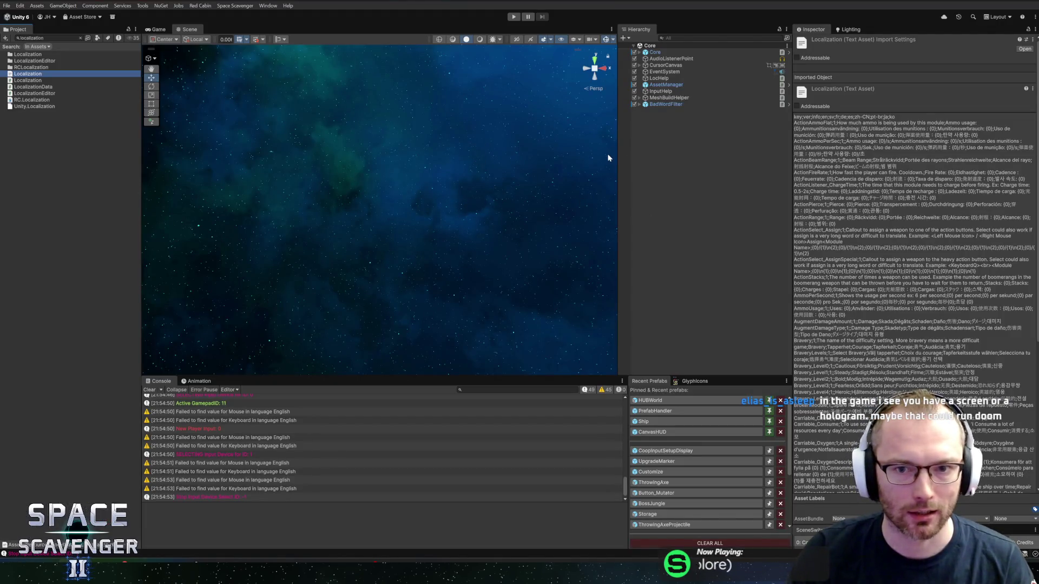
Widen the Scene view, try Play, and ping CoopInputSetupDisplay from Recent Prefabs
drag(615, 160, 626, 161)
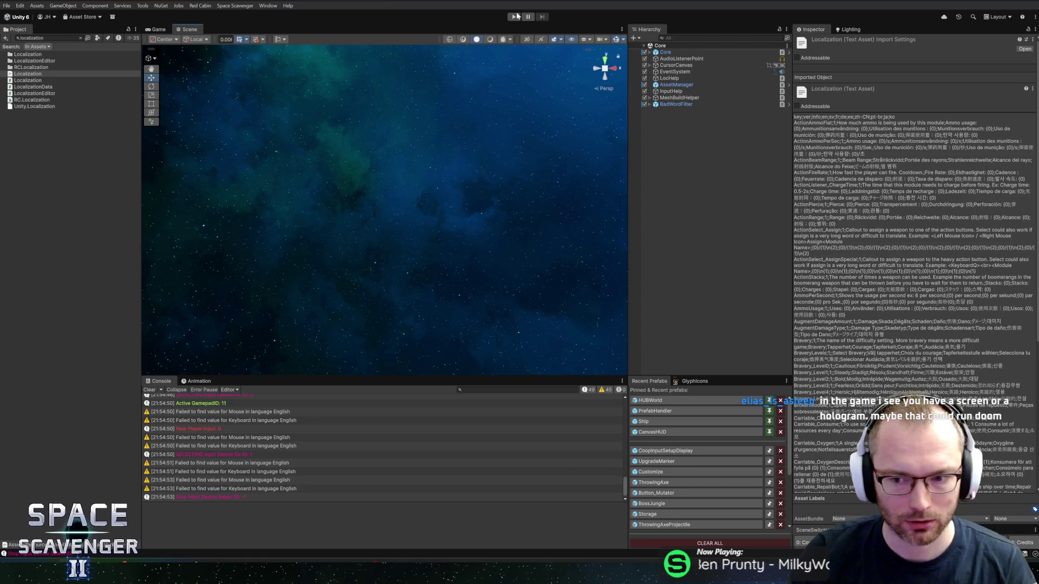
click(516, 18)
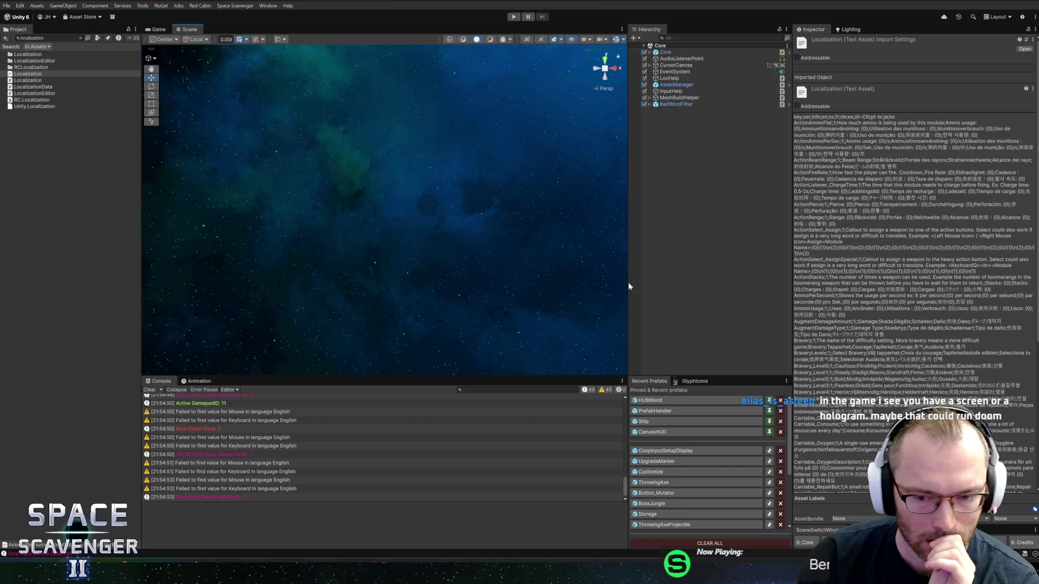
click(664, 450)
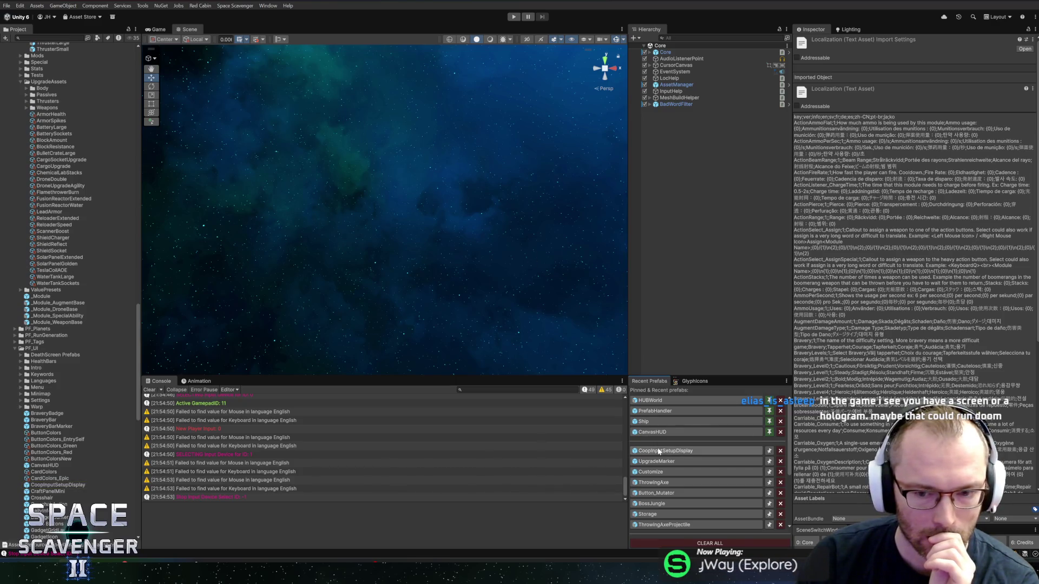
Trace the UpdatePairing call from CoopPairingScreen.cs to UpdateChecklist in CoopInputSetupDisplay.cs
key(alt+Tab)
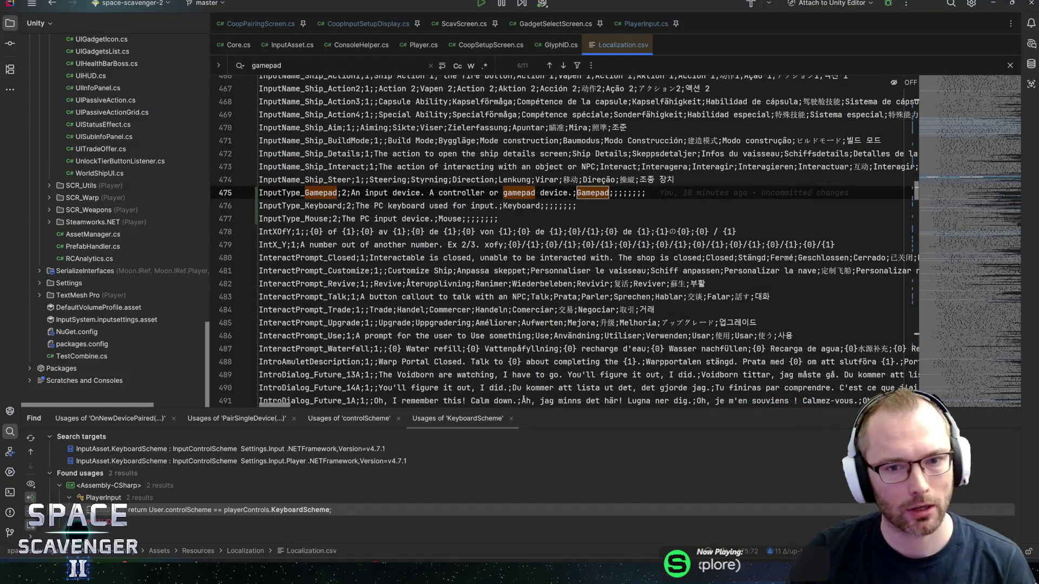
middle_click(623, 43)
click(369, 24)
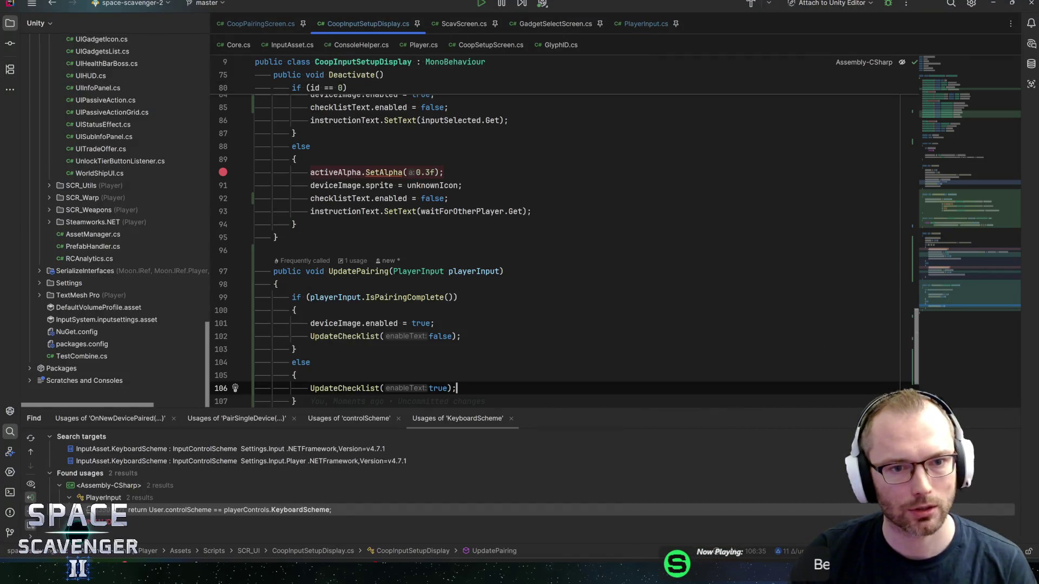
click(276, 26)
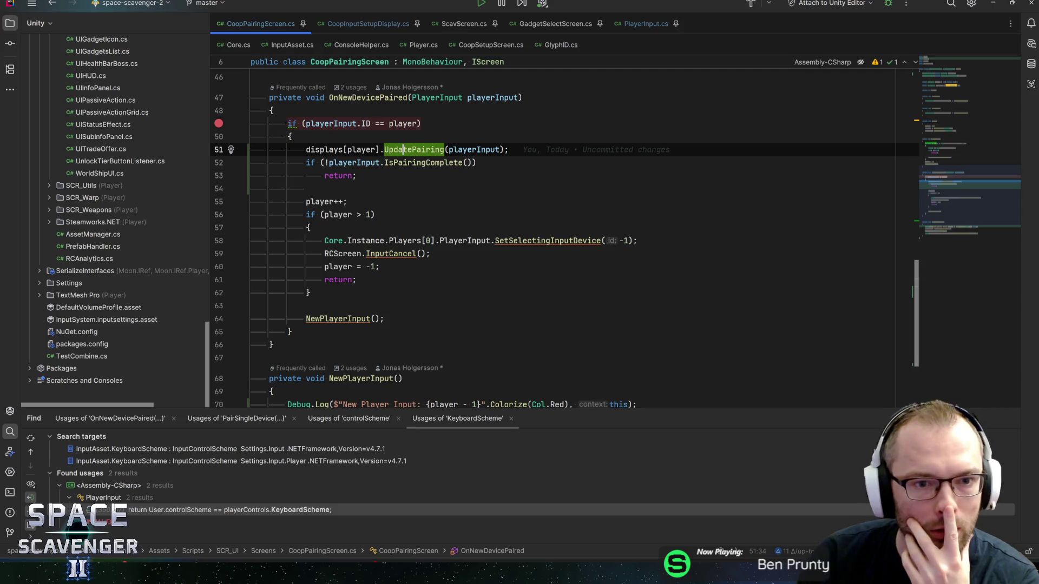
key(ctrl+b)
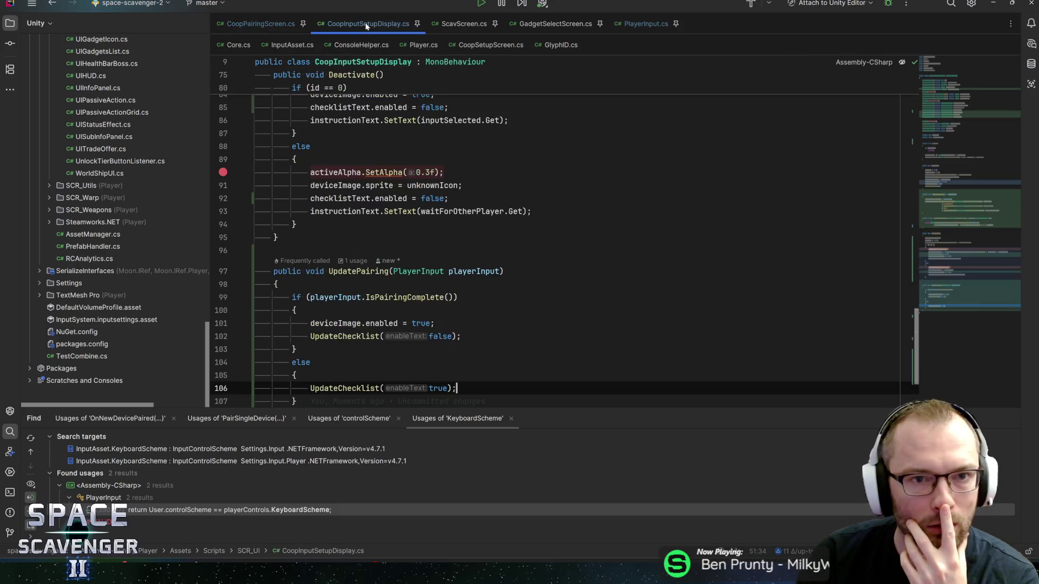
key(ctrl+b)
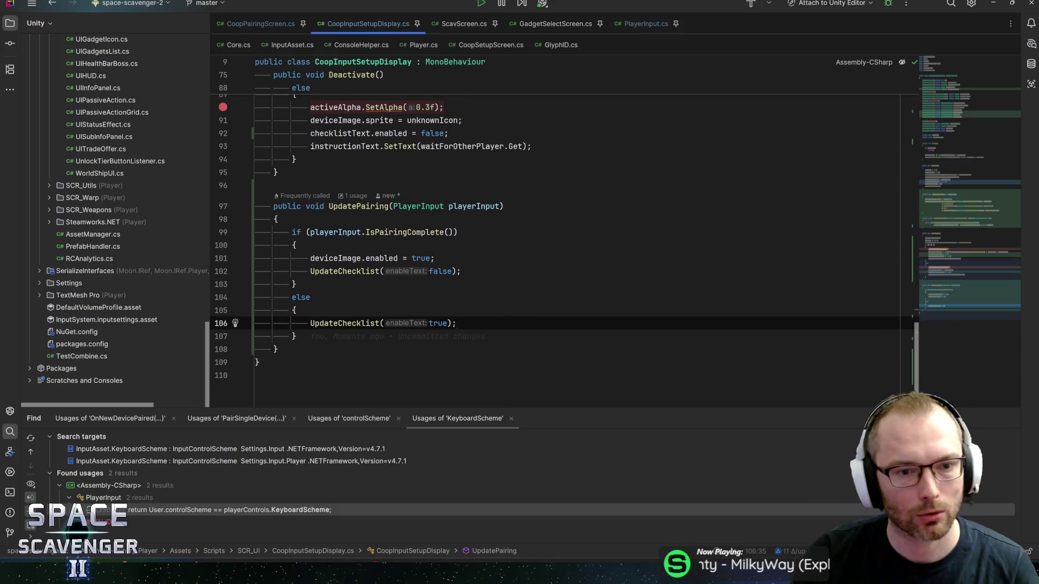
click(421, 244)
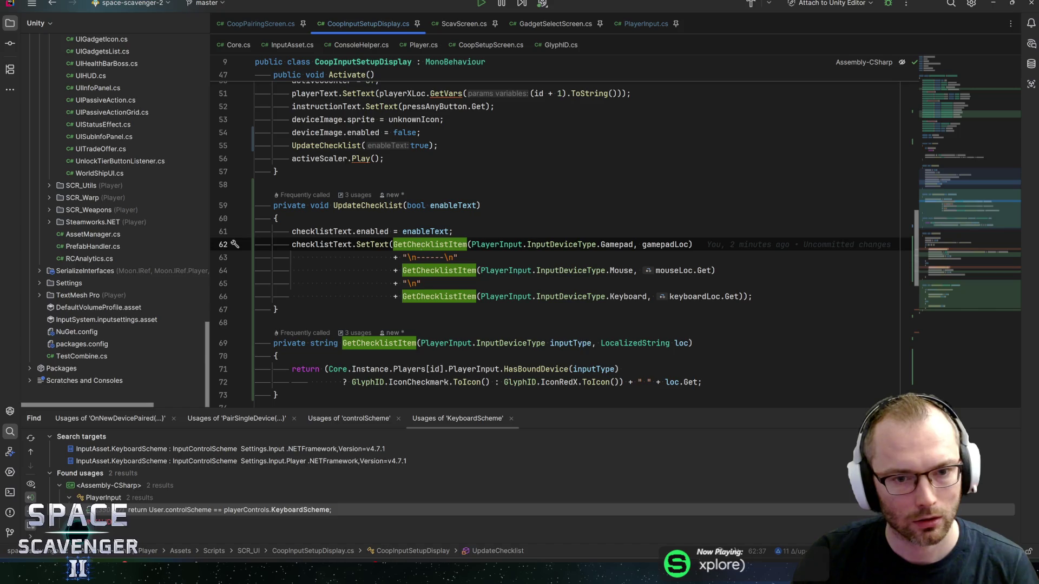
drag(402, 257, 459, 257)
Drop .Get from mouseLoc and keyboardLoc, add the missing ')', and return to Unity
click(504, 271)
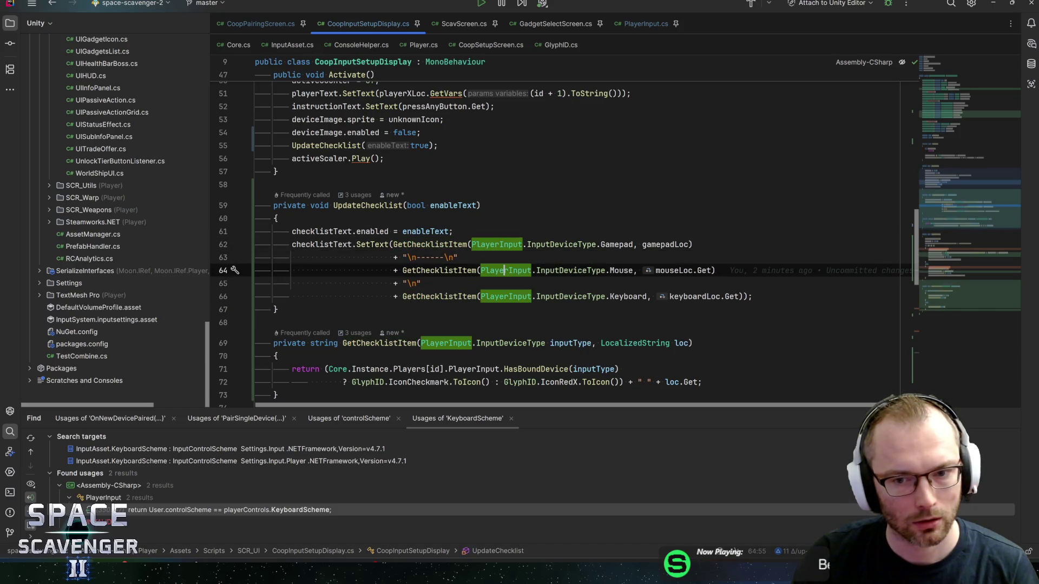
click(673, 270)
click(716, 270)
key(BackSpace)
key(BackSpace)
key(BackSpace)
click(739, 296)
key(BackSpace)
key(BackSpace)
key(BackSpace)
text())
key(End)
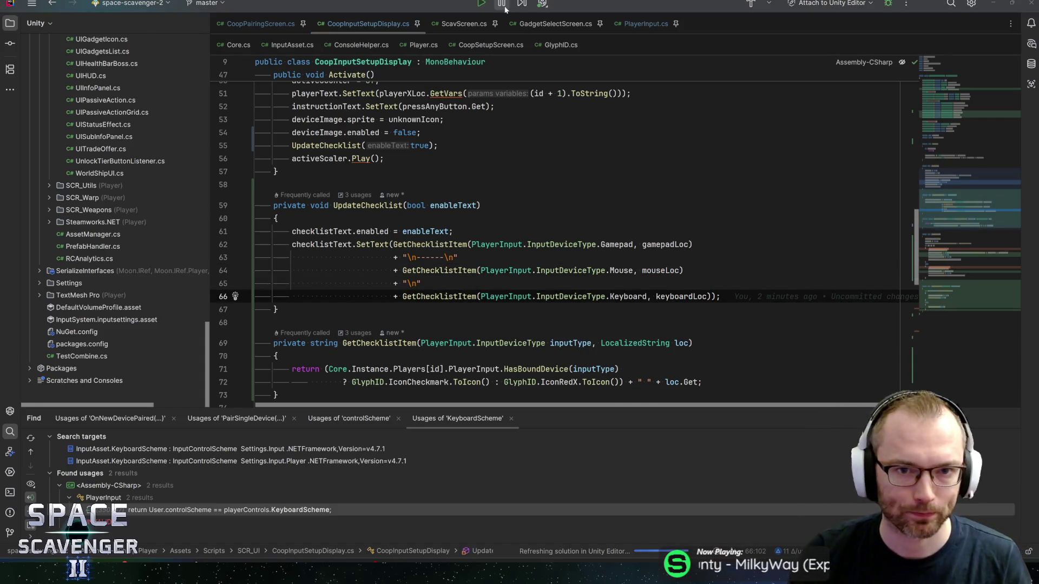
key(alt+Tab)
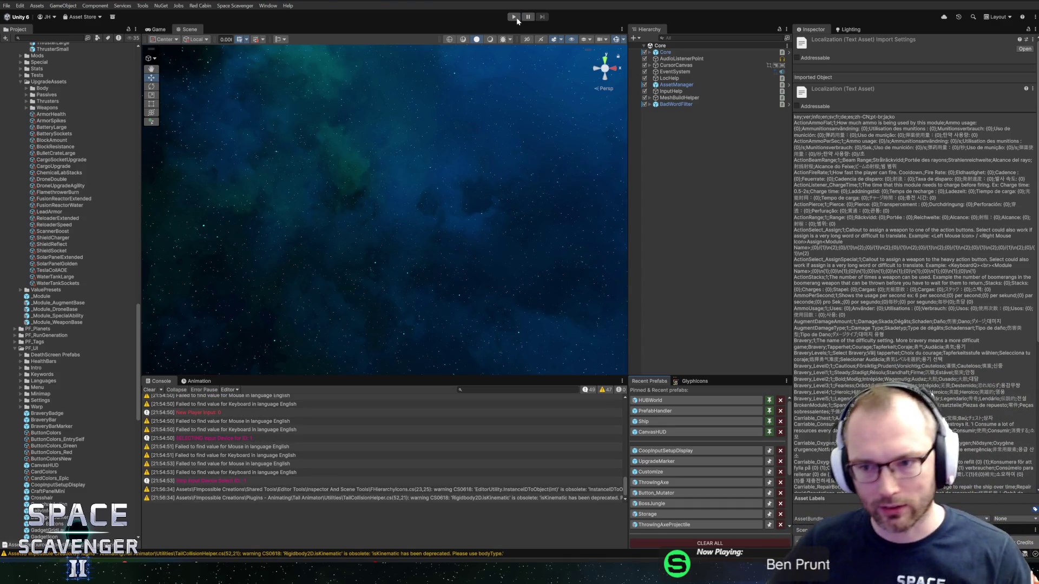
Enter Play mode, maximize the Game view, and open Co-op Setup from the NPC
click(516, 18)
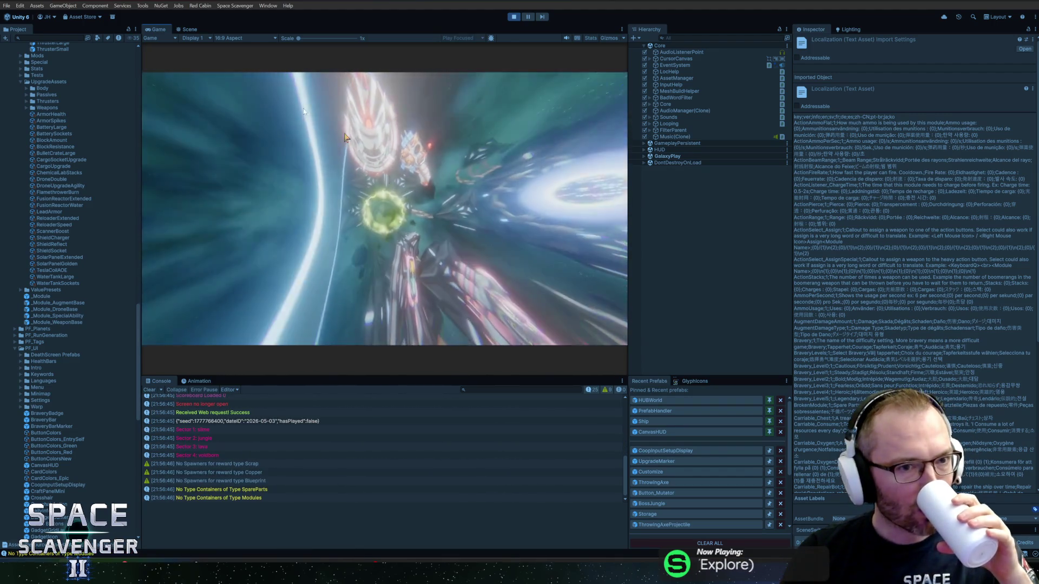
double_click(163, 29)
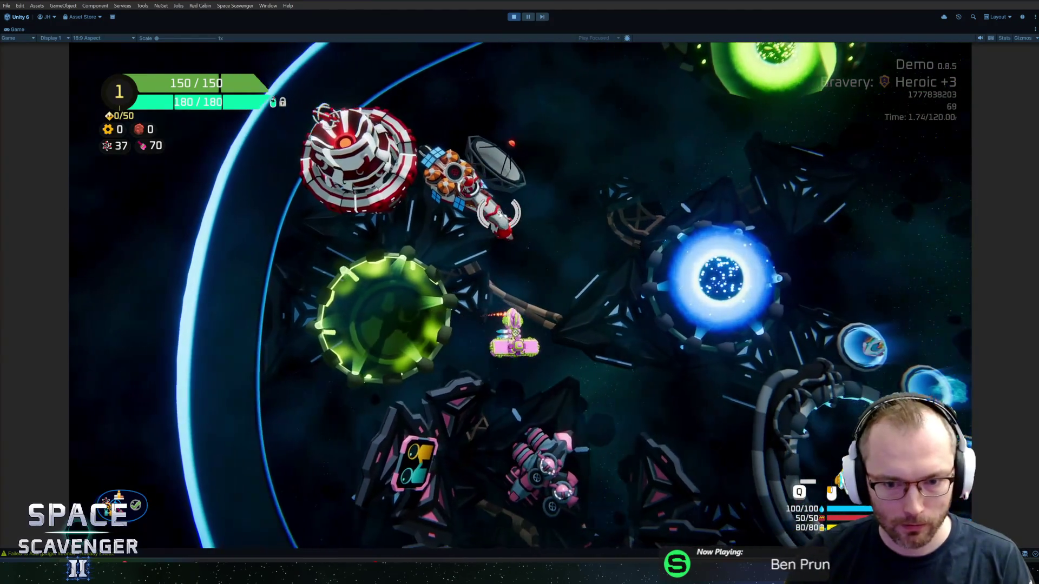
key(e)
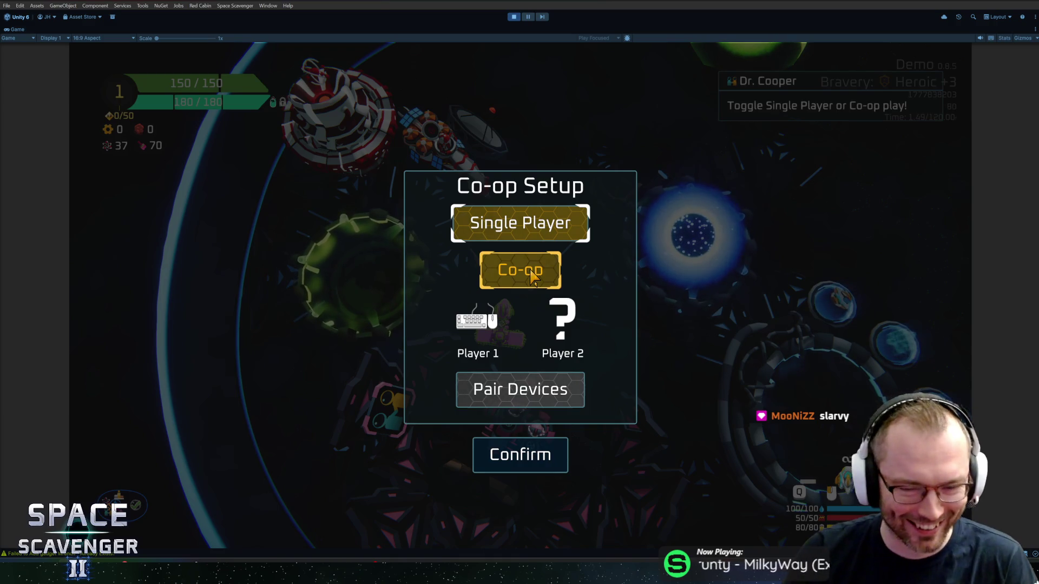
Choose Co-op, then pair a gamepad for Player 1 and keyboard and mouse for Player 2
click(533, 277)
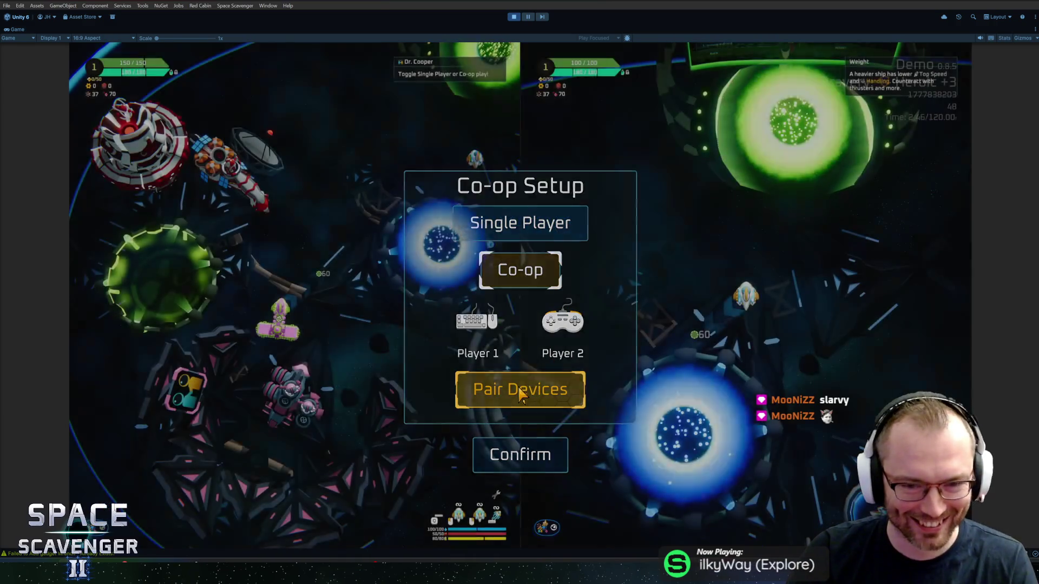
click(521, 394)
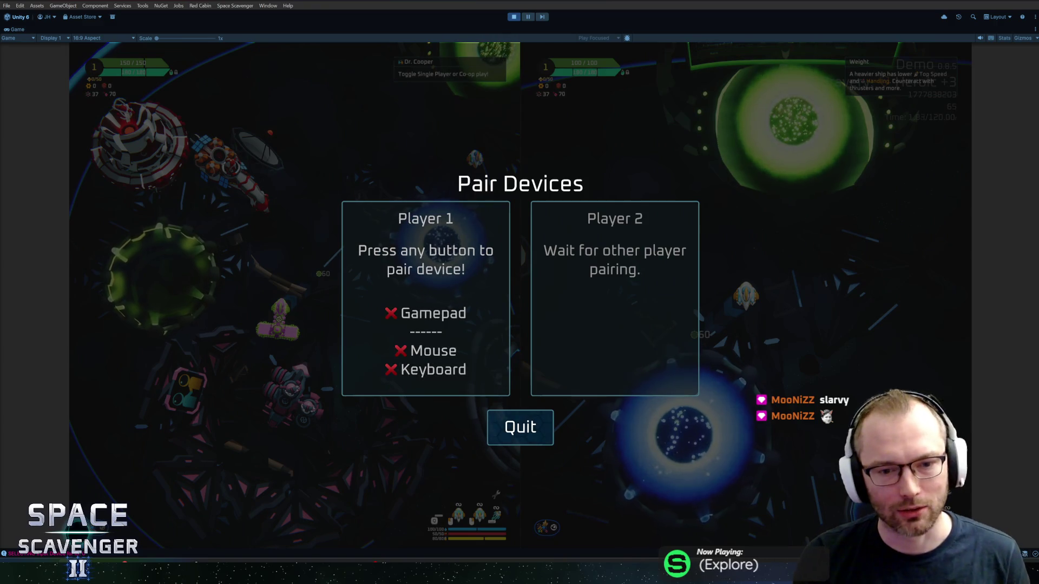
key(space)
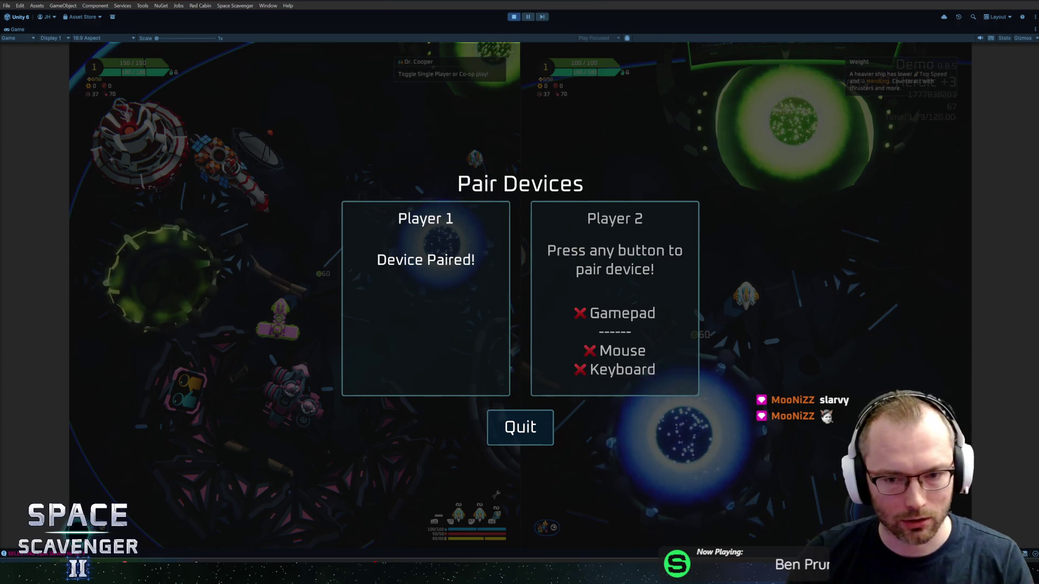
click(716, 231)
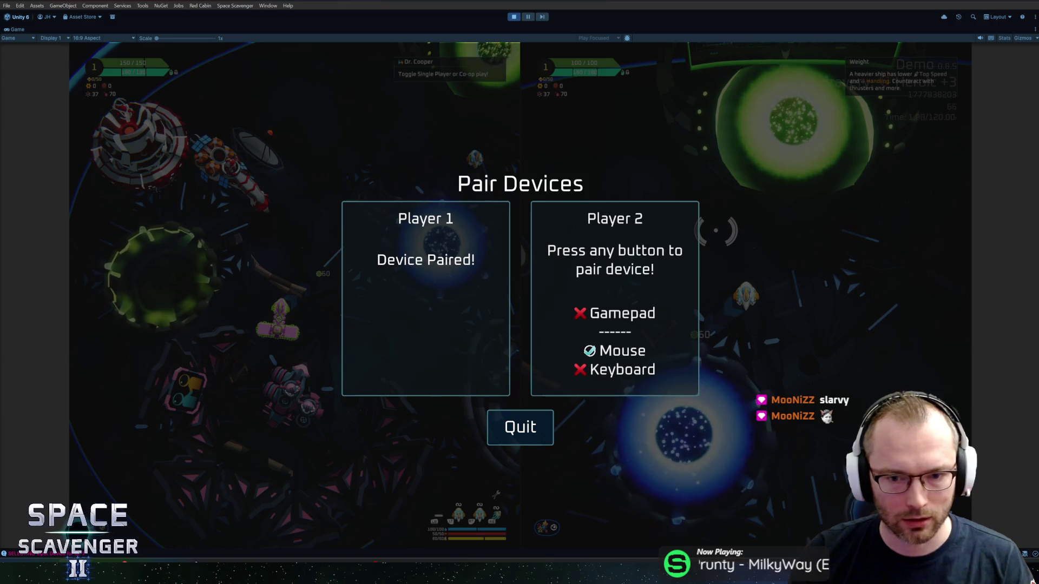
key(space)
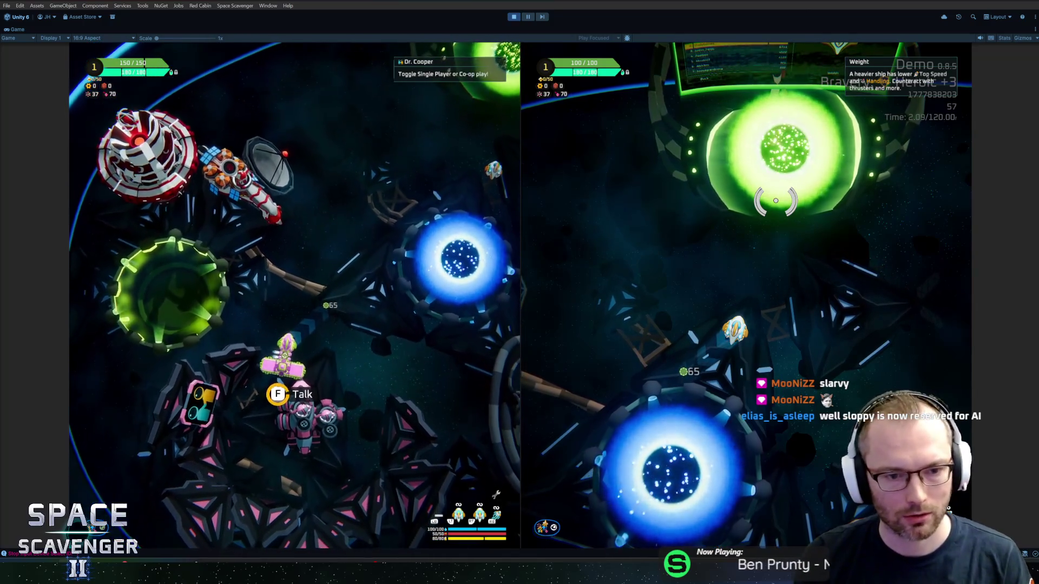
Reopen Co-op Setup, go to Pair Devices, and pair devices for Player 1 and Player 2
key(f)
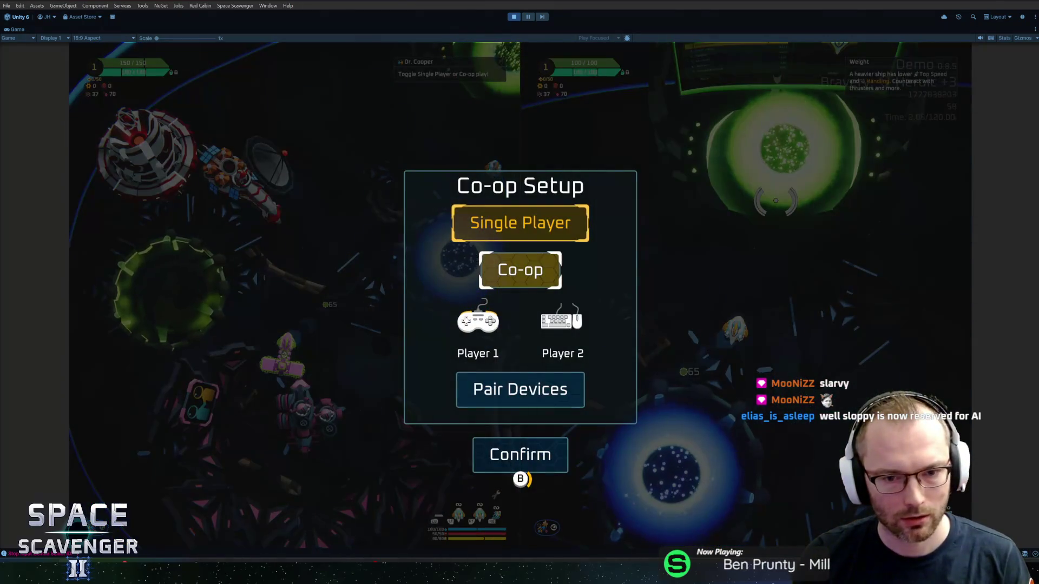
key(Down)
key(Down)
key(Return)
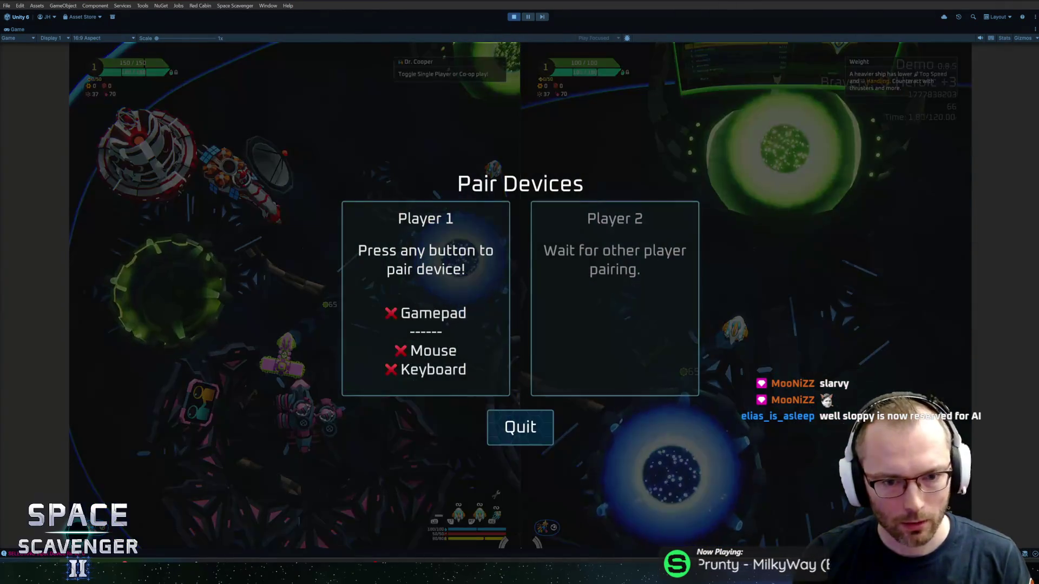
click(839, 183)
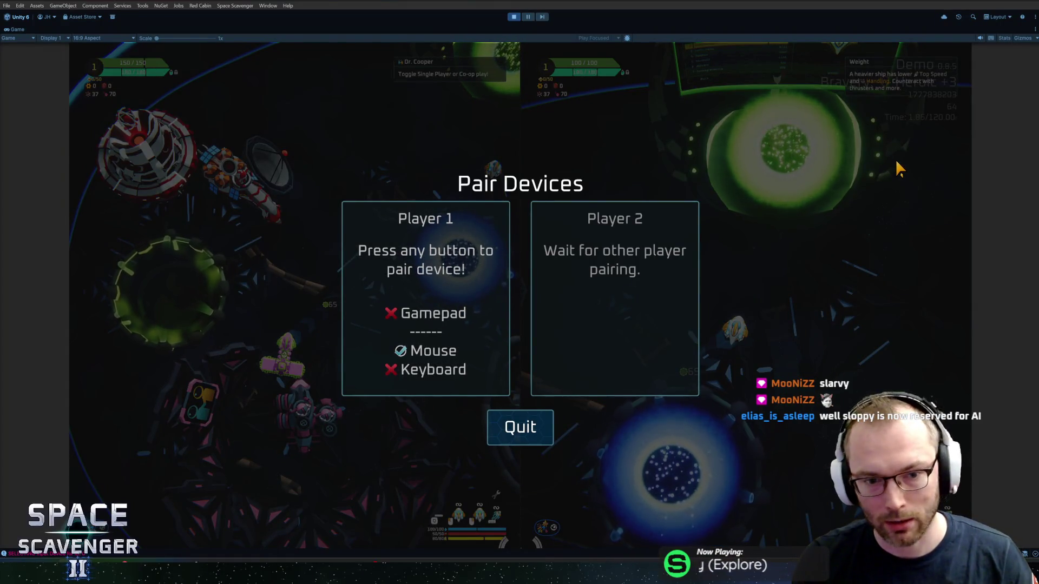
key(space)
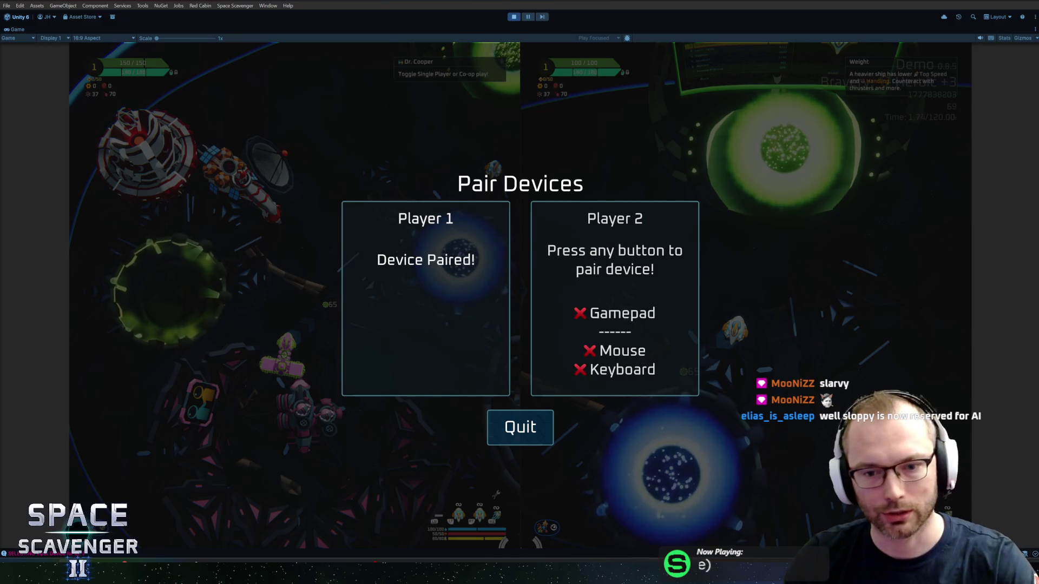
key(space)
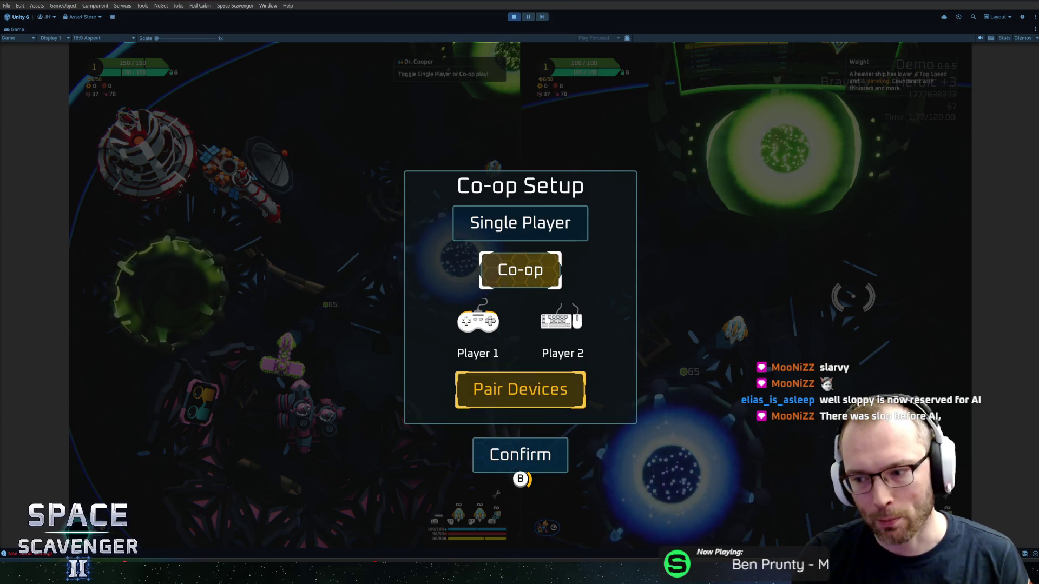
Pair both players again, then reopen Pair Devices and click to detect Player 1's mouse
key(Up)
key(Down)
key(Down)
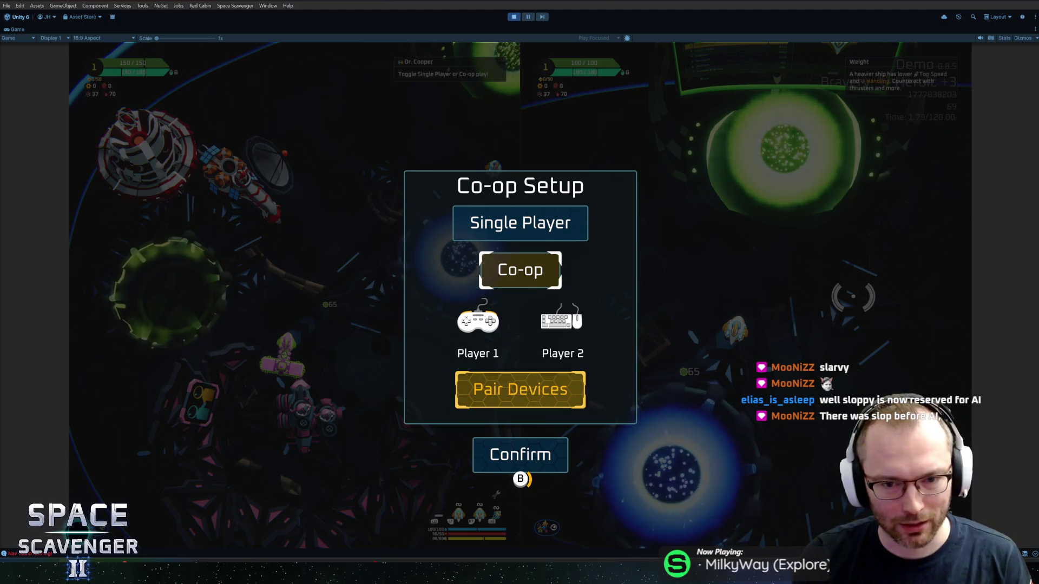
key(Return)
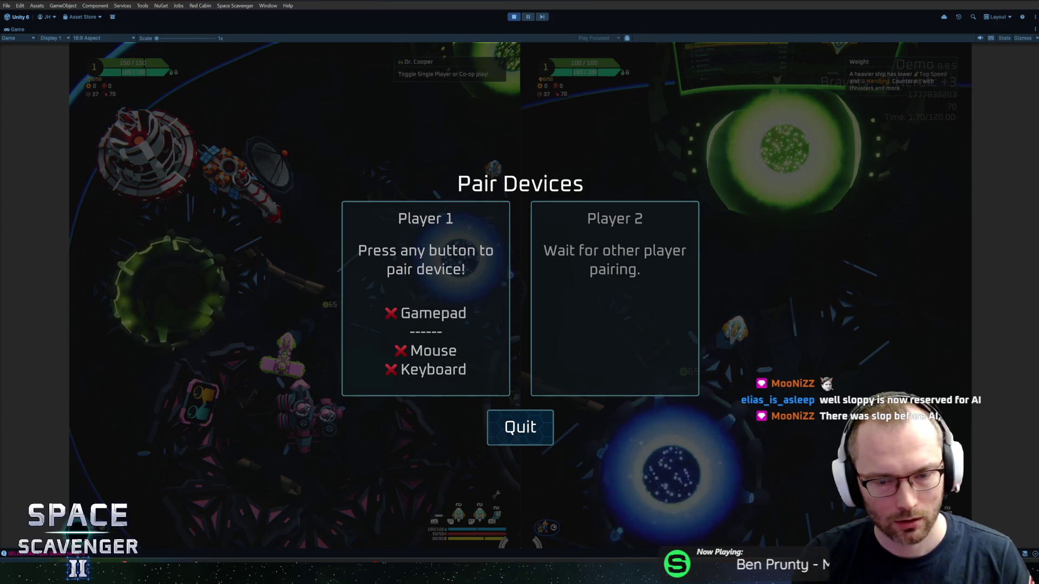
key(space)
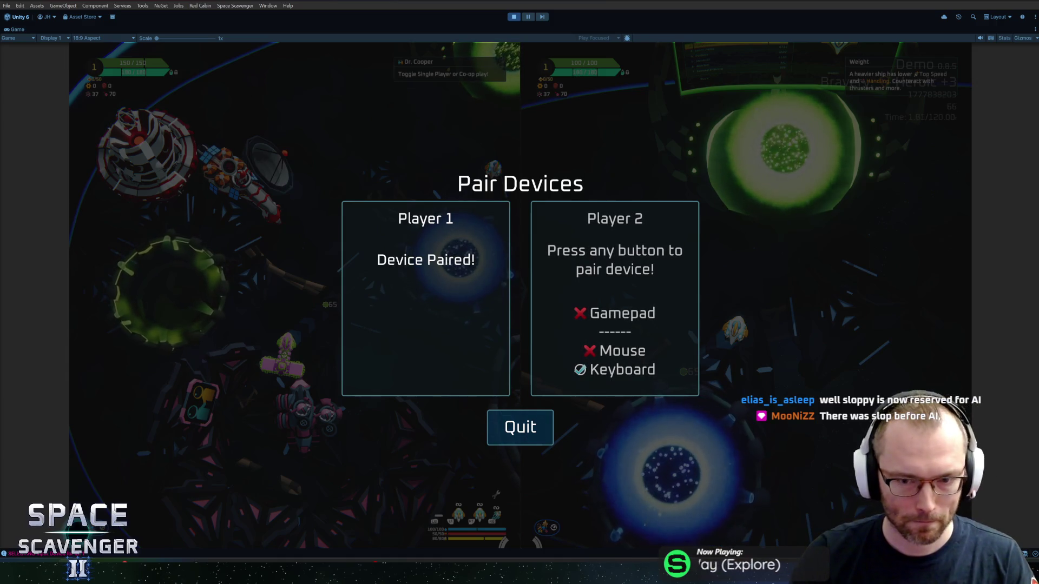
key(space)
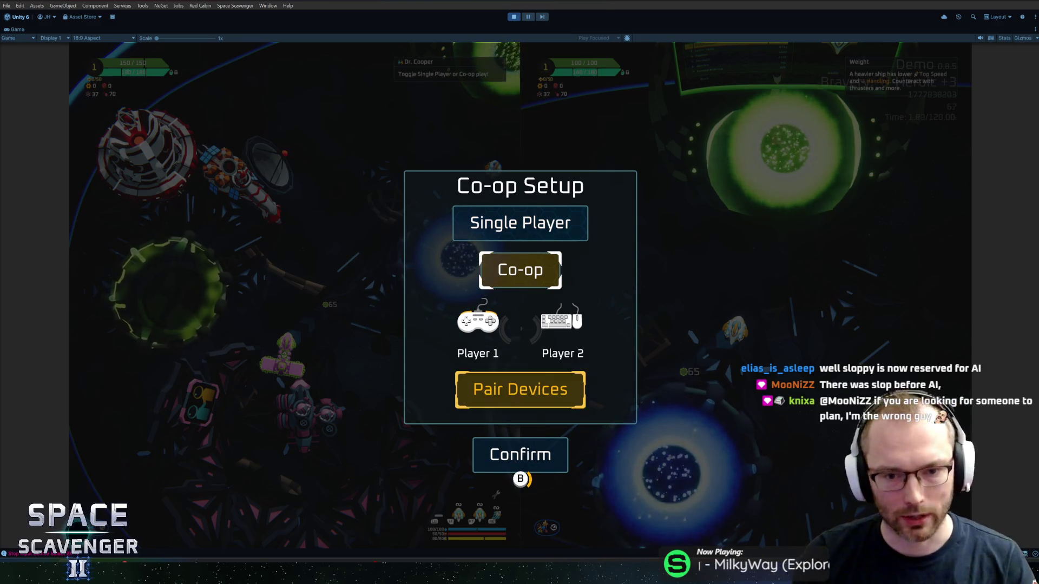
key(Return)
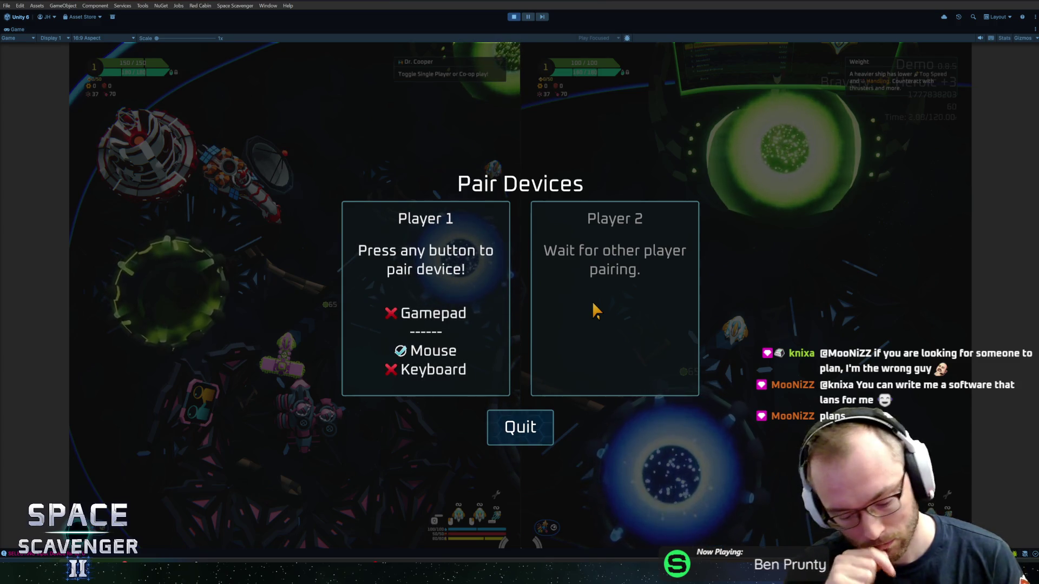
click(591, 301)
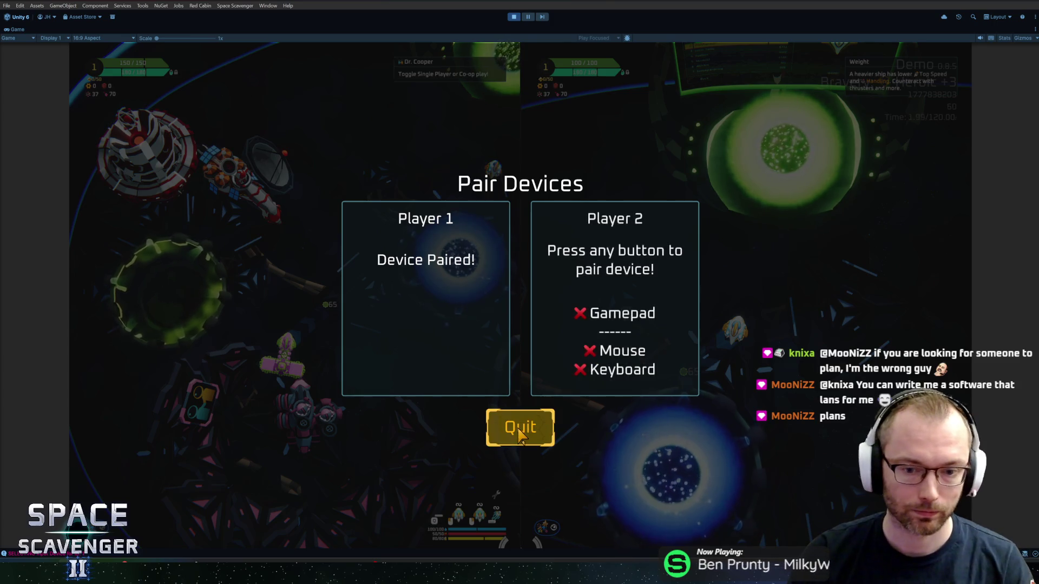
Start co-op from the pairing screen, then reopen Co-op Setup from Dr. Cooper and click through pairing
click(537, 425)
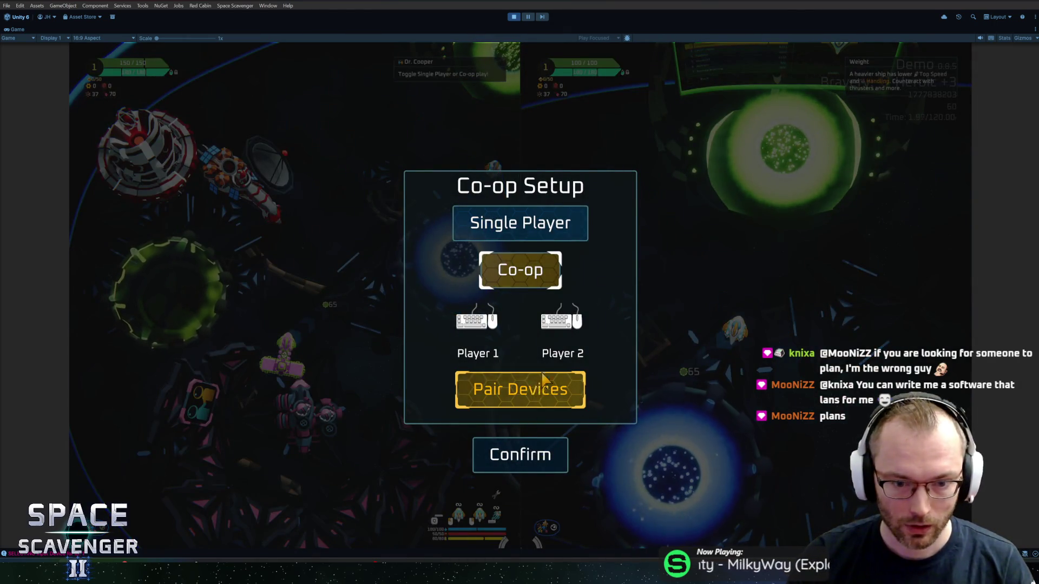
click(523, 456)
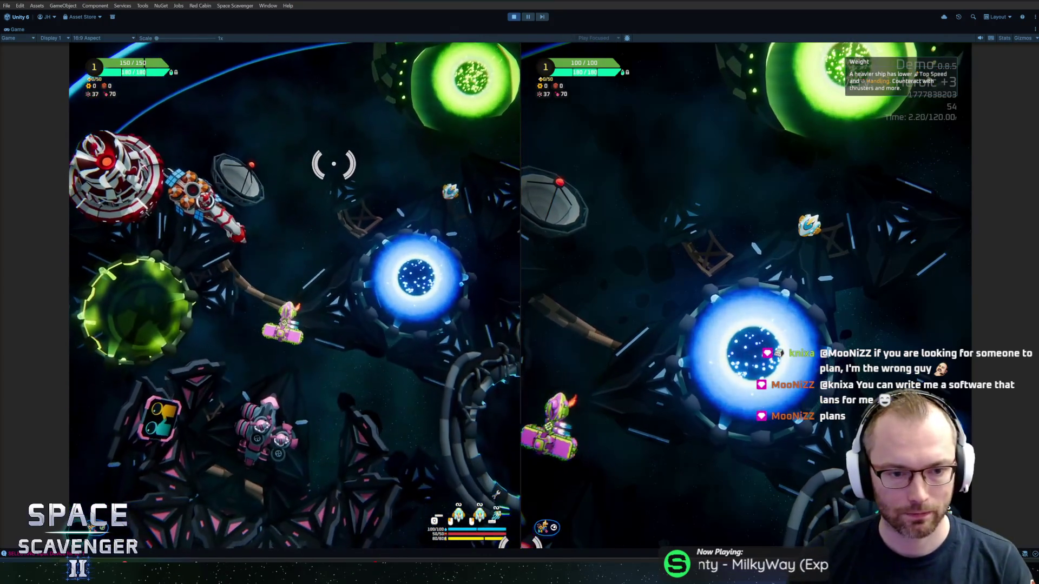
key(e)
key(Down)
key(Return)
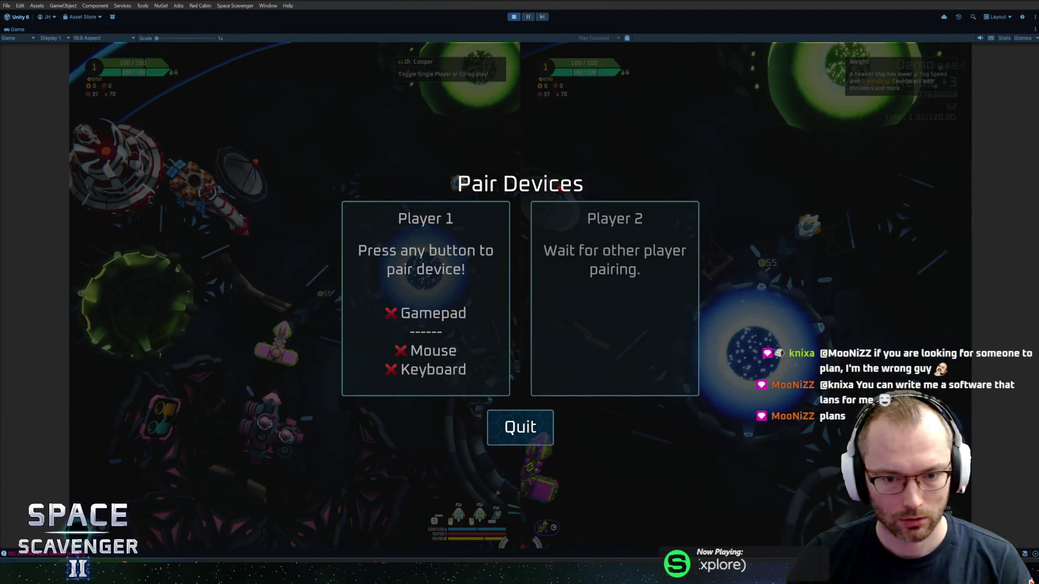
click(536, 441)
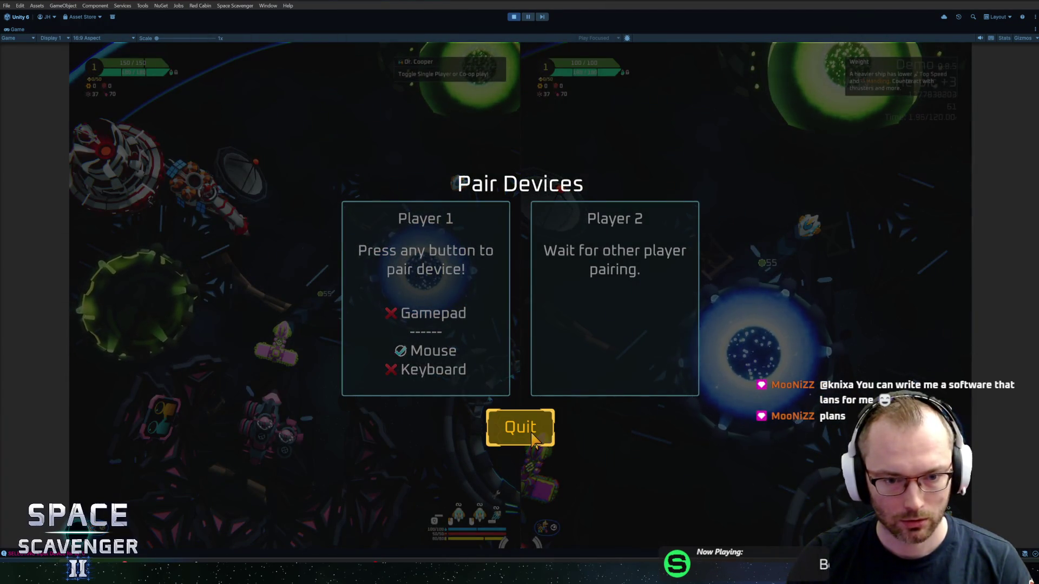
click(535, 441)
click(535, 441)
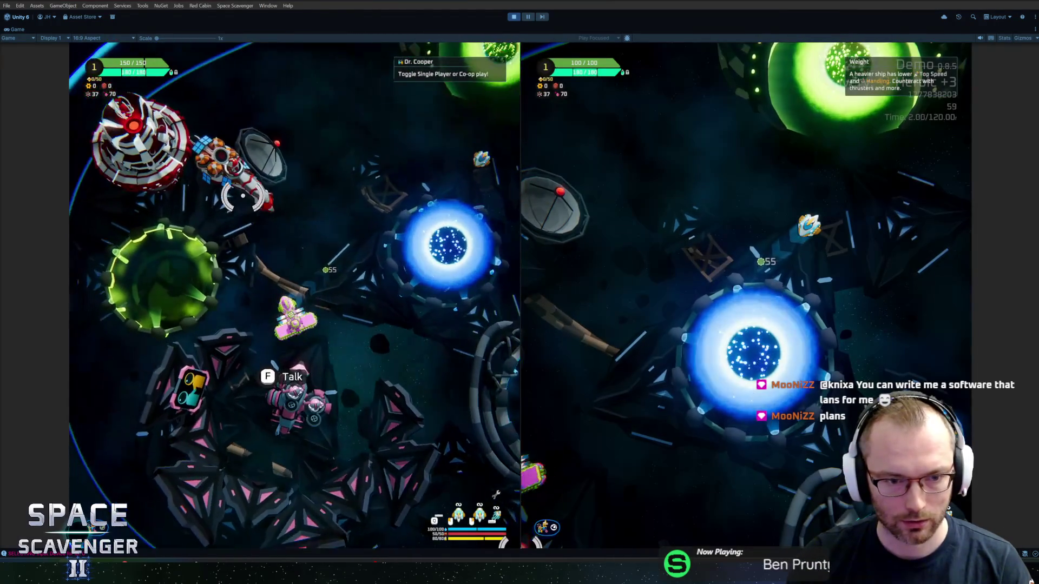
Fly Player 1 to Dr. Cooper, pair gamepad for P1 and keyboard/mouse for P2, and confirm
key(s)
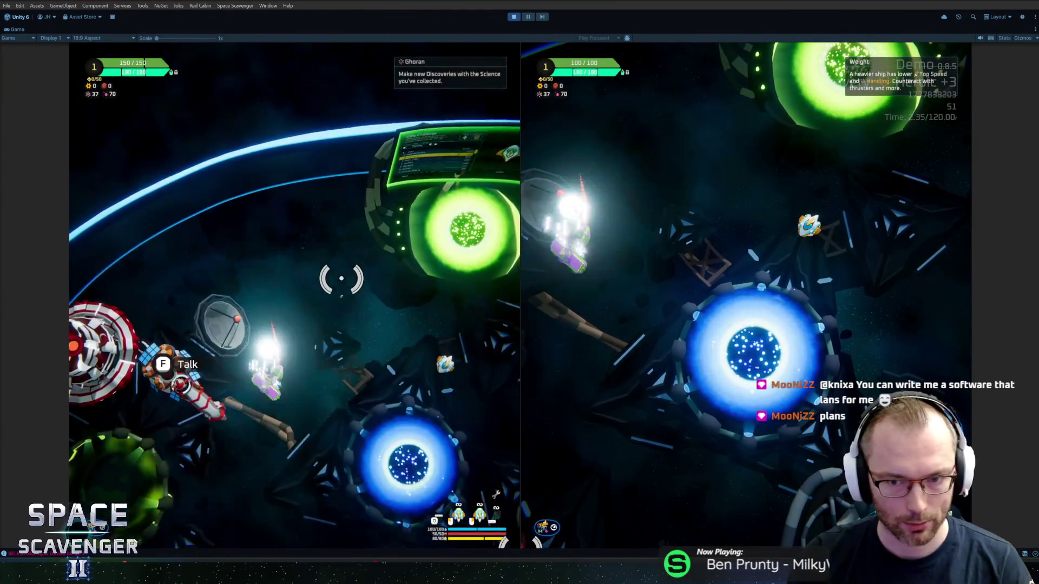
key(f)
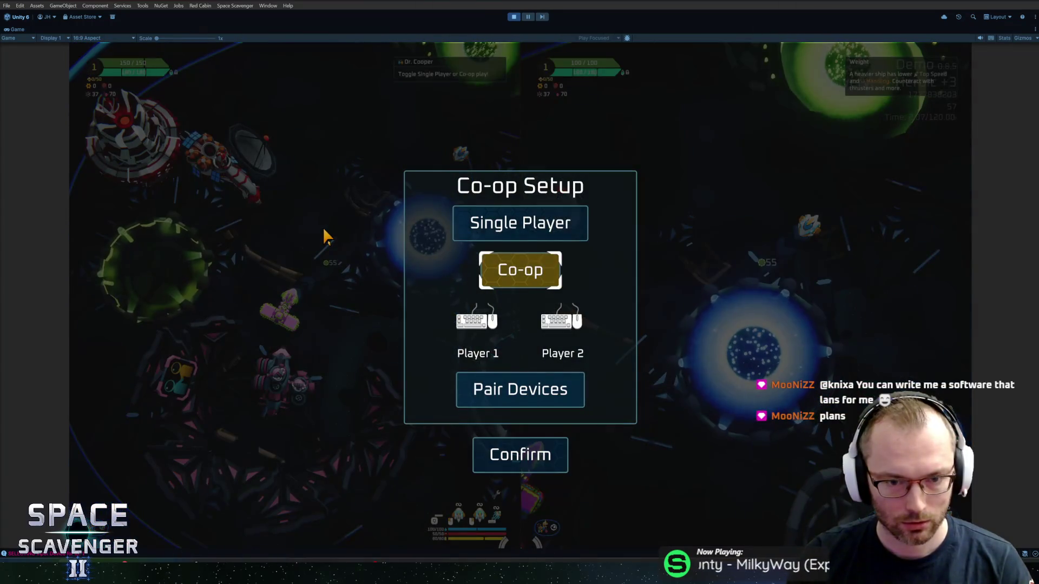
click(501, 385)
key(space)
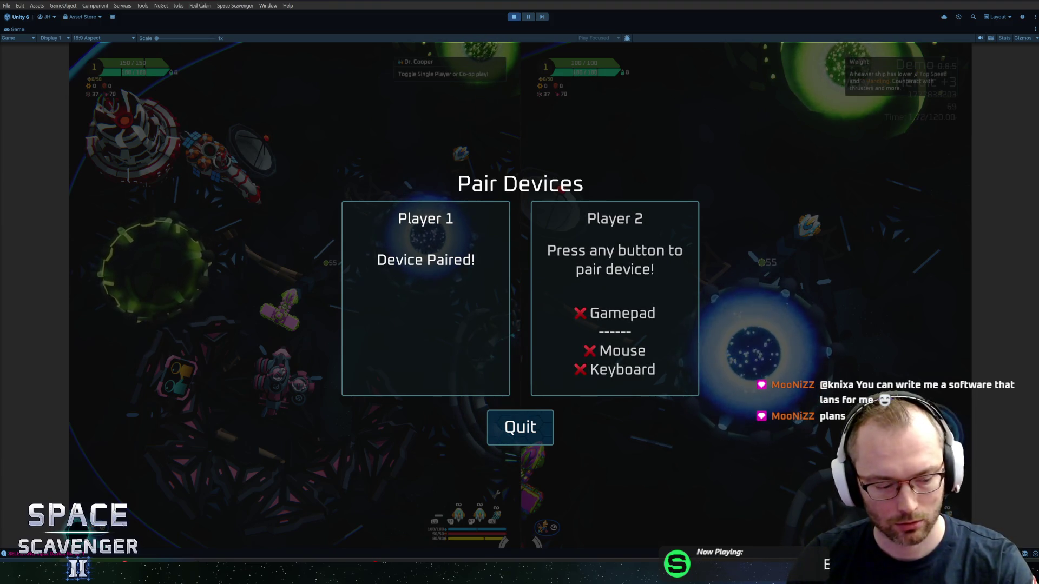
key(space)
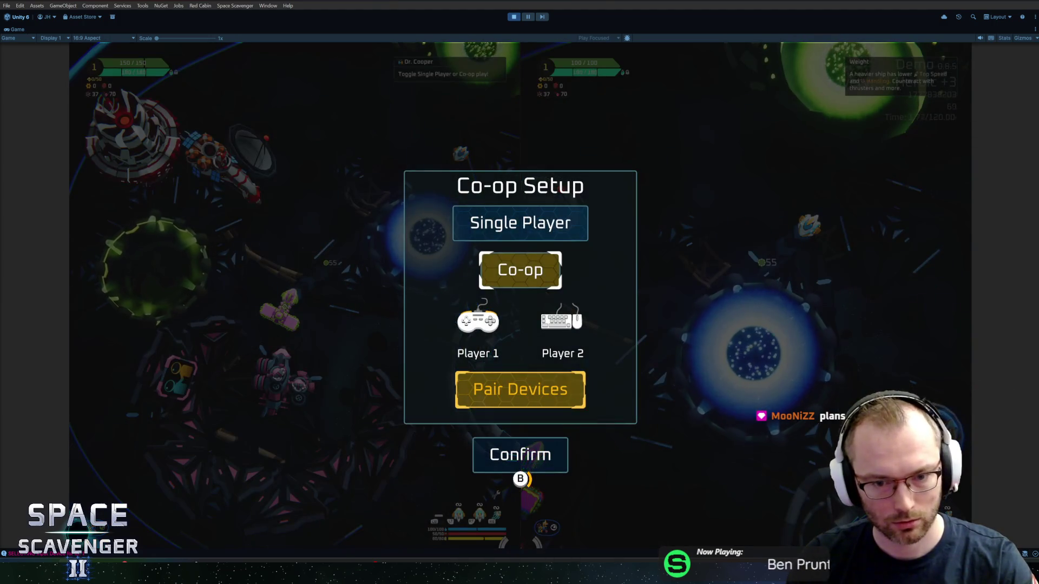
key(space)
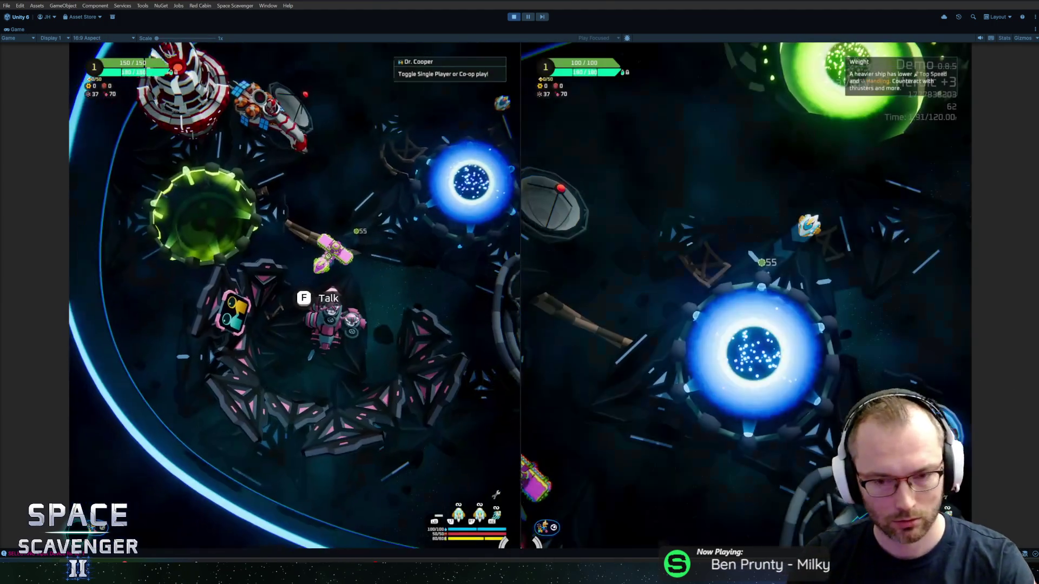
Fly Player 2's ship past the Daily Challenge portal toward the green portal, firing its laser
key(w)
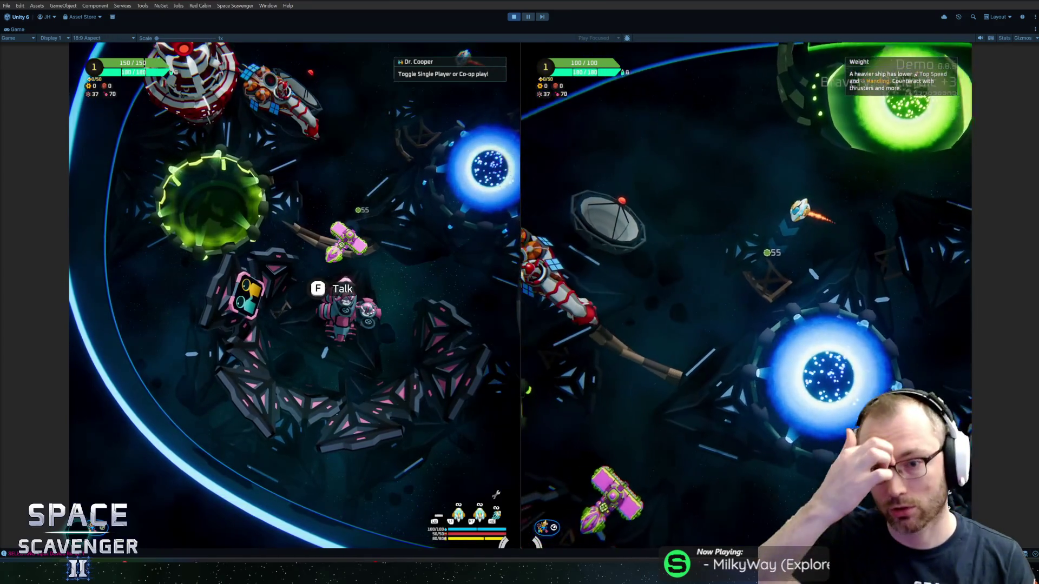
key(d)
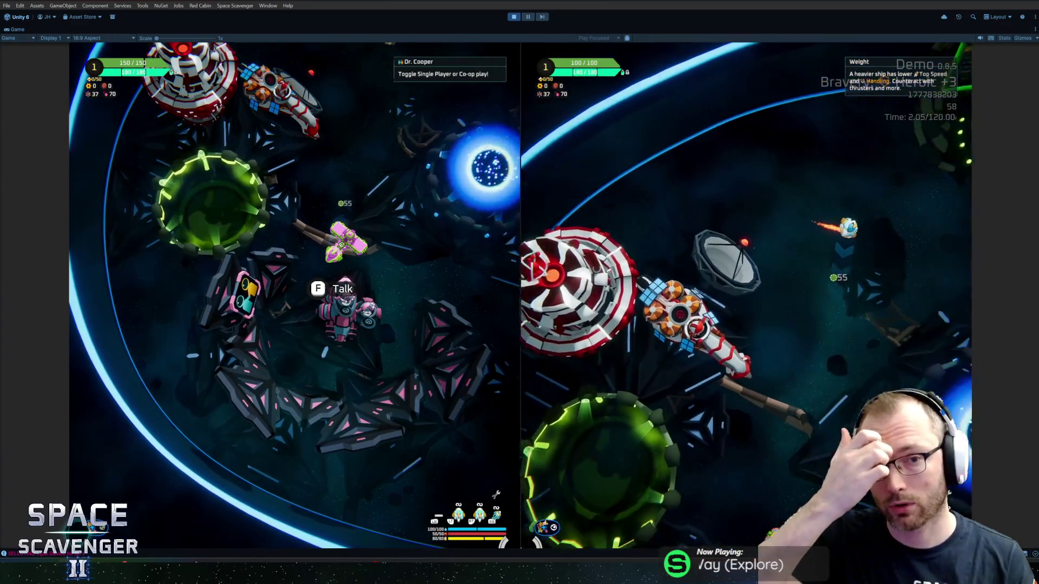
key(w)
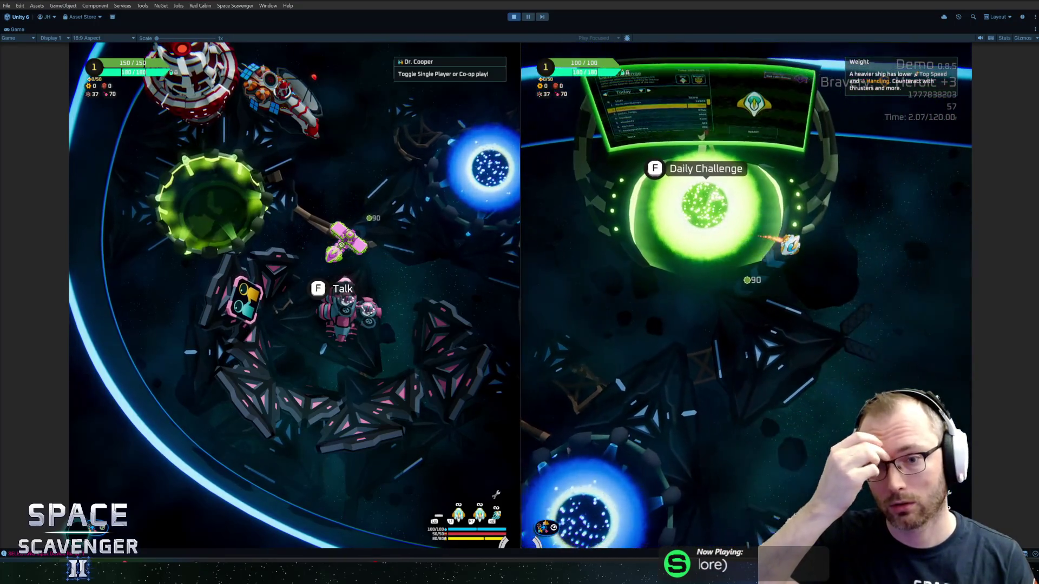
key(w)
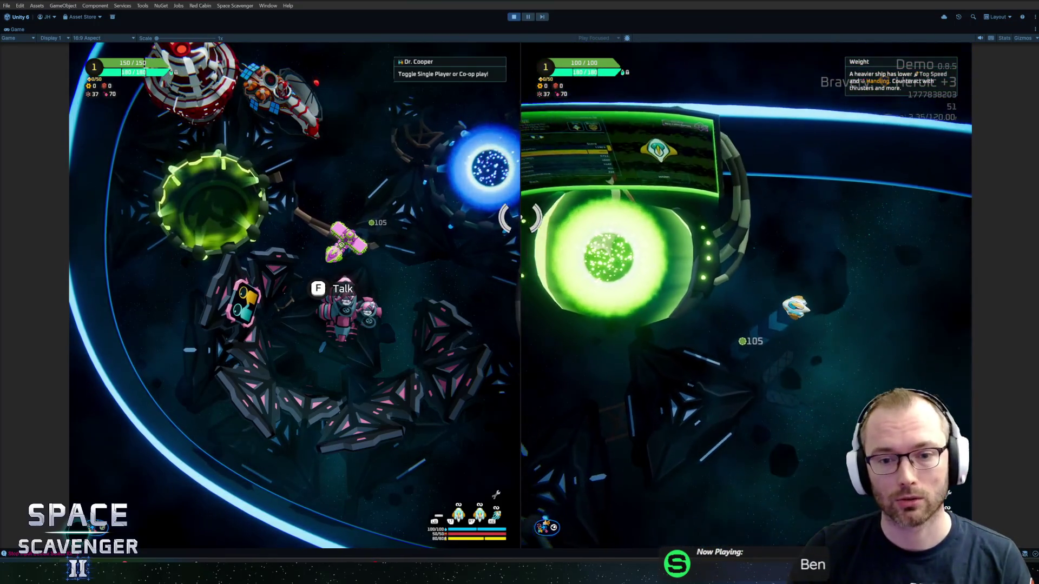
key(s)
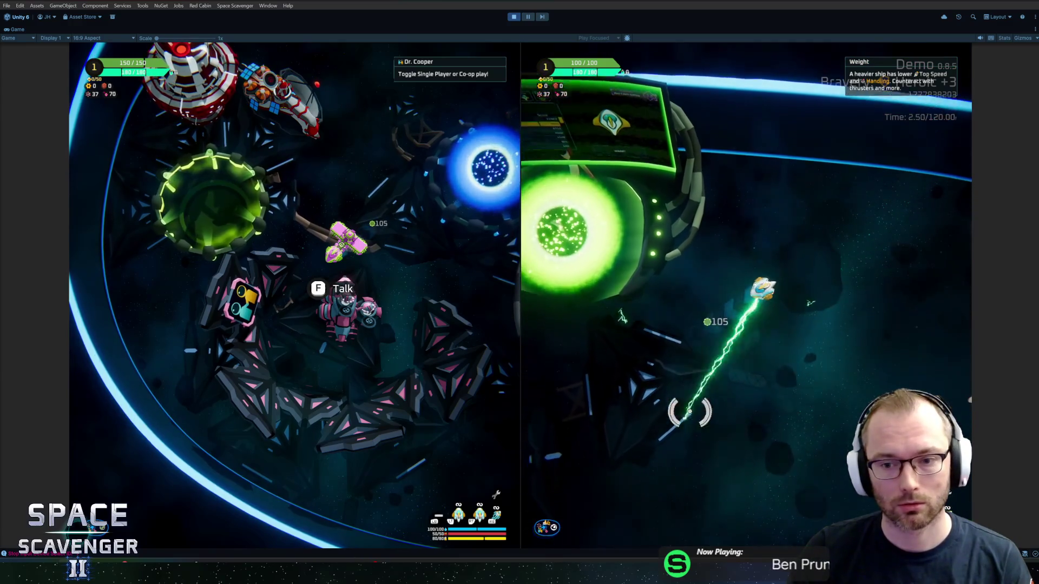
key(w)
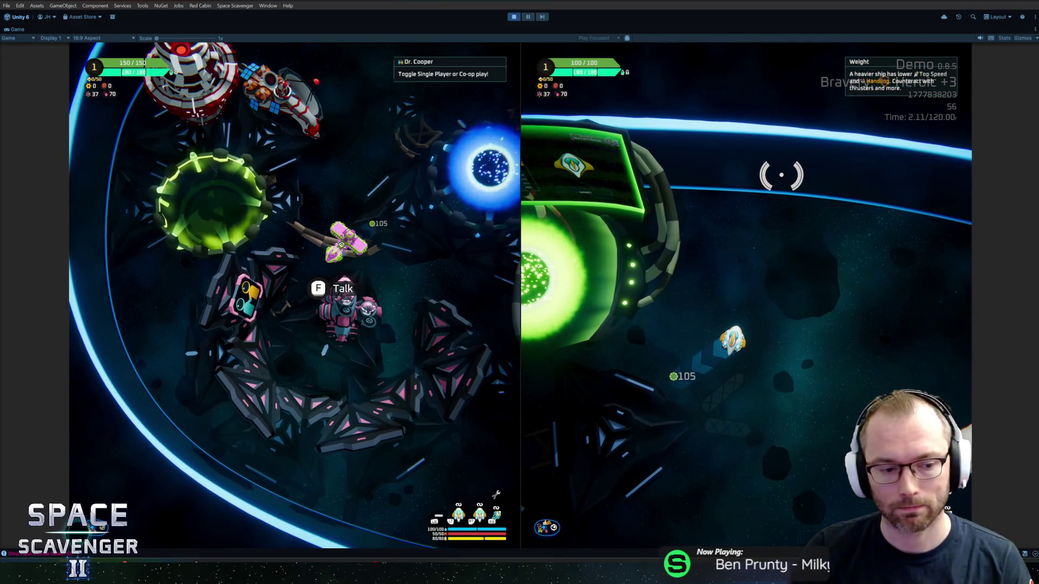
key(w)
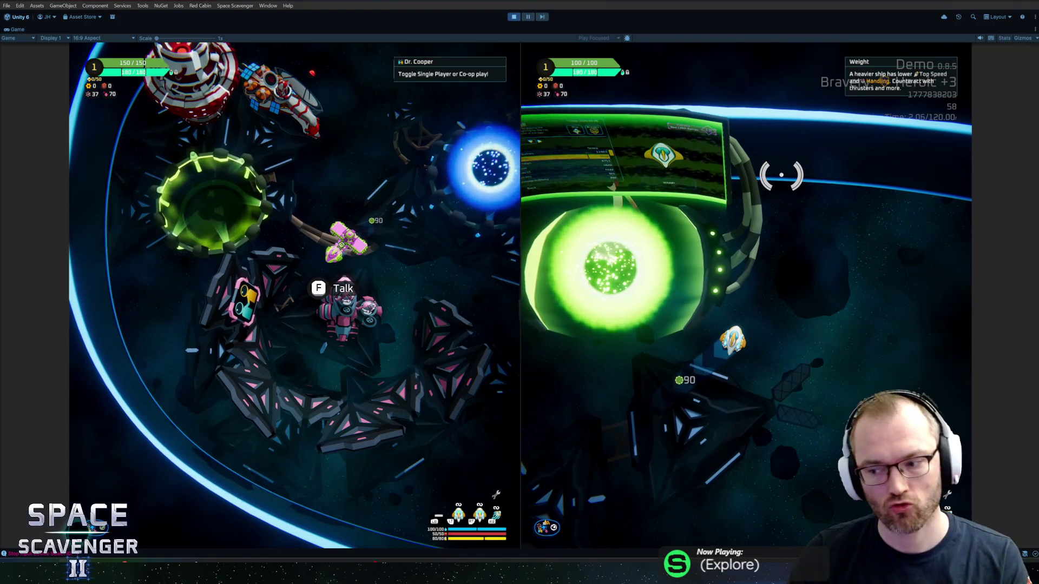
Fly Player 1's pink ship to Dr. Cooper and open Pair Devices from Co-op Setup
key(Up)
key(Up)
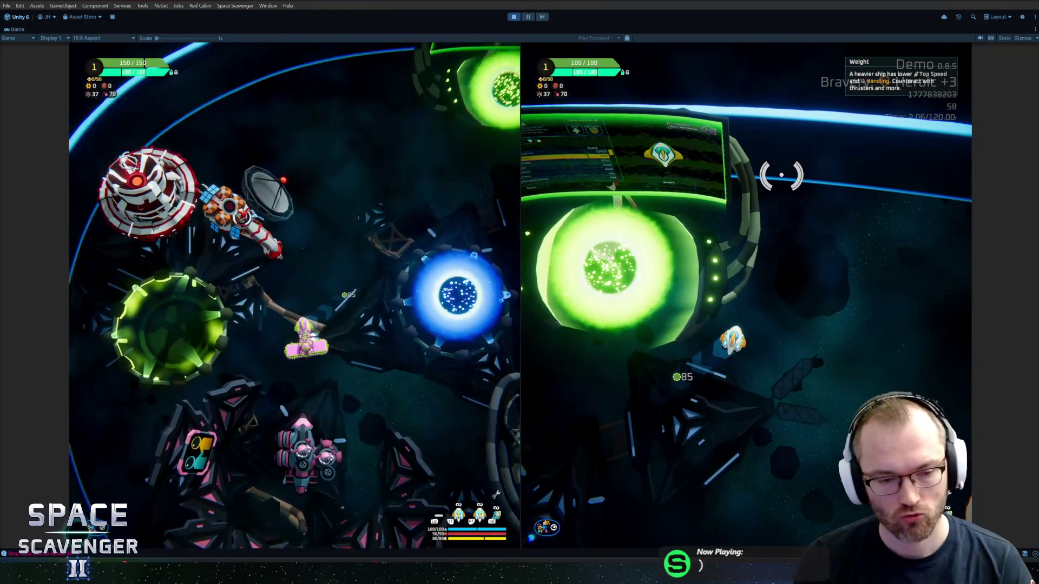
key(Down)
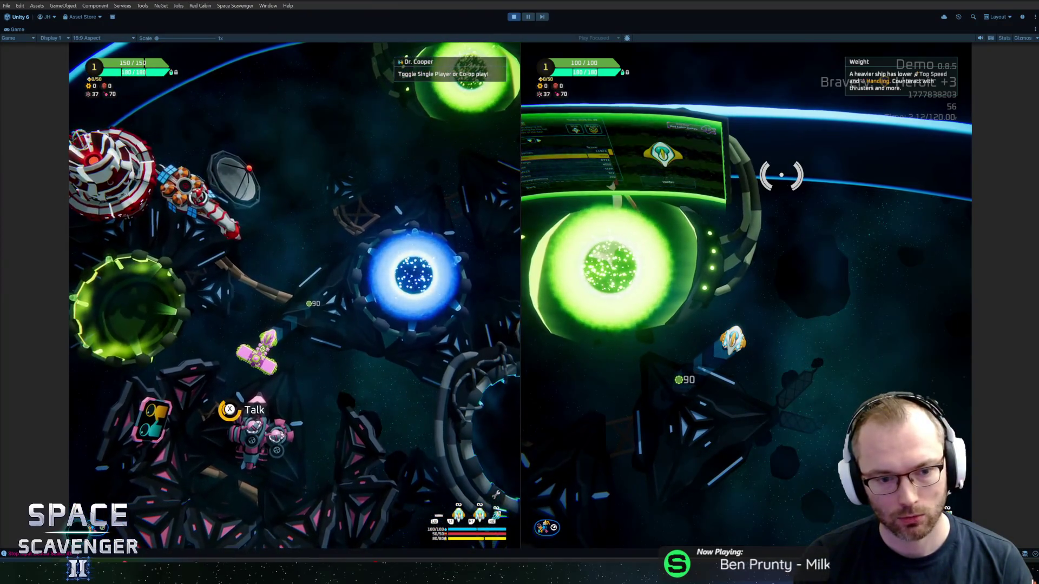
key(f)
key(Down)
key(Up)
key(Return)
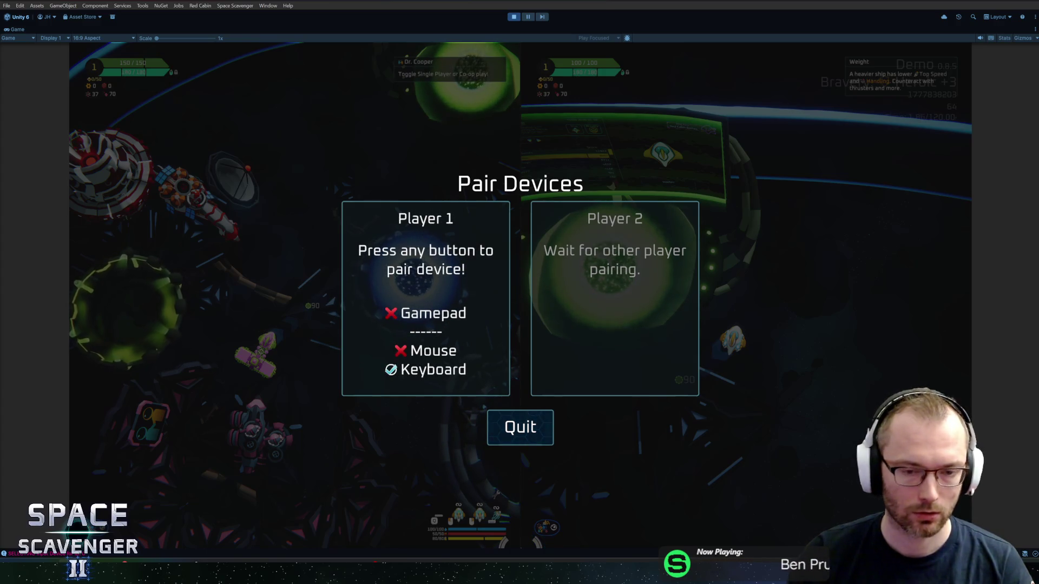
Re-pair Player 1, resume co-op, stop Play mode, and switch back to Rider after checking GitHub Desktop
key(Return)
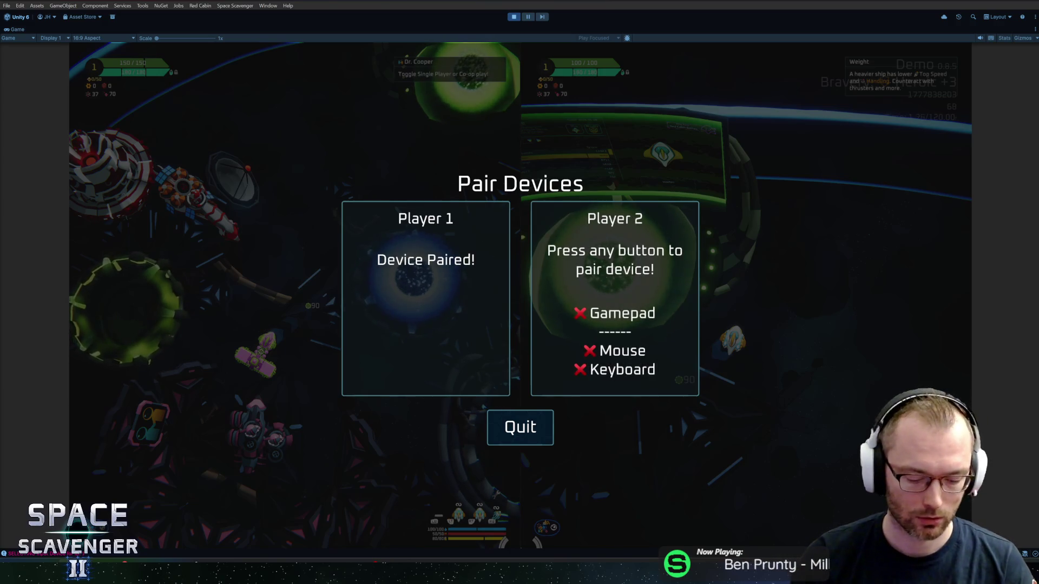
key(Return)
key(Return)
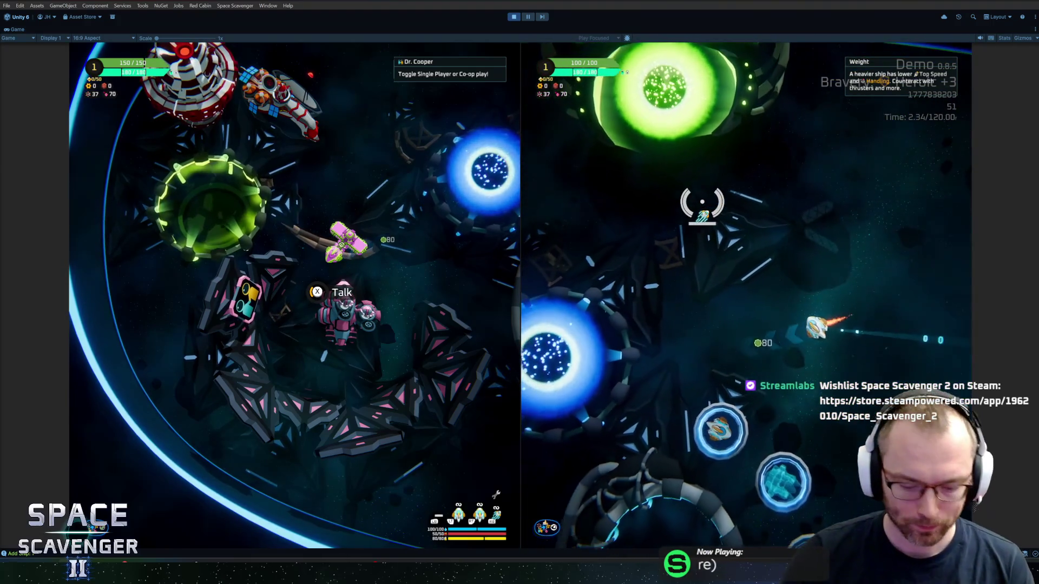
key(ctrl+p)
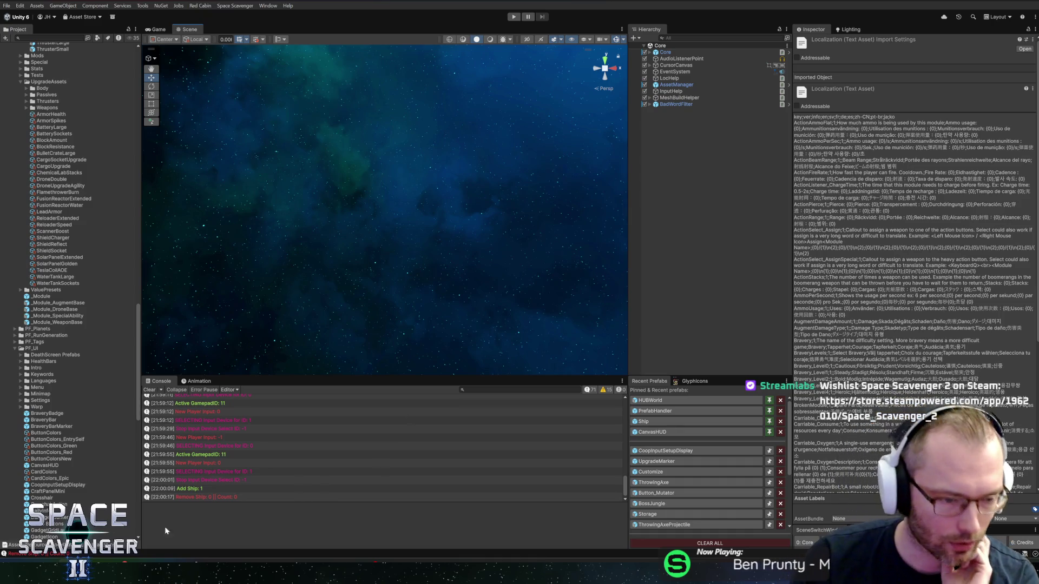
key(alt+Tab)
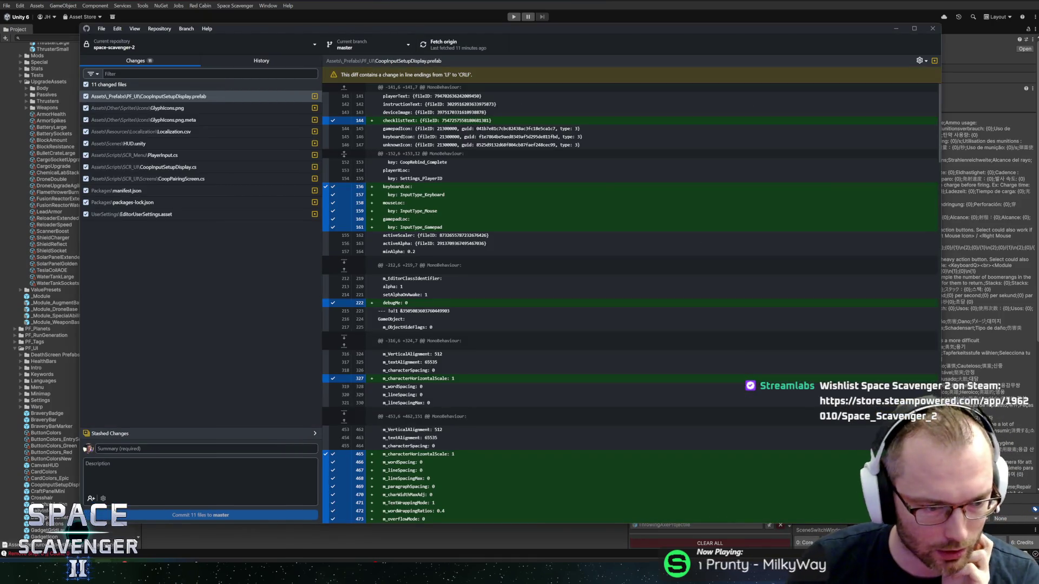
key(alt+Tab)
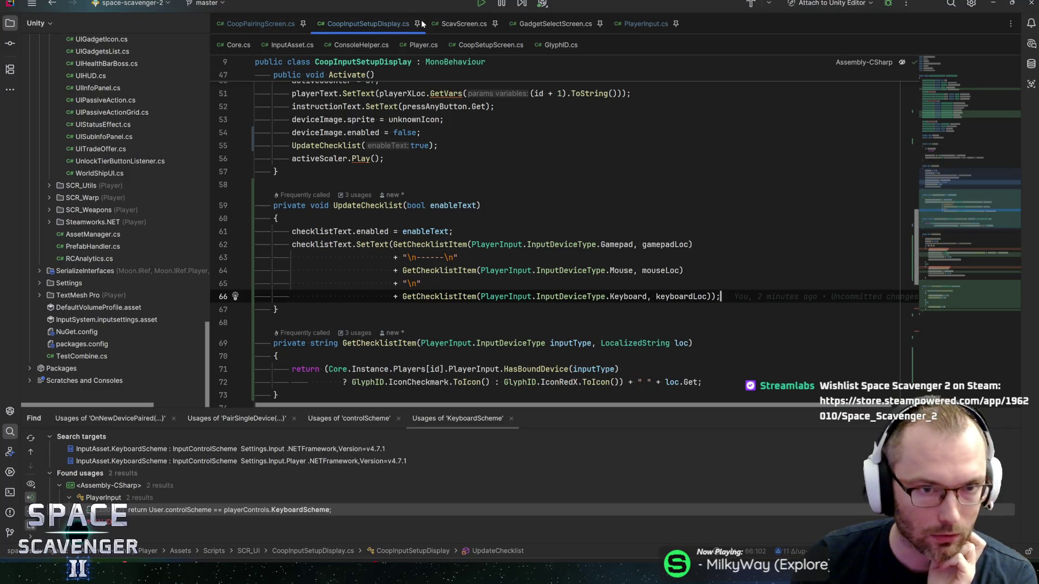
Review the deviceImage, sprite and enabled usages in CoopInputSetupDisplay.cs, ending on the Deactivate method name
scroll(541, 244, down, 10)
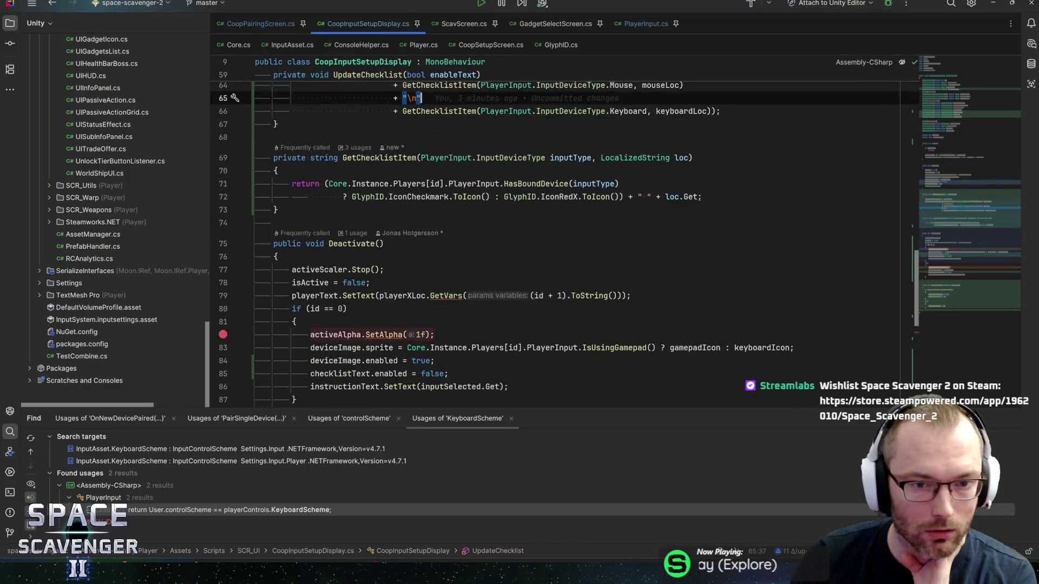
scroll(540, 243, up, 2)
click(380, 208)
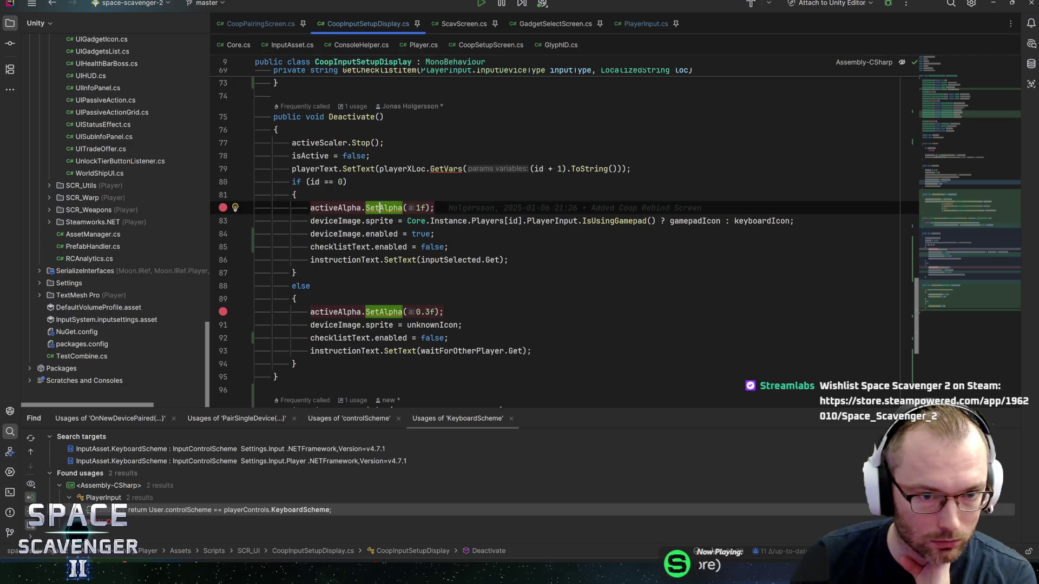
click(402, 221)
click(391, 221)
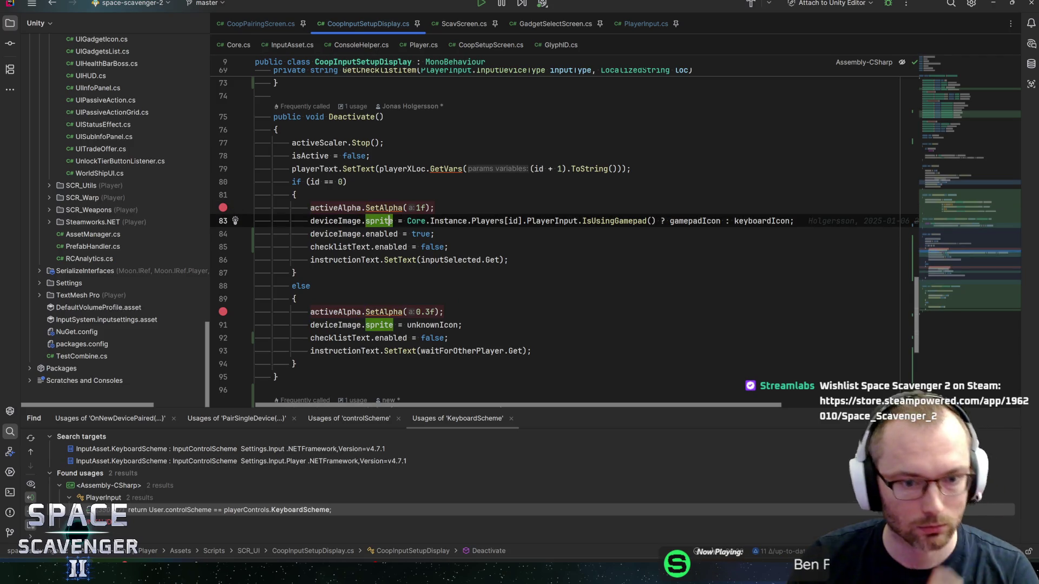
scroll(541, 243, down, 3)
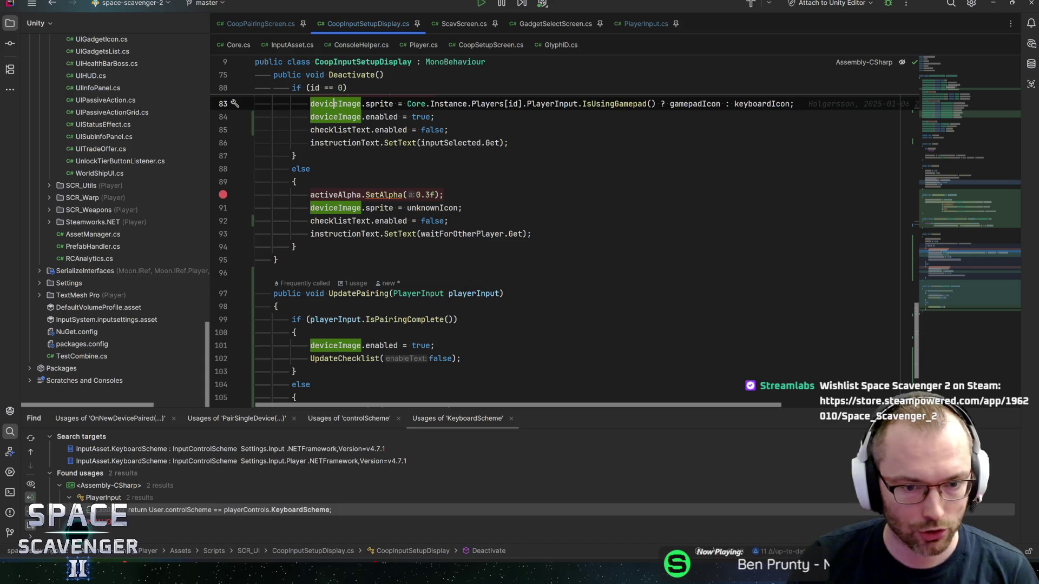
click(373, 346)
scroll(565, 244, up, 1)
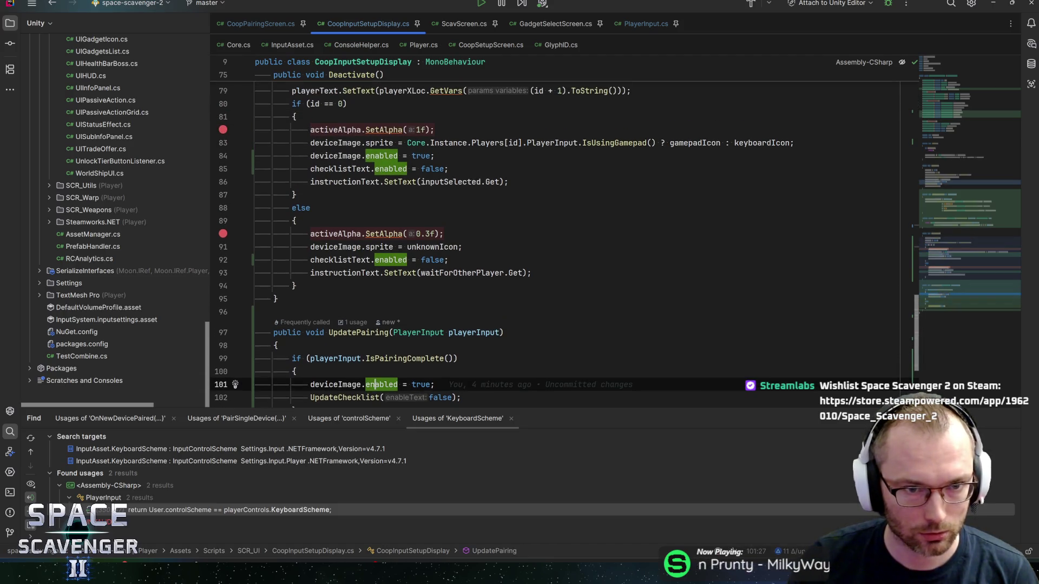
click(310, 143)
scroll(565, 244, up, 2)
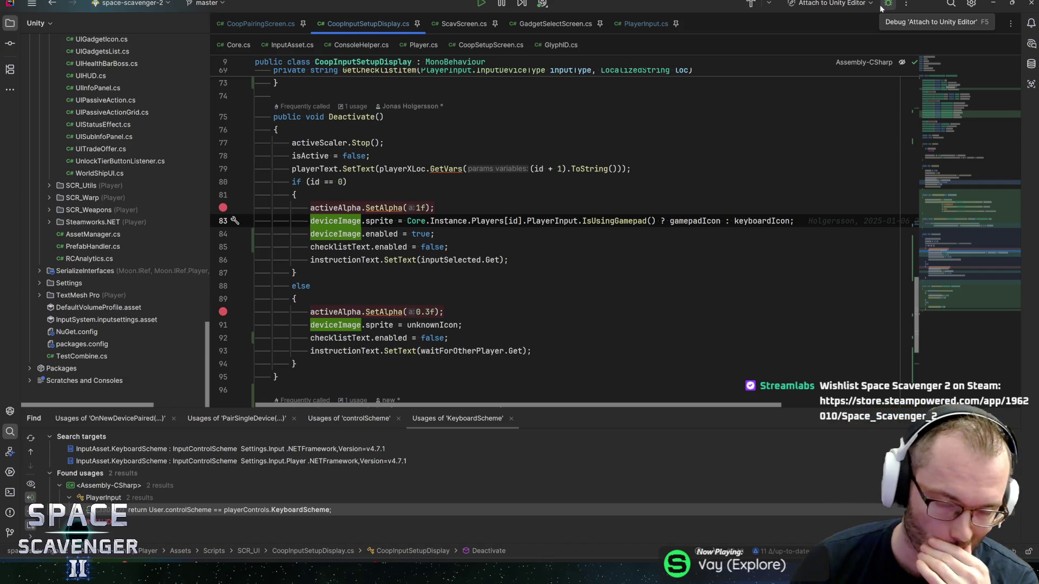
click(352, 117)
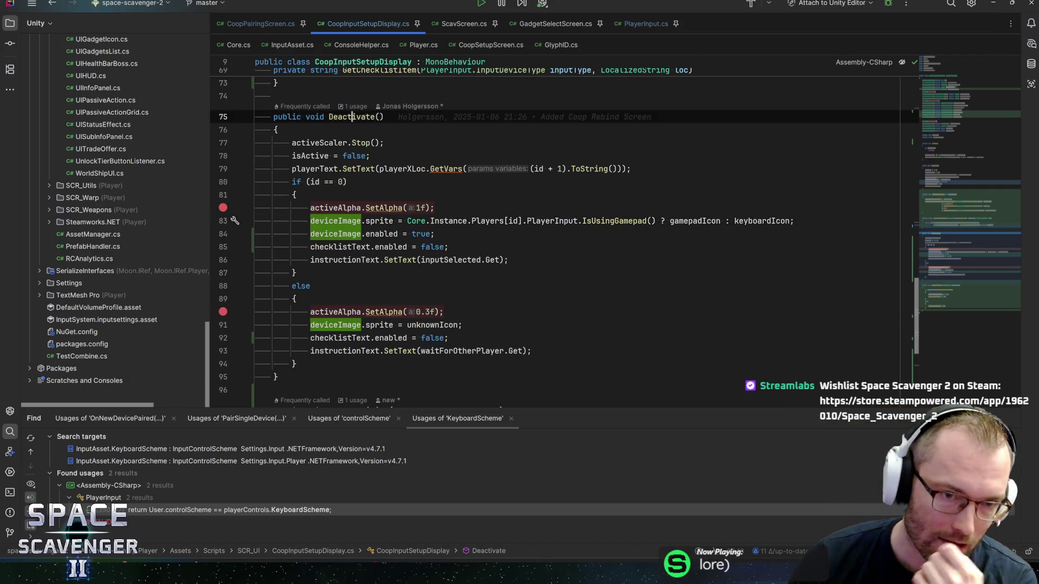
ctrl+click(352, 117)
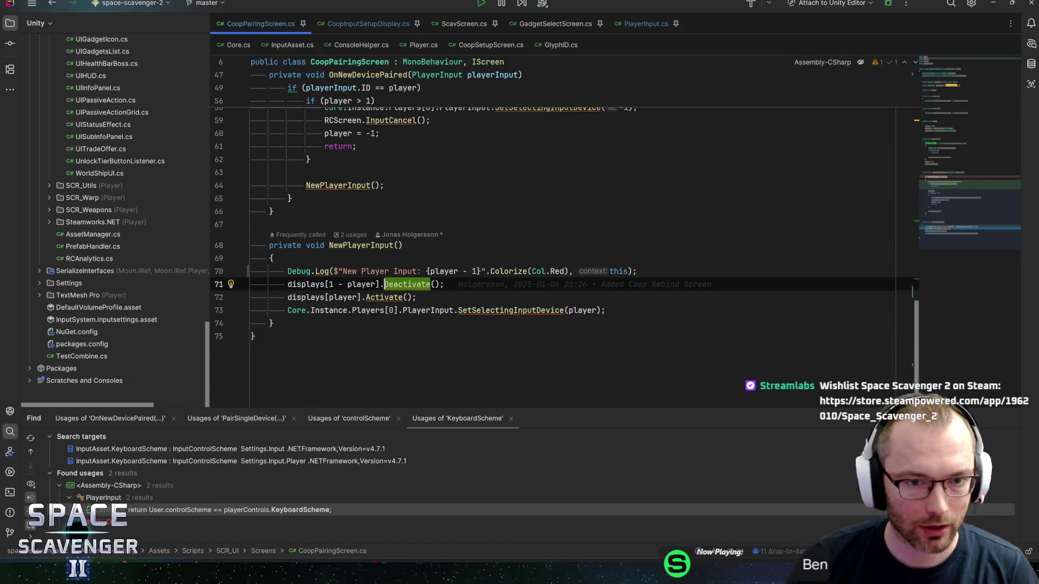
click(357, 245)
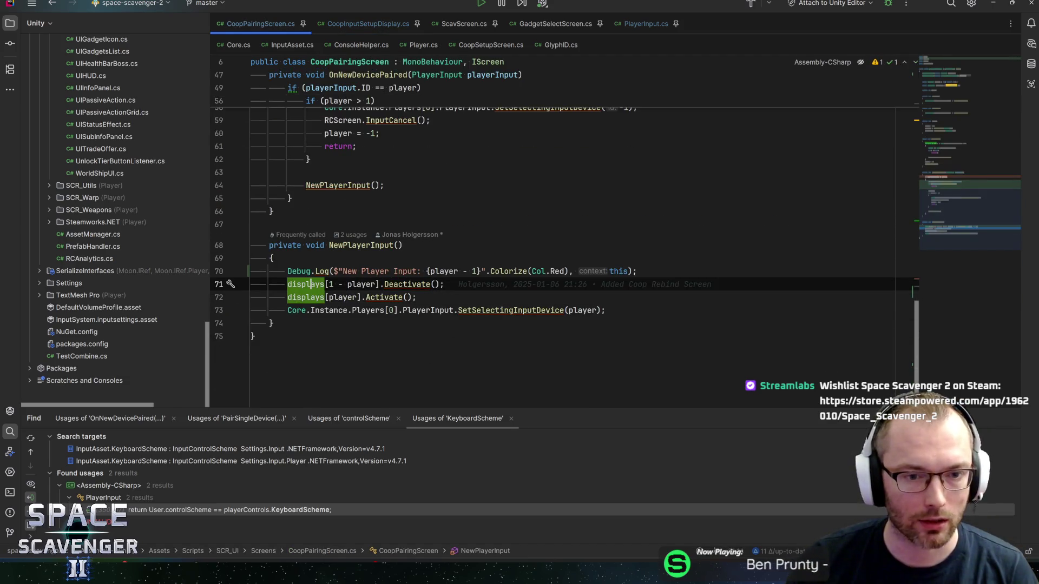
click(328, 284)
click(386, 284)
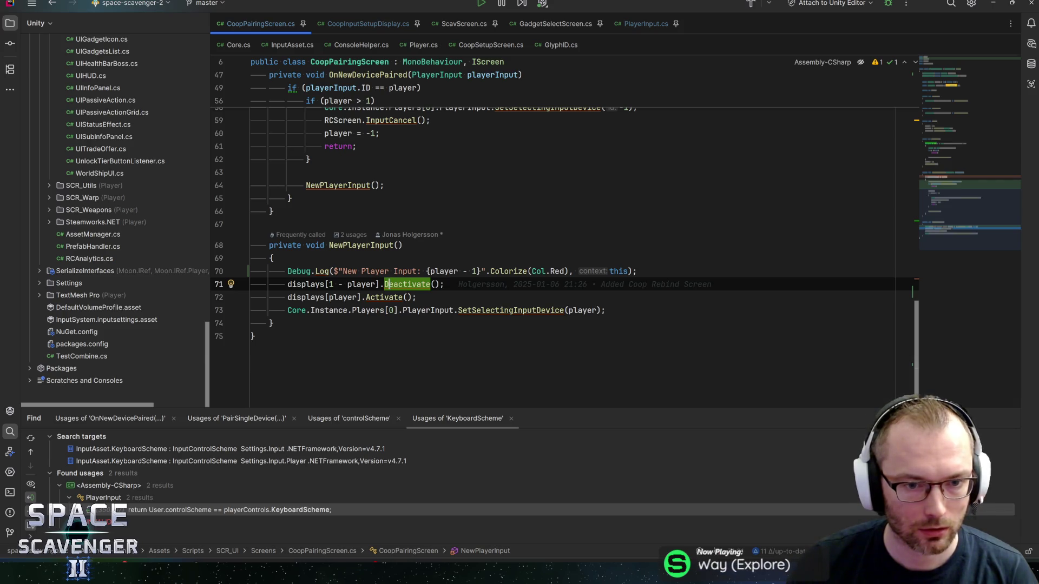
scroll(560, 243, up, 3)
mouse_move(338, 198)
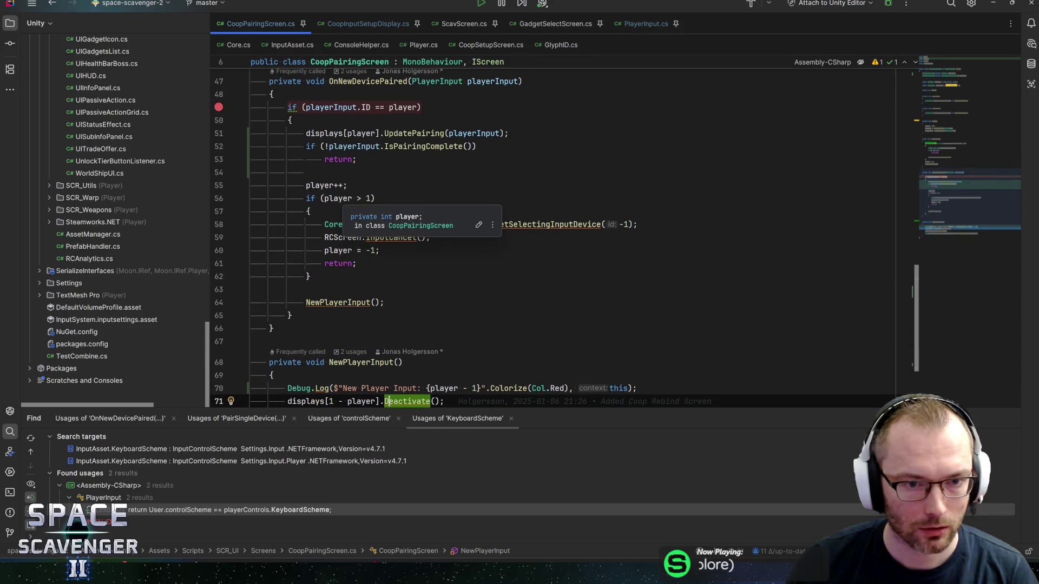
click(325, 185)
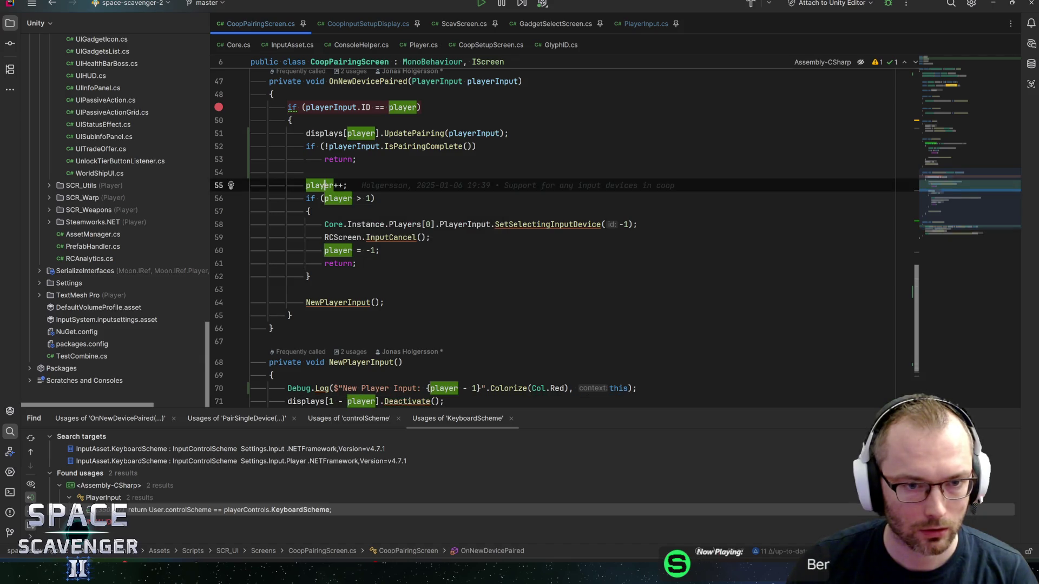
scroll(559, 243, down, 2)
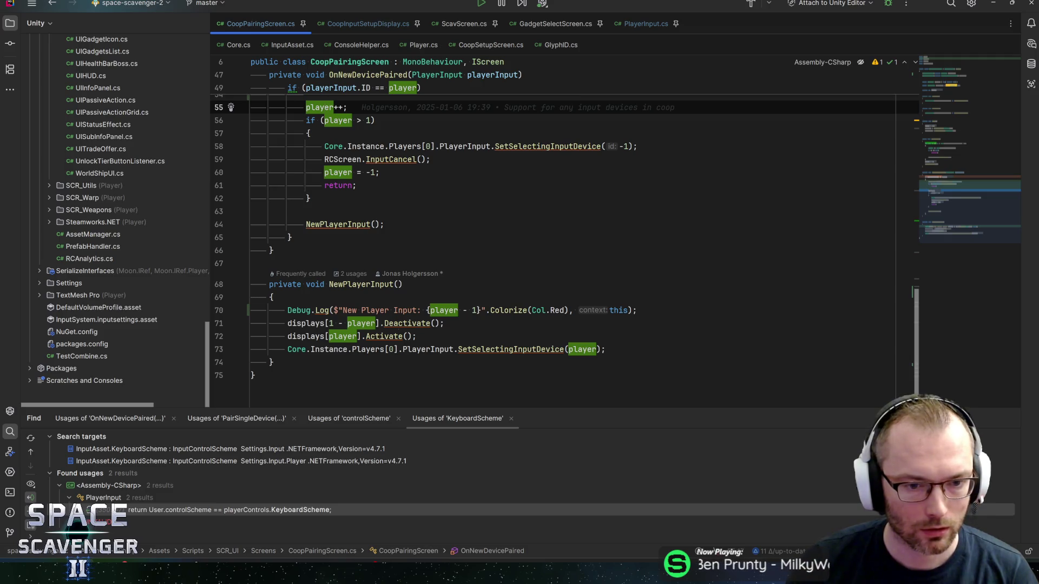
ctrl+click(396, 325)
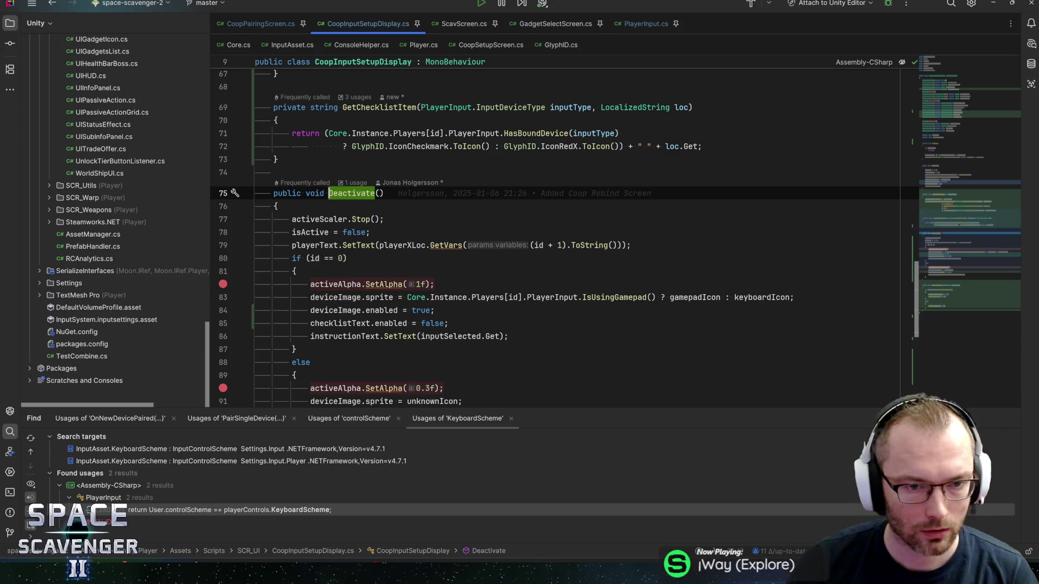
key(ctrl+alt+Left)
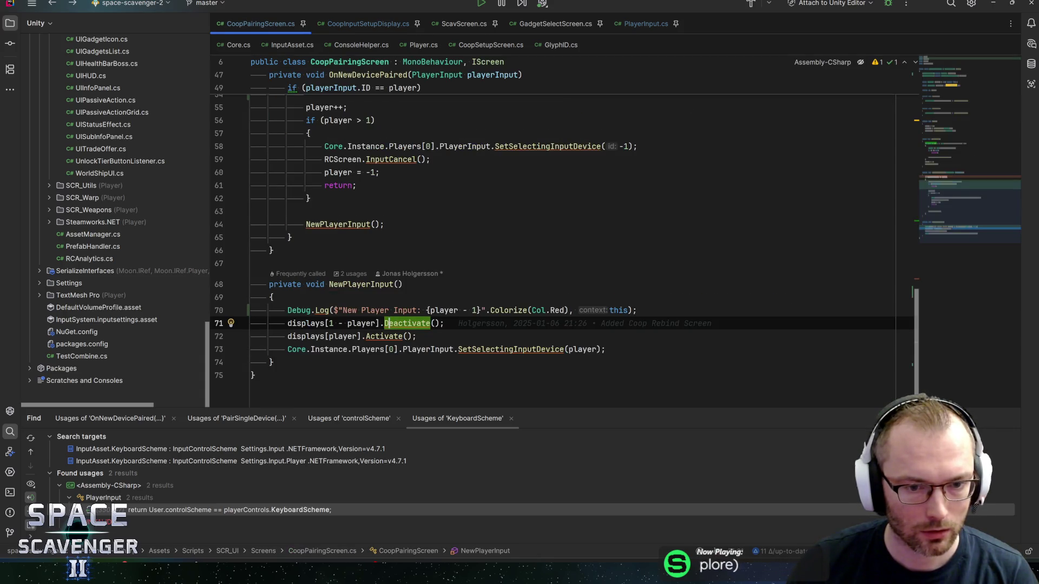
key(ctrl+alt+Right)
scroll(342, 271, down, 3)
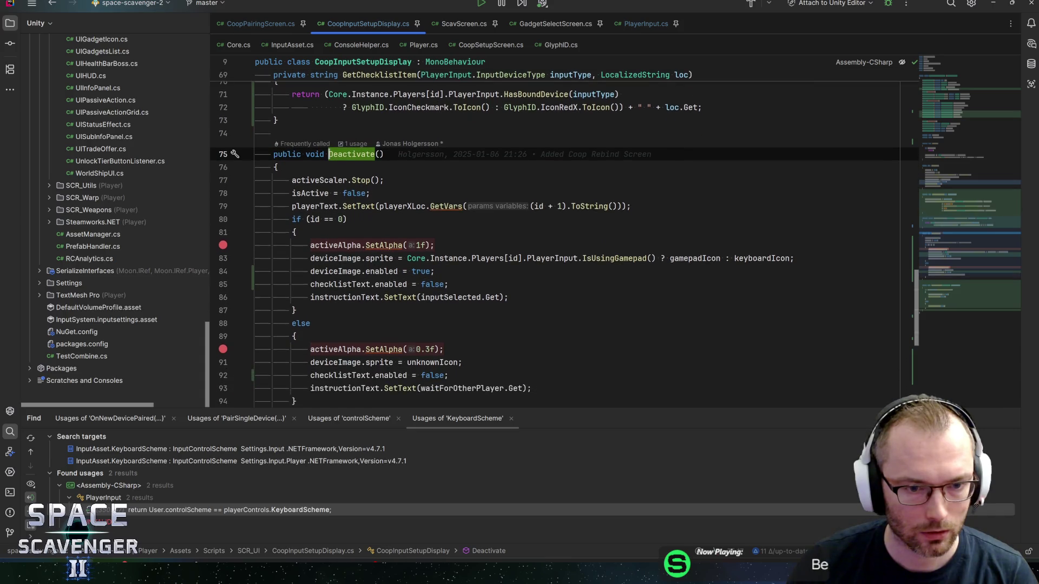
click(342, 271)
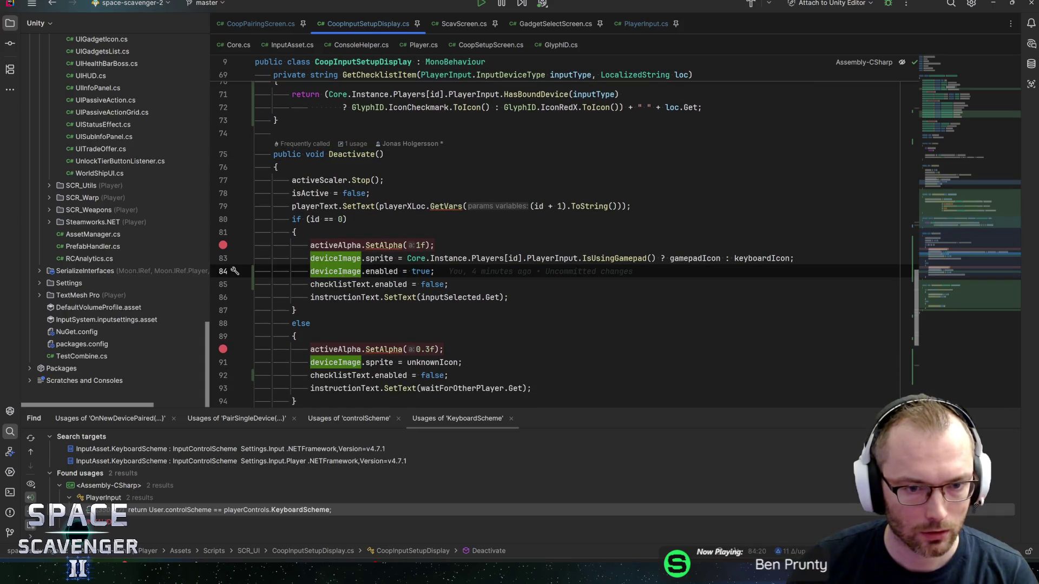
double_click(338, 271)
key(ctrl+f)
Step through the deviceImage matches, including lines 54 and 83, then attach the debugger to the Unity Editor
key(Return)
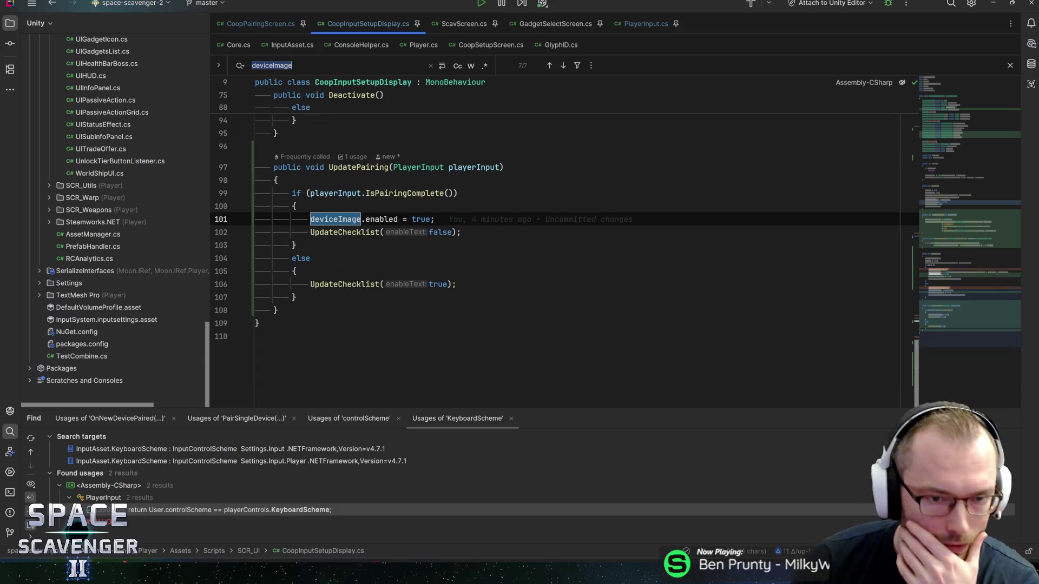
key(Return)
key(Return)
key(Return)
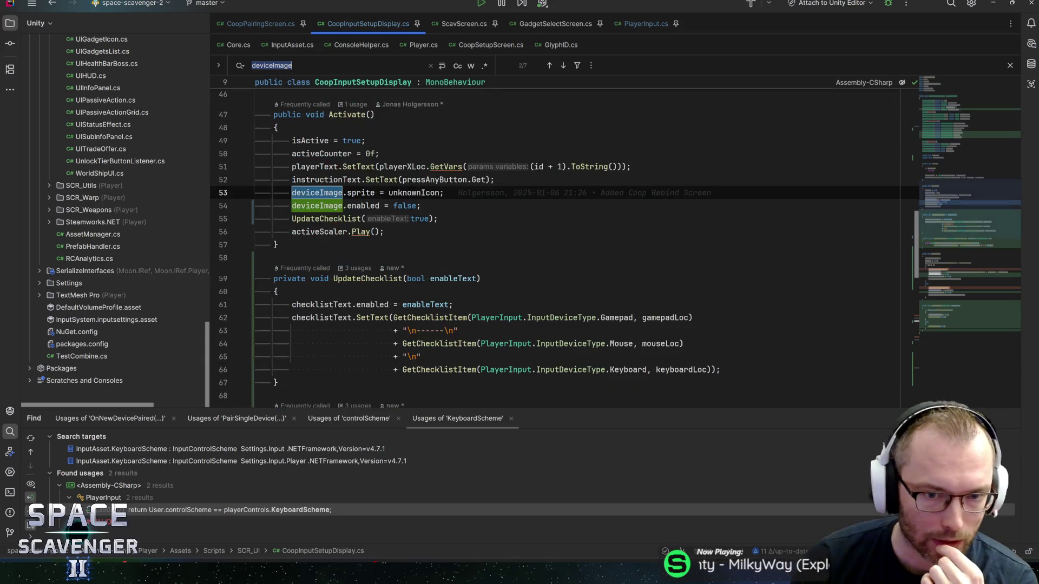
key(Return)
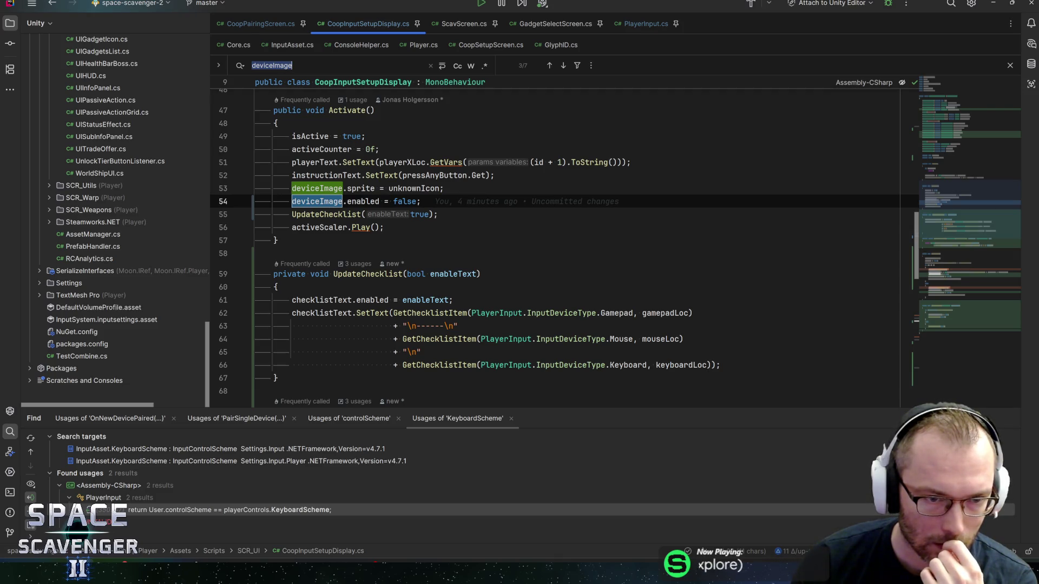
key(Return)
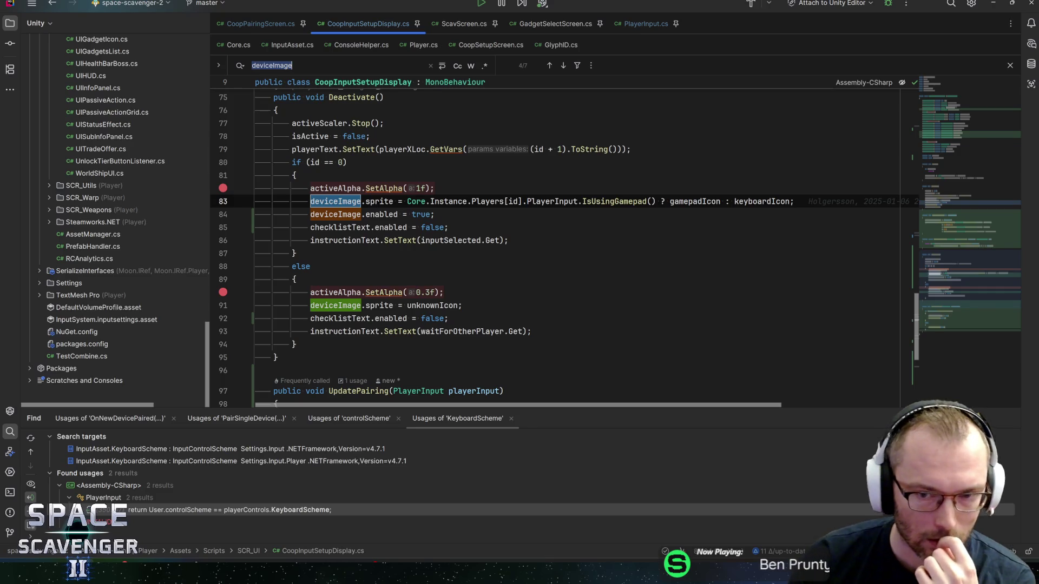
click(449, 227)
click(887, 4)
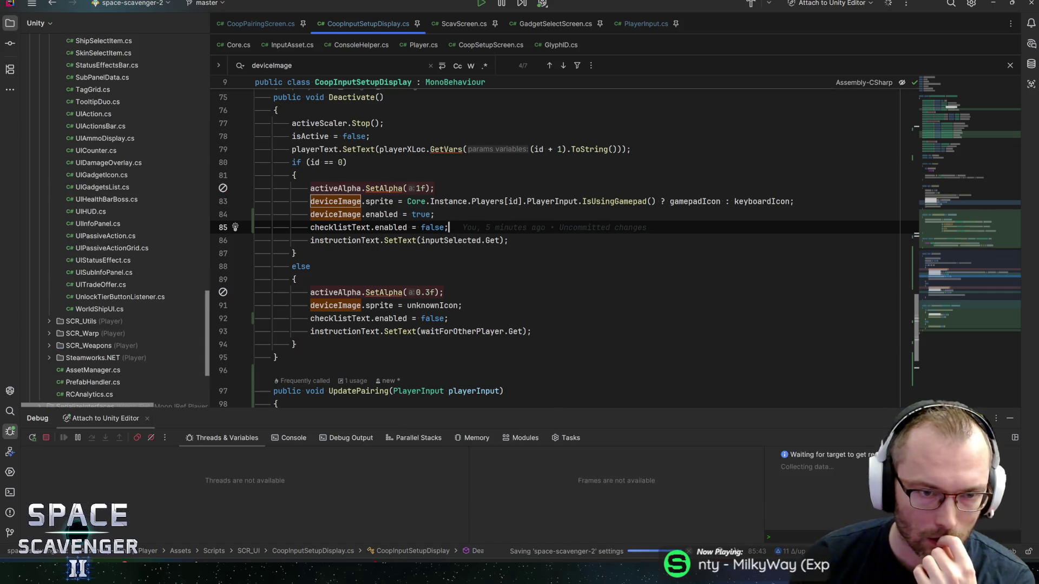
Set a breakpoint on line 79 in Deactivate, then step into PairDevice and resume
click(320, 148)
key(F9)
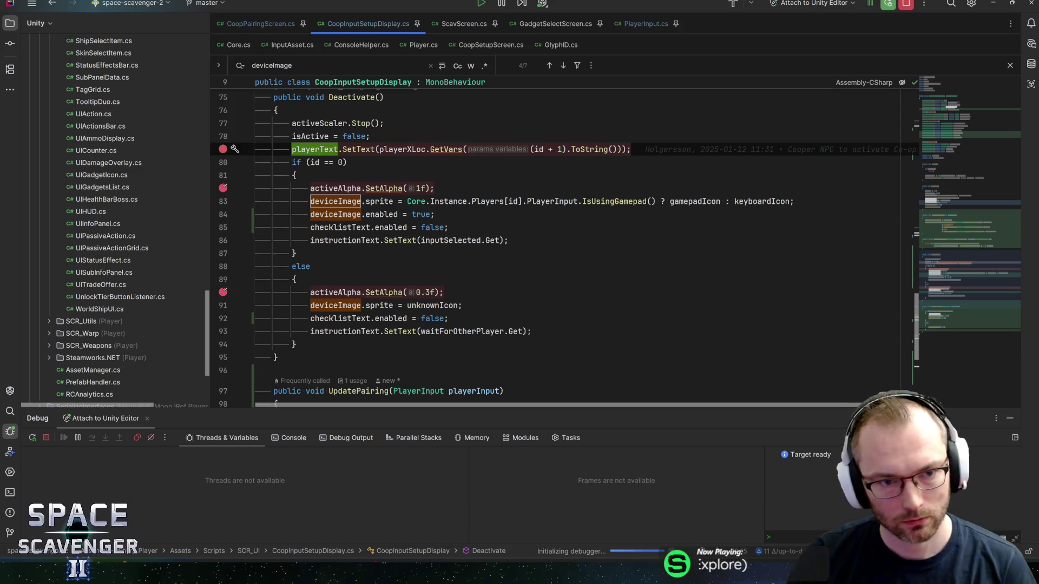
key(alt+Tab)
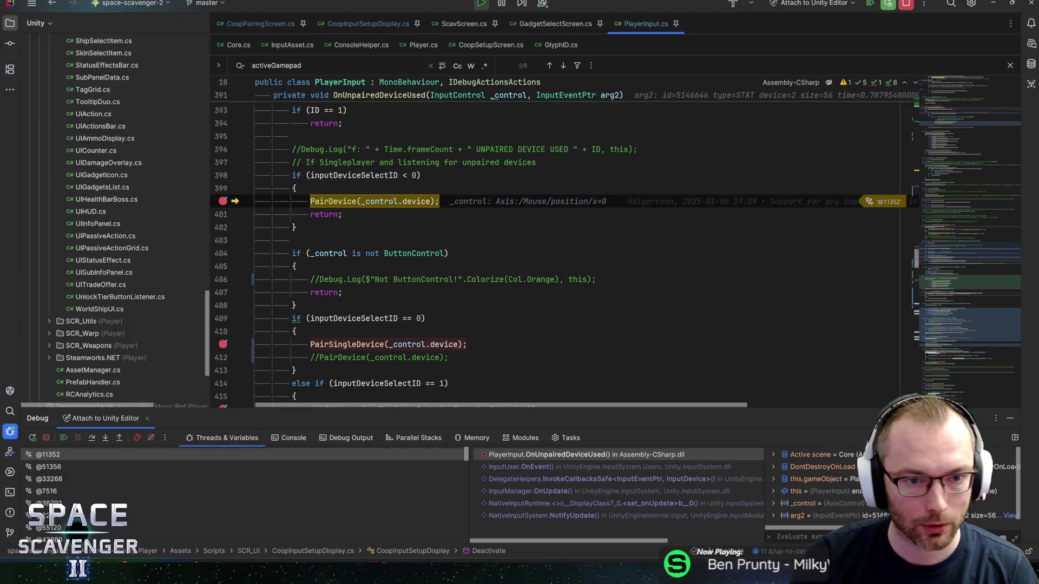
mouse_move(338, 201)
key(F11)
key(F5)
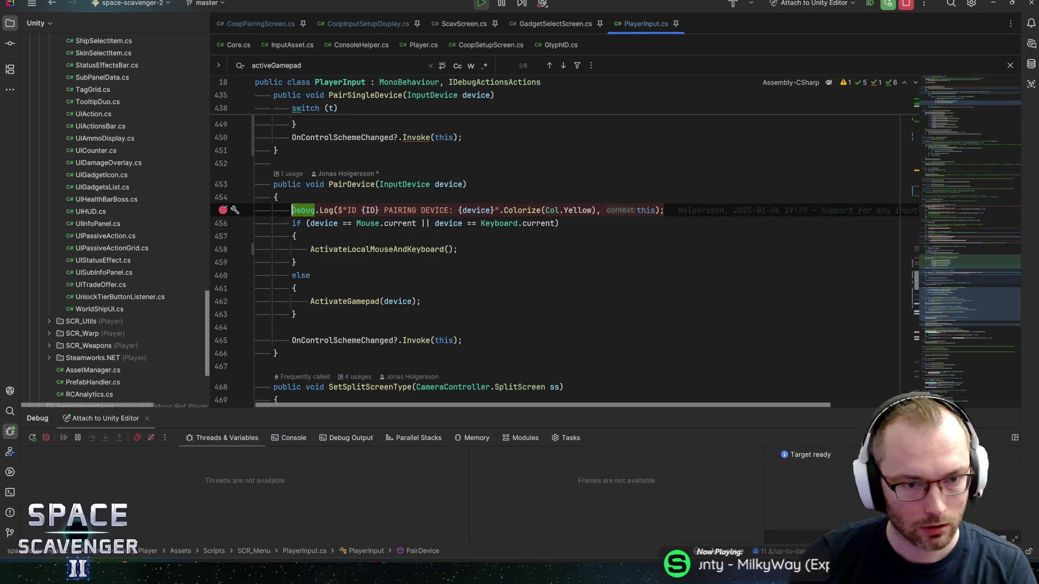
Choose Co-op in Unity's Co-op Setup and resume until execution stops in OnNewDevicePaired
key(alt+Tab)
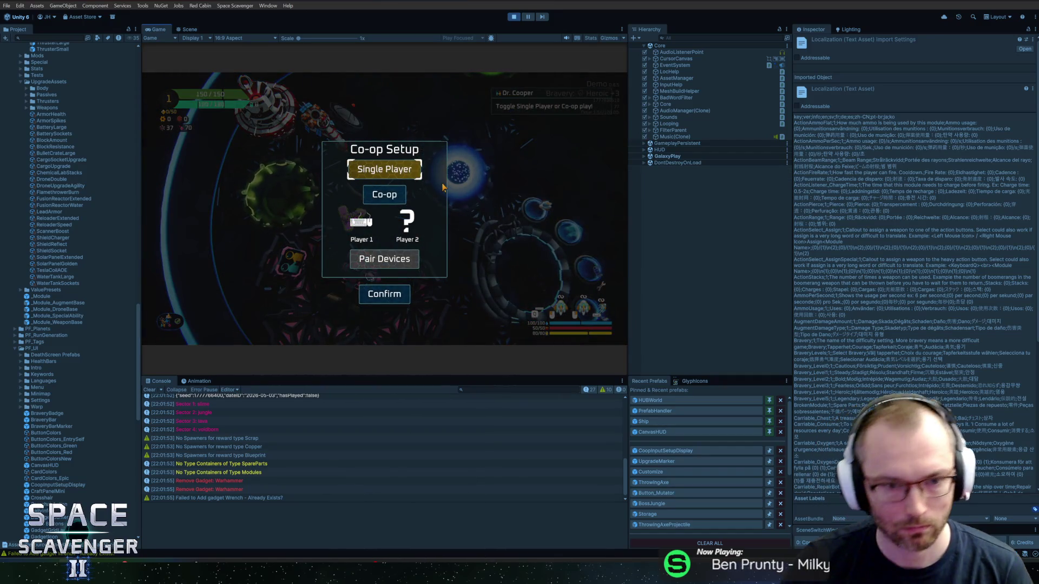
click(384, 169)
key(F5)
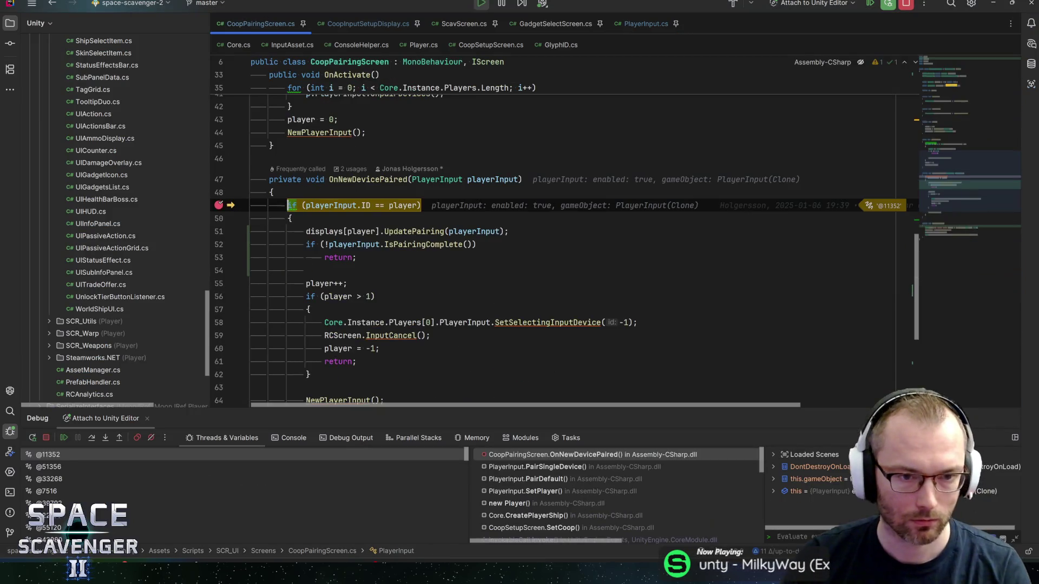
Resume past OnNewDevicePaired, inspect the display object's fields, and step to the unknownIcon sprite assignment
key(F5)
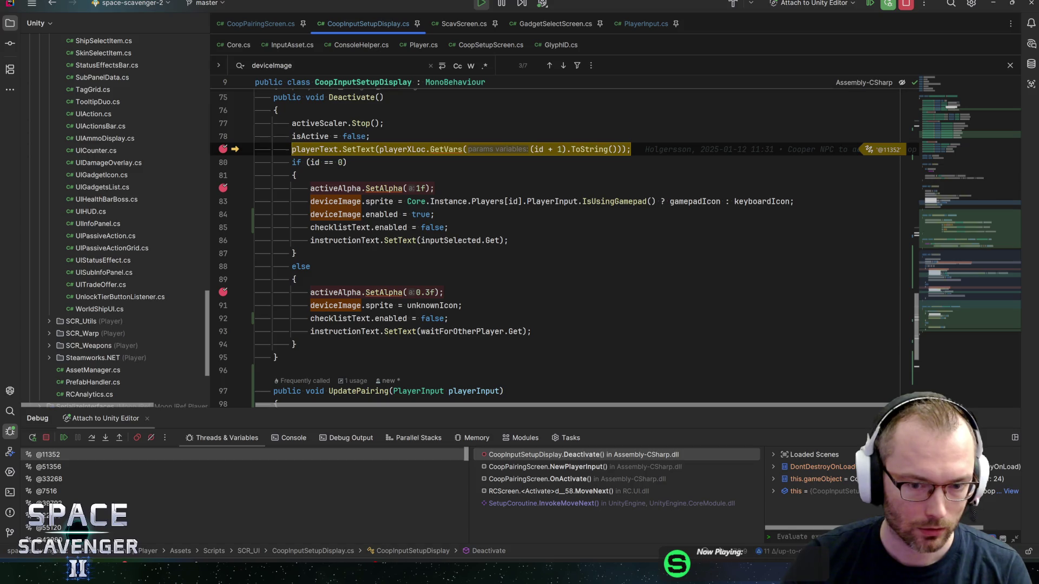
click(773, 491)
scroll(800, 501, down, 3)
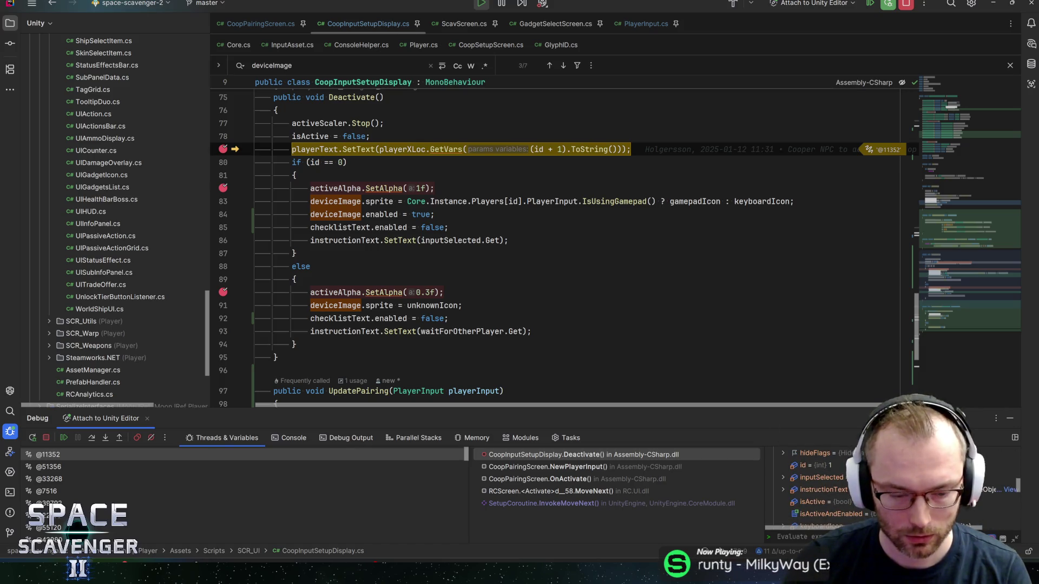
key(F8)
key(F8)
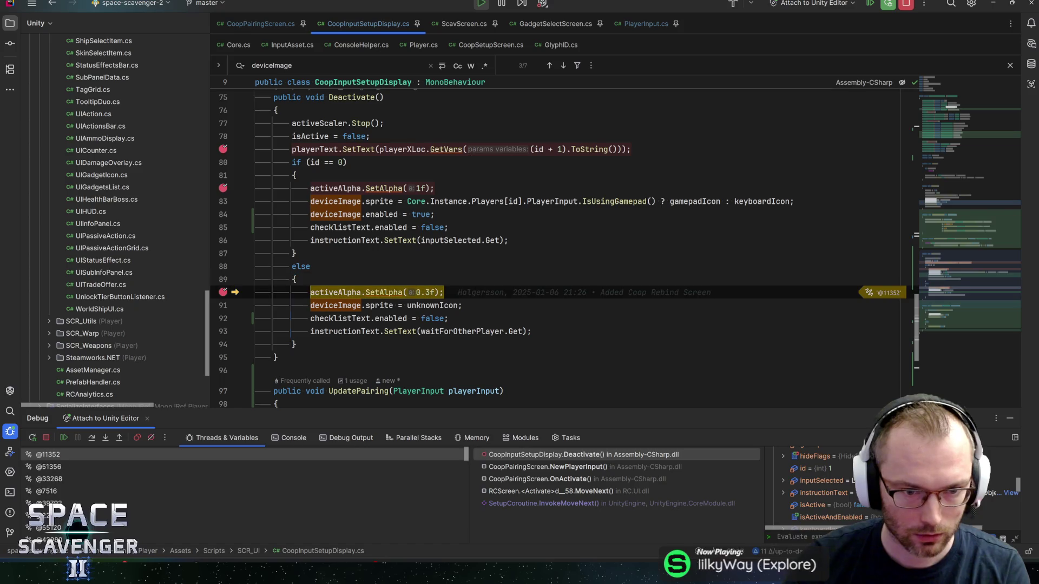
key(F8)
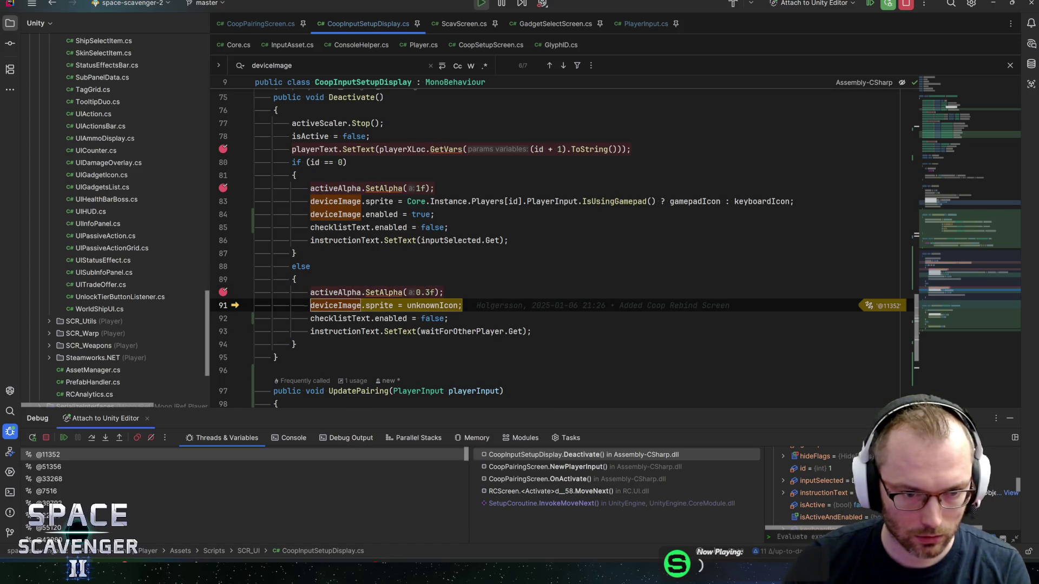
Expand and browse the full deviceImage property tree in the debugger
mouse_move(335, 306)
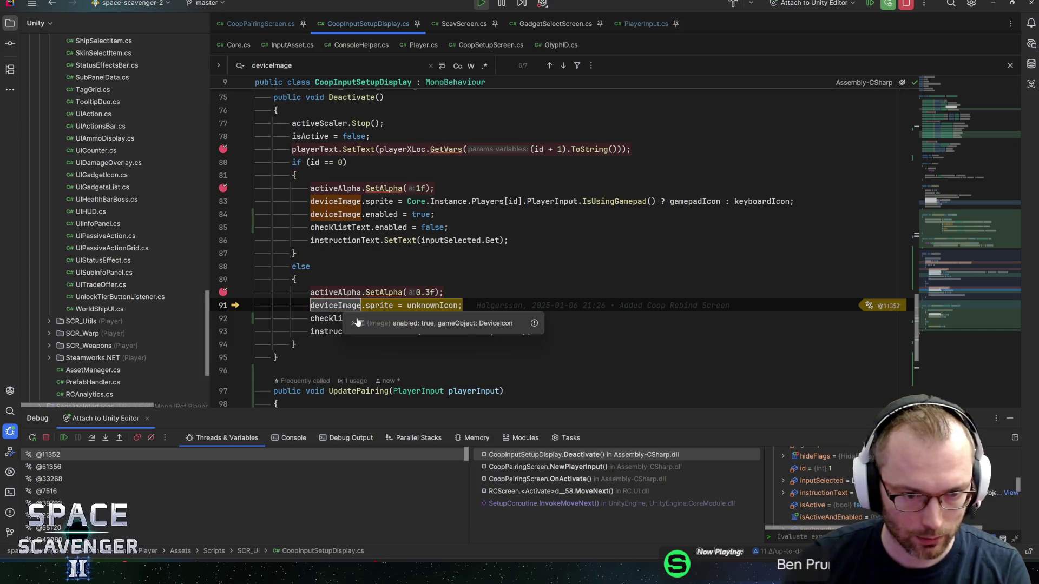
click(352, 323)
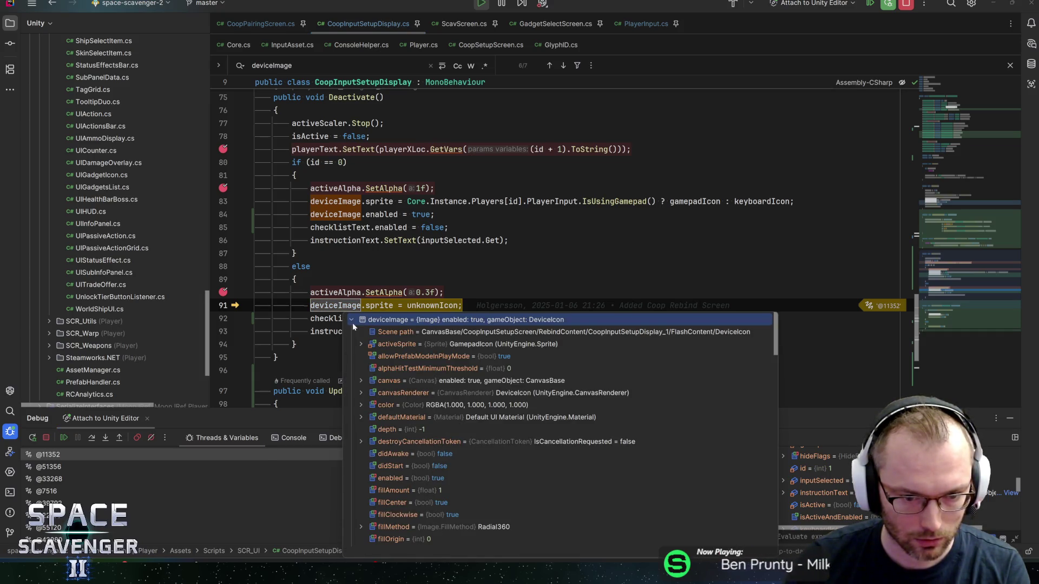
scroll(440, 383, down, 3)
scroll(427, 421, down, 6)
scroll(431, 422, up, 2)
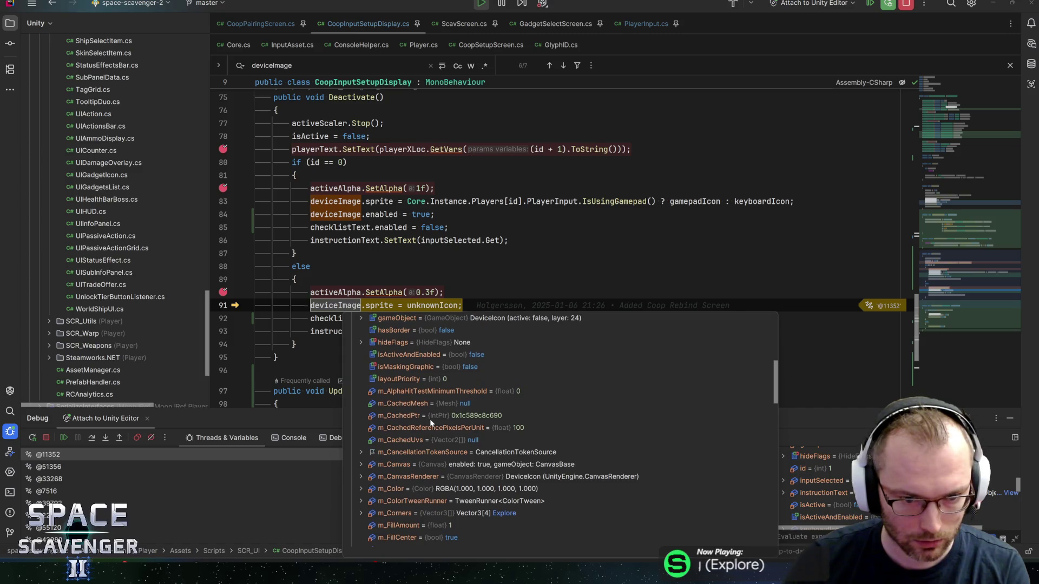
scroll(431, 422, up, 3)
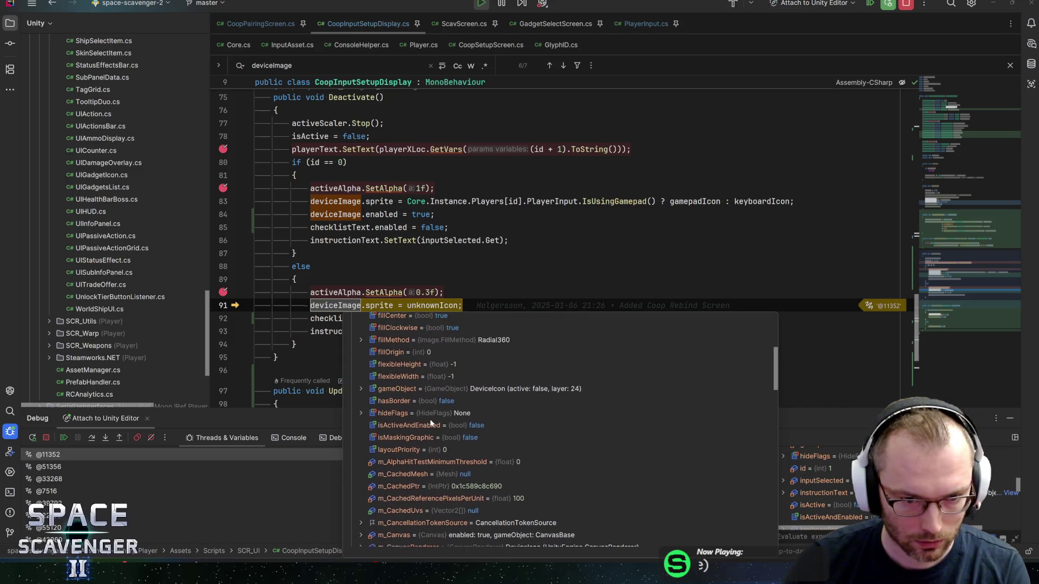
scroll(430, 418, up, 2)
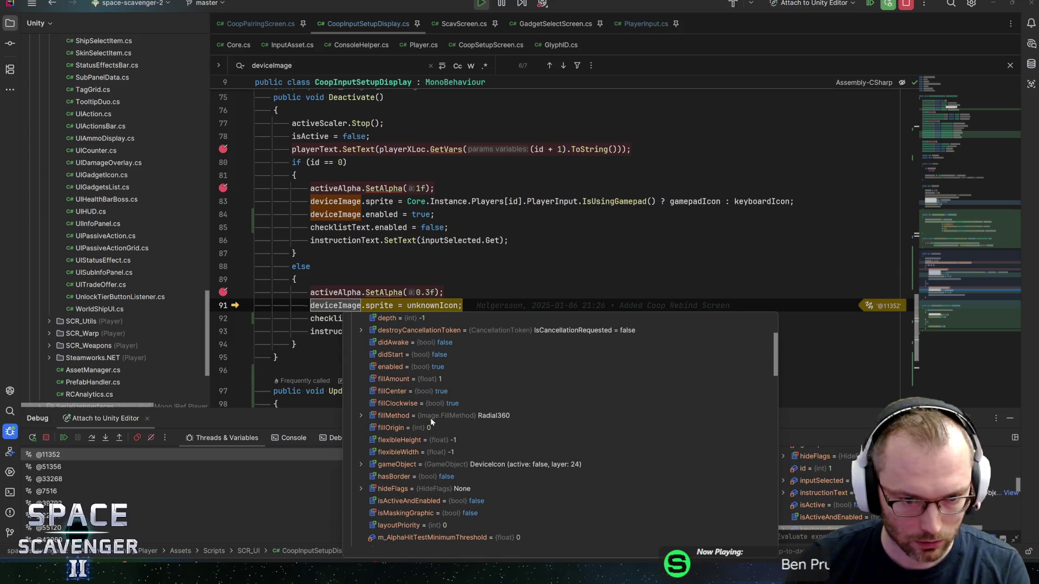
Step over the rest of deactivate, resume twice, and return to the Unity Editor
key(F10)
key(F10)
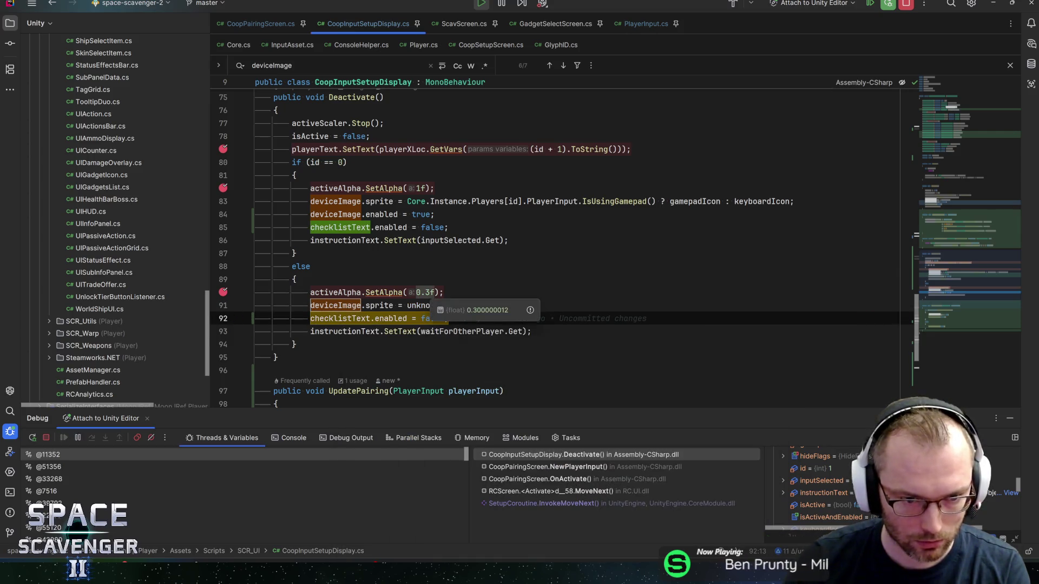
key(F5)
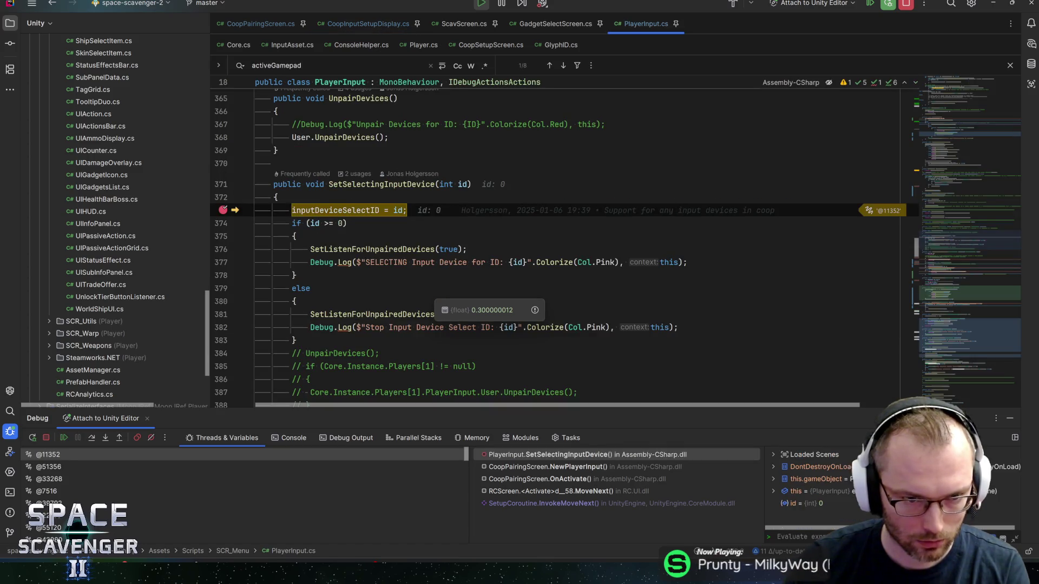
key(F5)
key(alt+Tab)
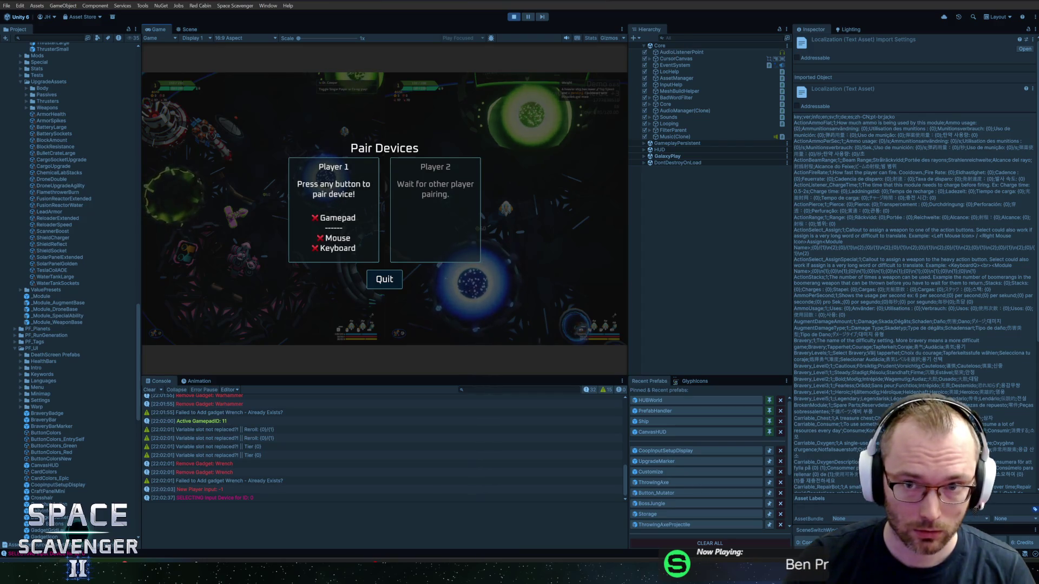
Search the Hierarchy for 'setupd' and select DeviceIcon to check its QuestionMark image, then return to Rider
key(ctrl+f)
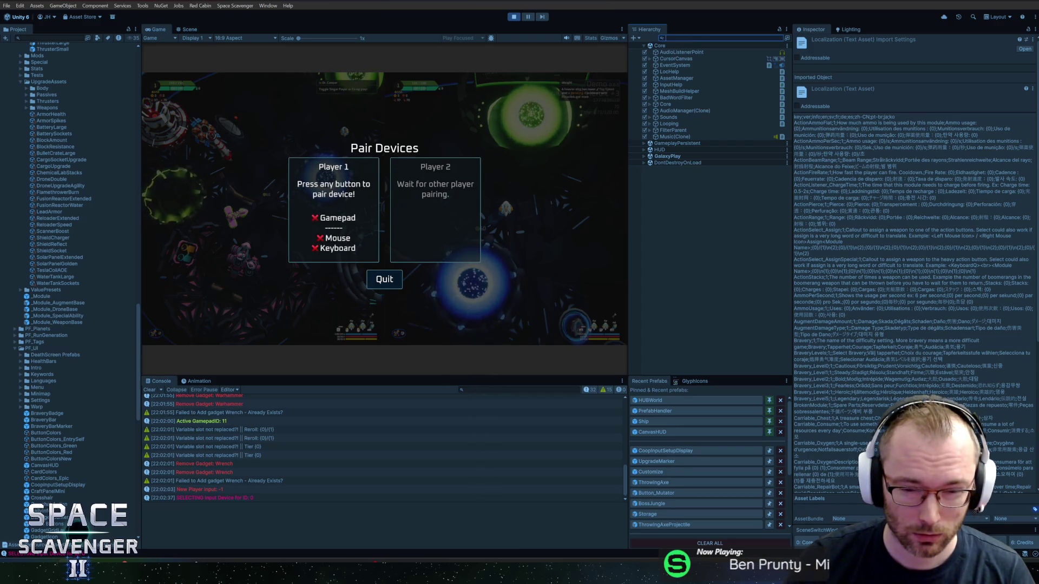
text(setupd)
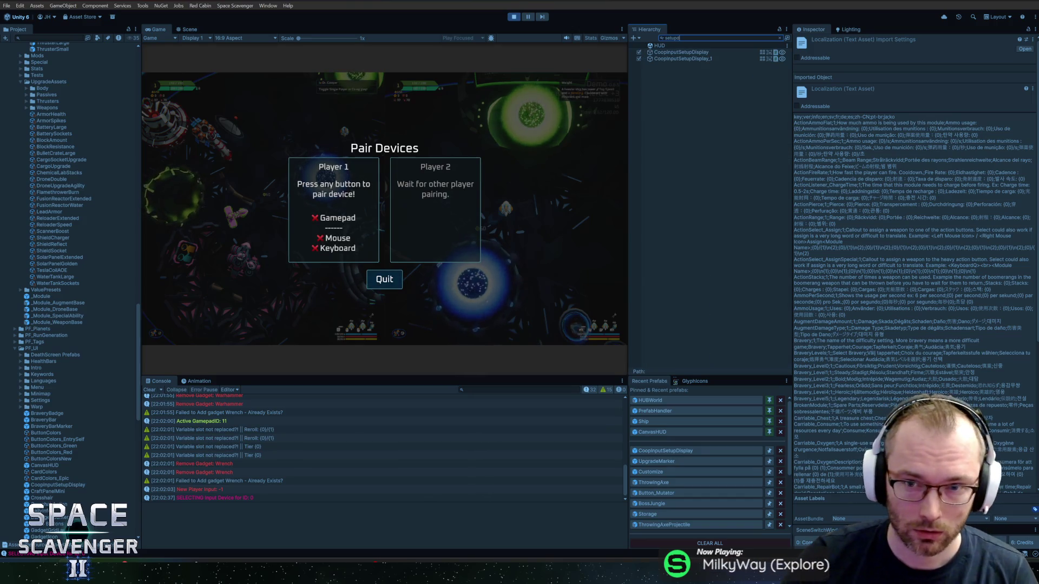
click(680, 57)
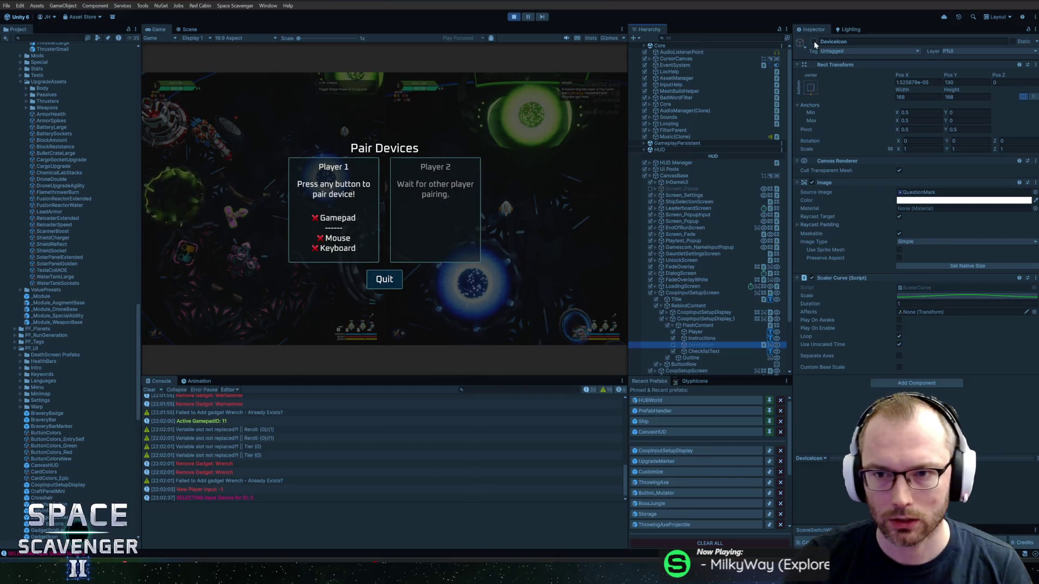
key(alt+Tab)
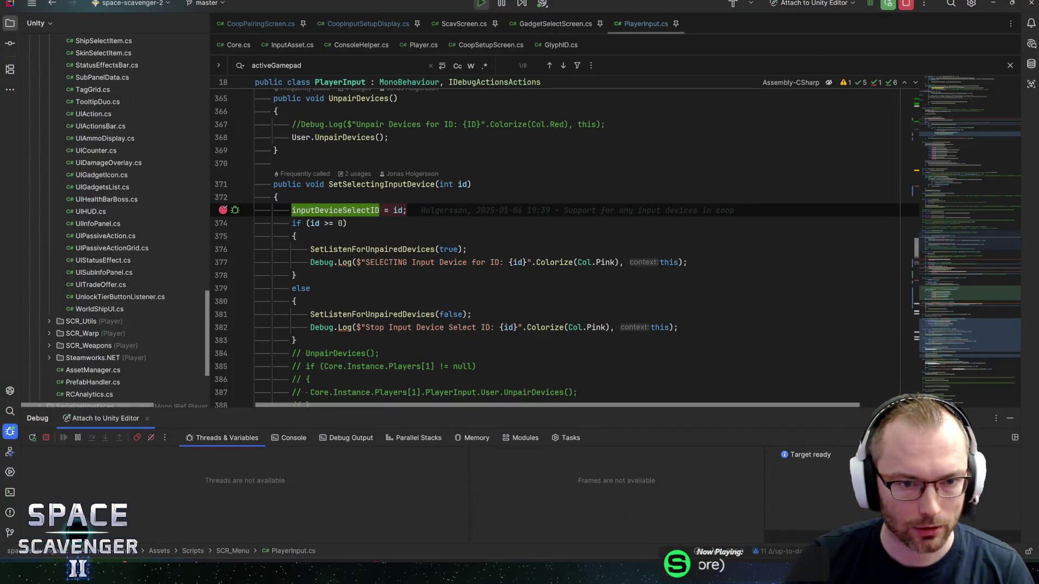
In CoopInputSetupDisplay.cs, cycle the deviceImage search to its serialized Image field declaration
mouse_move(960, 323)
mouse_down()
mouse_move(957, 120)
mouse_move(960, 135)
mouse_up()
scroll(961, 135, up, 1)
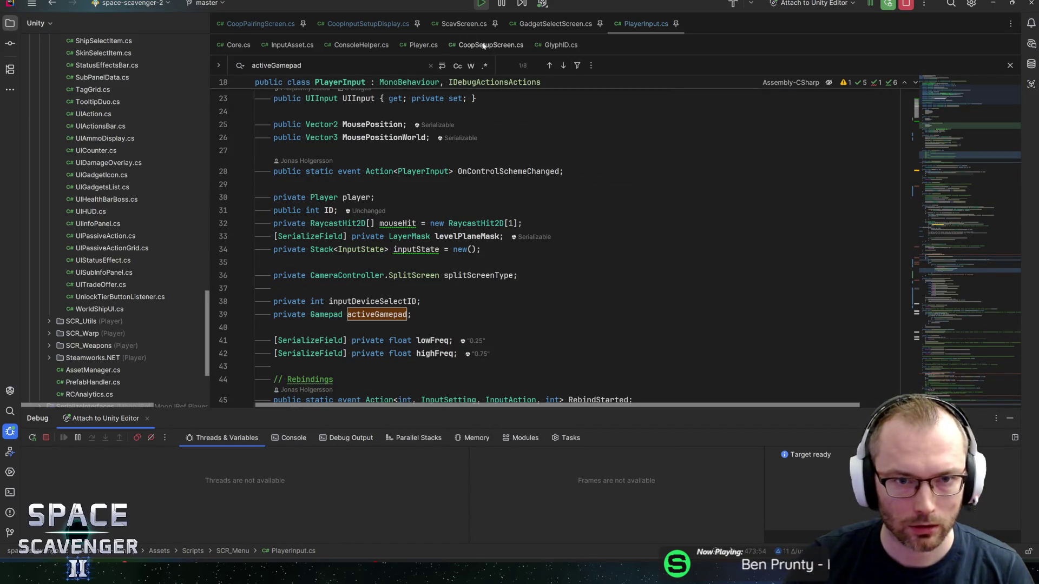
click(355, 27)
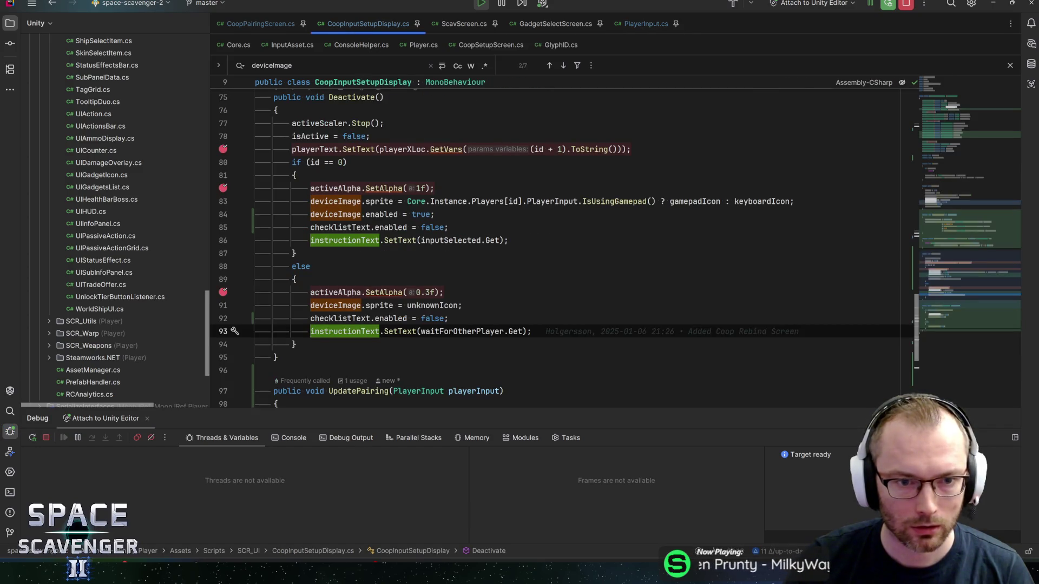
key(F3)
key(ctrl+f)
key(Return)
key(Return)
key(Return)
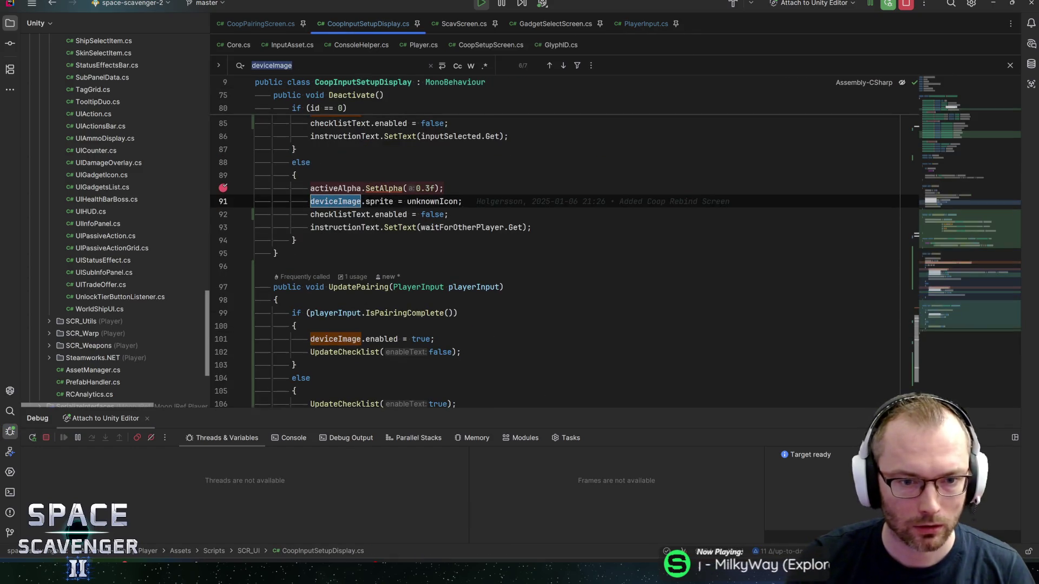
key(Return)
key(Return)
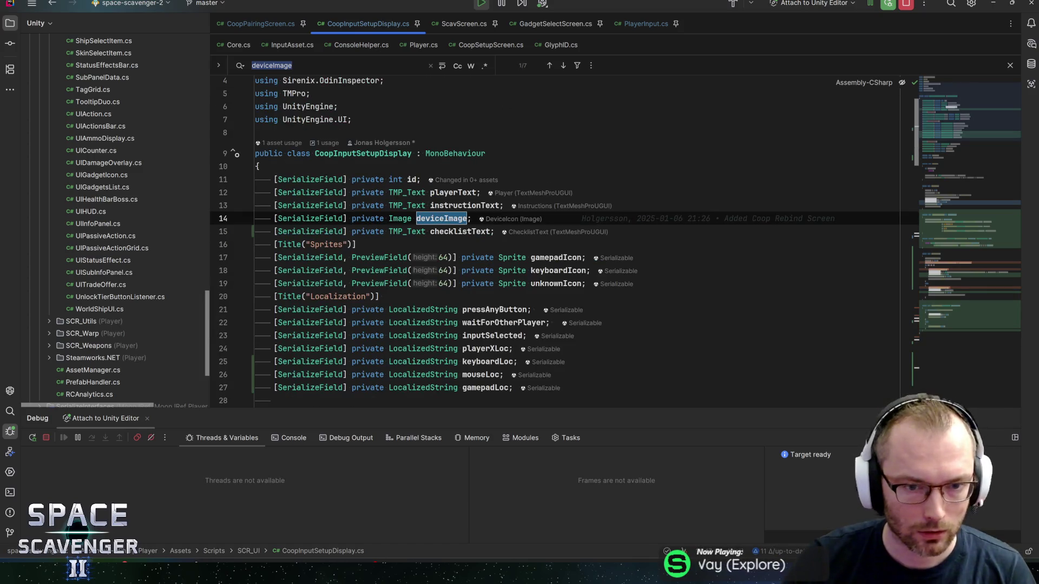
Stop Play mode, activate DeviceIcon in the CoopInputSetupDisplay prefab, and press Play again
click(511, 218)
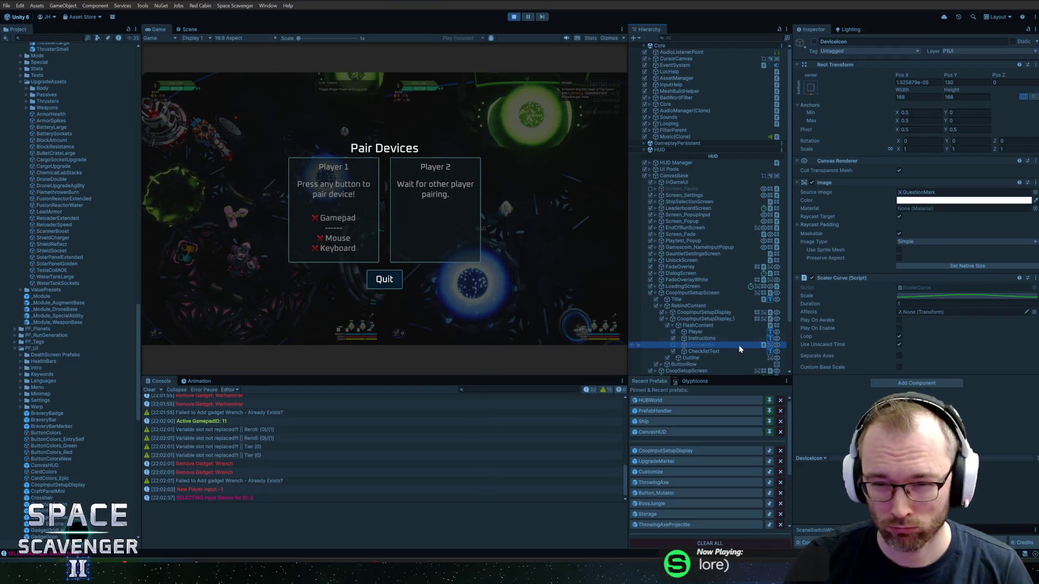
click(514, 17)
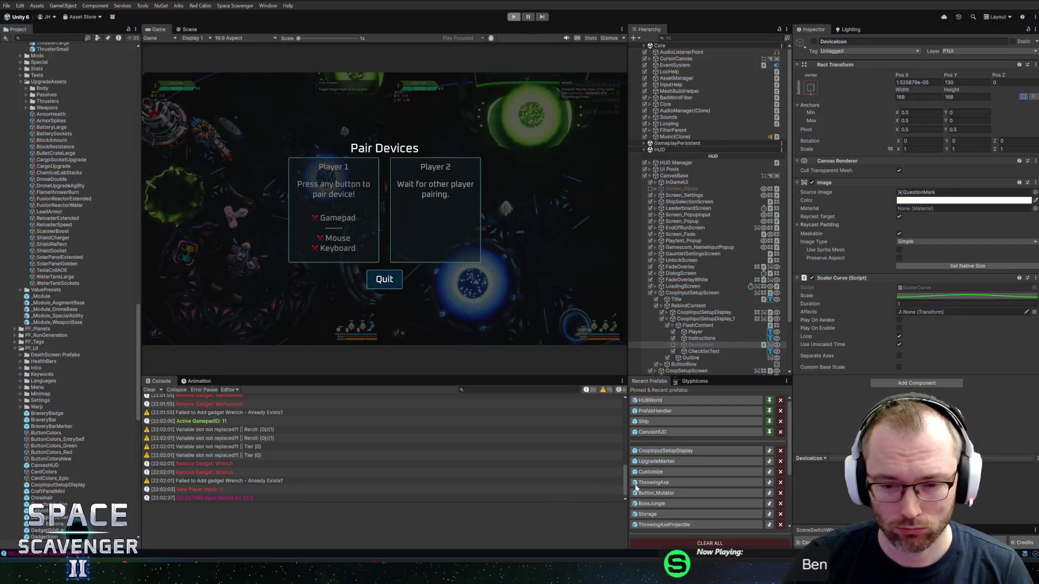
click(668, 452)
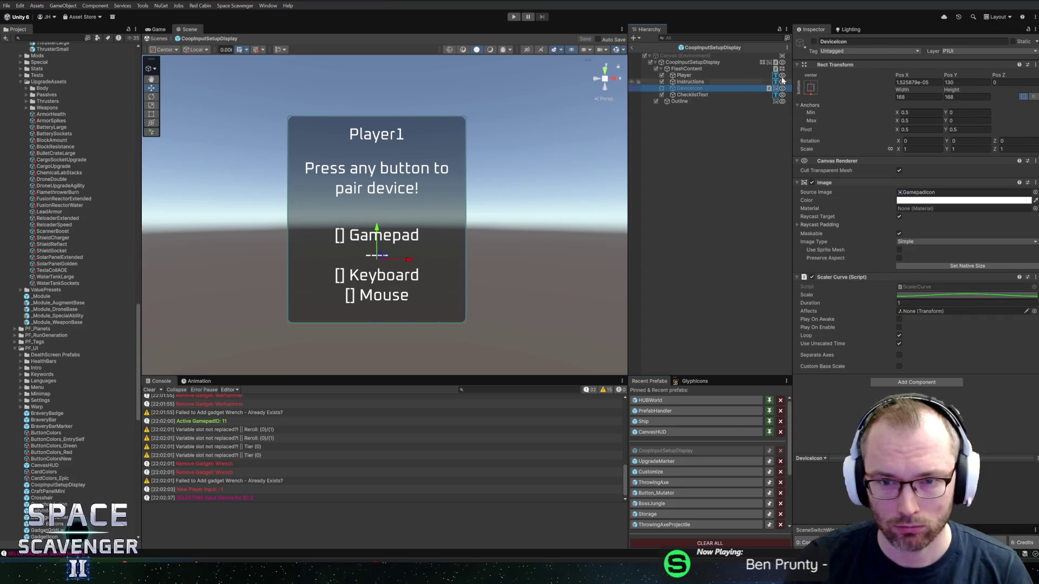
click(814, 41)
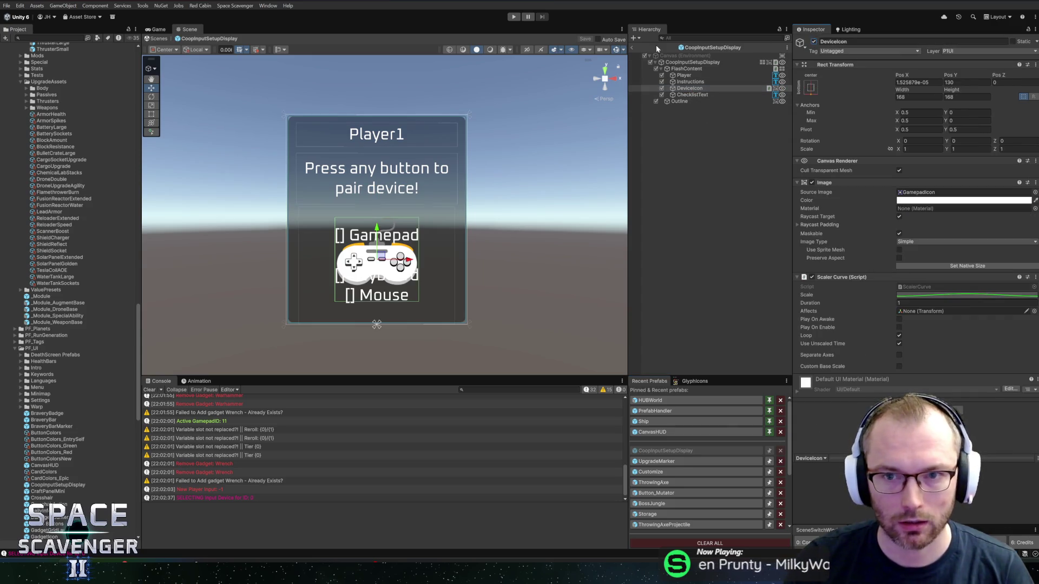
click(515, 16)
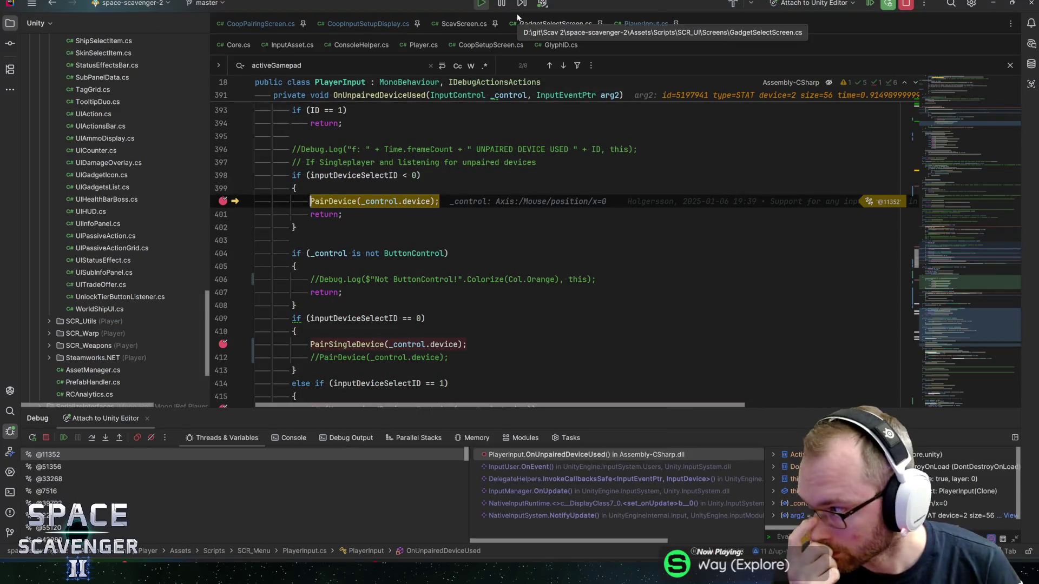
Step into the pairing call, maximize the Game view, choose Co-op, and resume past the default pairing breakpoint
key(F7)
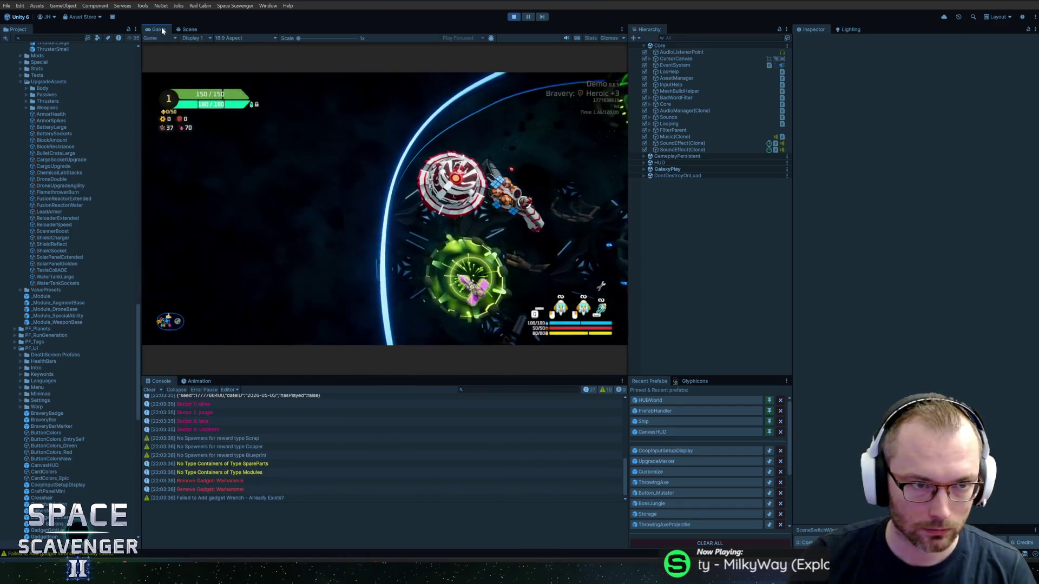
key(shift+space)
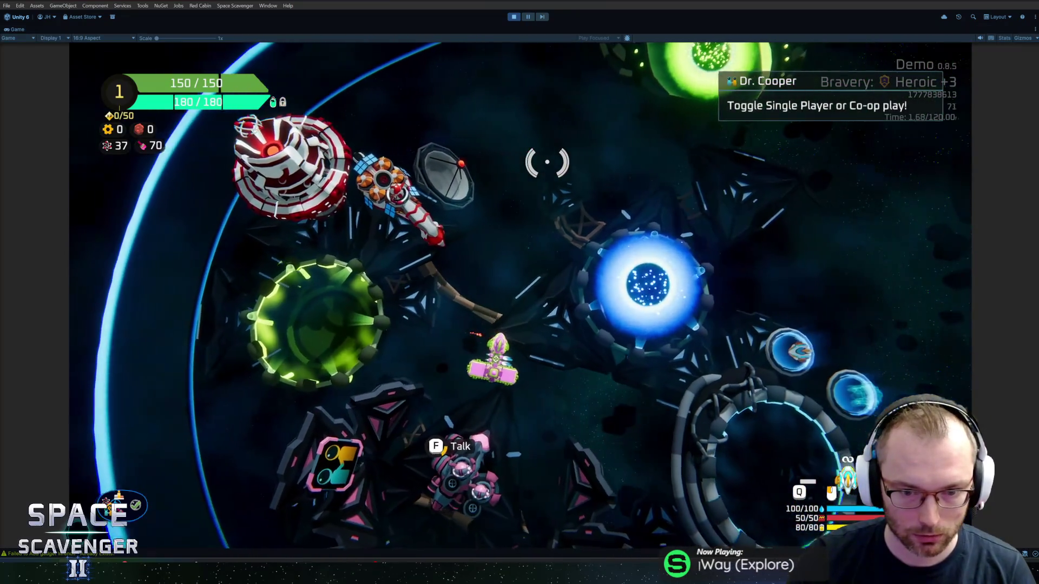
key(e)
click(521, 268)
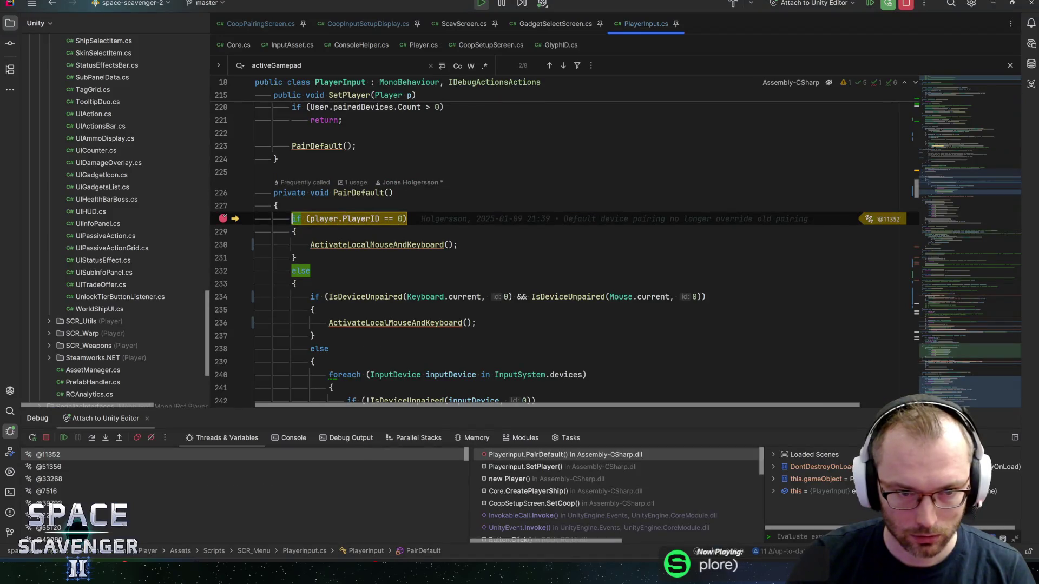
key(F5)
key(F5)
Open Pair Devices from Co-op Setup, resuming through the else-branch and device-selection breakpoints
key(alt+Tab)
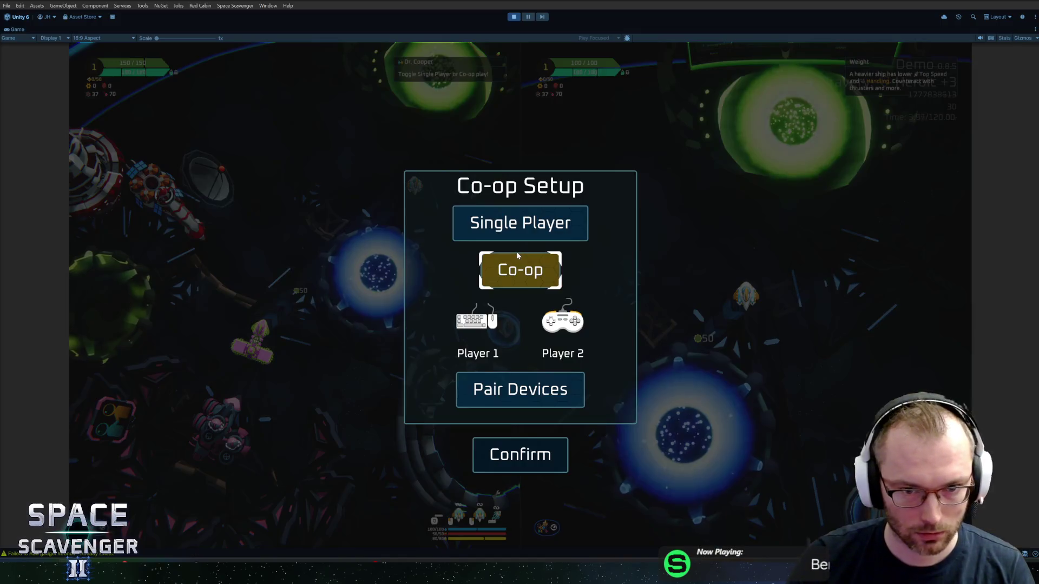
click(520, 390)
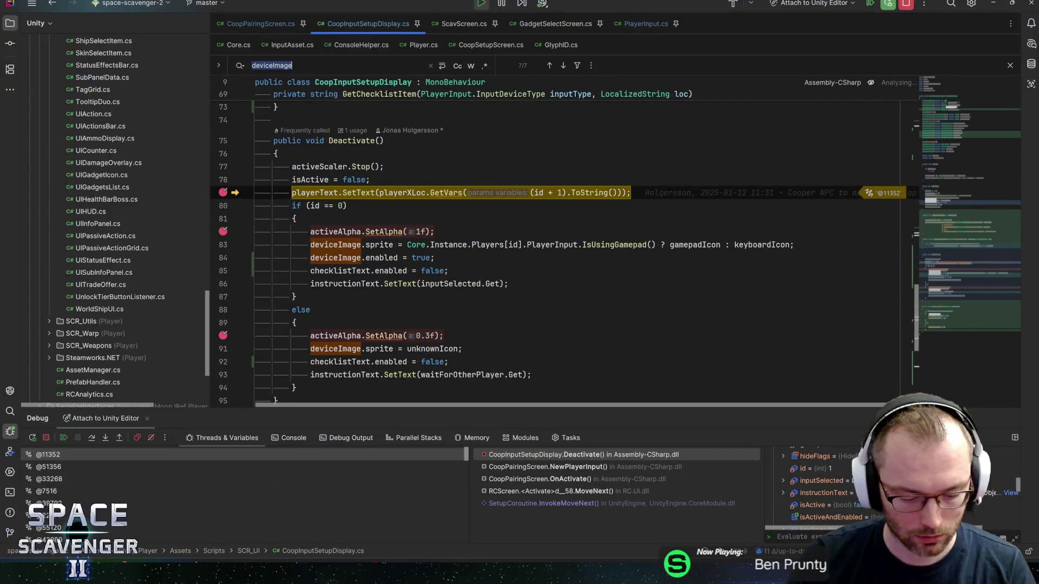
key(F5)
key(F5)
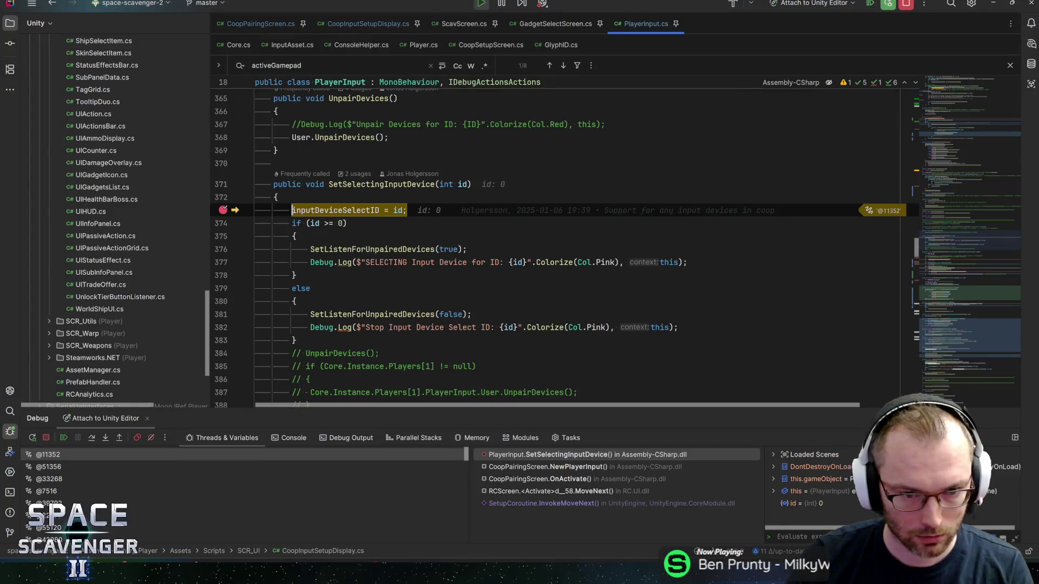
key(F5)
key(alt+Tab)
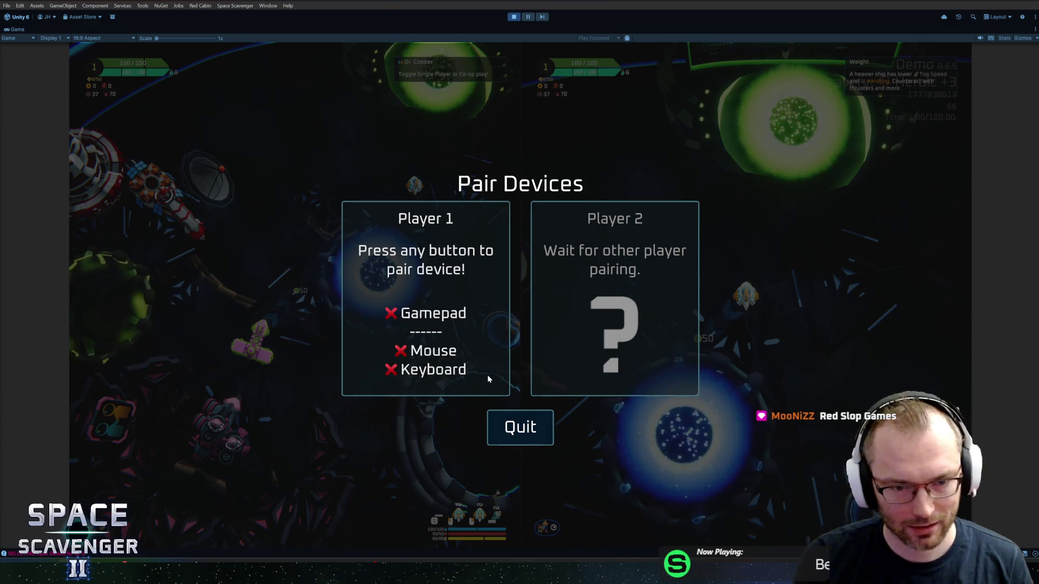
Press 'k' and click the mouse on the pairing screen, resuming through the pairing breakpoints
key(k)
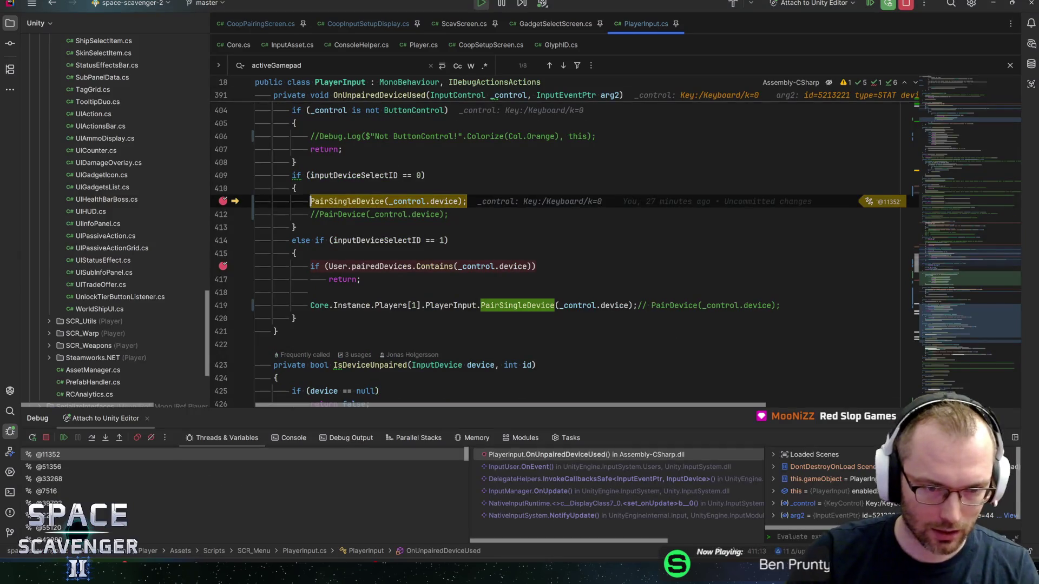
key(F9)
key(F9)
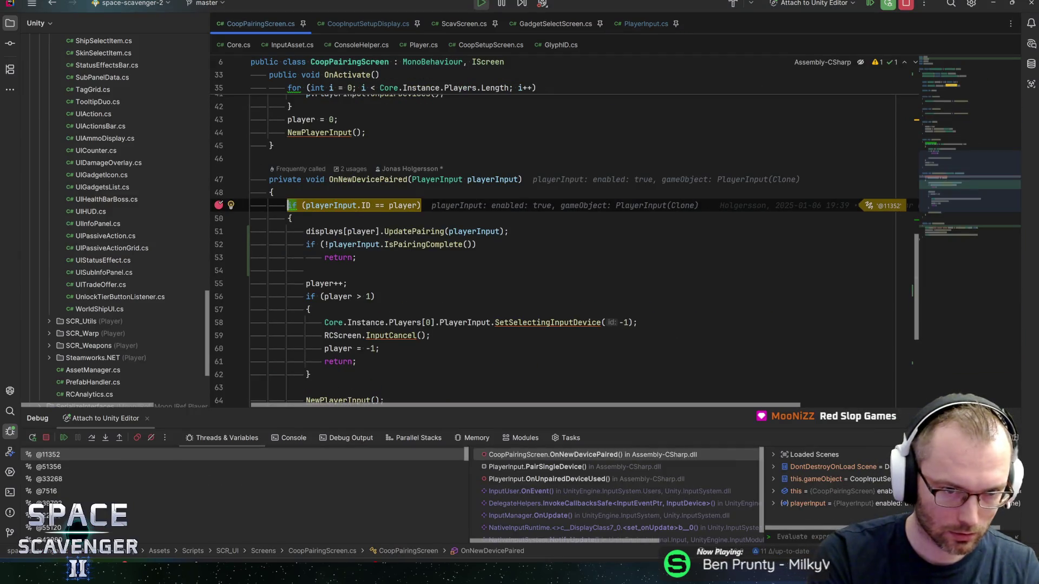
key(alt+Tab)
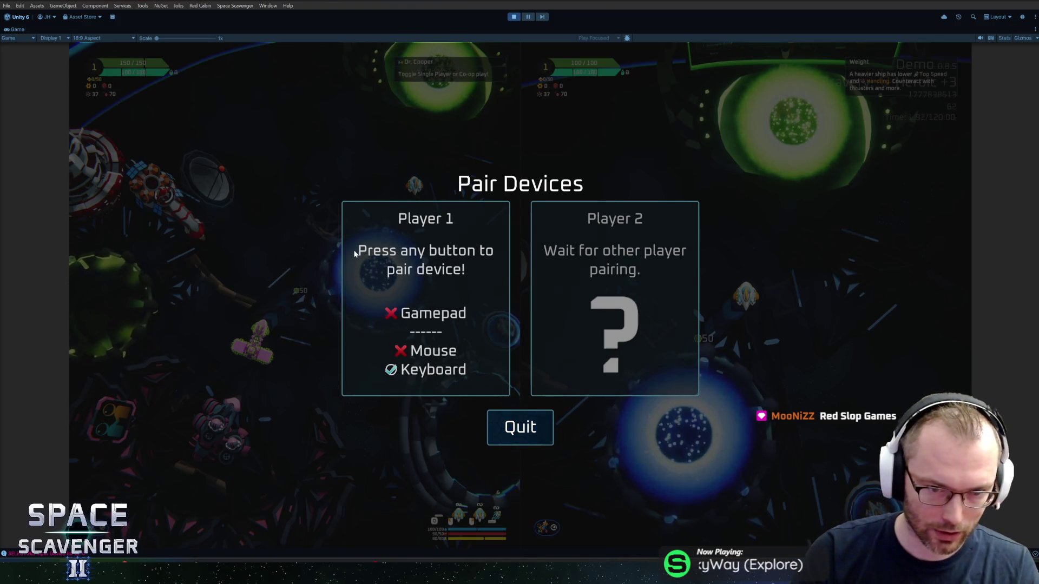
click(380, 260)
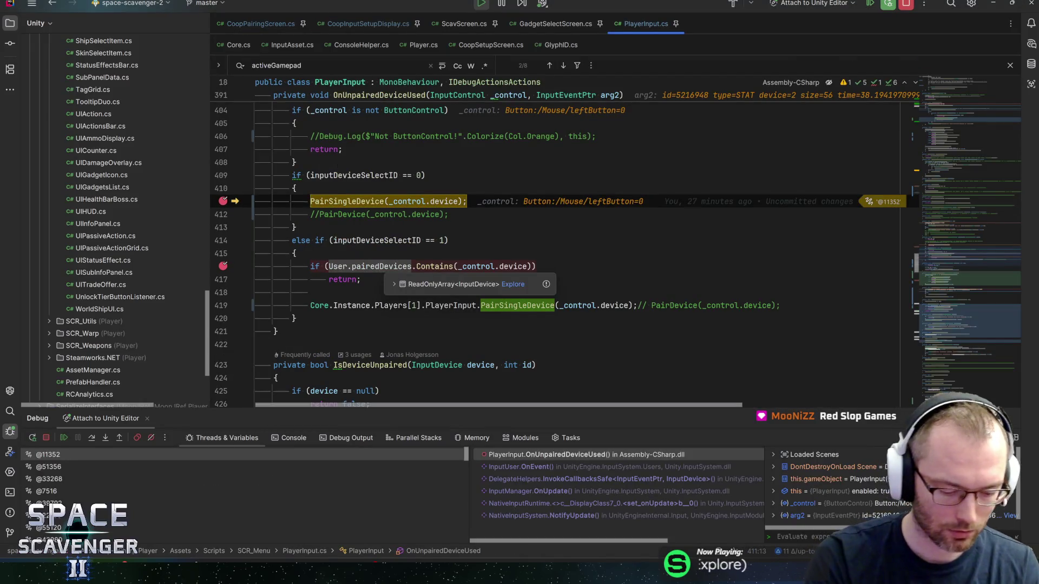
key(F9)
key(F9)
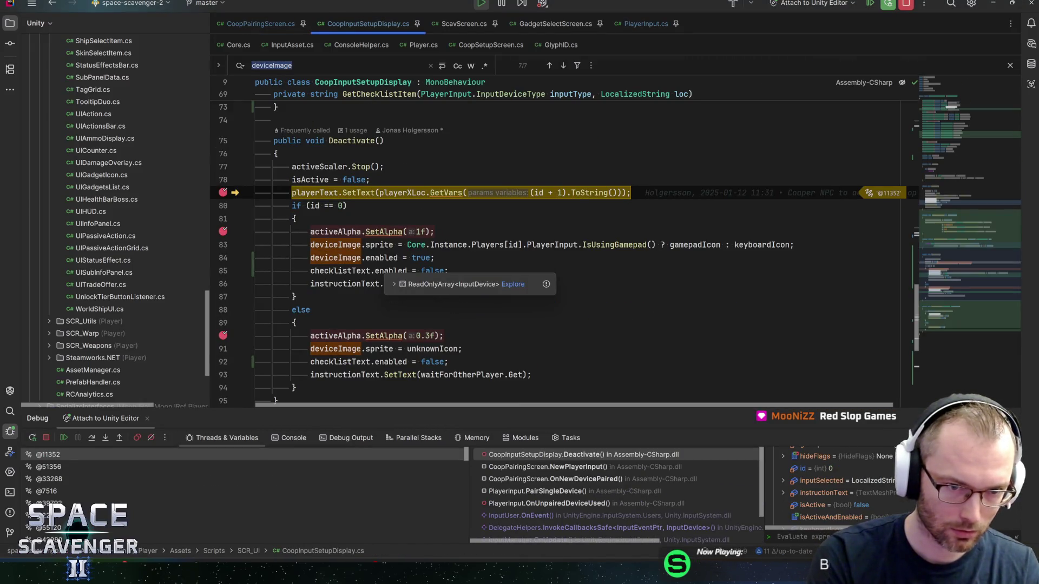
key(F9)
key(F9)
key(F9)
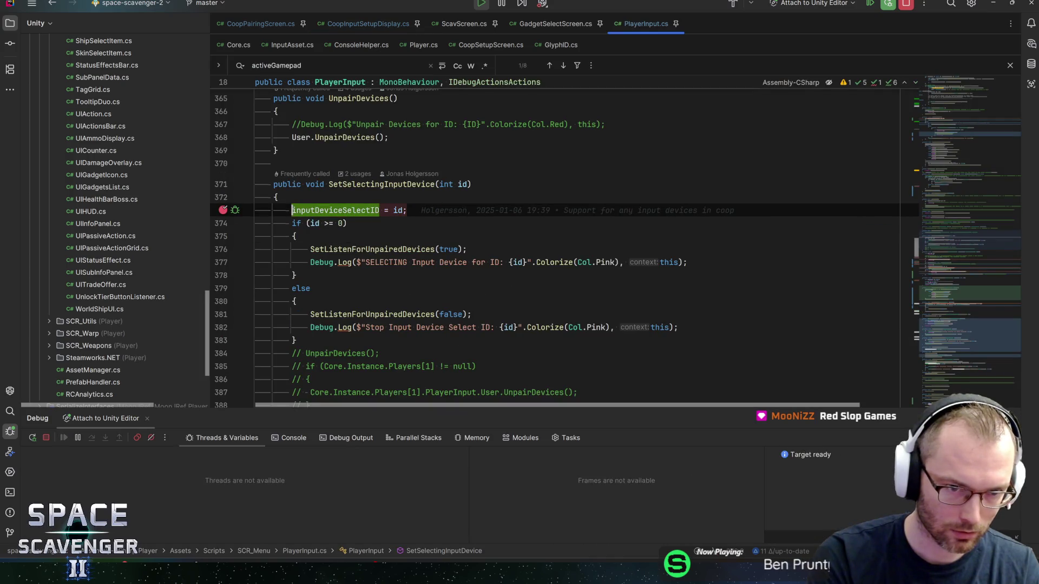
key(alt+Tab)
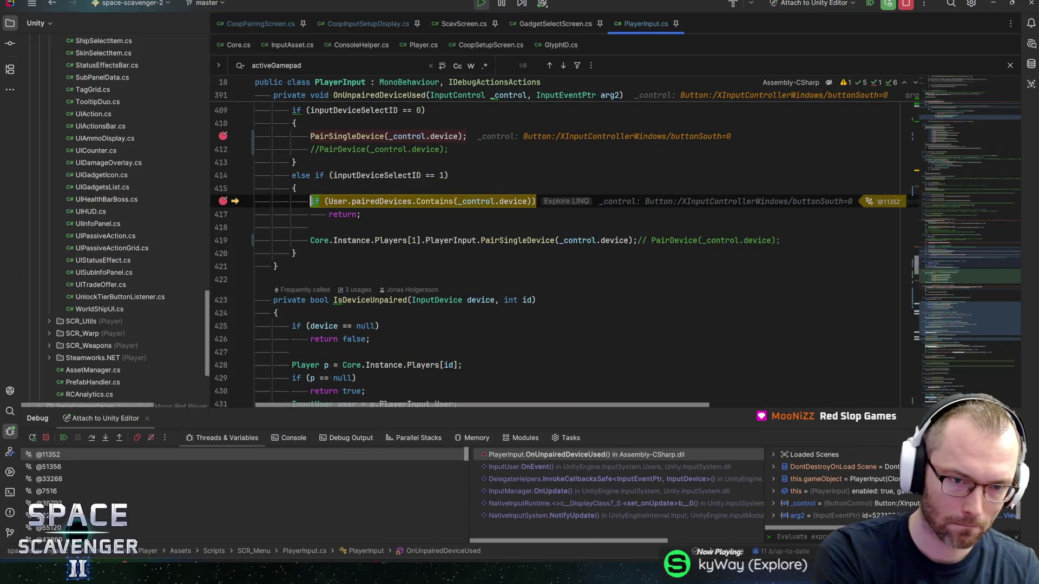
Delete the stray '7' and resume through the pairing and input-device selection breakpoints
text(7)
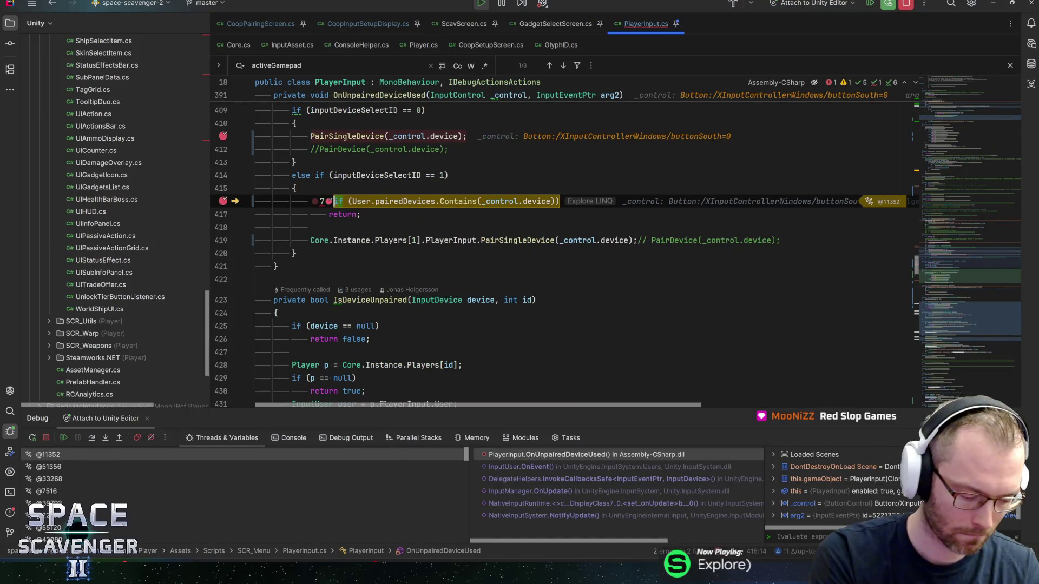
key(BackSpace)
key(F5)
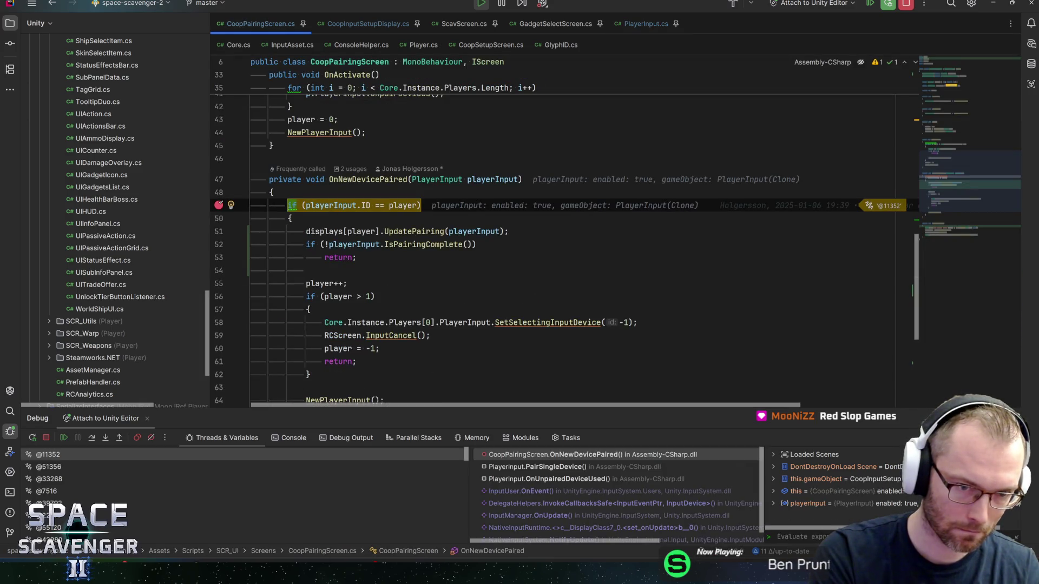
key(F5)
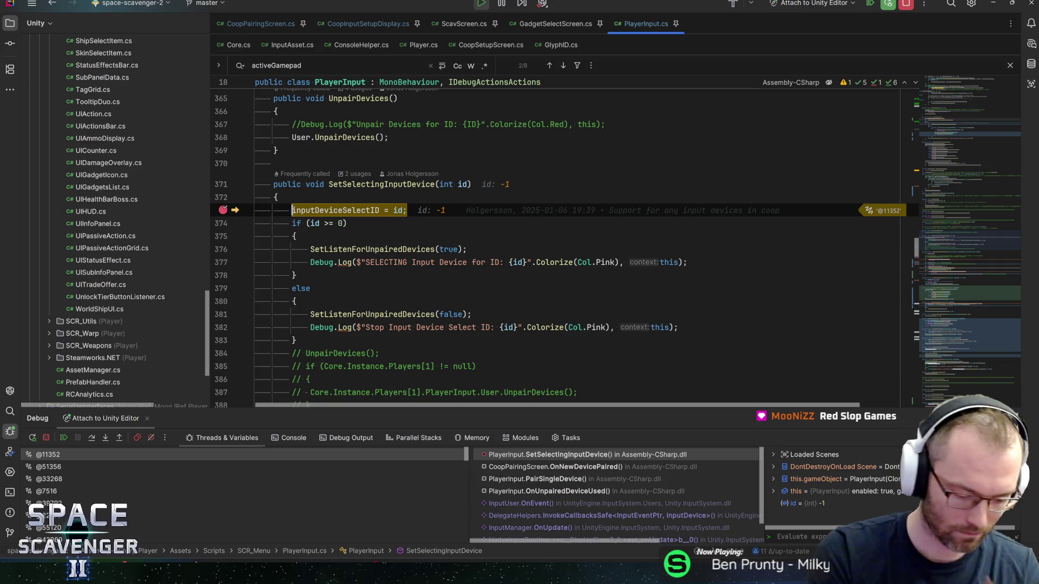
key(F5)
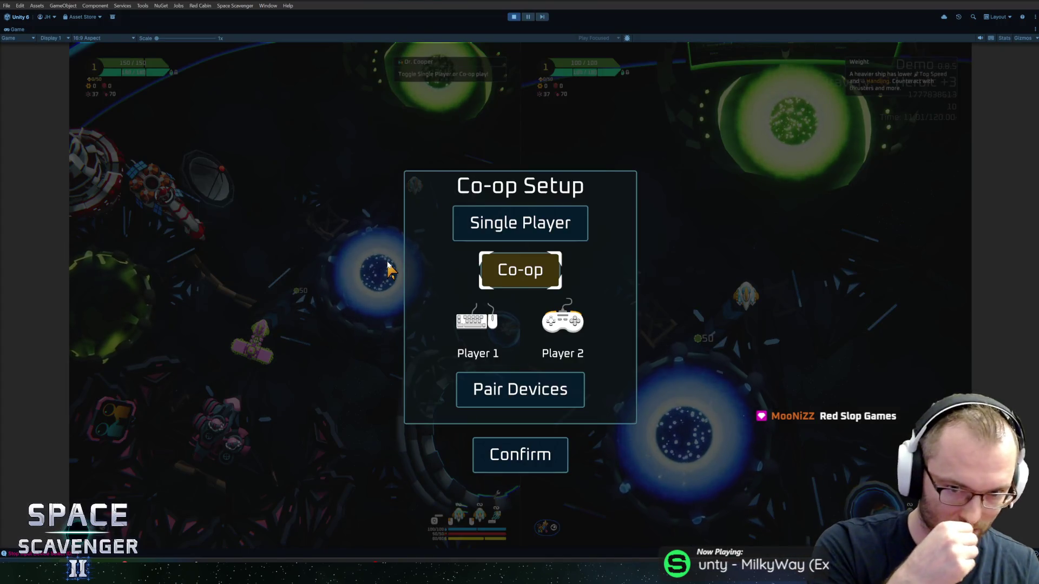
Start device pairing again and resume past Deactivate until SetSelectingInputDevice is hit with id 1
click(511, 389)
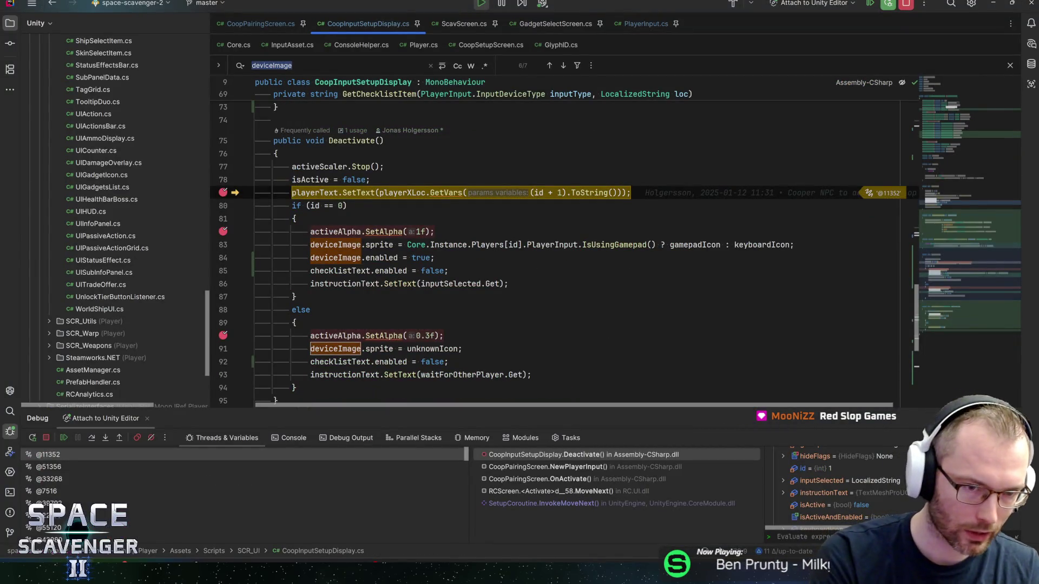
key(F5)
key(F5)
key(F5)
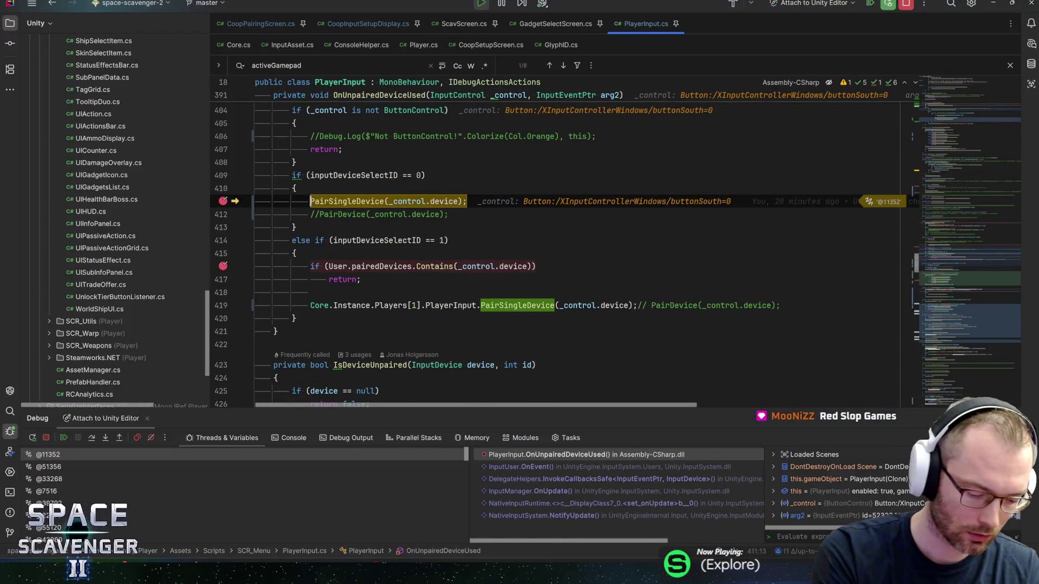
key(F5)
key(F5)
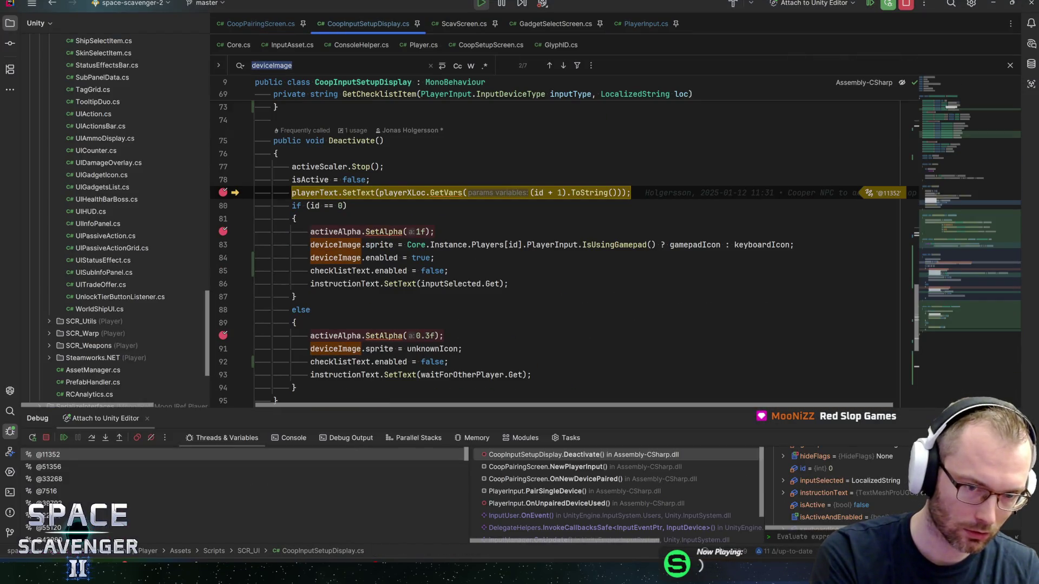
key(F5)
key(F5)
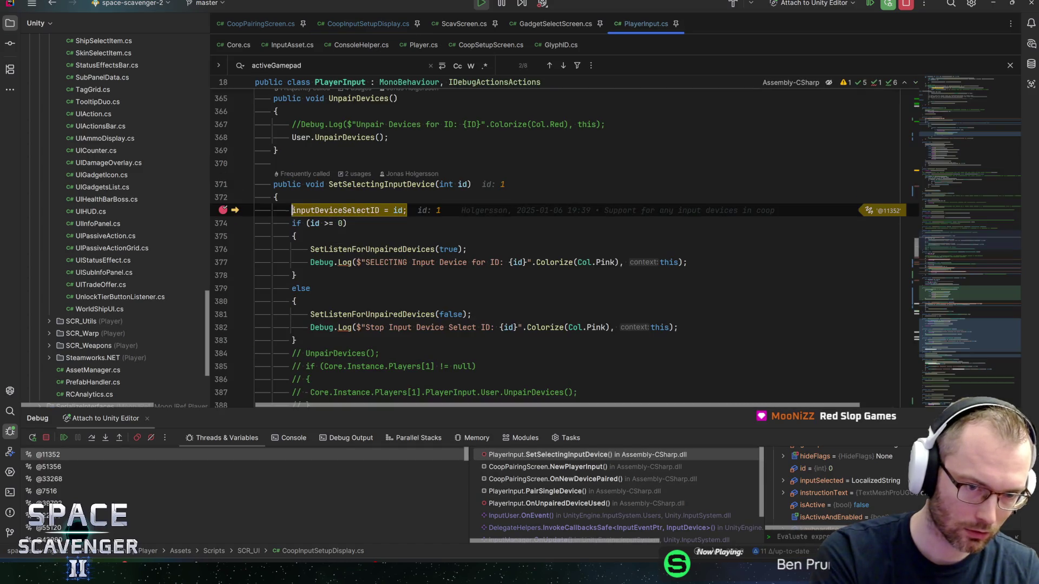
key(F5)
key(alt+Tab)
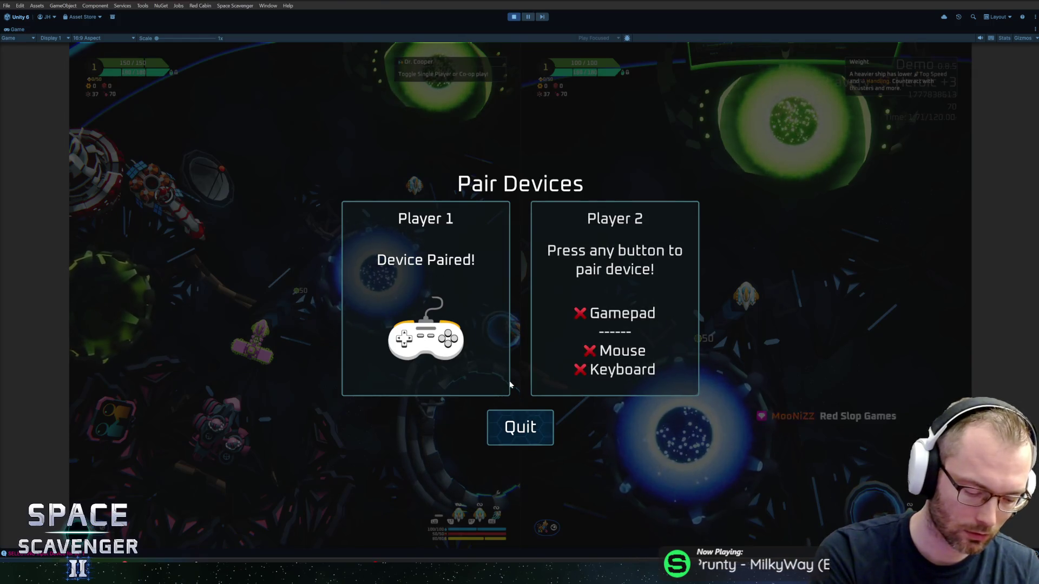
Pair Player 2's keyboard with 't' and then a mouse click, stepping past each pairing breakpoint
key(t)
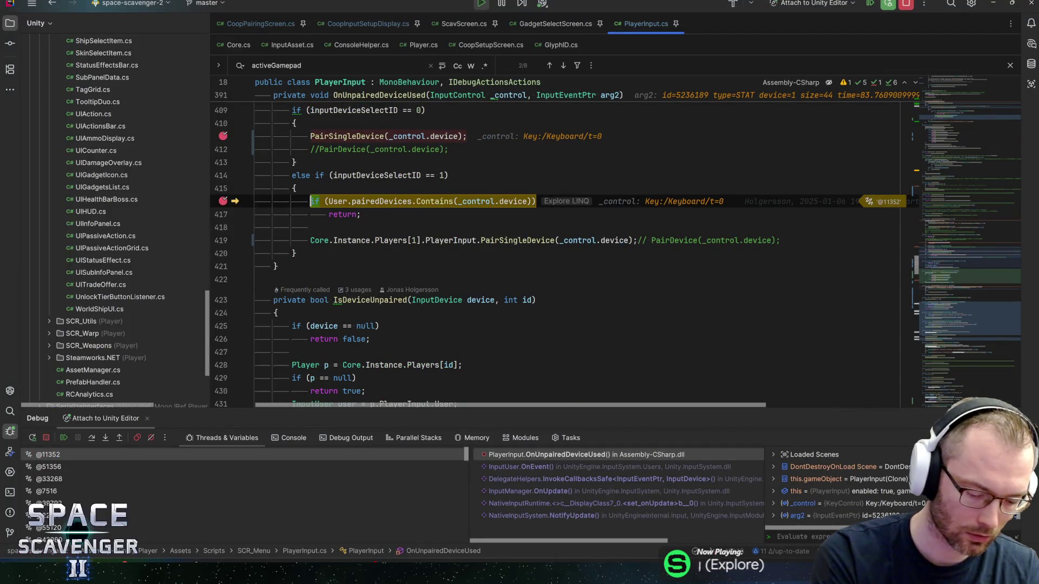
key(F8)
key(F8)
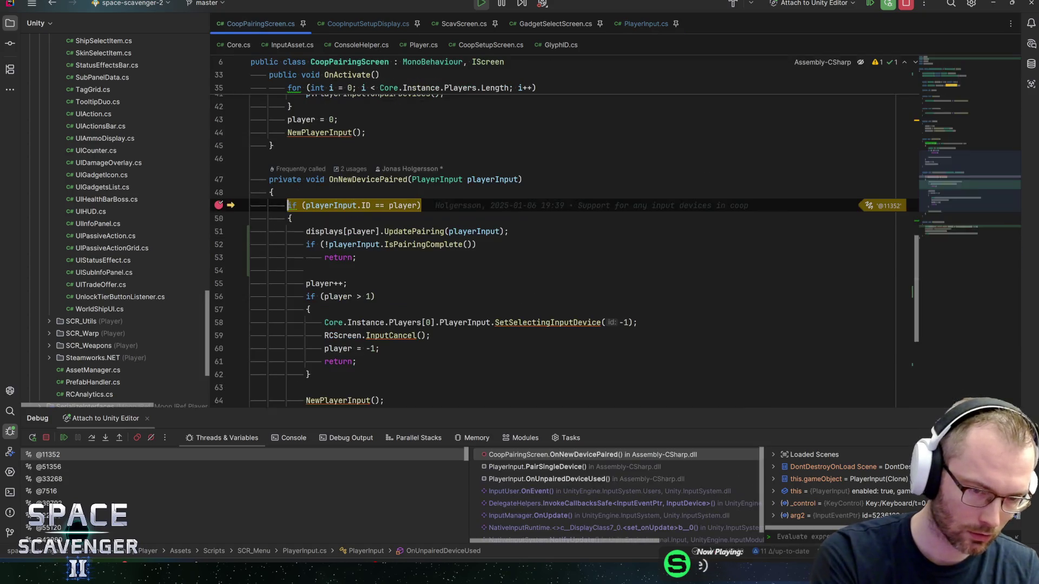
key(F9)
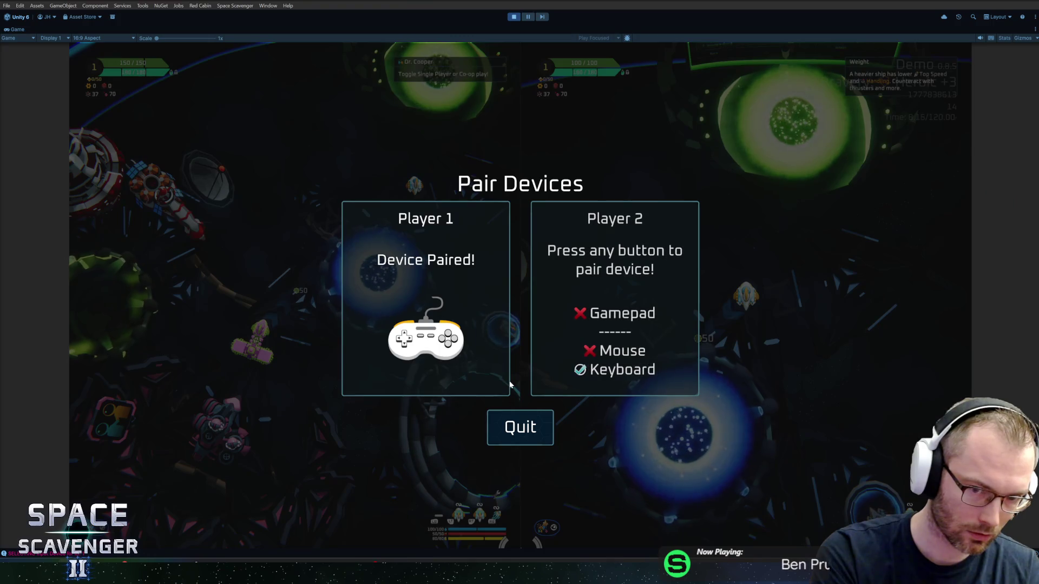
click(510, 384)
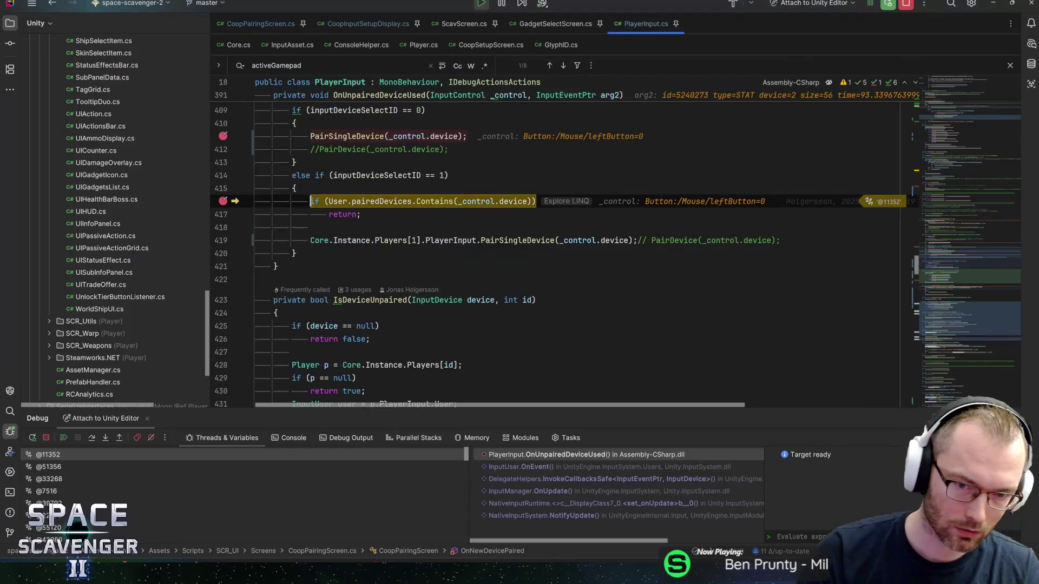
key(F9)
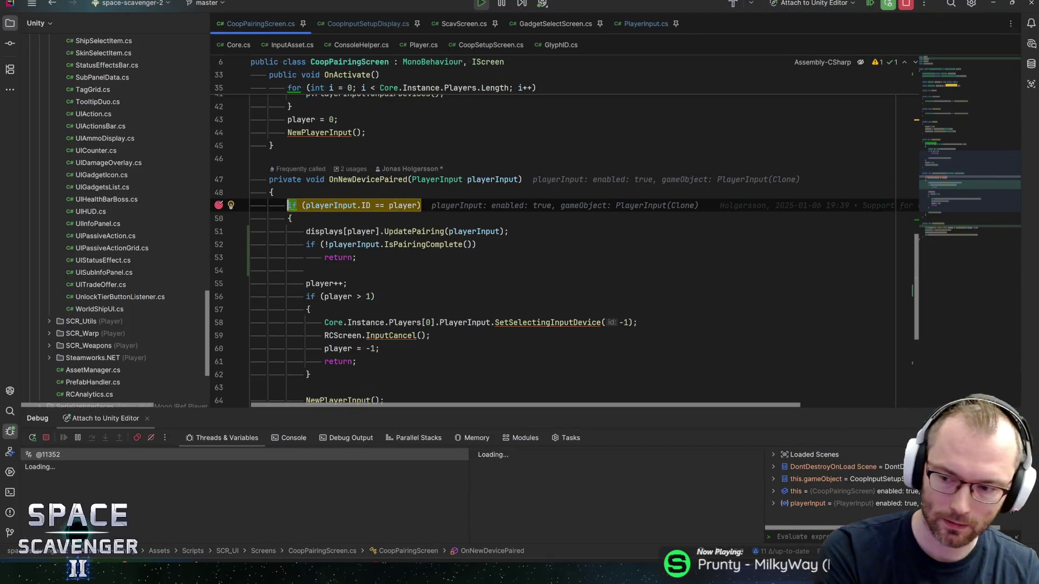
key(F9)
key(F9)
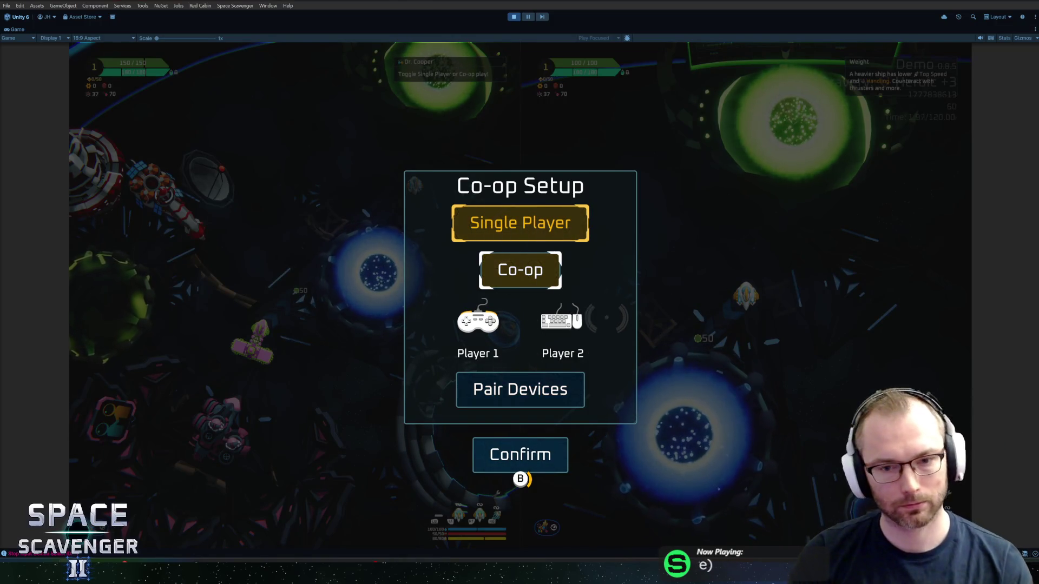
Move the Co-op Setup focus to Confirm and start split-screen co-op play
key(Down)
key(Down)
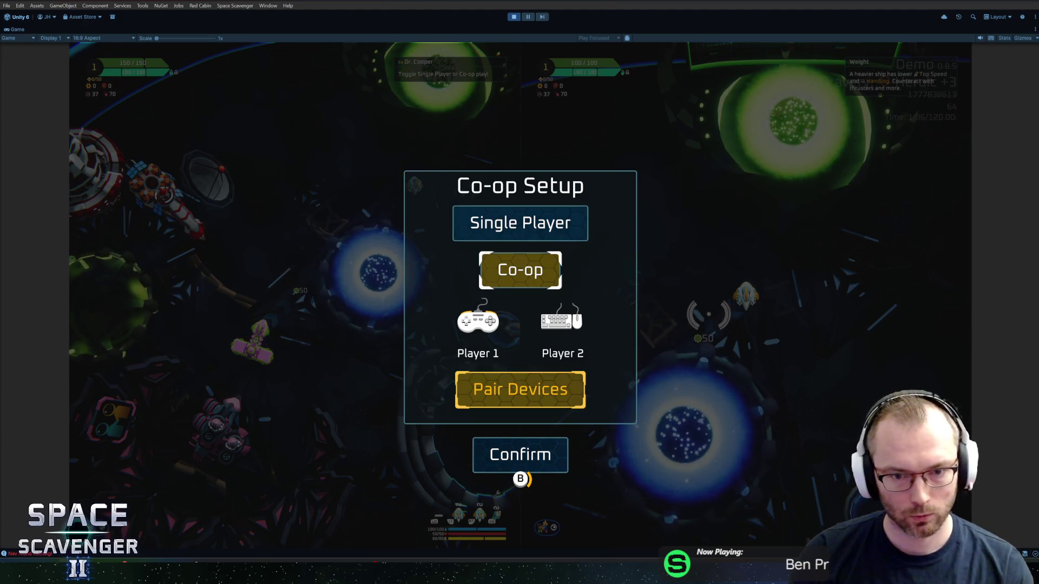
key(Down)
key(Up)
key(Down)
key(Return)
key(e)
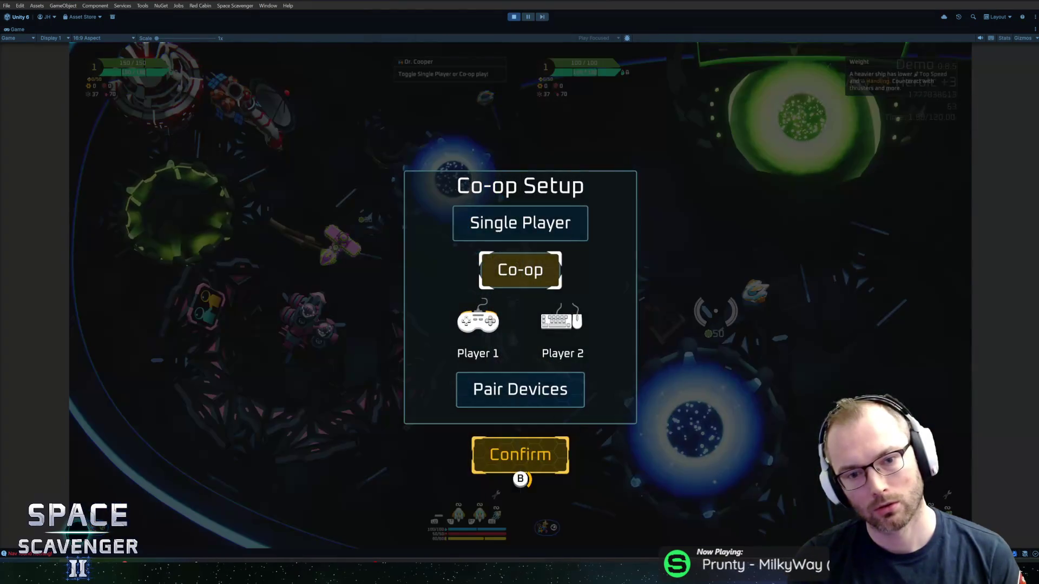
key(Return)
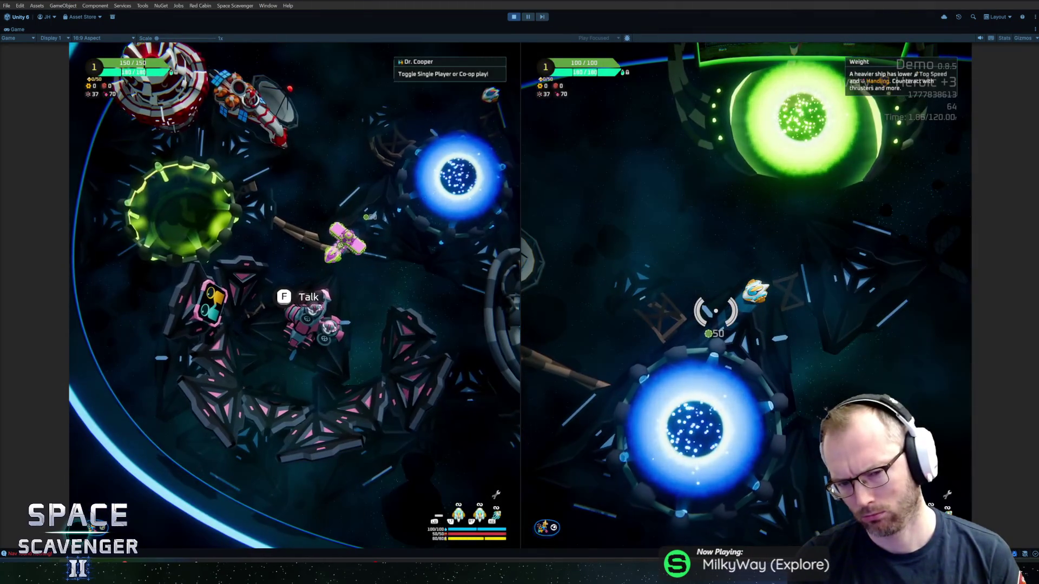
Reopen Co-op Setup, switch to Single Player, then select Co-op again, confirm, and resume
key(f)
key(Up)
key(Up)
key(Down)
key(Up)
key(Up)
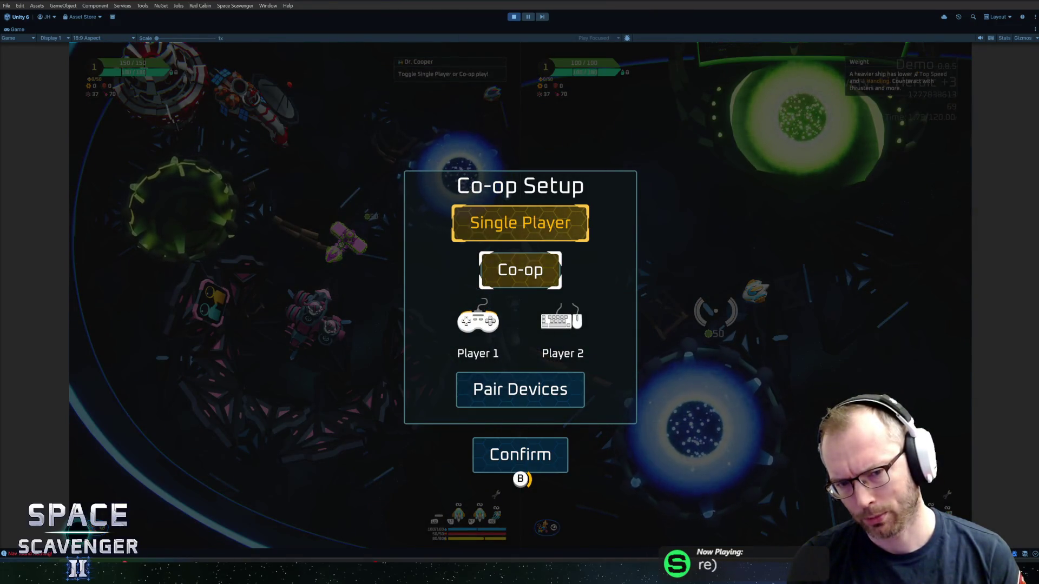
key(Return)
key(Down)
key(Down)
key(Down)
key(Up)
key(Up)
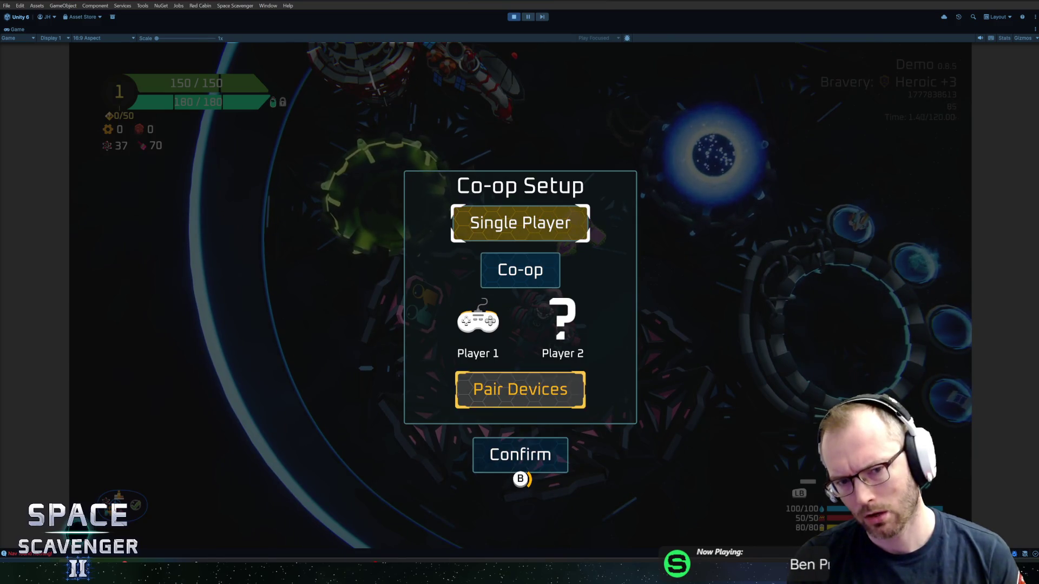
key(Return)
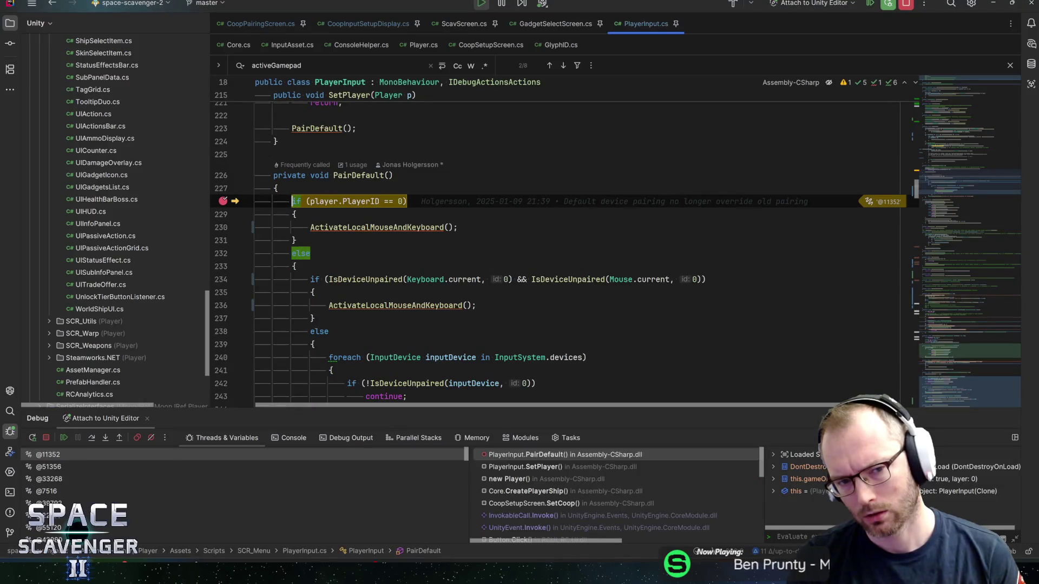
key(F5)
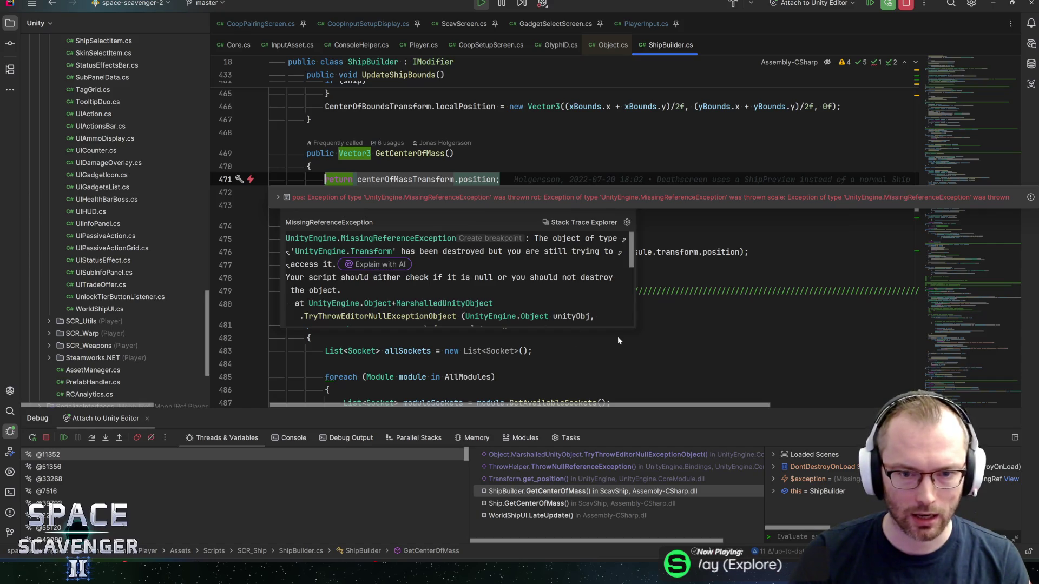
Enlarge, shift left and widen the exception popup to read the full MissingReferenceException stack trace
mouse_move(643, 329)
mouse_down()
mouse_move(870, 379)
mouse_move(909, 417)
mouse_move(978, 414)
mouse_move(1004, 386)
mouse_up()
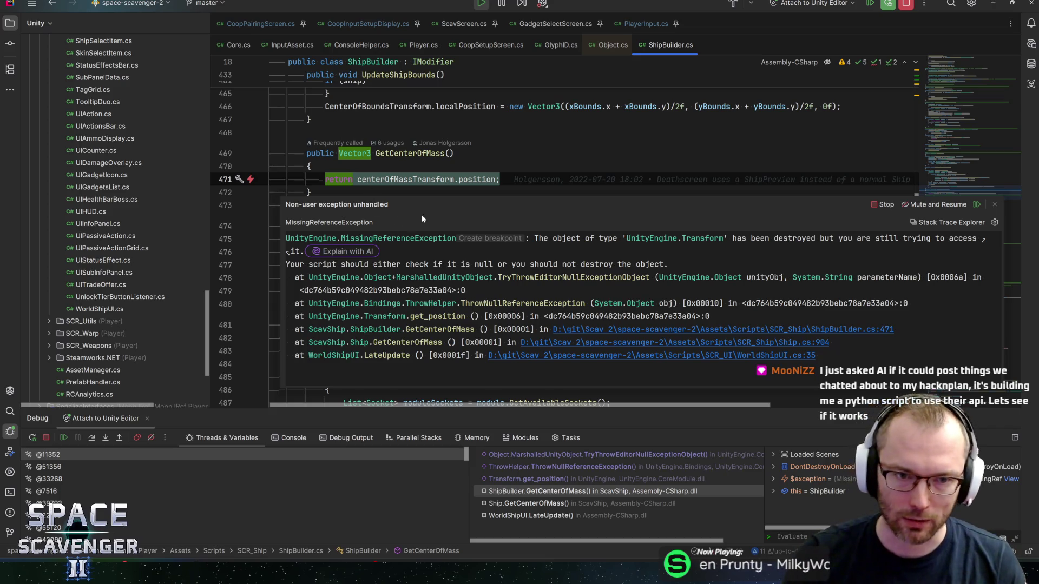
drag(449, 203, 345, 205)
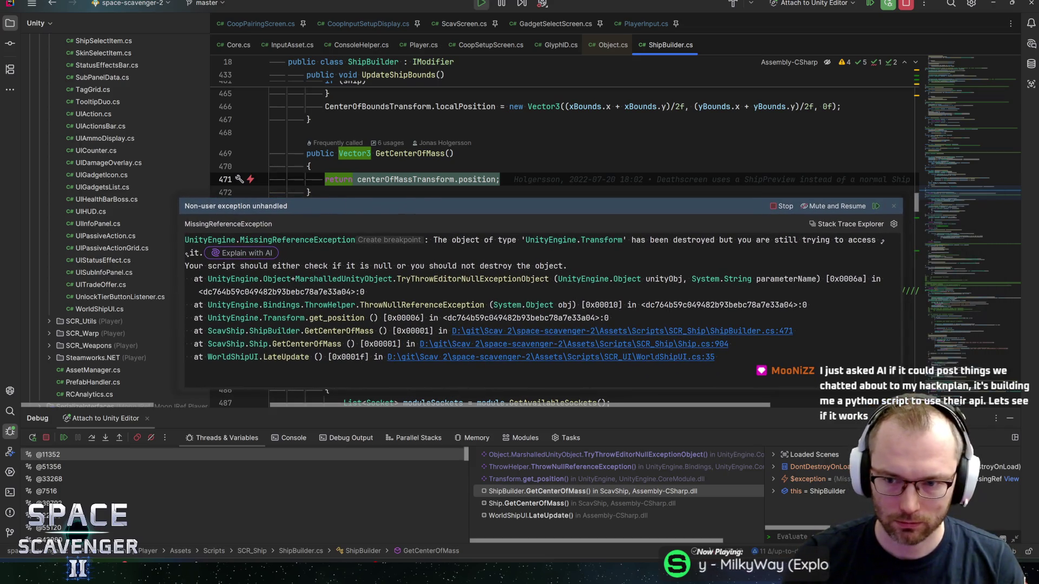
drag(902, 388, 1014, 390)
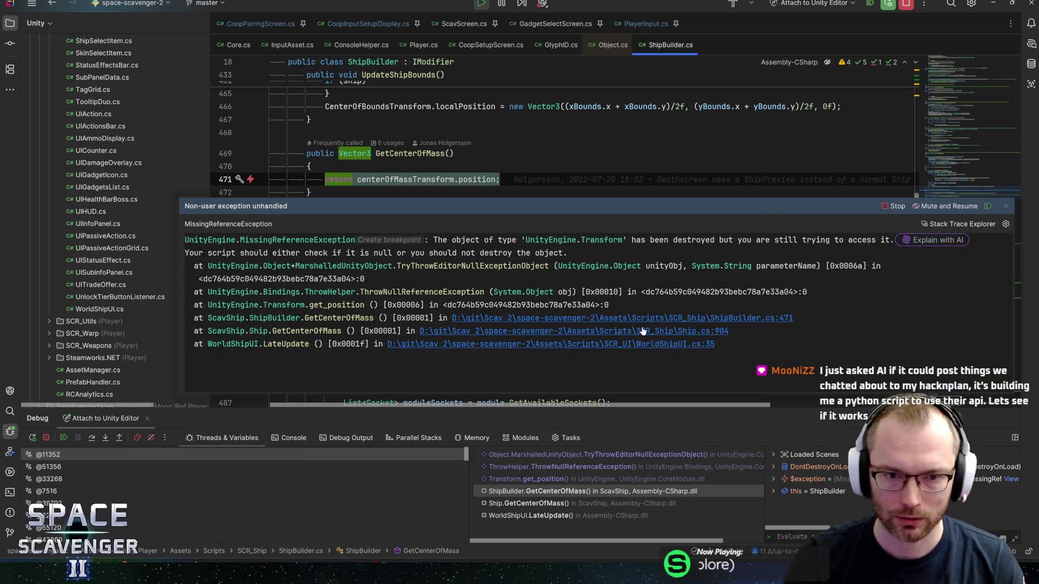
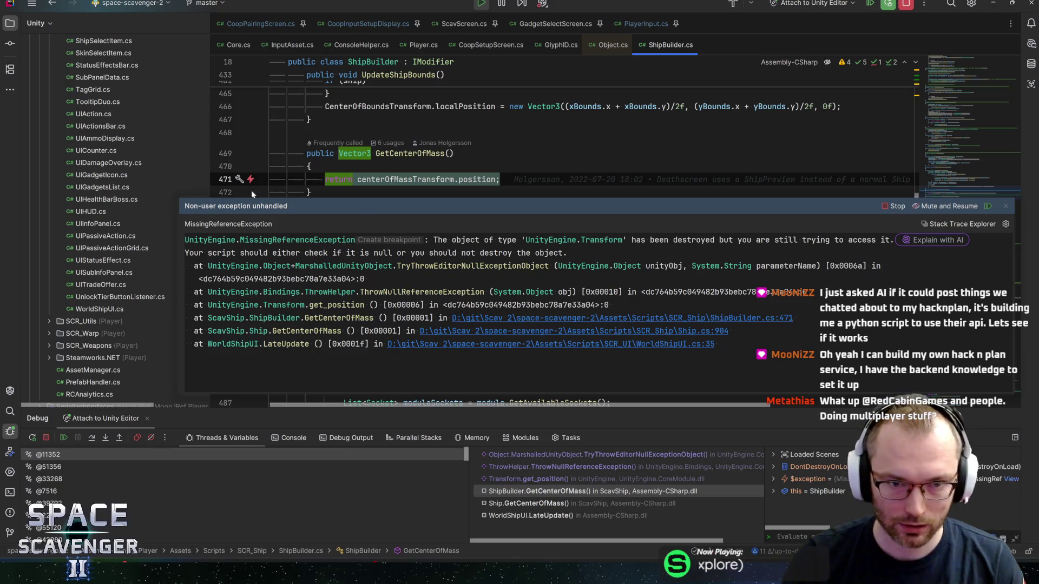
Resume Rider's debugger past the MissingReferenceException, through decompiled Object.cs, then return to Unity
mouse_move(378, 180)
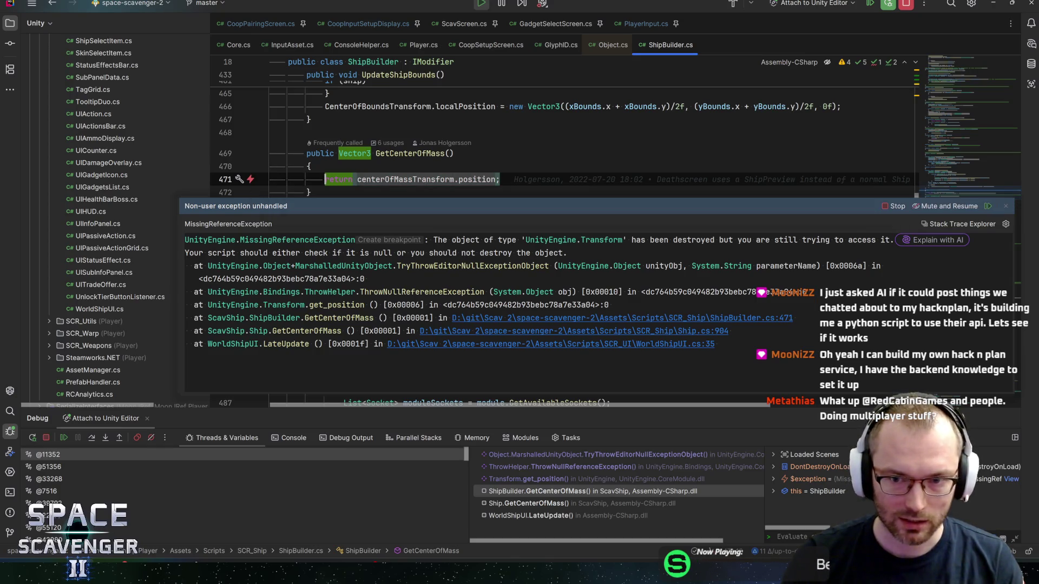
key(F9)
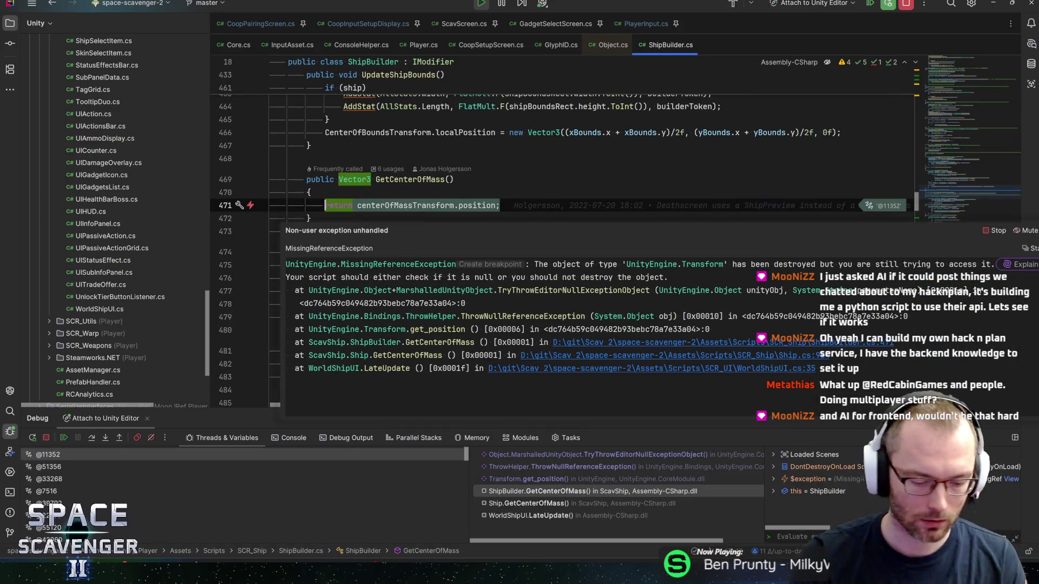
key(F9)
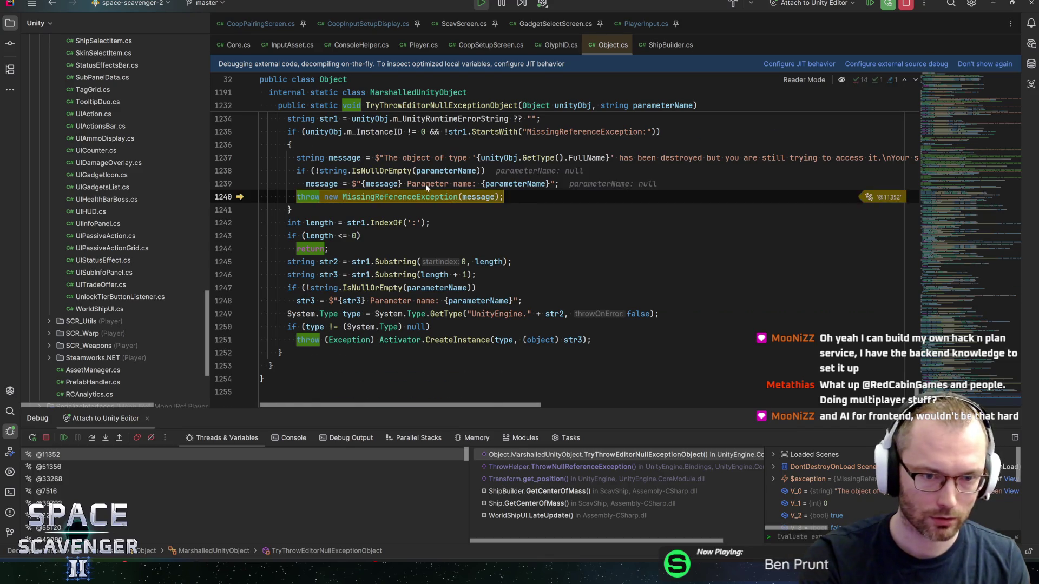
key(F5)
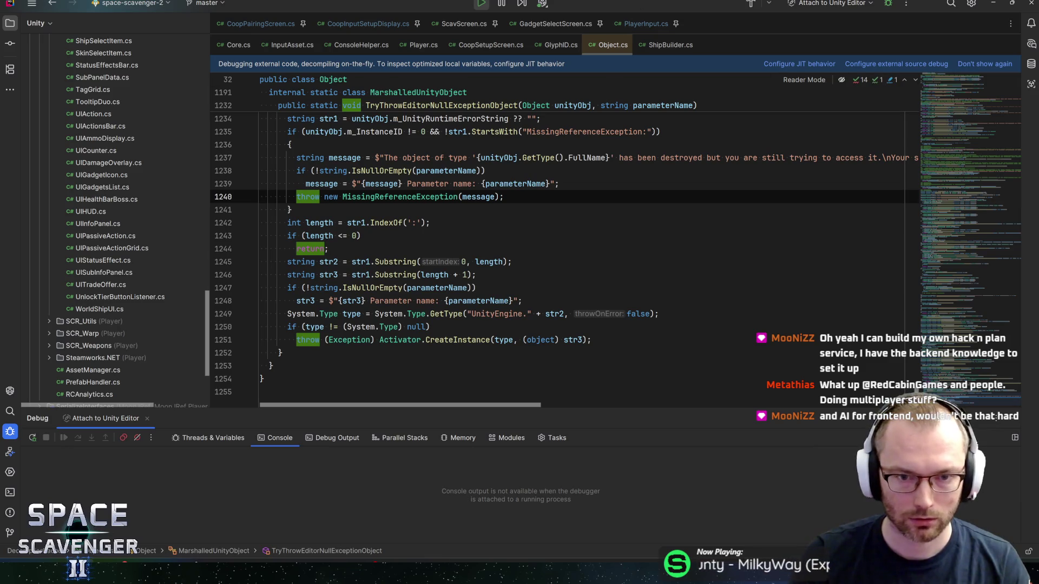
key(alt+Tab)
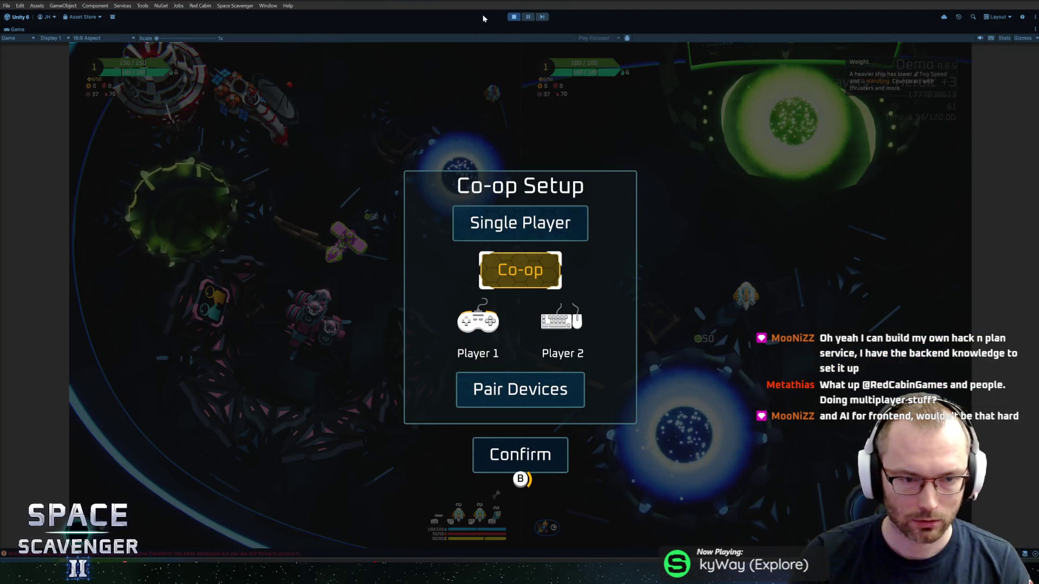
Pause the game, then scroll and resize the Console listing the MissingReferenceException entries
click(529, 20)
click(347, 437)
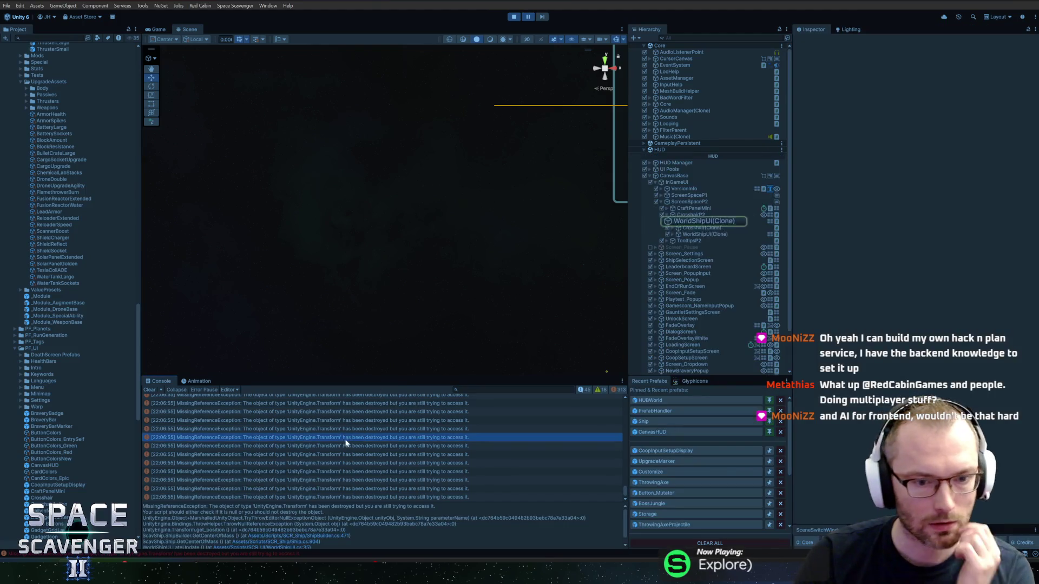
scroll(411, 457, up, 15)
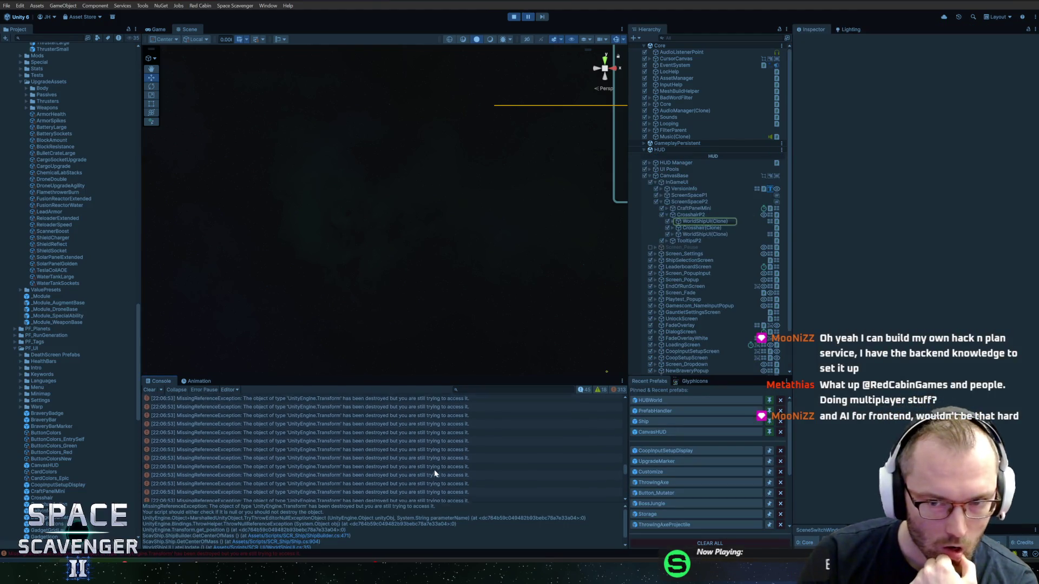
scroll(436, 473, up, 2)
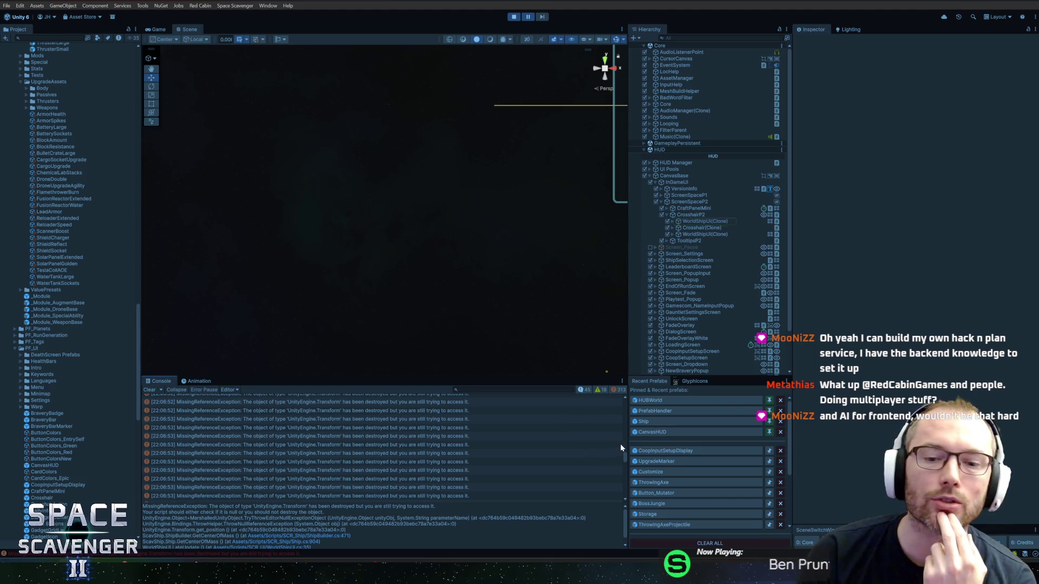
drag(626, 460, 634, 425)
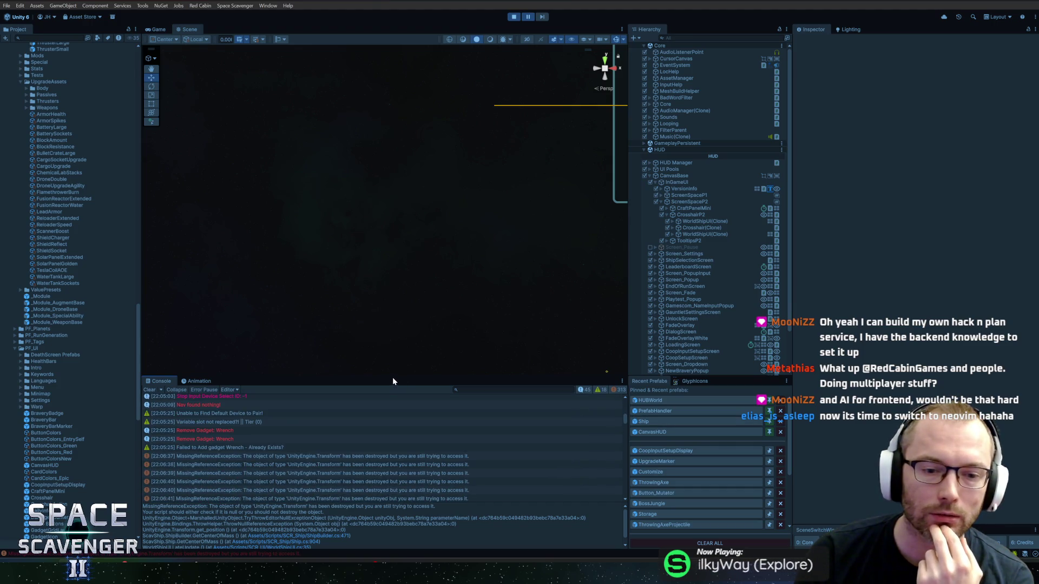
drag(393, 376, 412, 332)
Inspect the 22:06:37 MissingReferenceException entry to locate WorldShipUI(Clone) in the Hierarchy
click(337, 412)
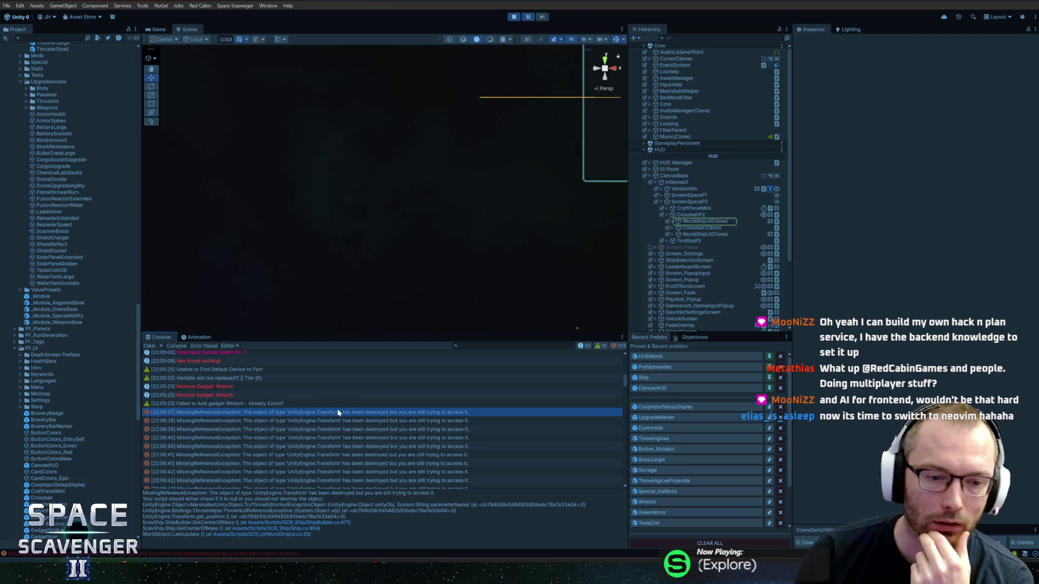
click(294, 405)
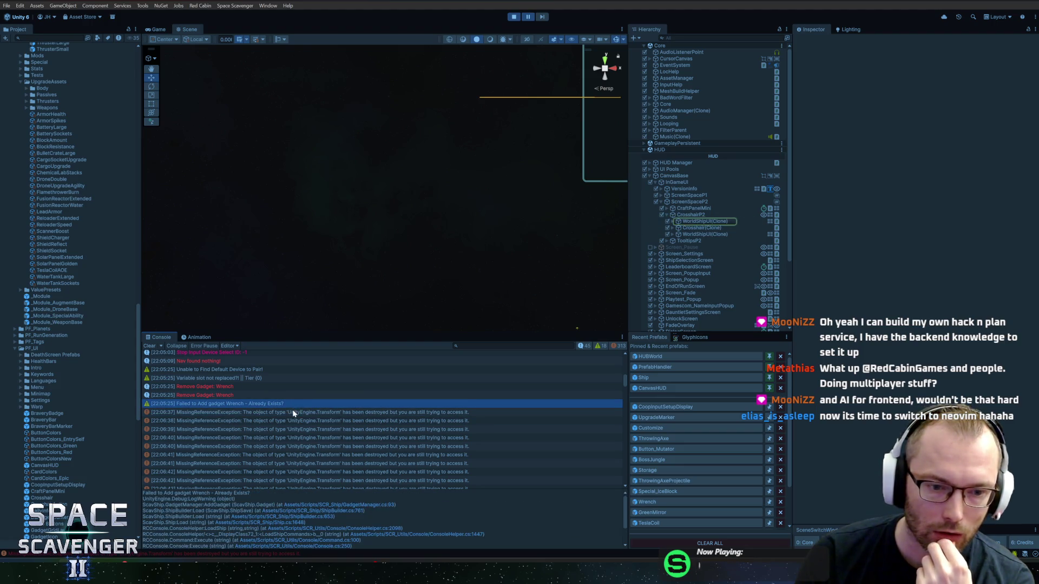
click(294, 412)
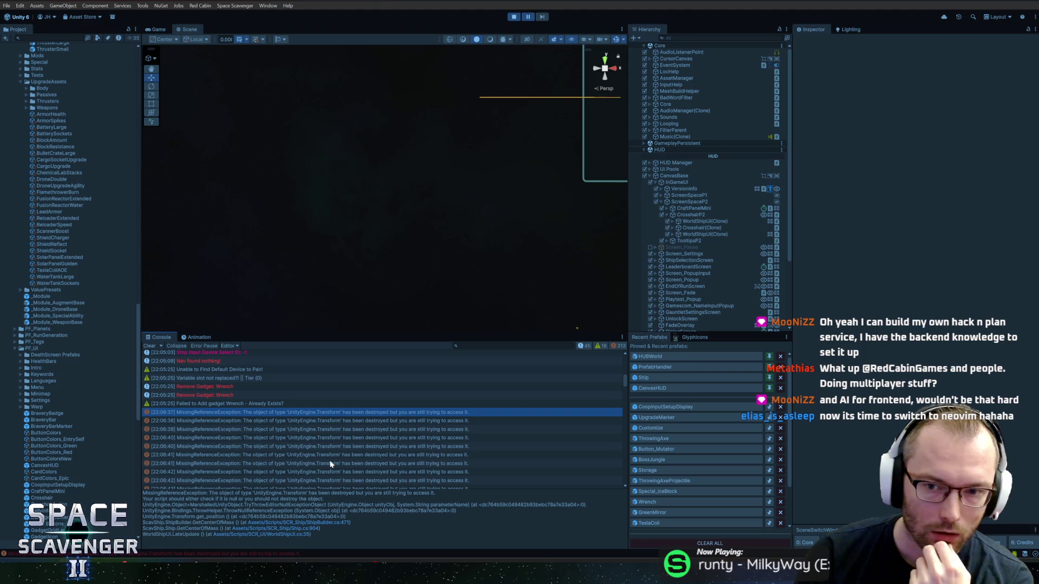
click(325, 420)
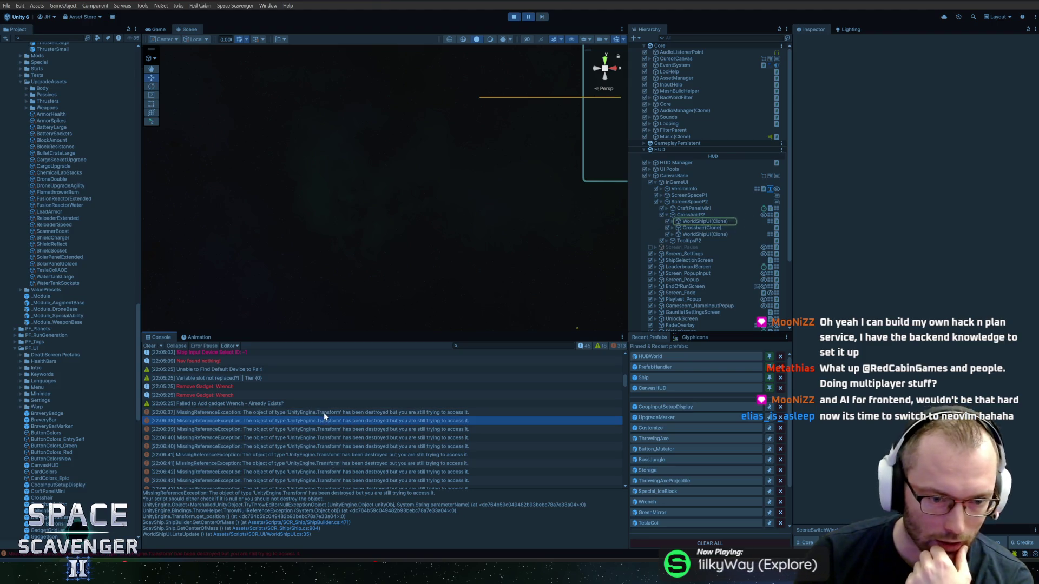
click(323, 412)
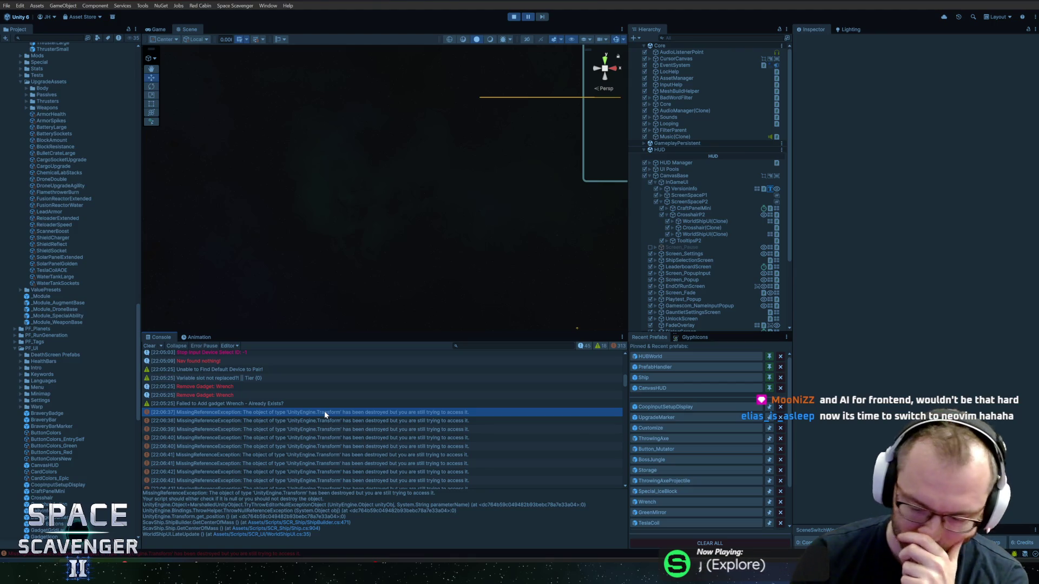
Compare the 22:06:38 and 22:06:37 exceptions and find their source object in the Hierarchy
click(319, 417)
click(322, 413)
click(310, 420)
click(308, 414)
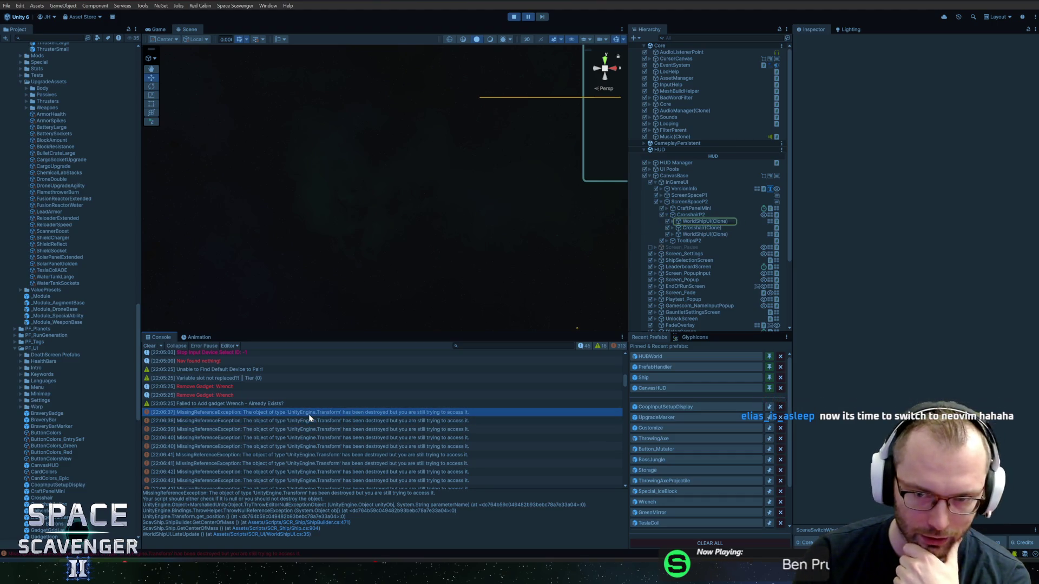
click(301, 422)
click(300, 413)
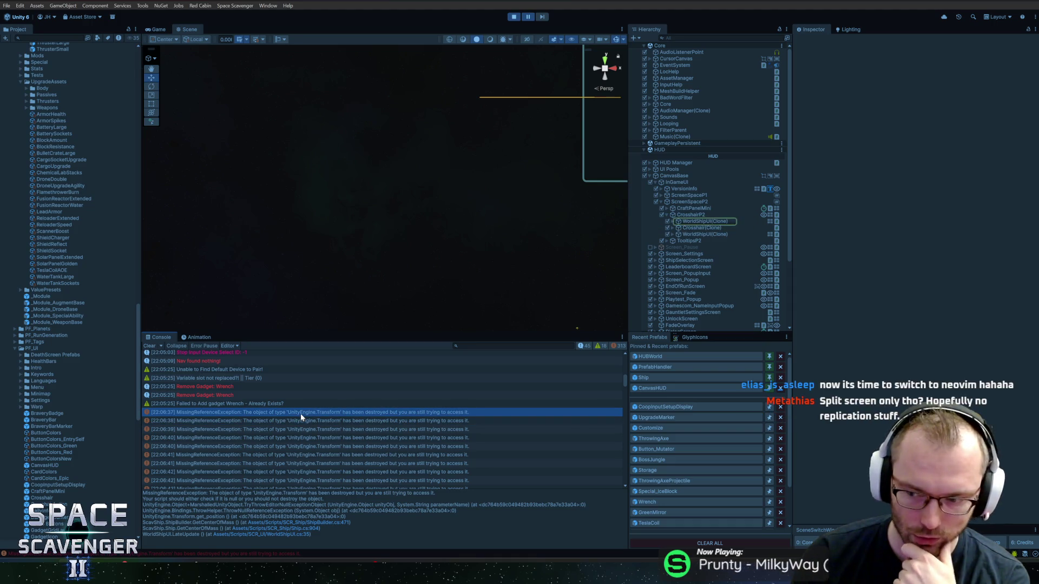
click(293, 420)
click(295, 412)
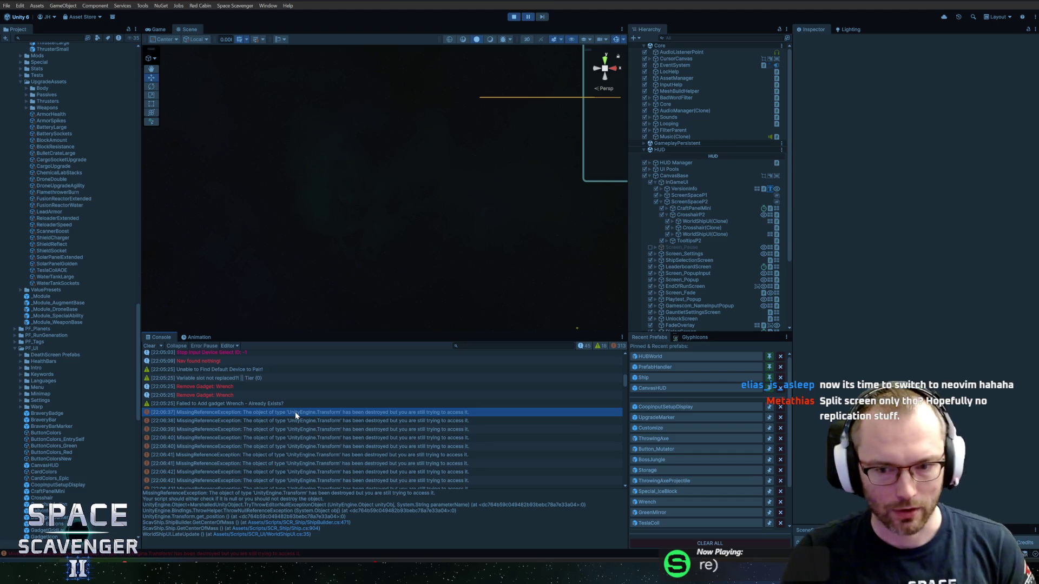
Ping WorldShipUI(Clone) from both error rows again, then return to the Game tab's Co-op Setup
click(332, 414)
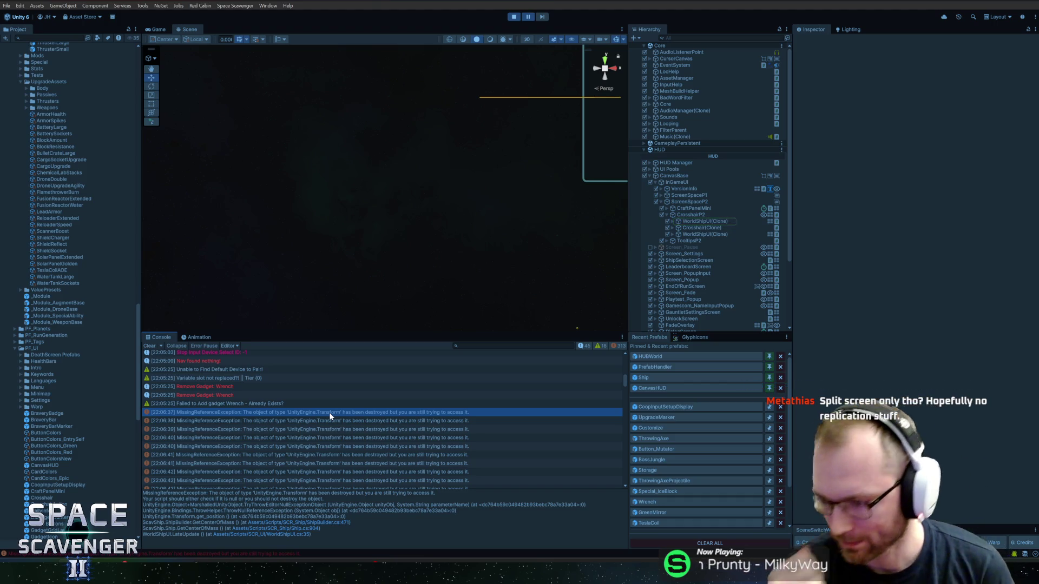
click(304, 424)
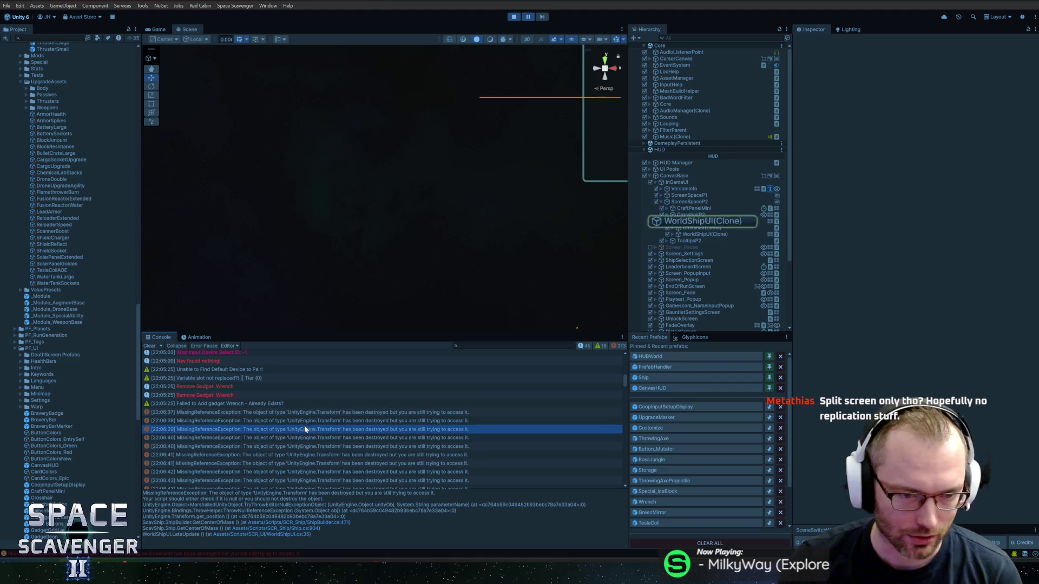
click(308, 412)
click(307, 413)
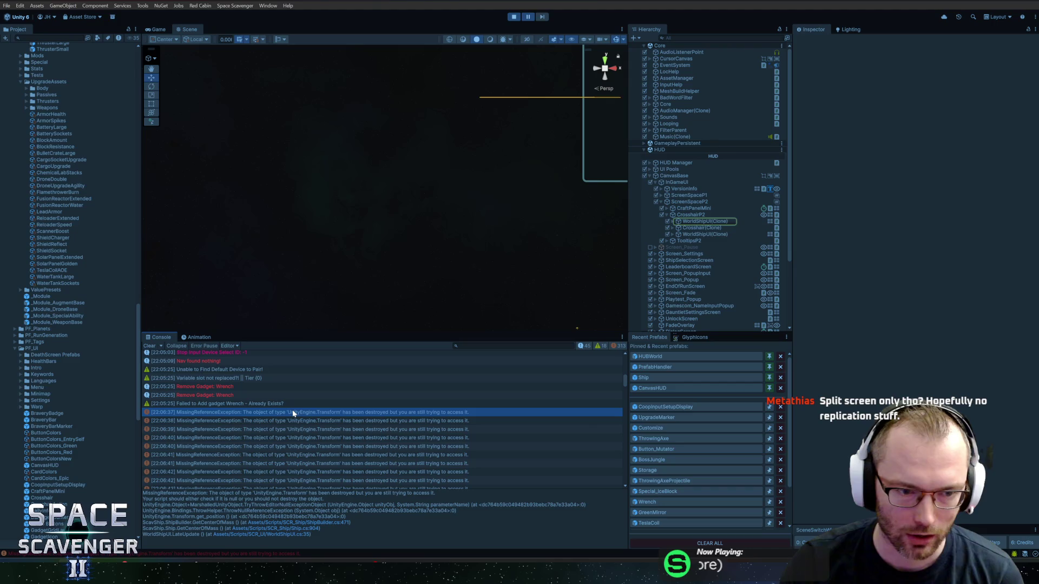
click(294, 421)
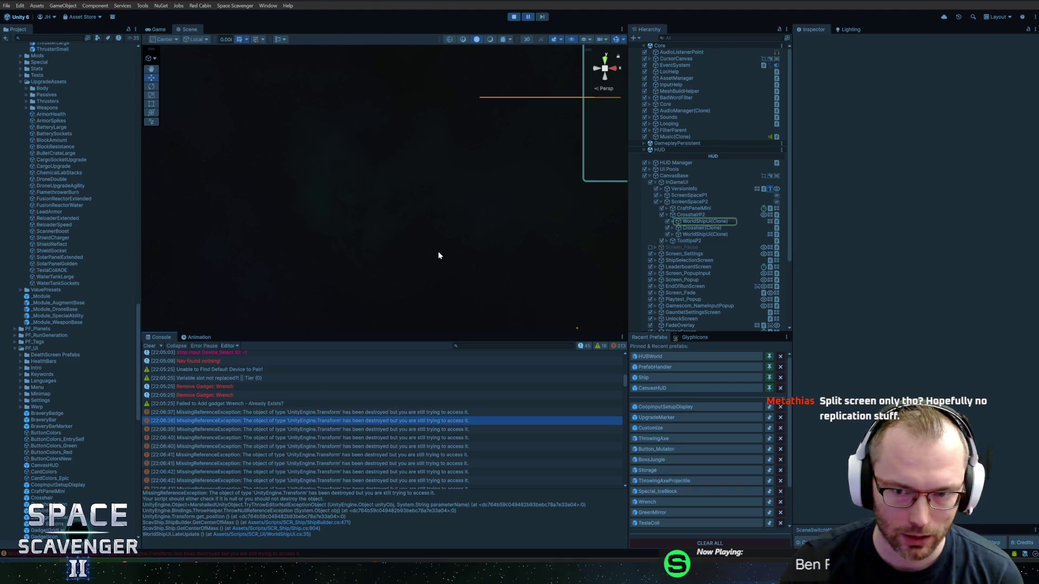
key(ctrl+2)
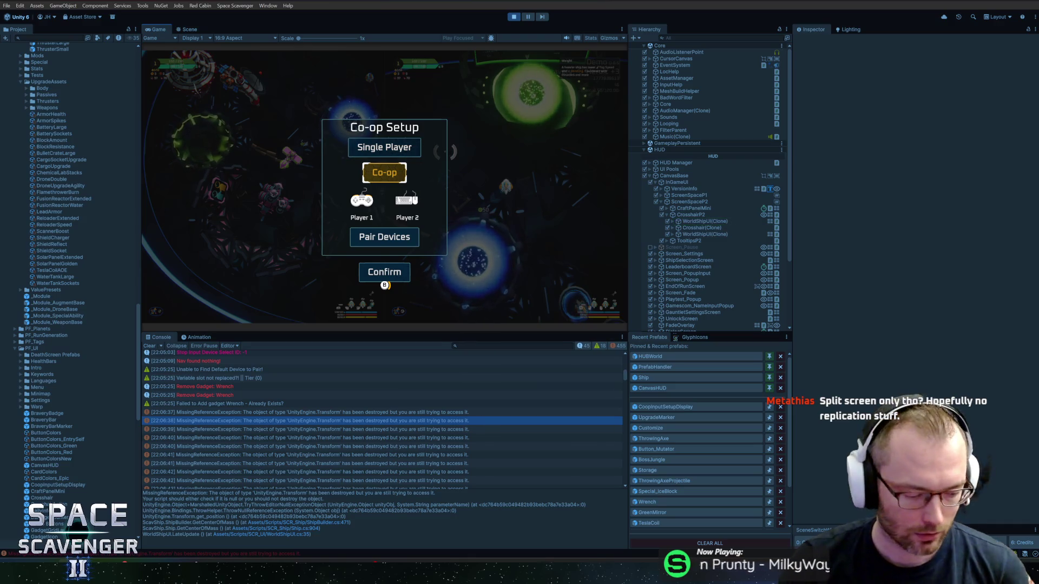
Set Co-op Setup to Single Player, clear the console, and filter the hierarchy by 'world'
key(Up)
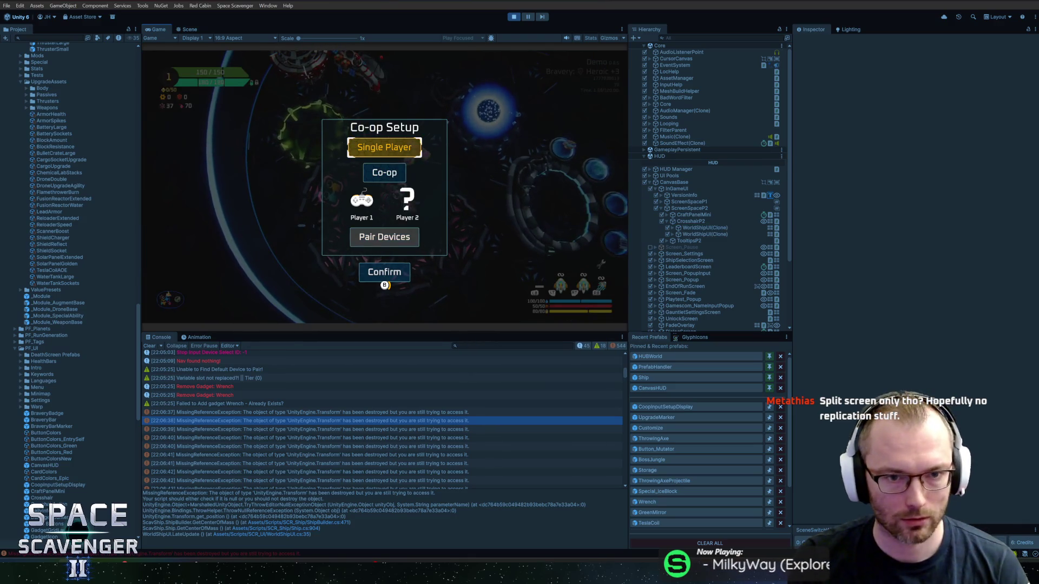
click(155, 351)
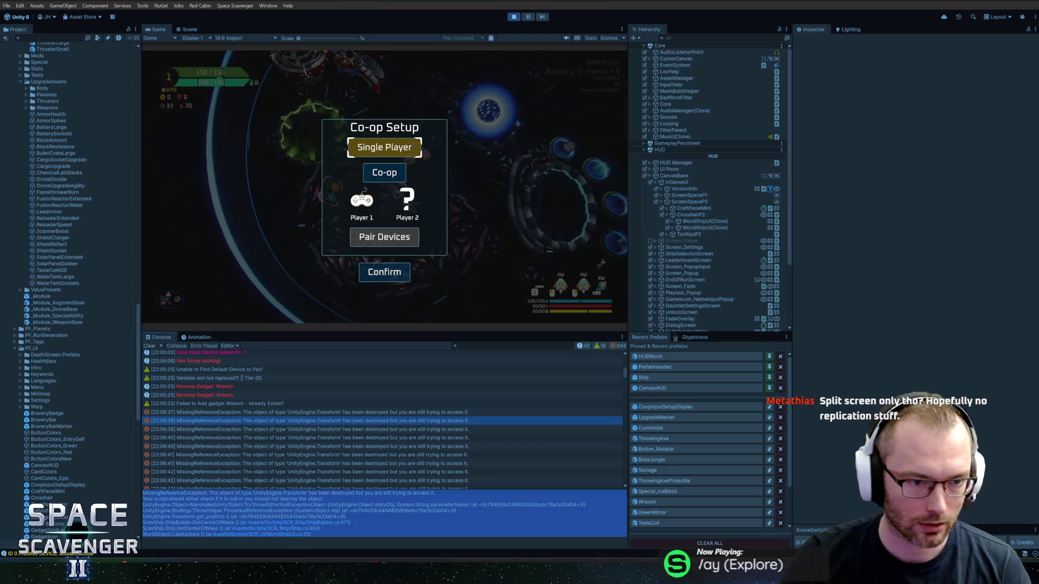
click(153, 347)
click(660, 46)
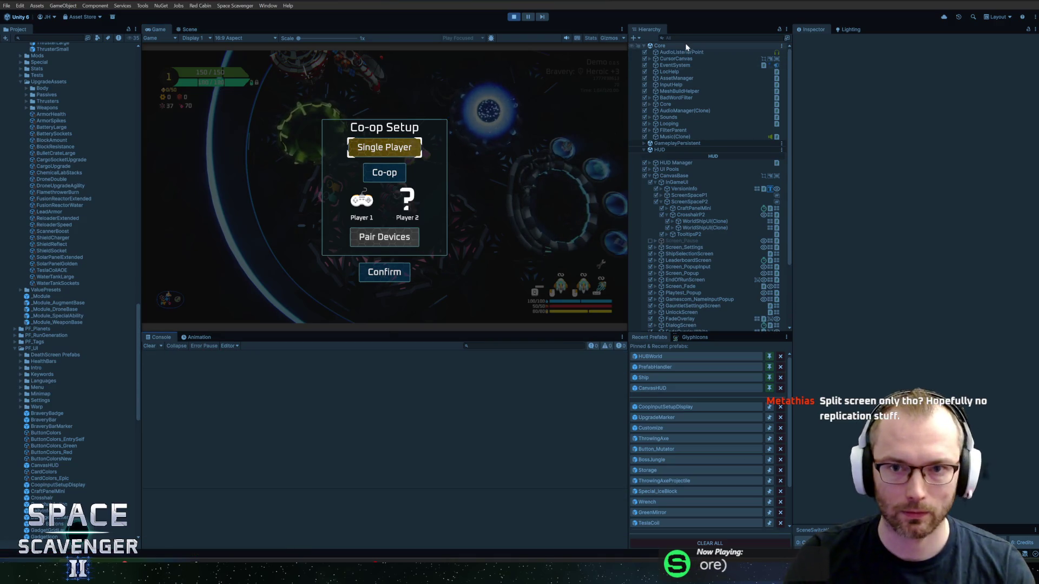
key(ctrl+f)
text(world)
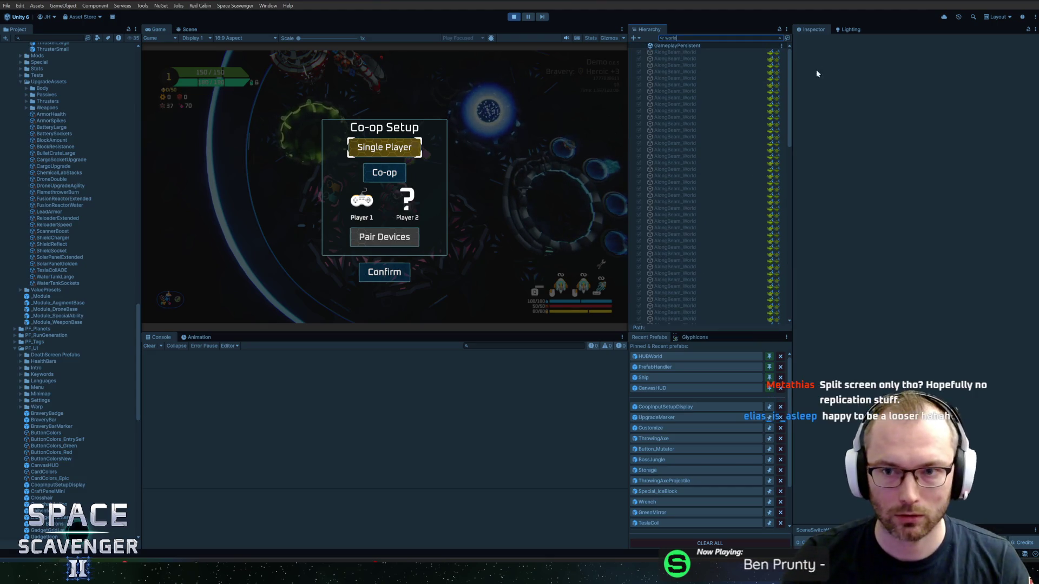
Enlarge the game view and hierarchy panels and inspect the HUBWorld(Clone) object
drag(790, 70, 787, 284)
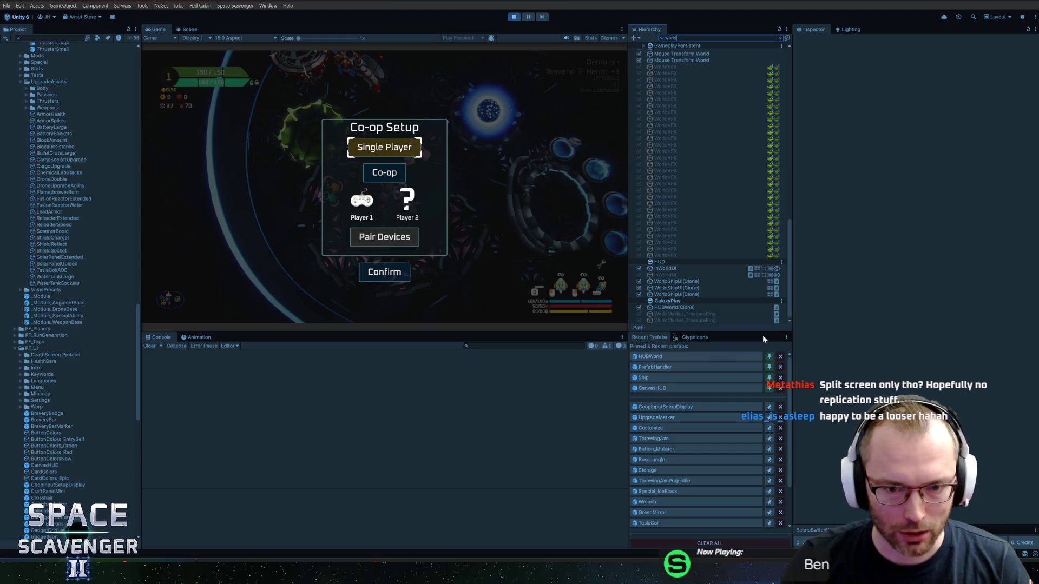
drag(545, 332, 556, 380)
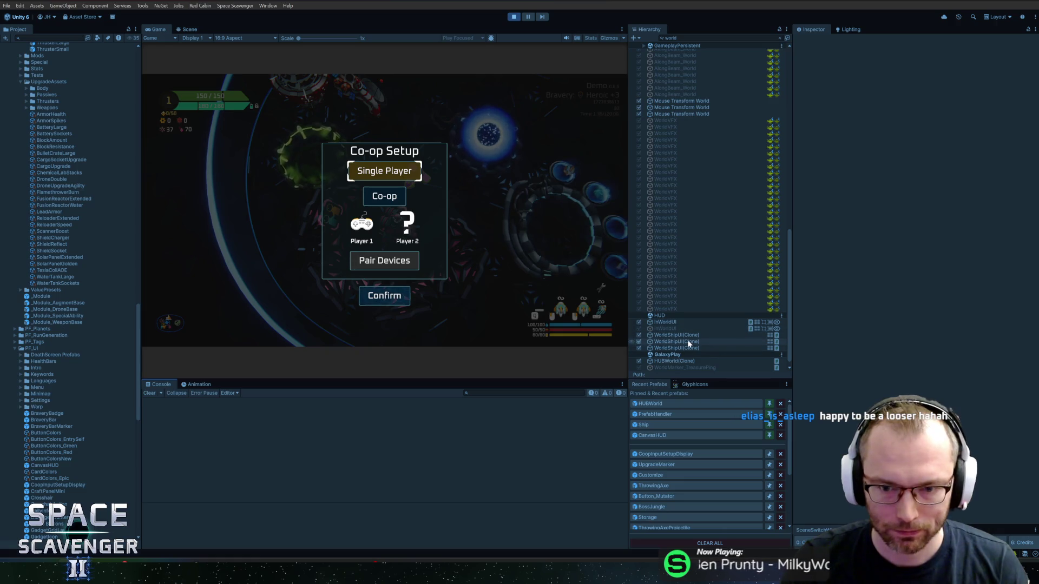
click(677, 360)
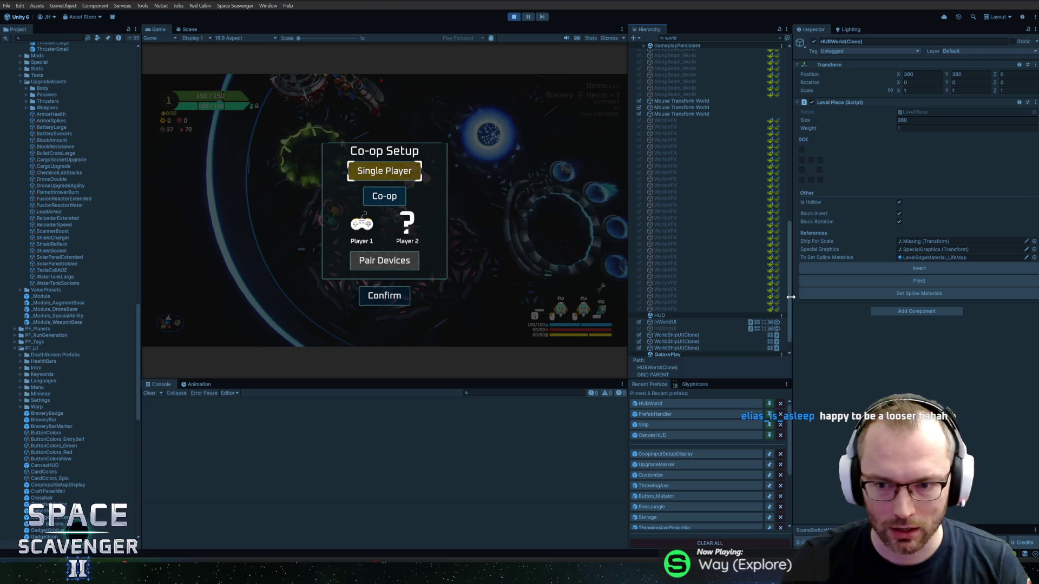
mouse_move(789, 301)
mouse_down()
mouse_move(786, 66)
mouse_move(774, 356)
mouse_up()
Inspect the Mouse Transform World objects, InWorldUI and a WorldShipUI(Clone) in the Inspector
click(684, 80)
click(690, 94)
click(690, 101)
key(Up)
key(Up)
click(683, 315)
click(684, 306)
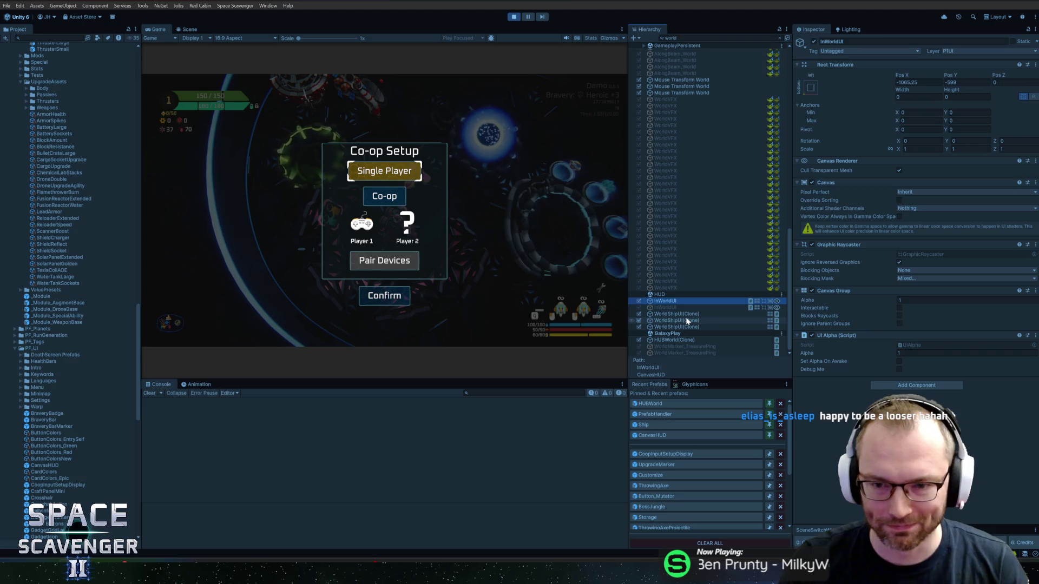
click(686, 320)
Compare the three WorldShipUI(Clone) instances in the Inspector, then switch the game setup to Co-op
click(697, 315)
click(678, 355)
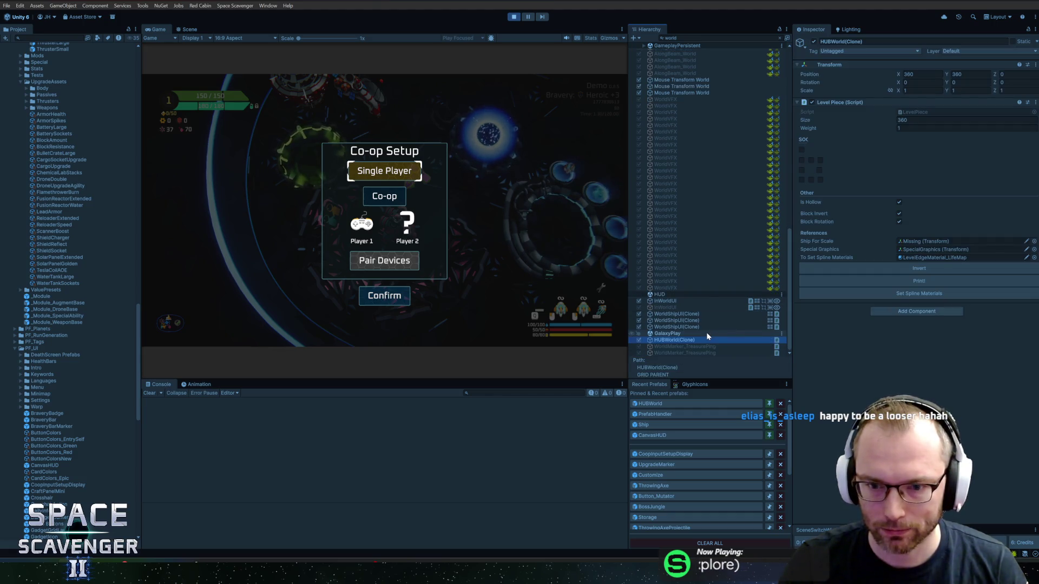
click(694, 322)
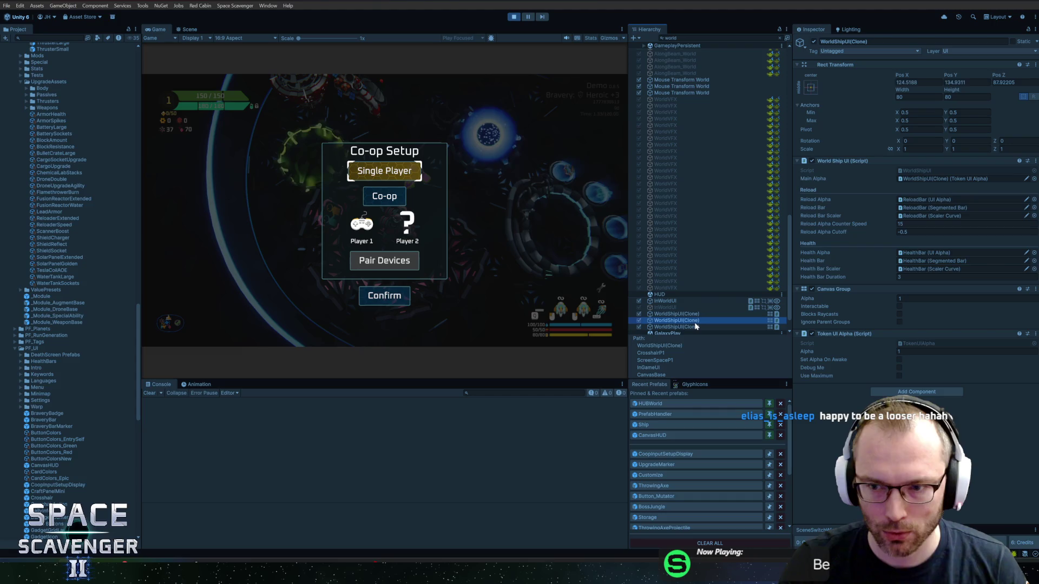
click(699, 328)
click(485, 203)
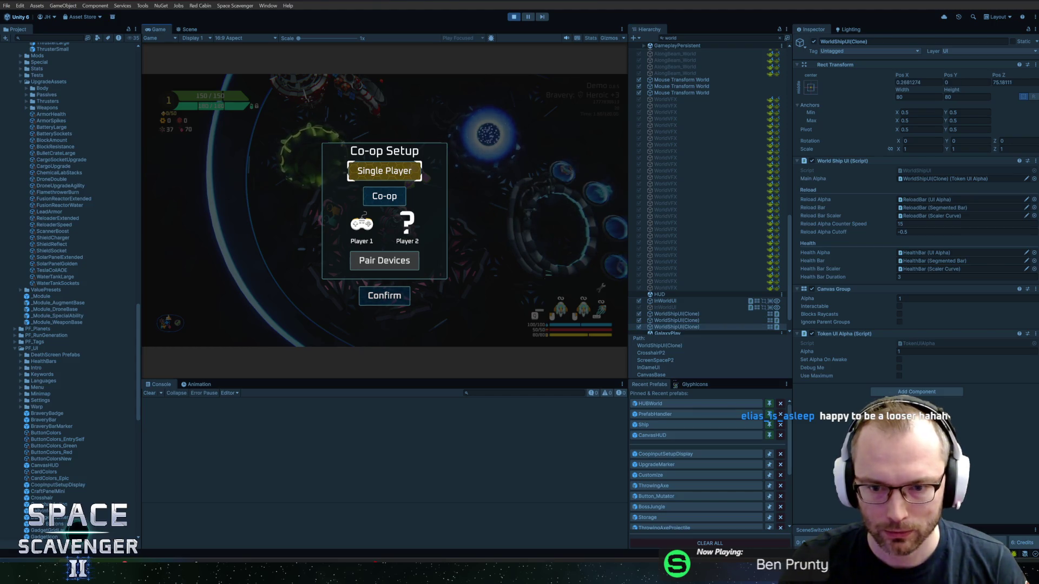
click(720, 296)
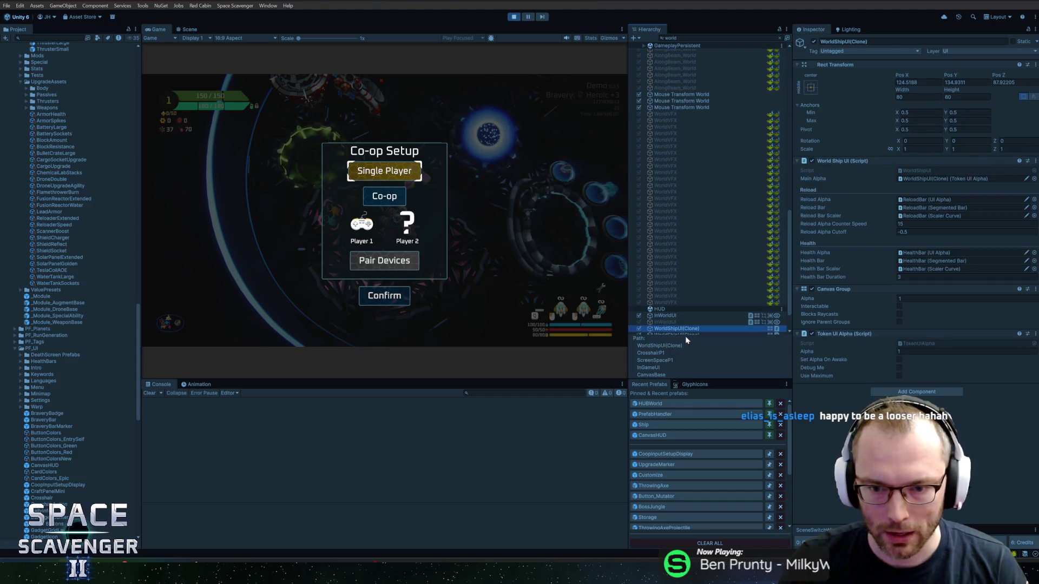
click(687, 298)
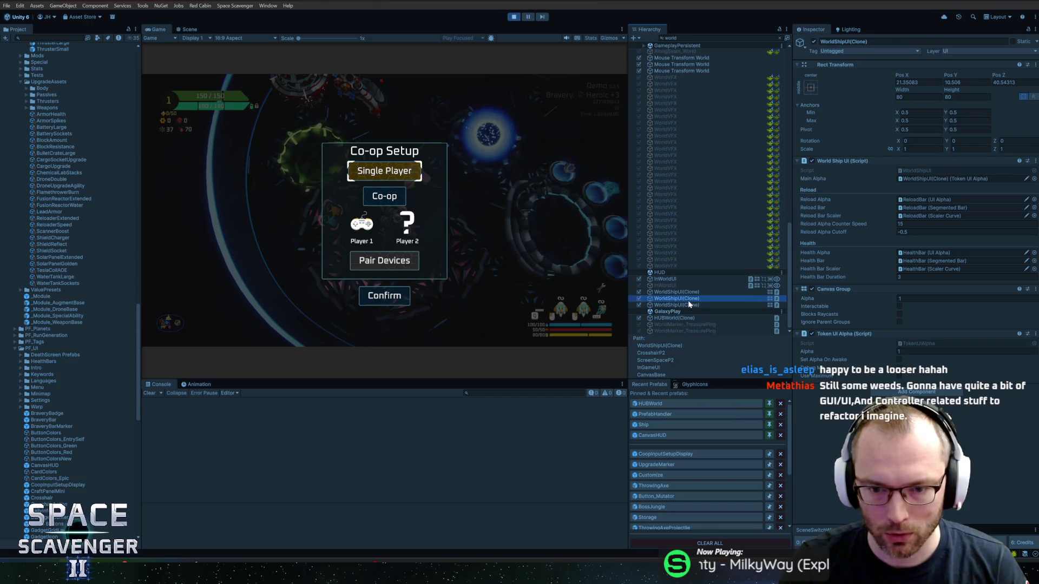
click(686, 305)
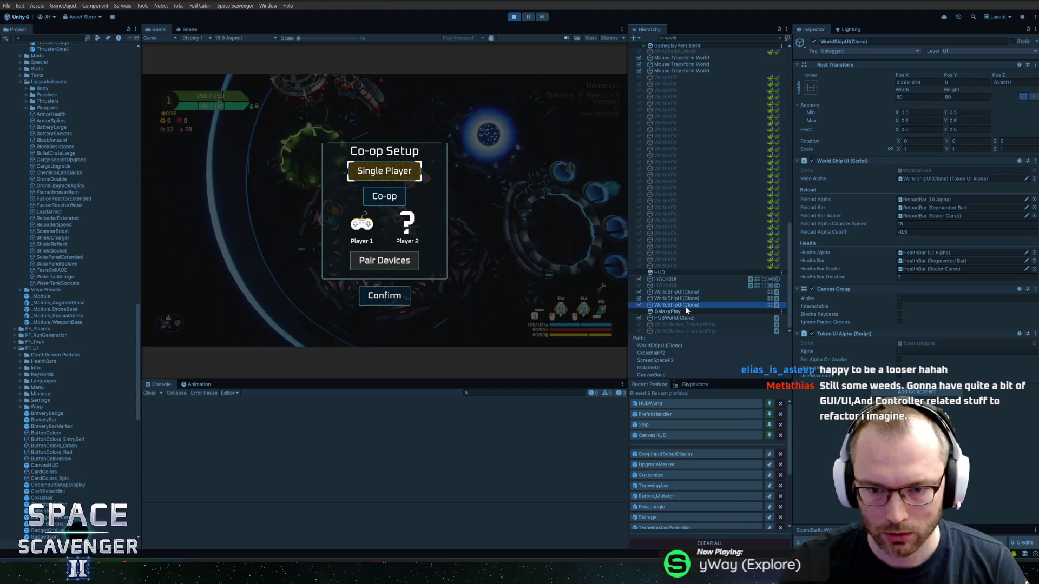
click(415, 201)
key(Down)
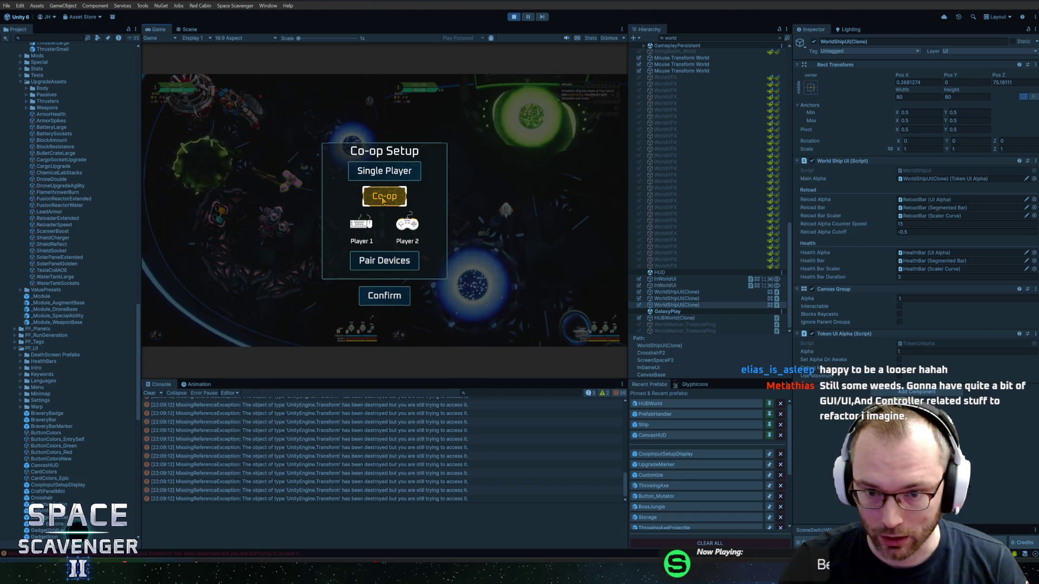
Toggle the game setup between Single Player and Co-op, ending on Single Player
click(738, 304)
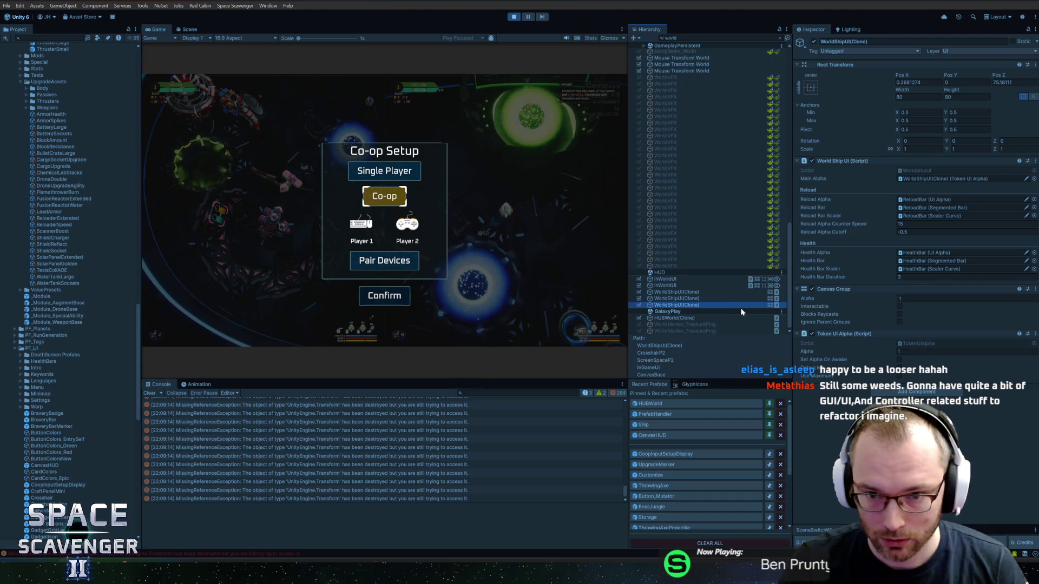
click(524, 211)
key(Up)
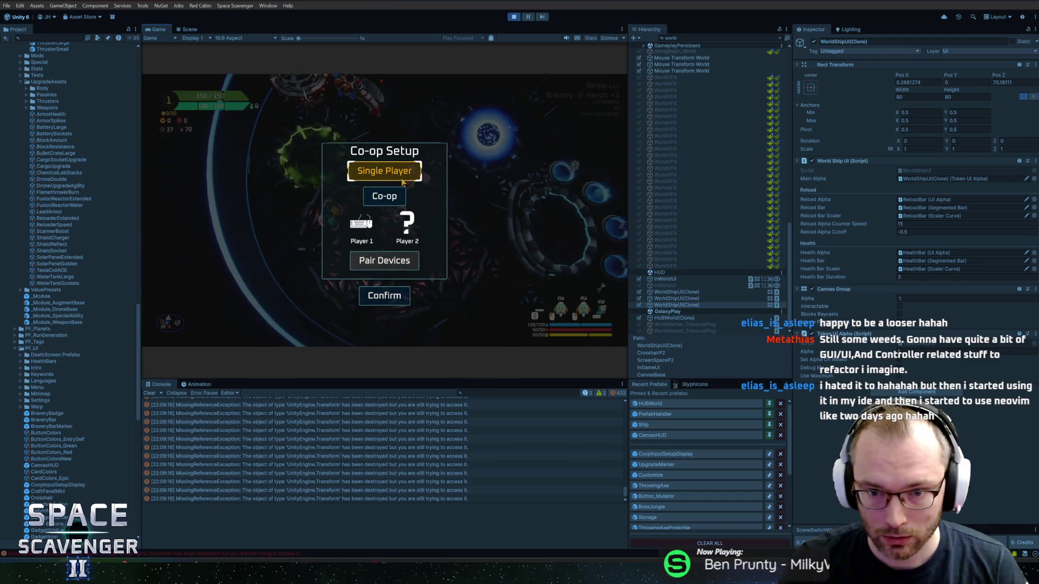
key(Down)
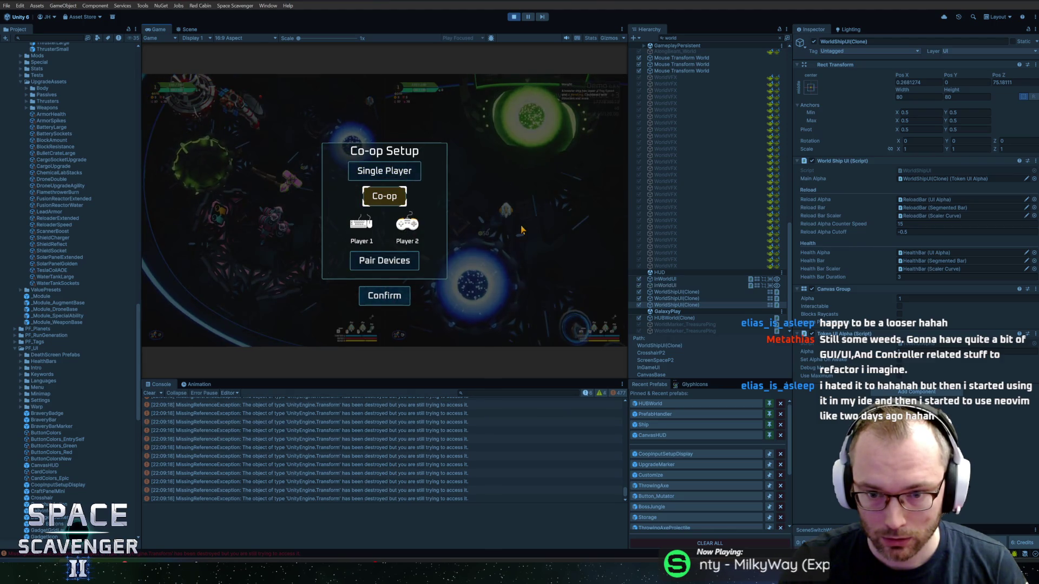
key(Up)
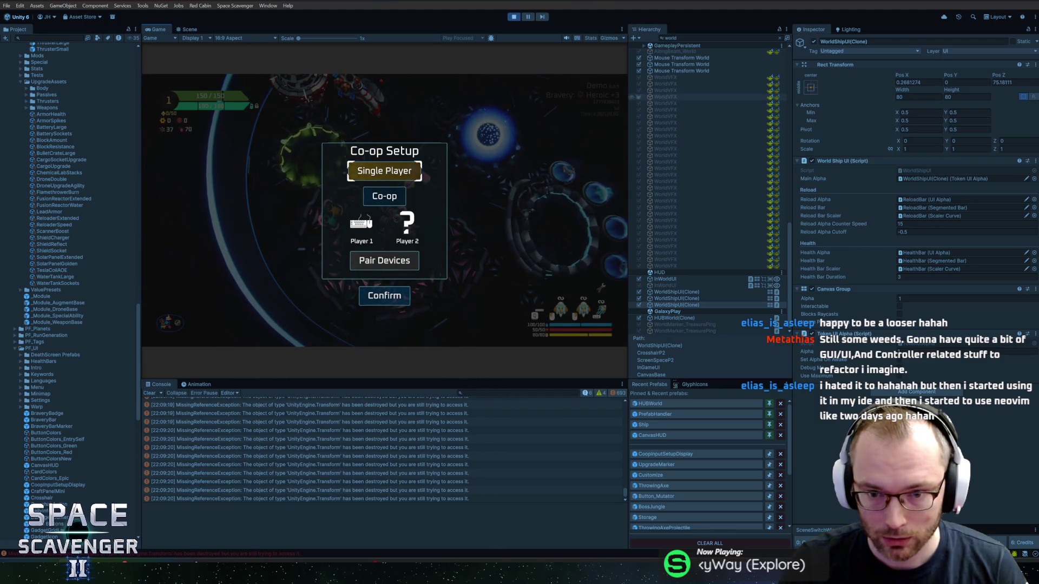
Narrow the hierarchy filter to 'worldsh', compare WorldShipUI(Clone) rows, then confirm Co-op Setup and stop
click(676, 38)
text(sh)
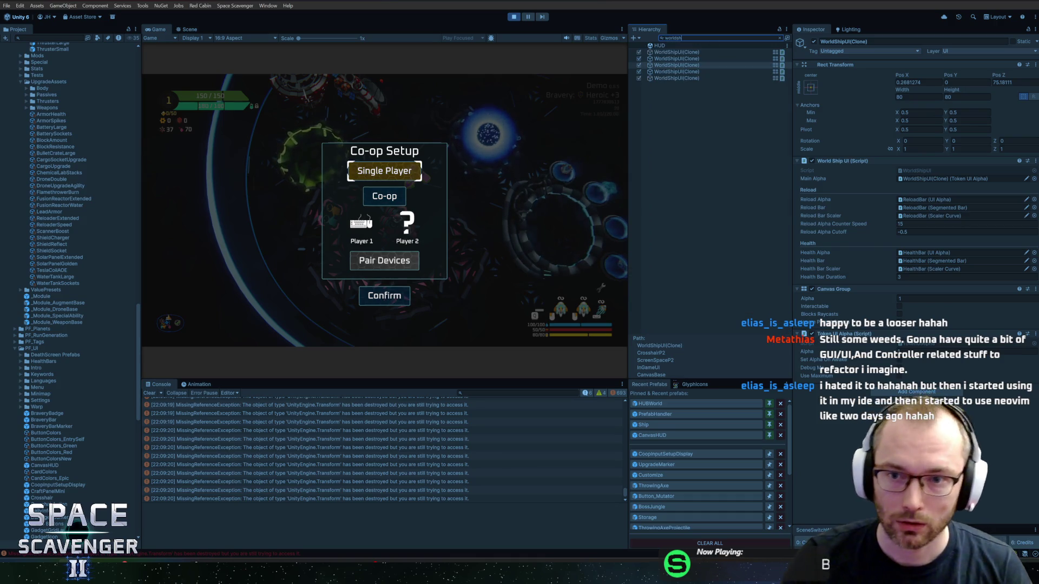
click(675, 78)
click(677, 72)
click(681, 64)
click(683, 57)
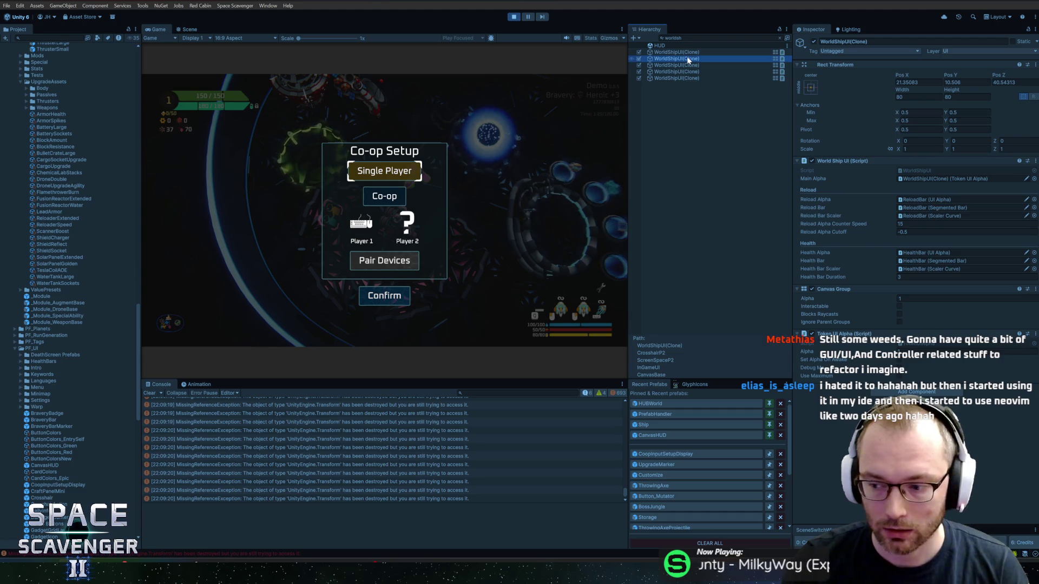
click(686, 65)
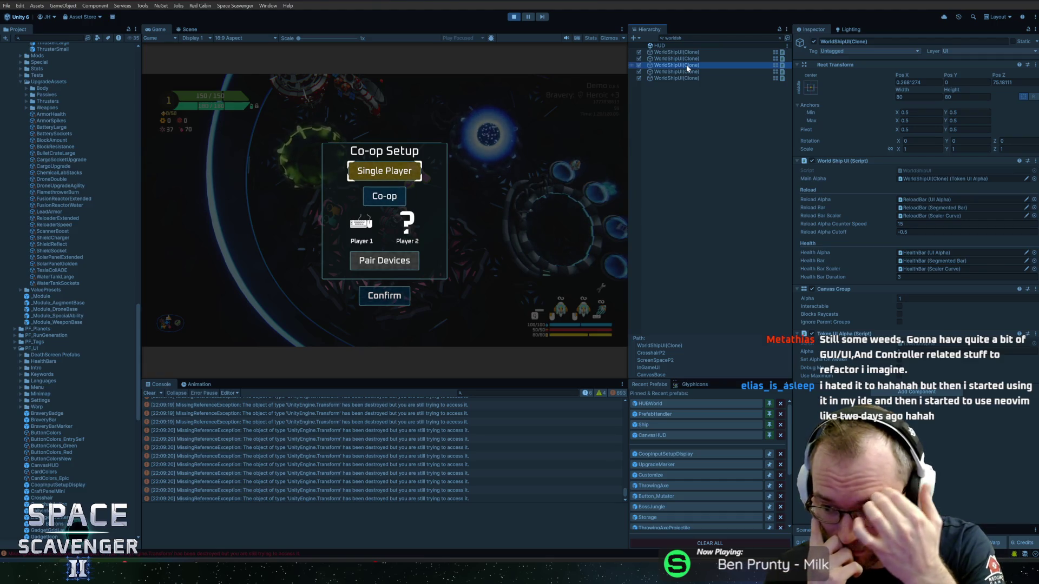
click(384, 295)
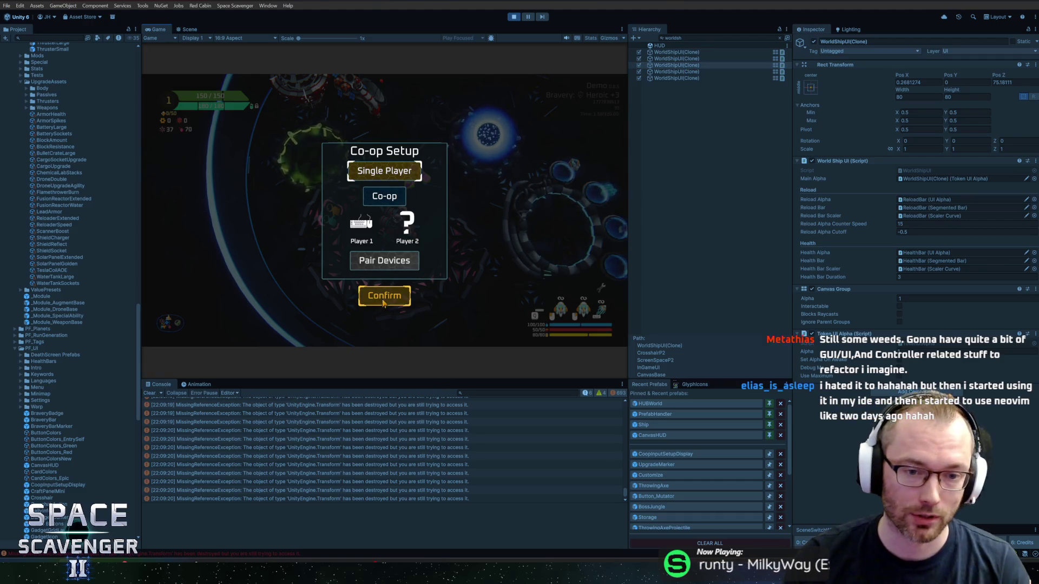
key(ctrl+p)
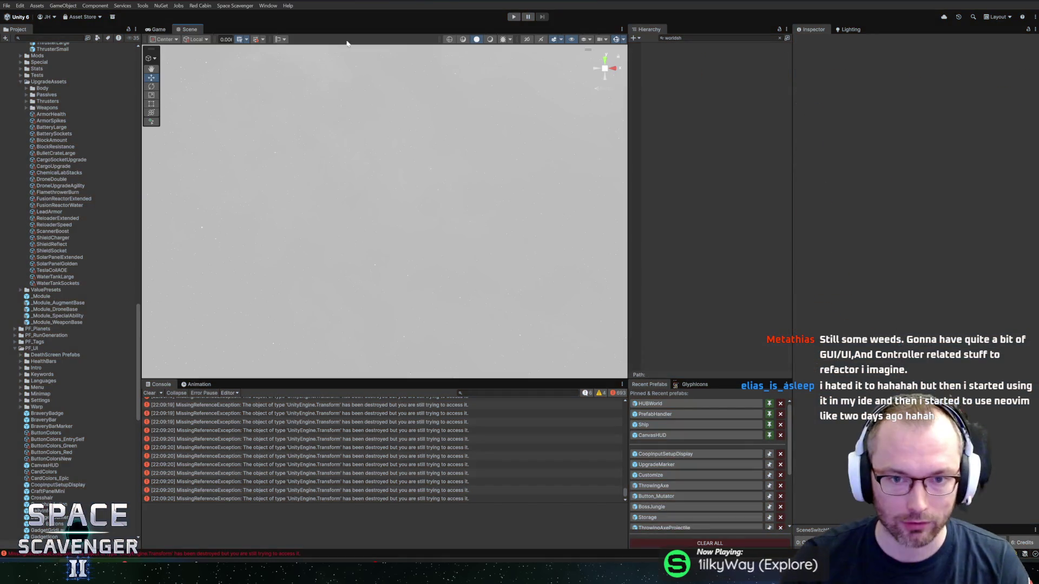
Show the Scene view, clear the 'worldsh' hierarchy filter, and widen the hierarchy panel
click(160, 29)
click(190, 31)
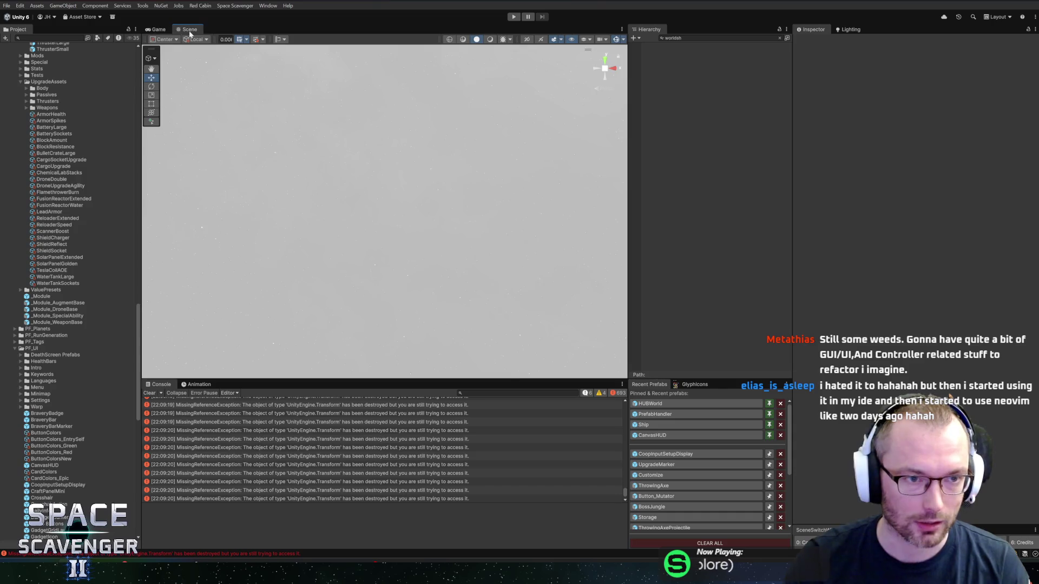
click(778, 37)
click(839, 115)
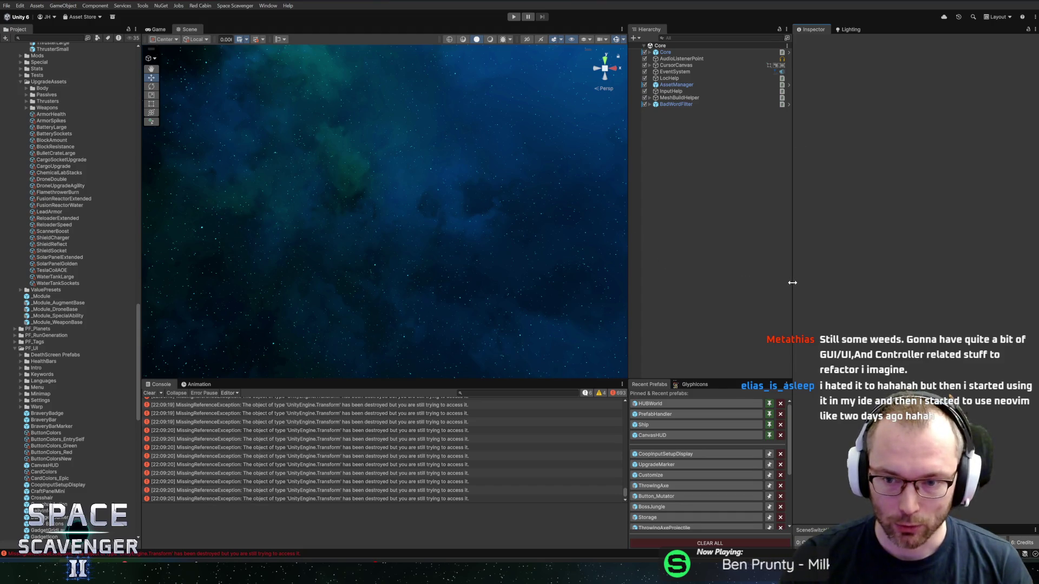
drag(793, 285, 805, 286)
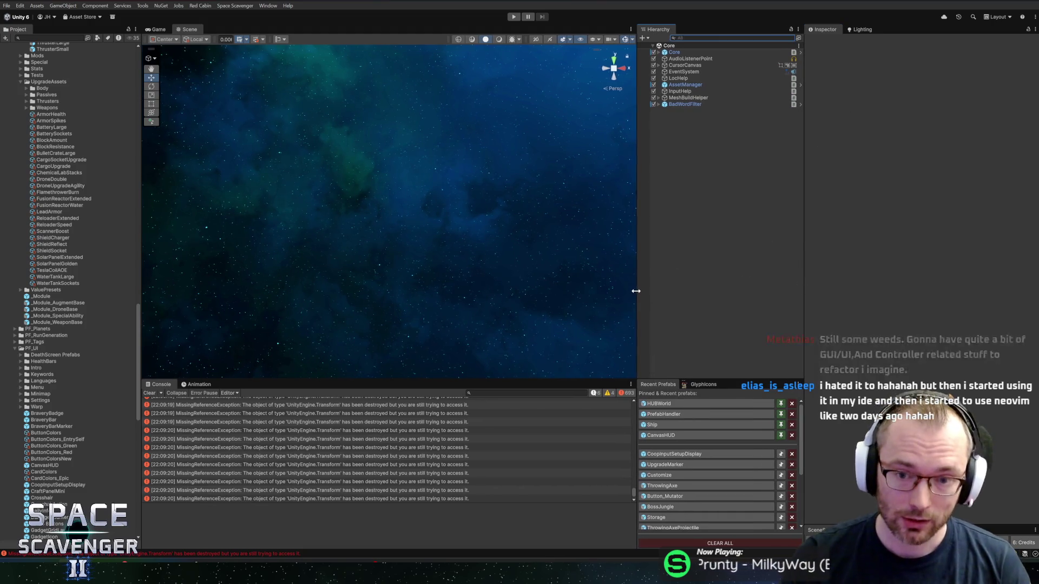
drag(636, 290, 632, 292)
Clear the MissingReferenceException errors from the console and switch to Rider
click(149, 393)
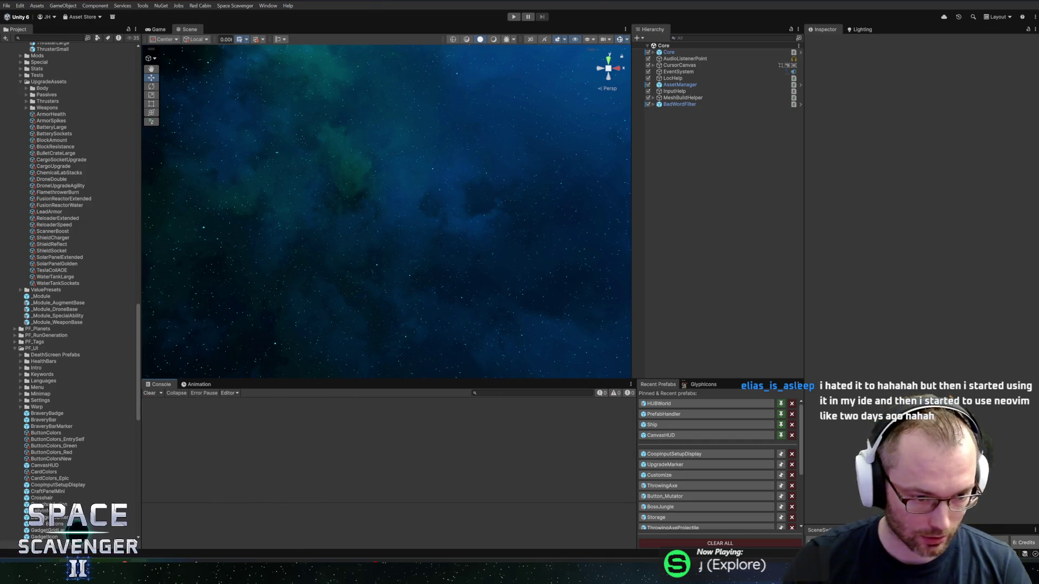
mouse_move(86, 562)
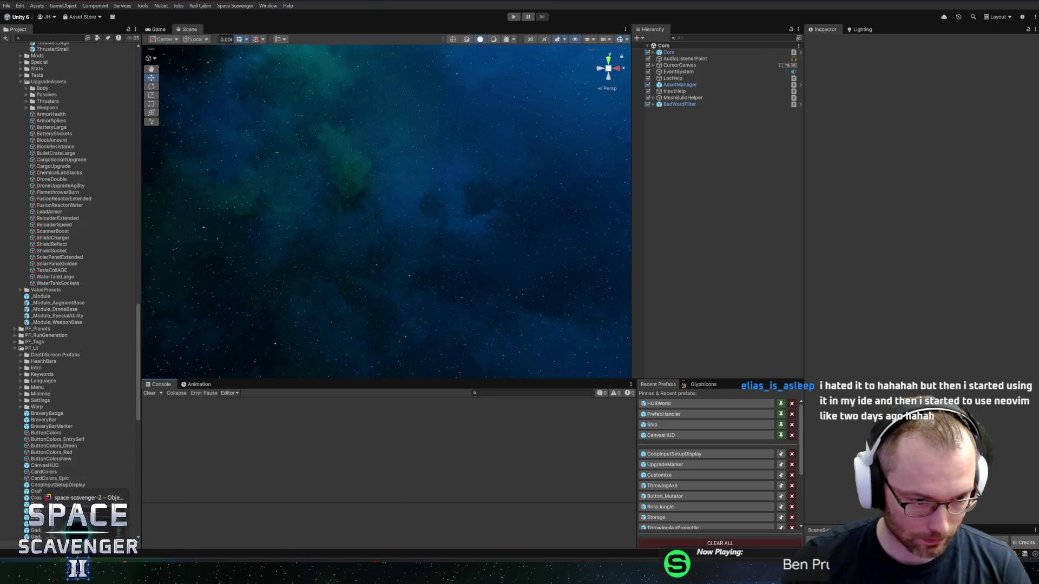
click(81, 519)
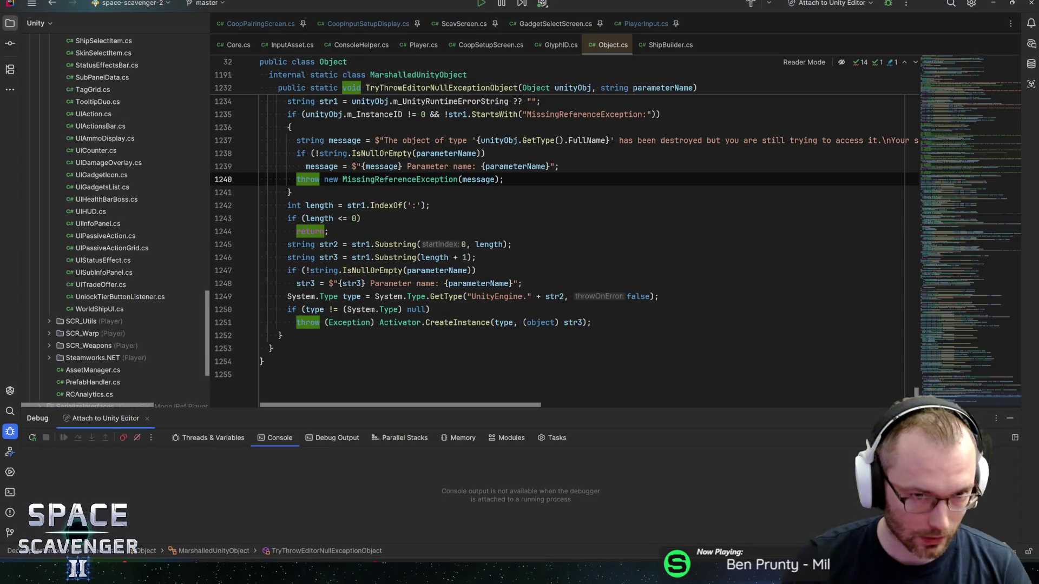
Open the WorldShipUI class, list its usages, and open the HumanShipController usage
key(ctrl+n)
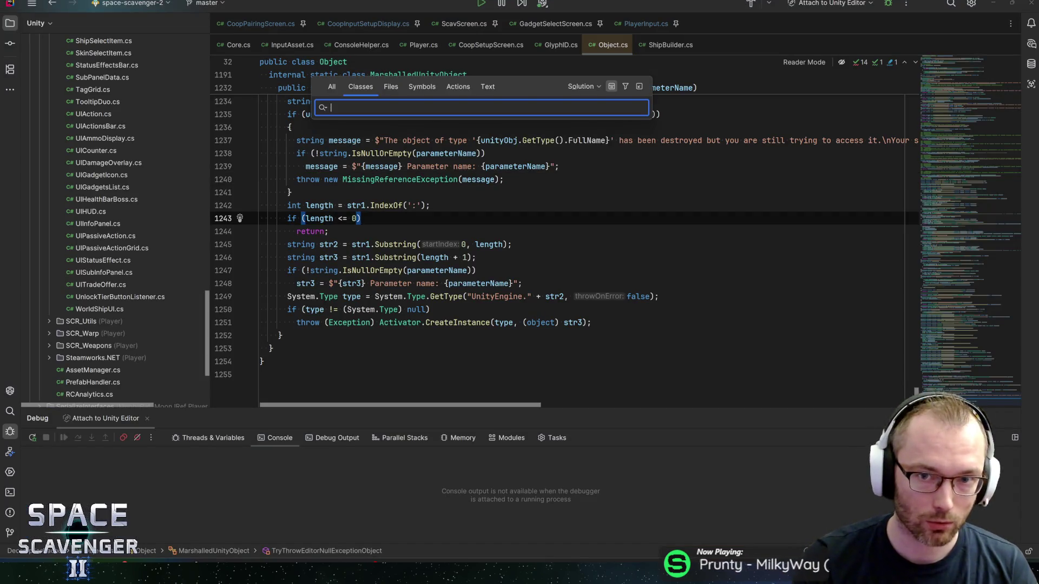
text(worldsp)
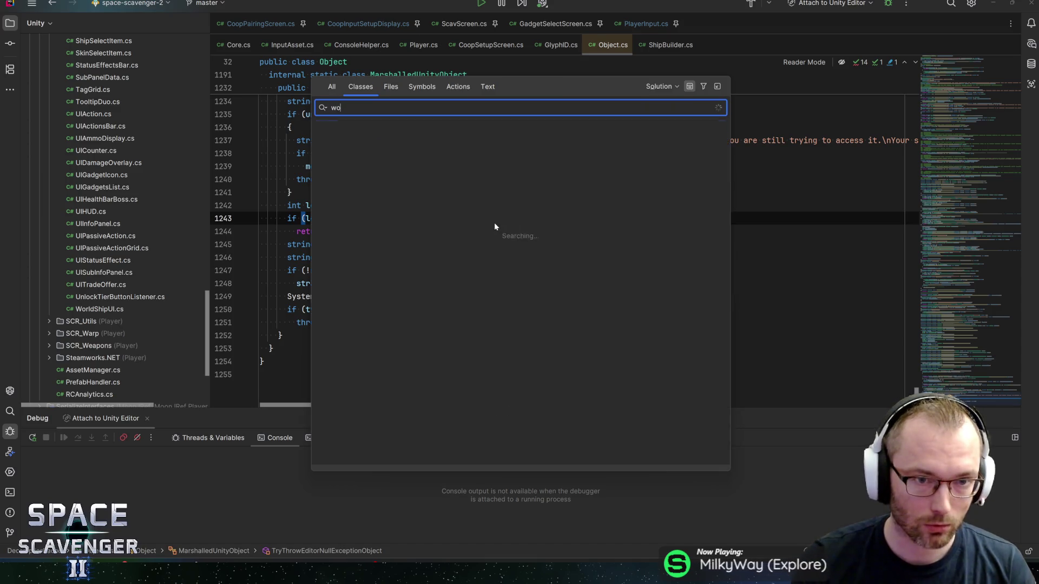
key(BackSpace)
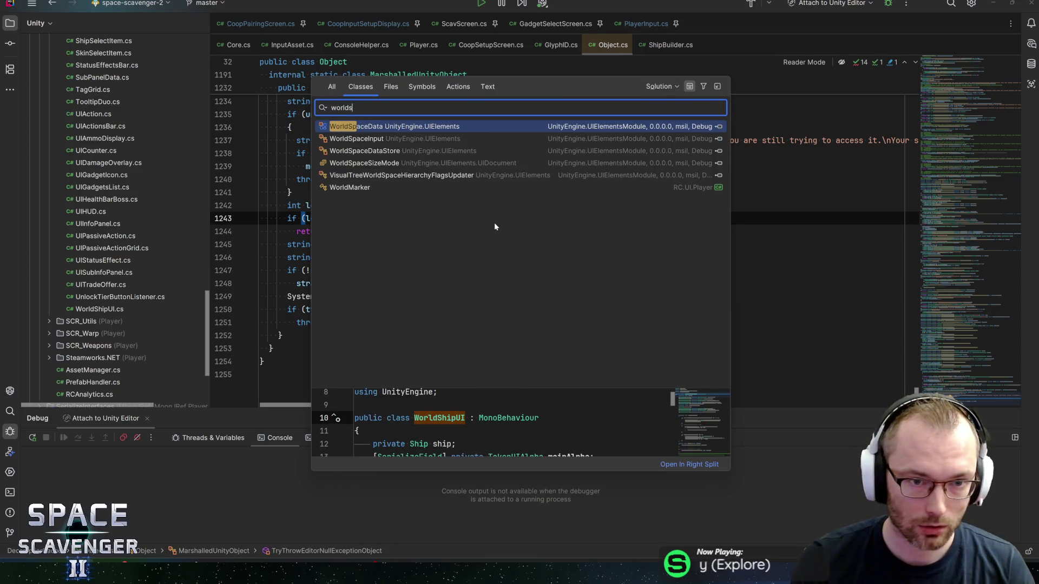
text(h)
key(Down)
key(Return)
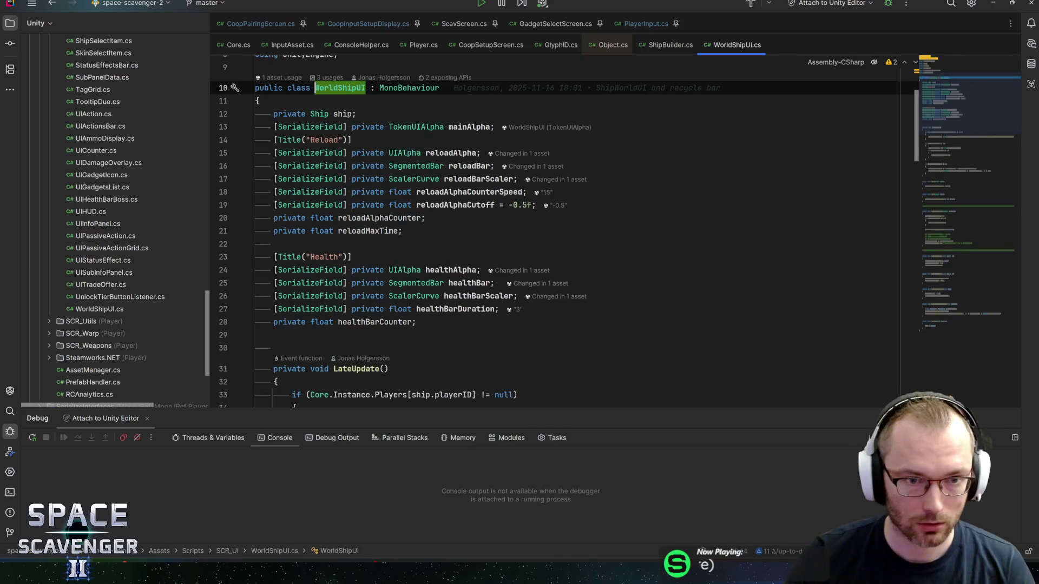
key(alt+F7)
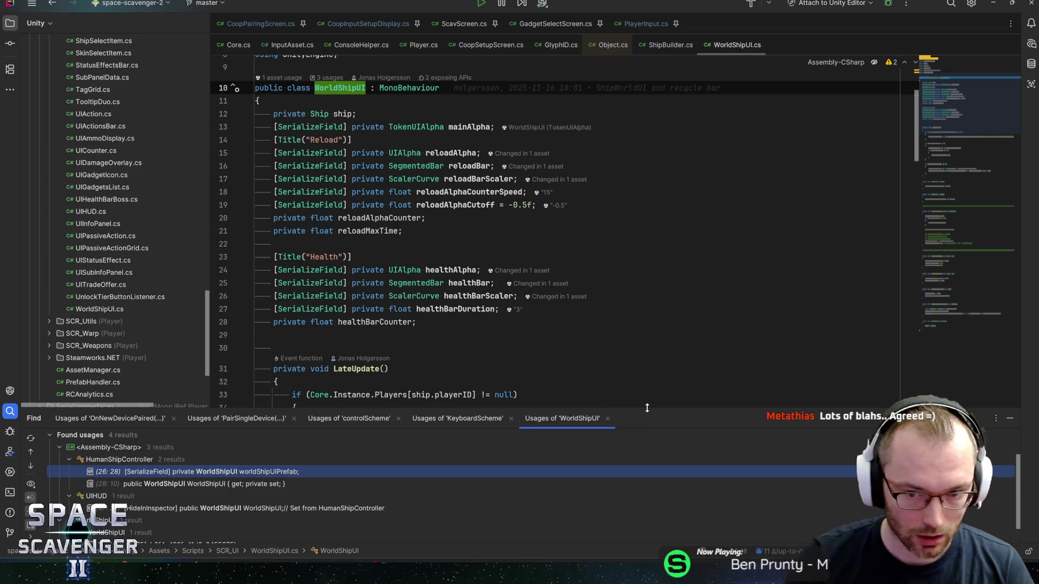
drag(647, 408, 647, 386)
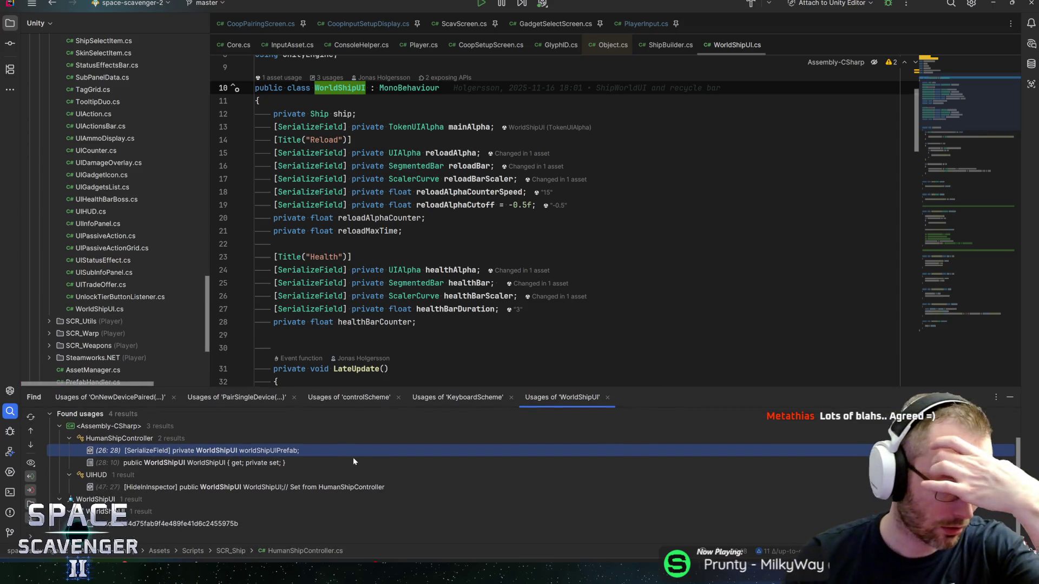
double_click(273, 452)
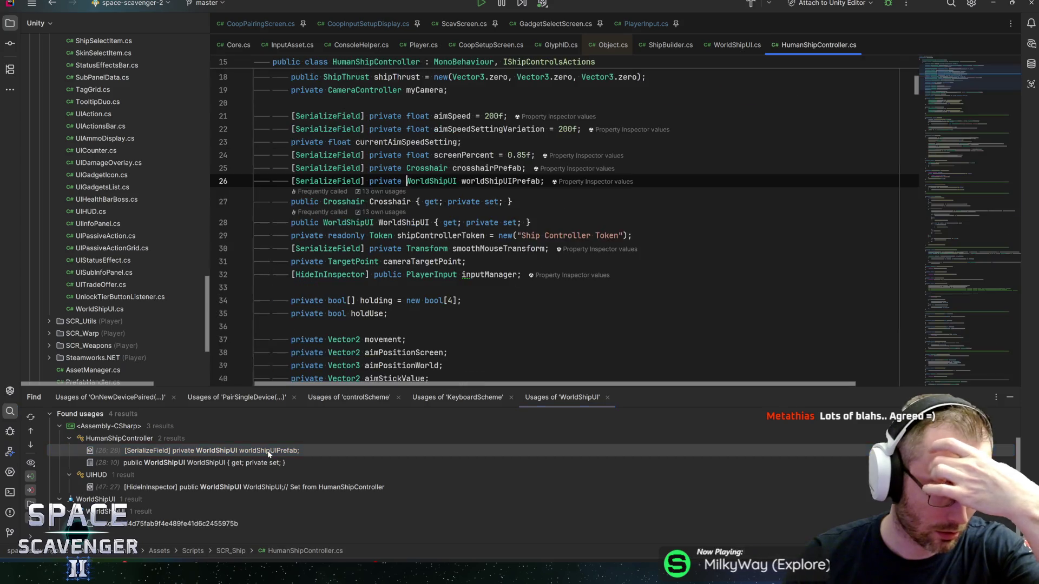
Find usages of worldShipUIPrefab and jump to its Instantiate call on line 93
key(ctrl+Right)
key(ctrl+Right)
key(shift+F12)
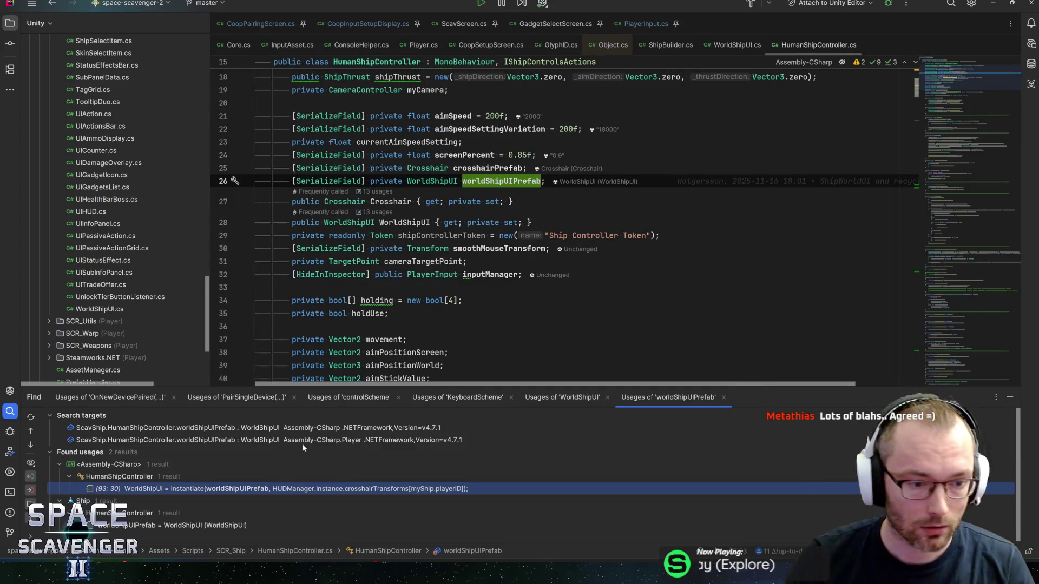
key(Return)
key(Home)
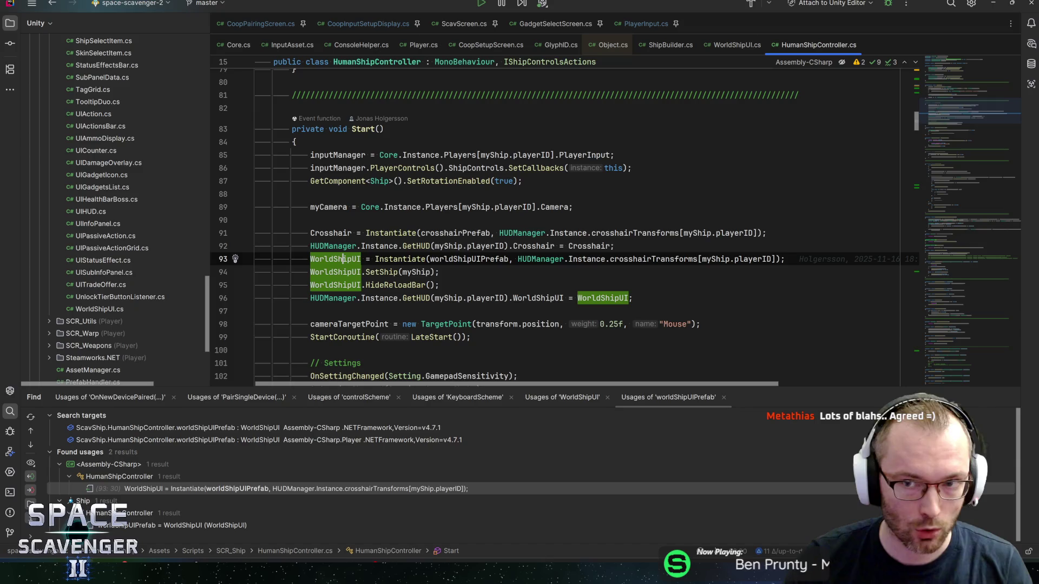
key(ctrl+w)
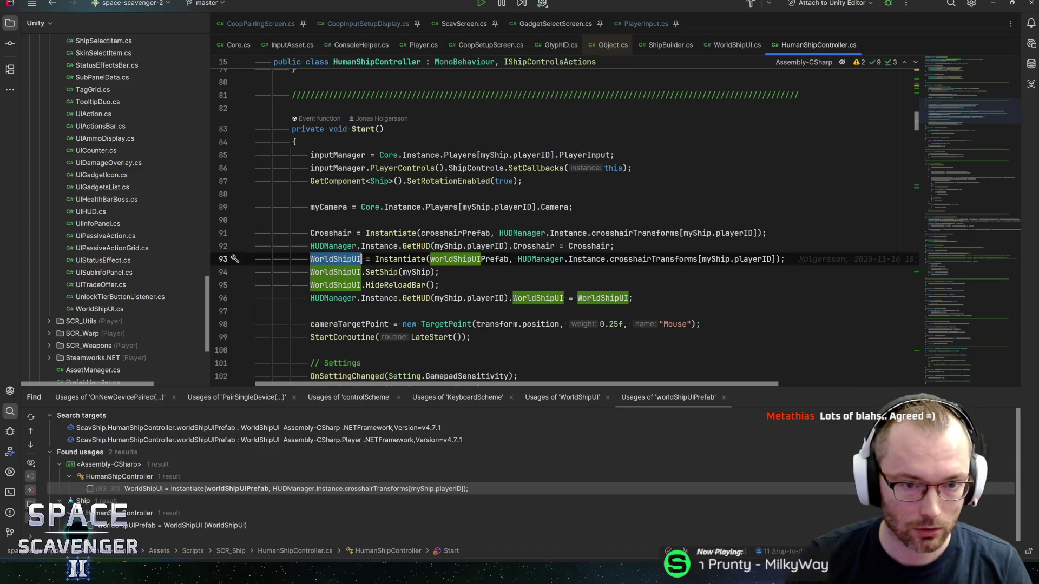
key(ctrl+Right)
key(ctrl+Right)
key(ctrl+Right)
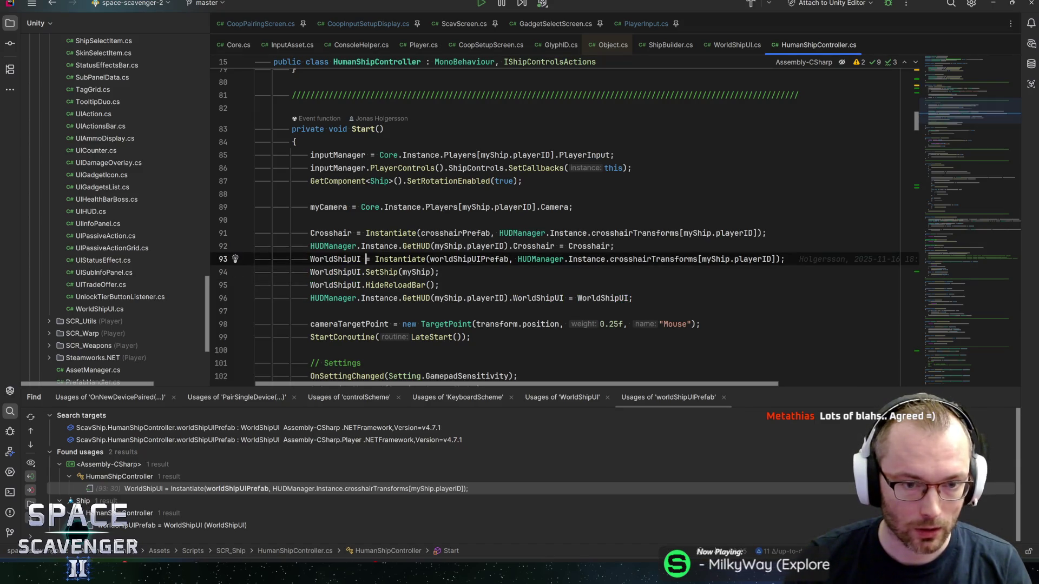
key(ctrl+b)
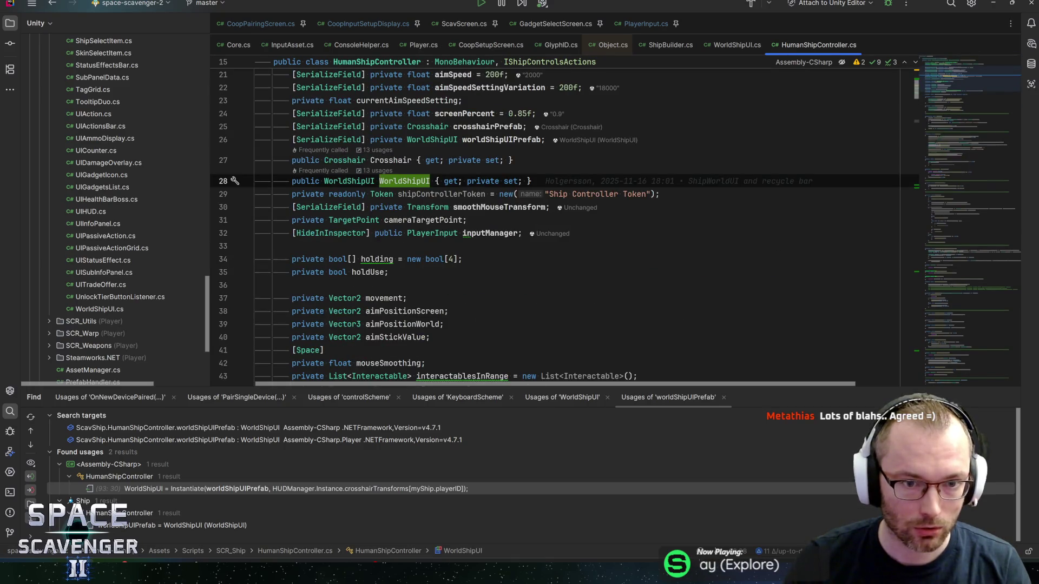
Locate WorldShipUI in Start and place the caret at the end of line 94
key(ctrl+f)
key(Return)
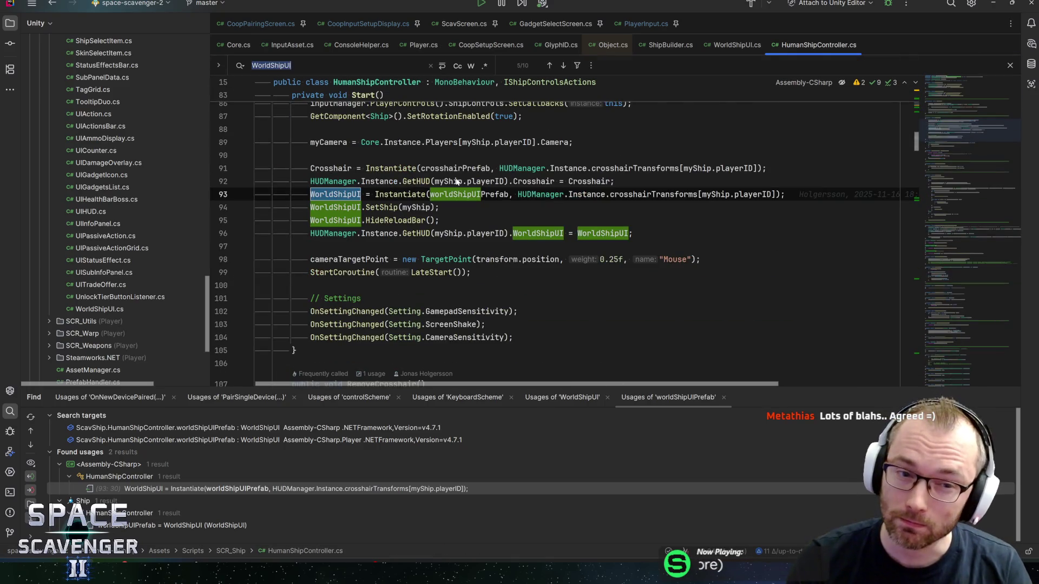
key(Escape)
key(Down)
key(End)
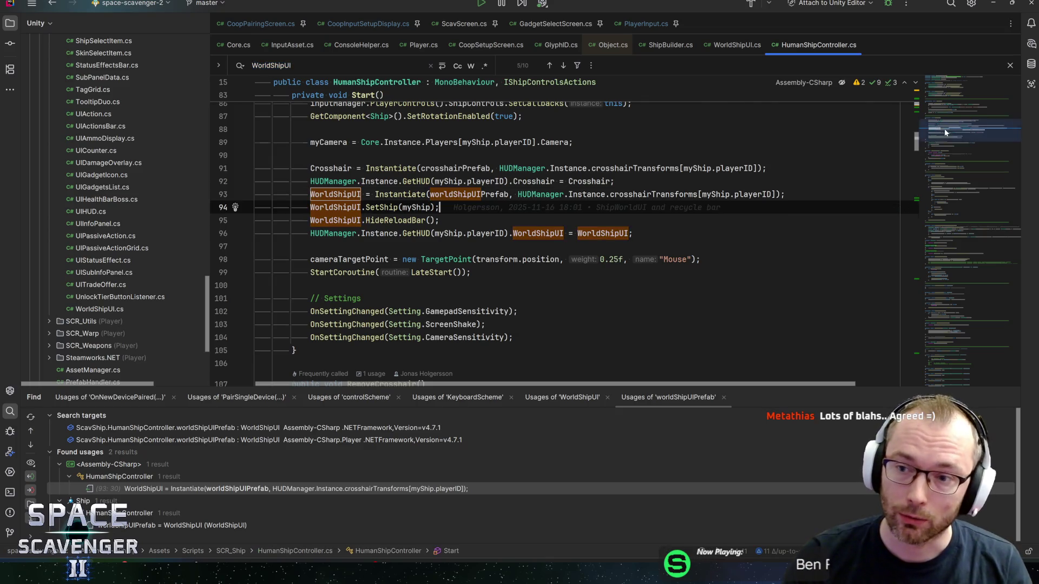
click(958, 361)
Add an empty OnDestroy method right after OnDisable in HumanShipController.cs
key(ctrl+f)
text(ondestr)
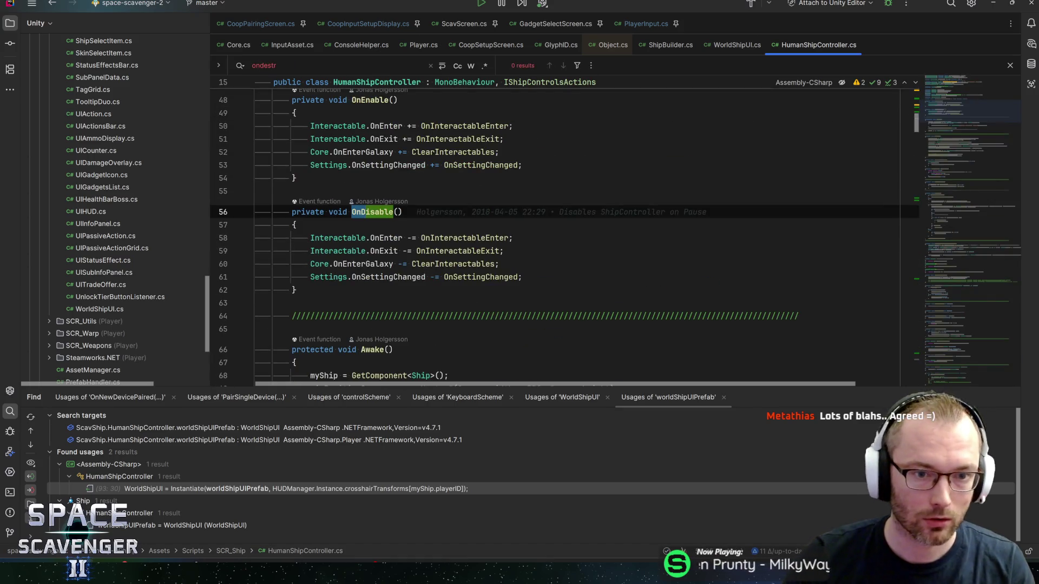
key(Escape)
key(Down)
key(Down)
key(Down)
key(End)
key(Return)
key(Return)
text(onde)
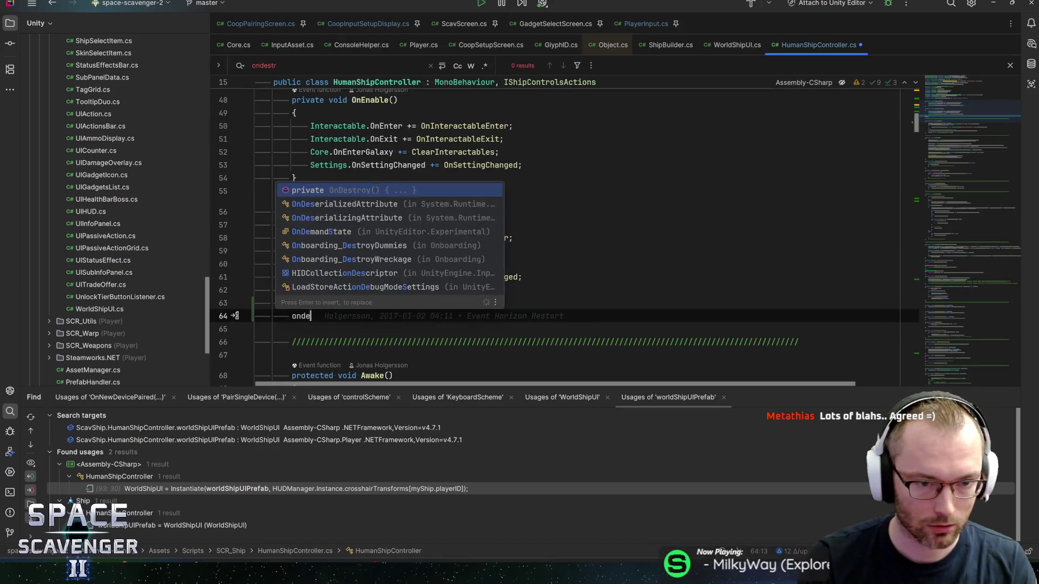
text(str)
key(Return)
text(playerInput)
key(ctrl+shift+Left)
key(BackSpace)
Fill OnDestroy with Destroy(WorldShipUI.gameObject); and save the script
text(world)
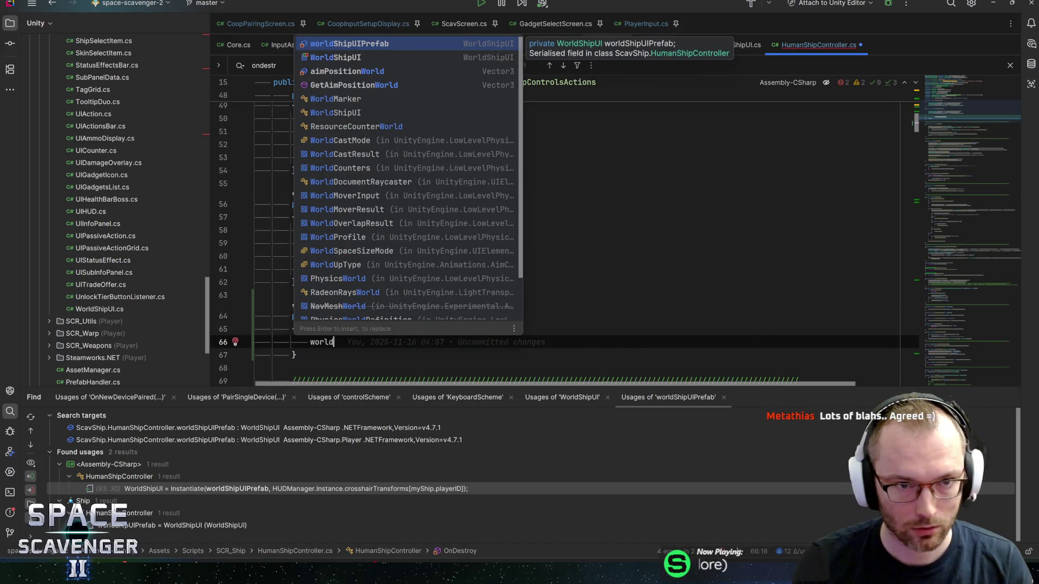
key(Down)
key(Return)
key(Home)
text(Destroy()
key(End)
text();)
key(Left)
key(Left)
key(ctrl+w)
key(Right)
text(.gameo)
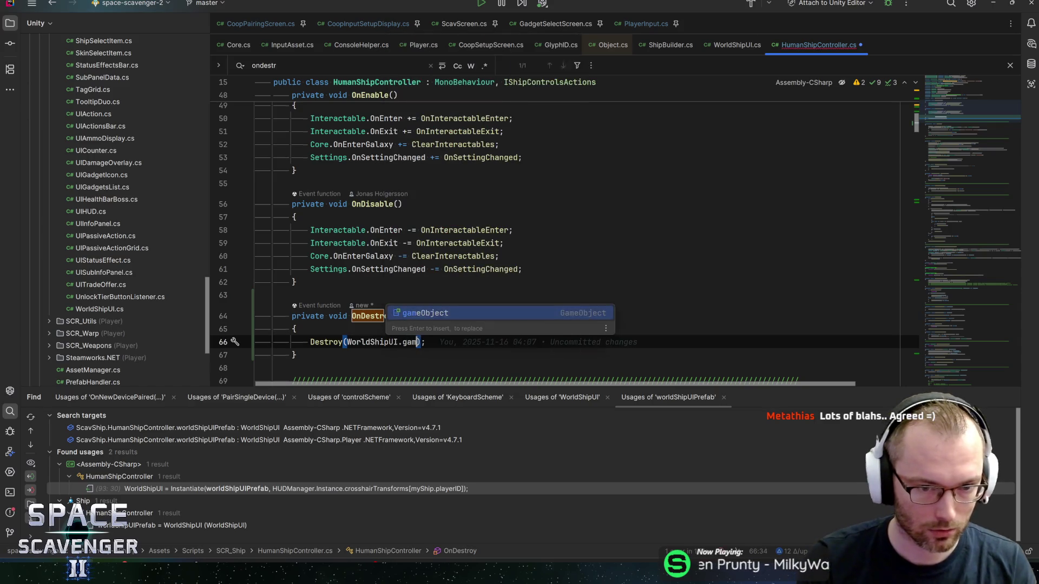
key(Return)
key(End)
key(ctrl+s)
Wrap the Destroy call in if (WorldShipUI) { ... }, then close the Object.cs tab
key(Up)
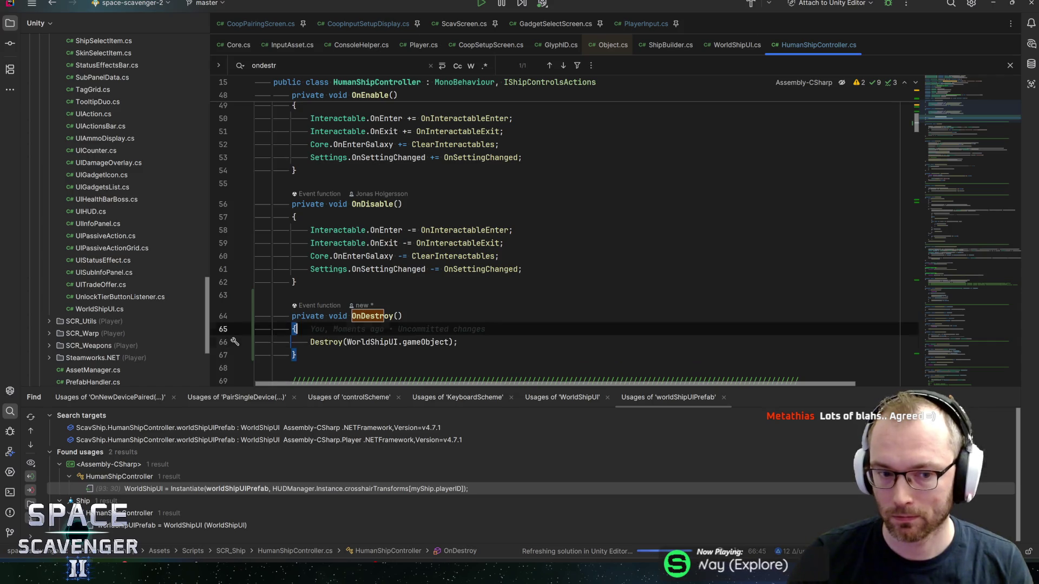
key(Return)
text(if (Wordl)
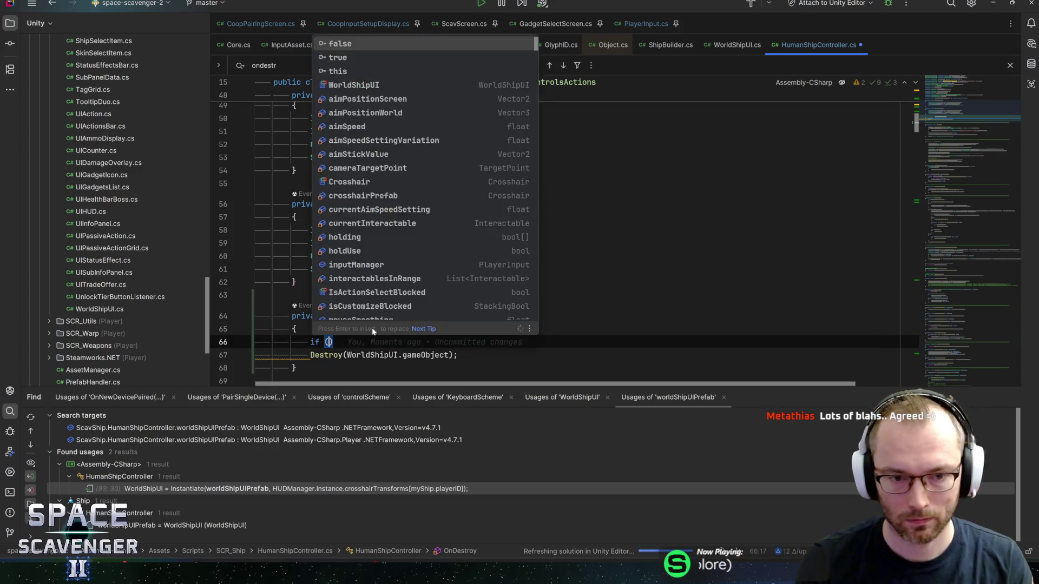
key(BackSpace)
key(BackSpace)
text(ld)
key(Return)
key(Return)
text({)
key(ctrl+shift+Up)
key(ctrl+shift+Up)
key(End)
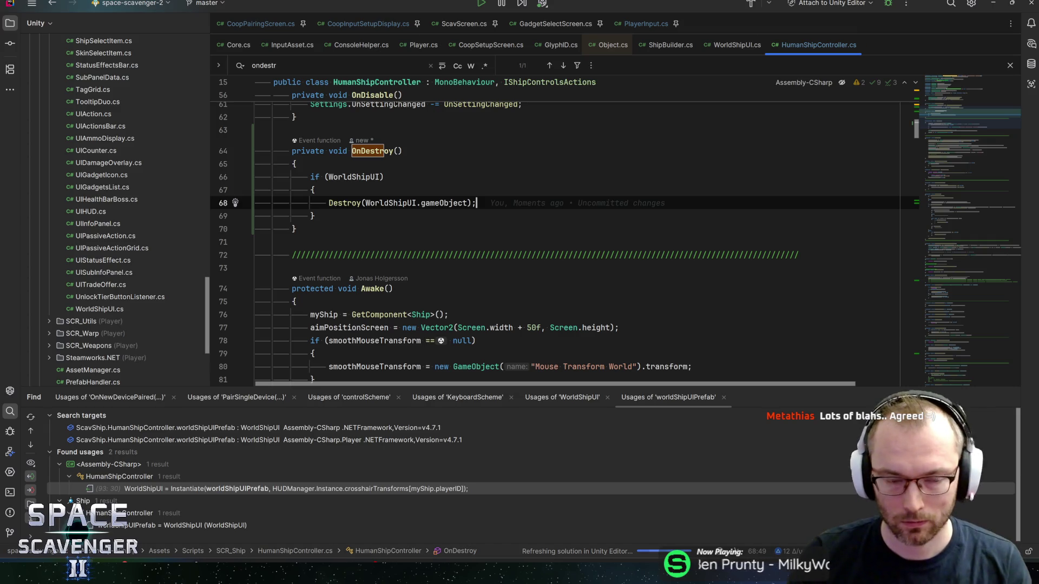
key(Home)
key(ctrl+Right)
key(ctrl+Right)
key(ctrl+Right)
key(Right)
key(Right)
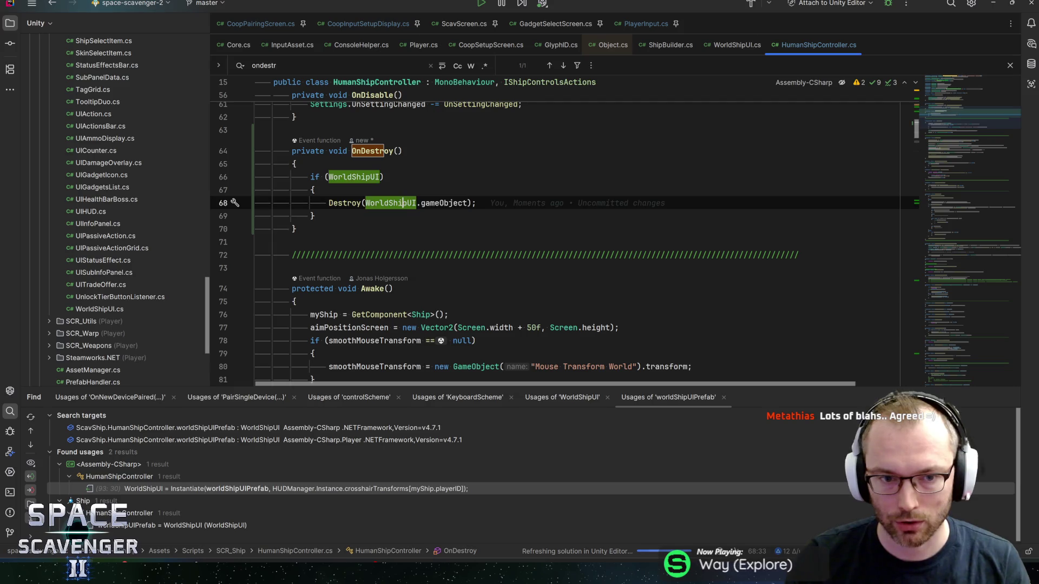
key(End)
middle_click(609, 53)
key(alt+Tab)
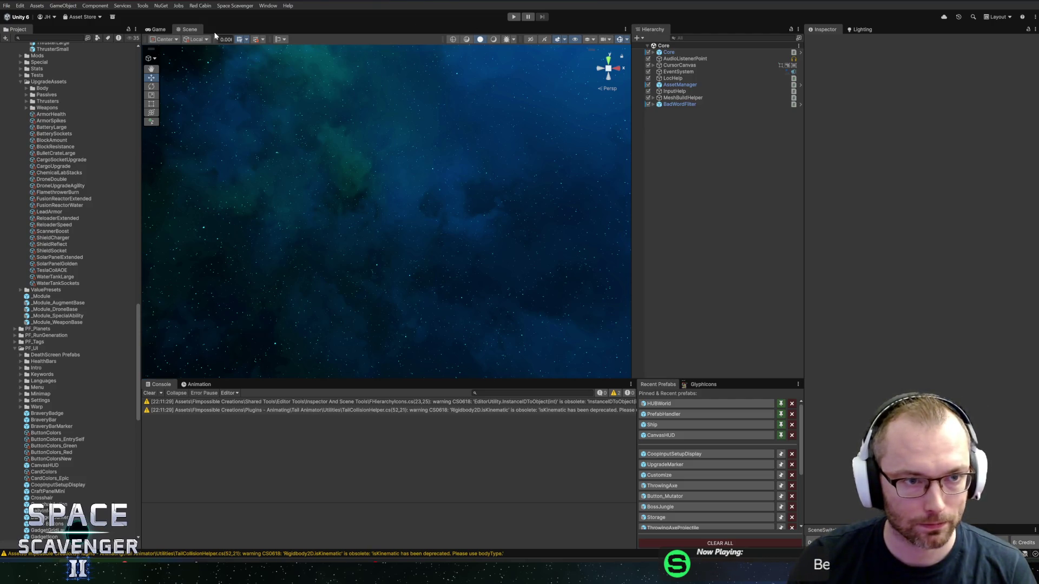
Switch to the Game view and enter Play mode
click(154, 29)
click(188, 29)
click(152, 31)
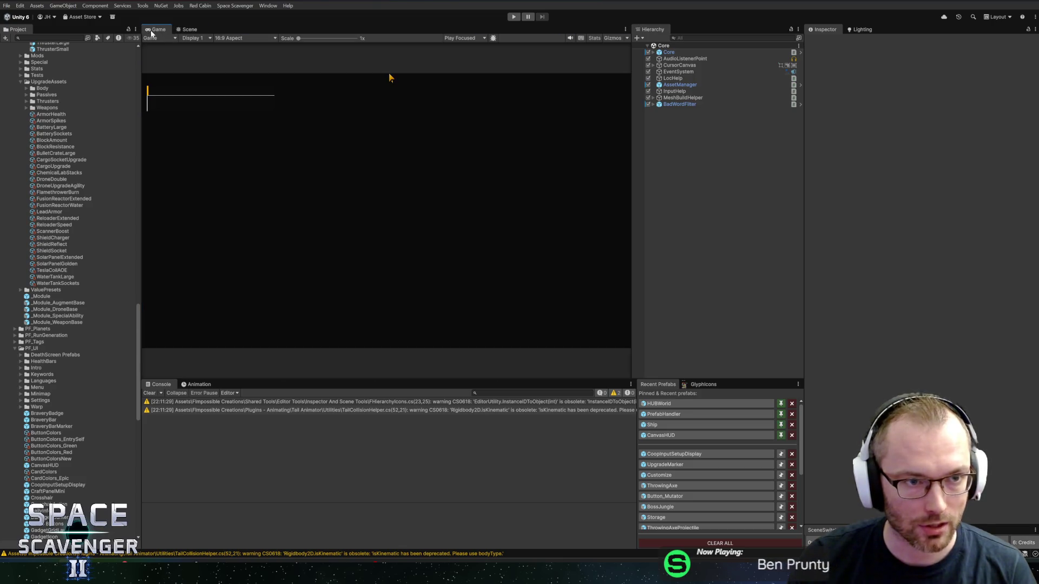
click(514, 17)
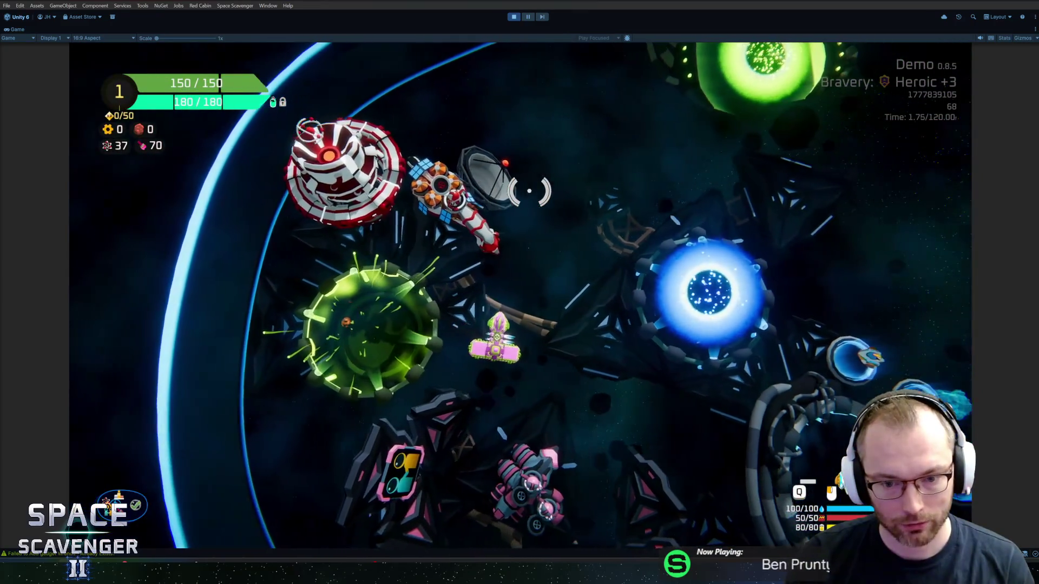
Fly the ship to Dr. Cooper, talk to him, and choose Co-op
key(s)
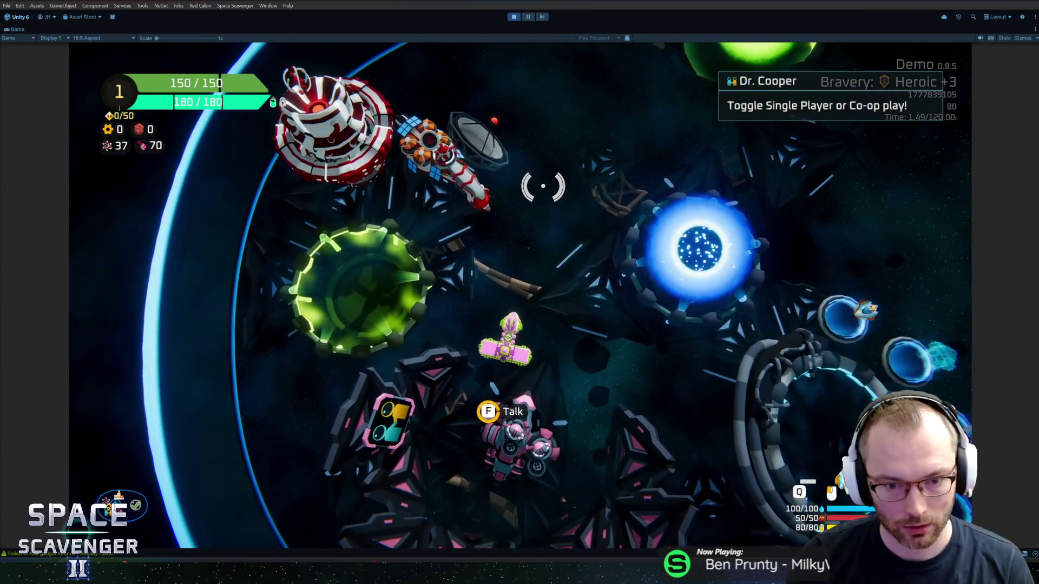
key(e)
click(517, 270)
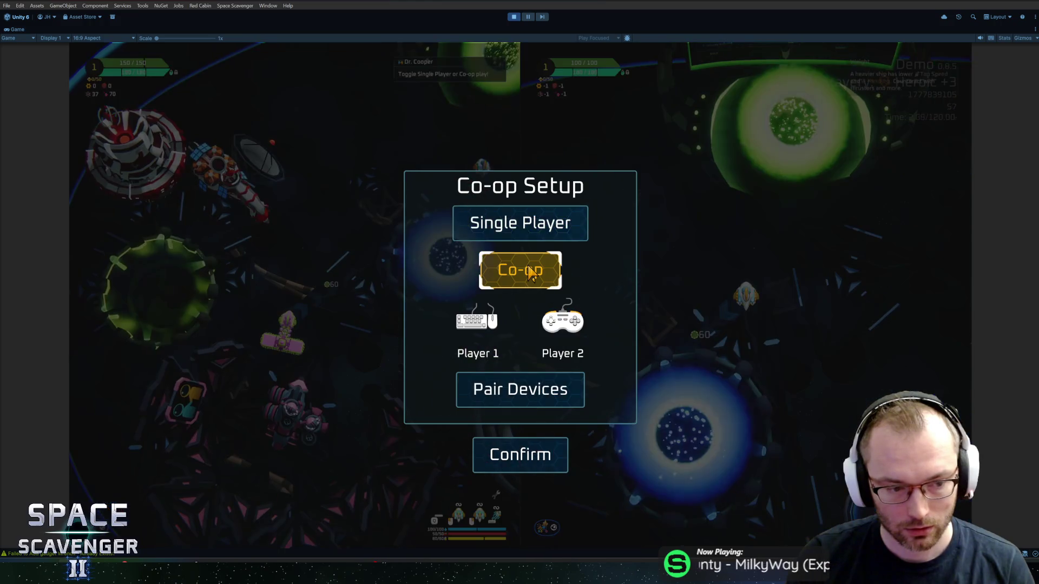
Restore the editor layout and toggle between Single Player and Co-op, ending on Co-op
click(528, 17)
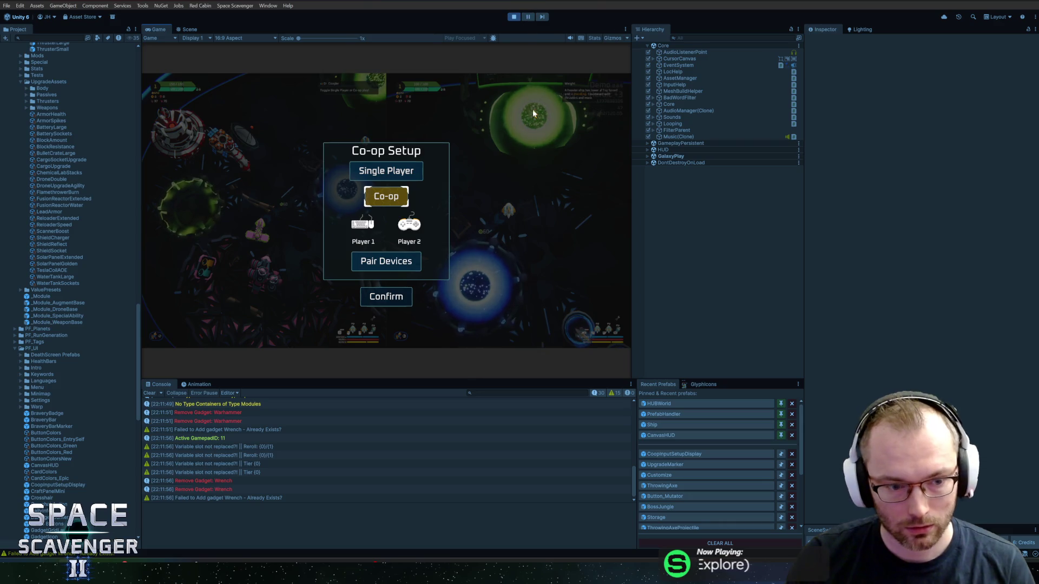
click(401, 175)
click(396, 205)
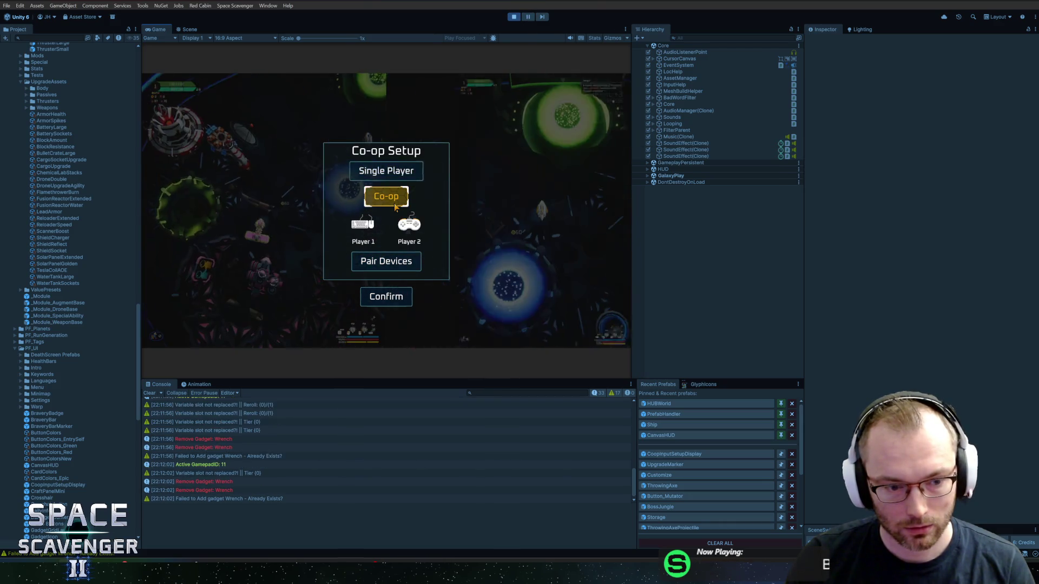
click(393, 173)
click(392, 198)
click(393, 174)
click(387, 198)
click(393, 173)
click(387, 198)
click(387, 175)
click(387, 198)
click(387, 179)
click(386, 196)
Open Pair Devices and pair the keyboard to Player 1 with the space key
click(387, 261)
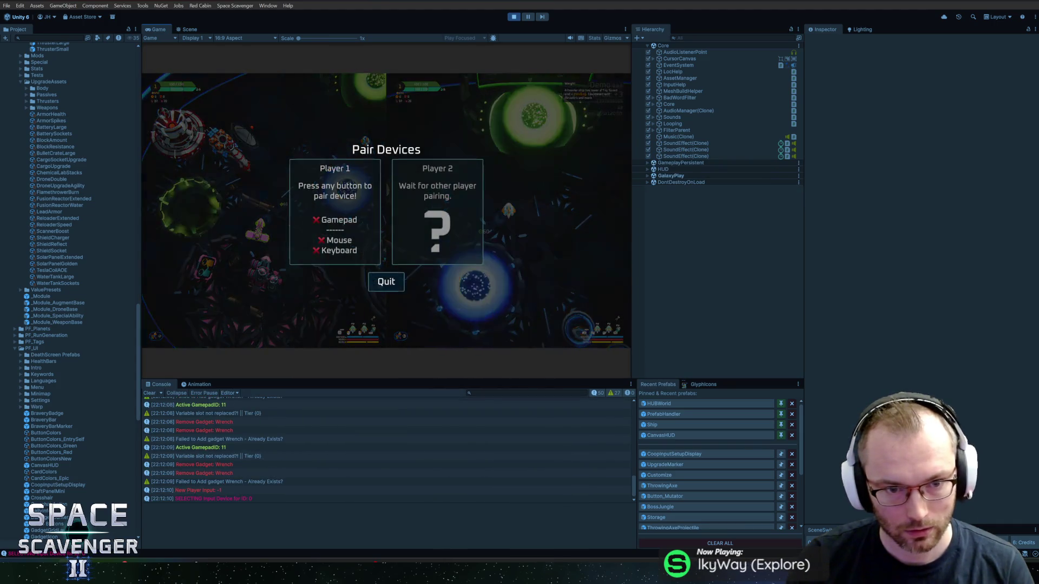
key(space)
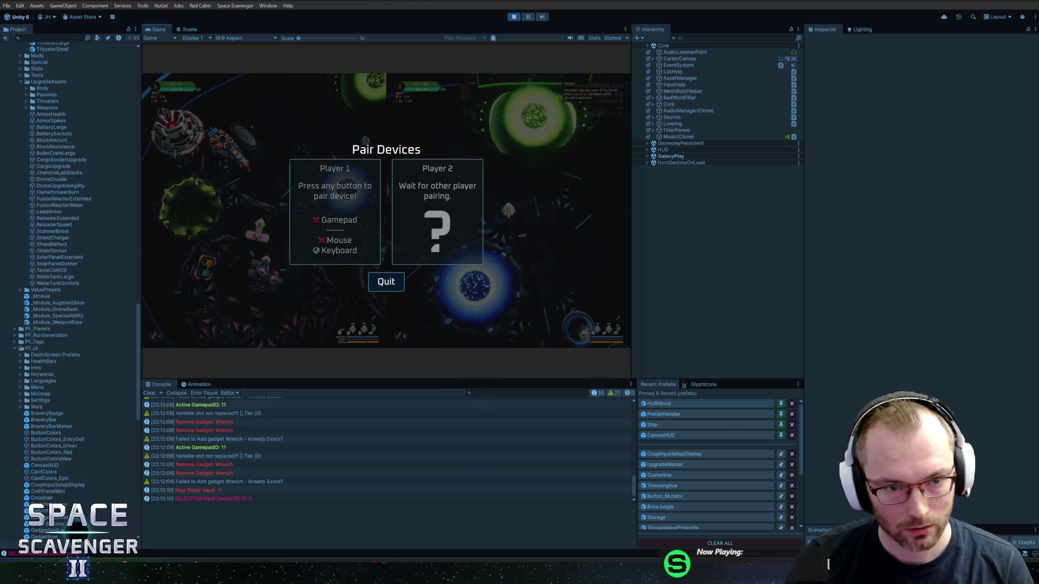
key(super)
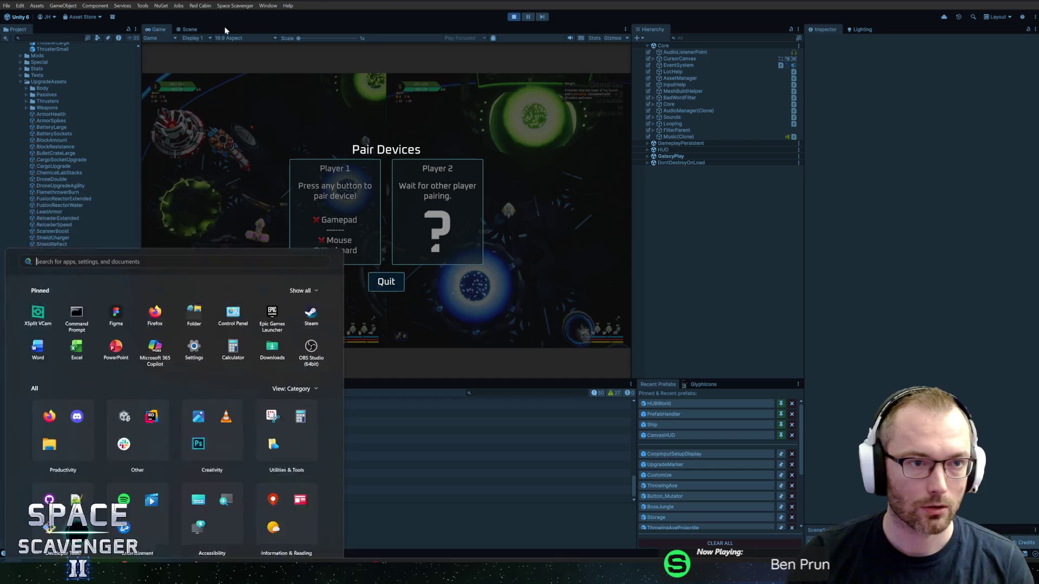
Maximize the Game view to fill the editor
double_click(160, 31)
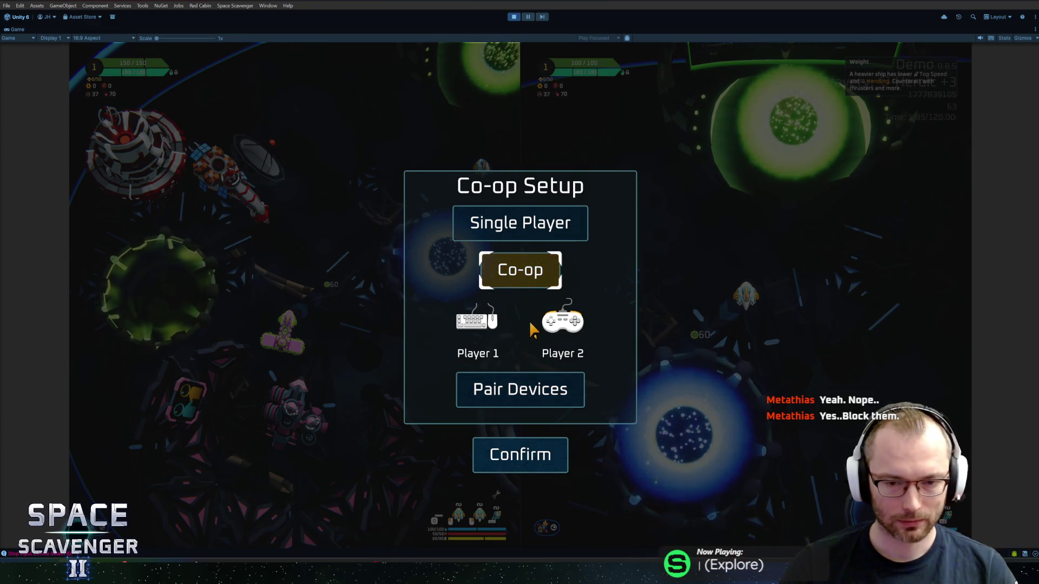
Pair keyboard and mouse to Player 1 via Pair Devices, then confirm Co-op for split-screen play
click(520, 389)
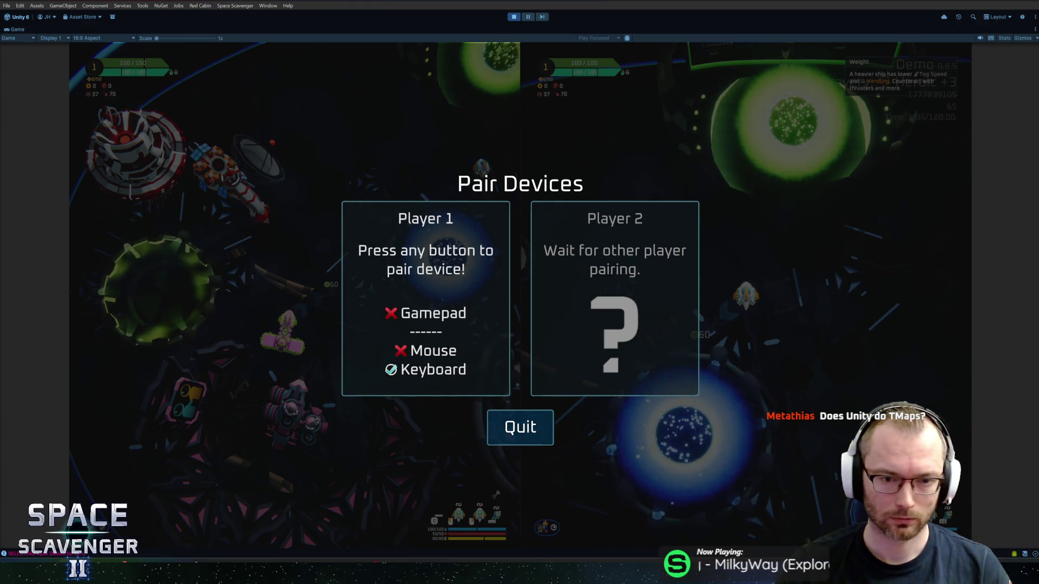
click(577, 181)
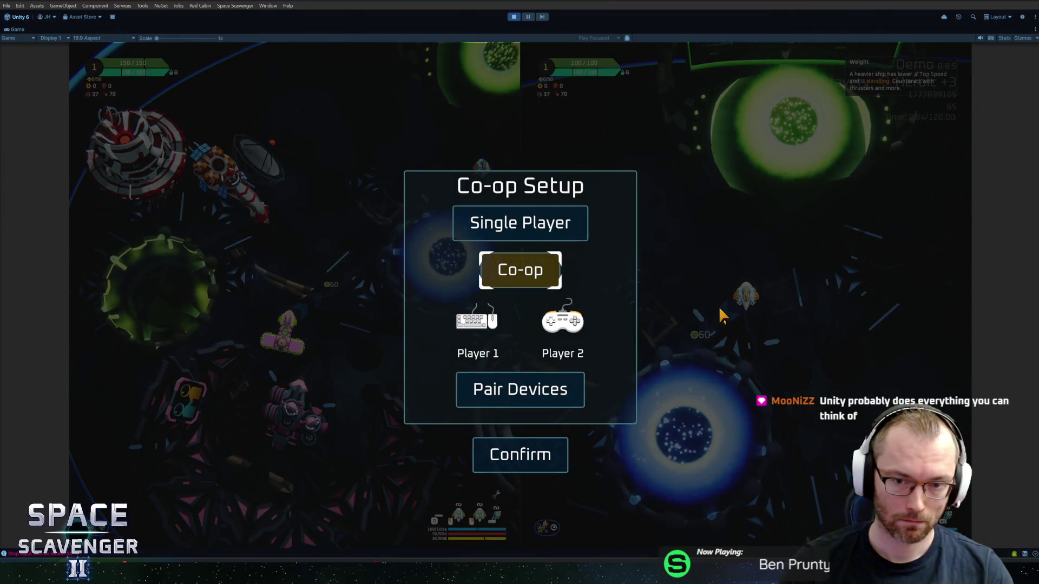
click(523, 457)
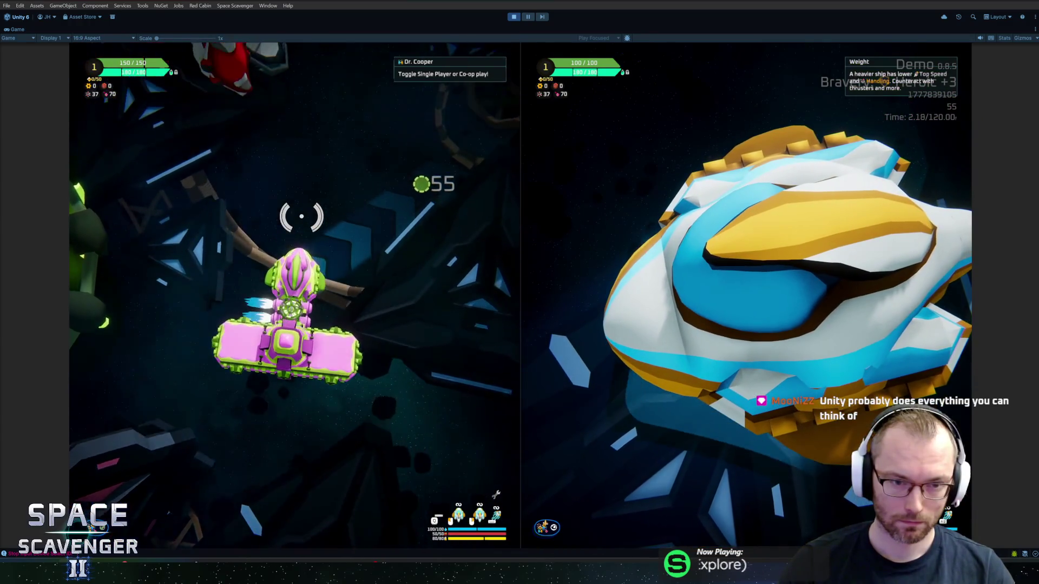
Enter build mode for the left player and pick a module off the ship
key(Tab)
click(352, 314)
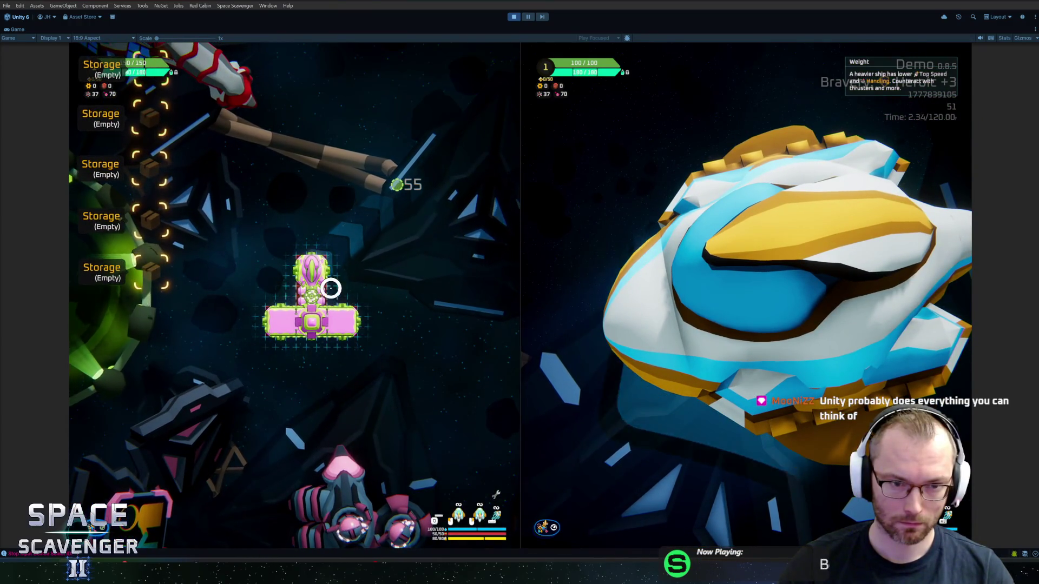